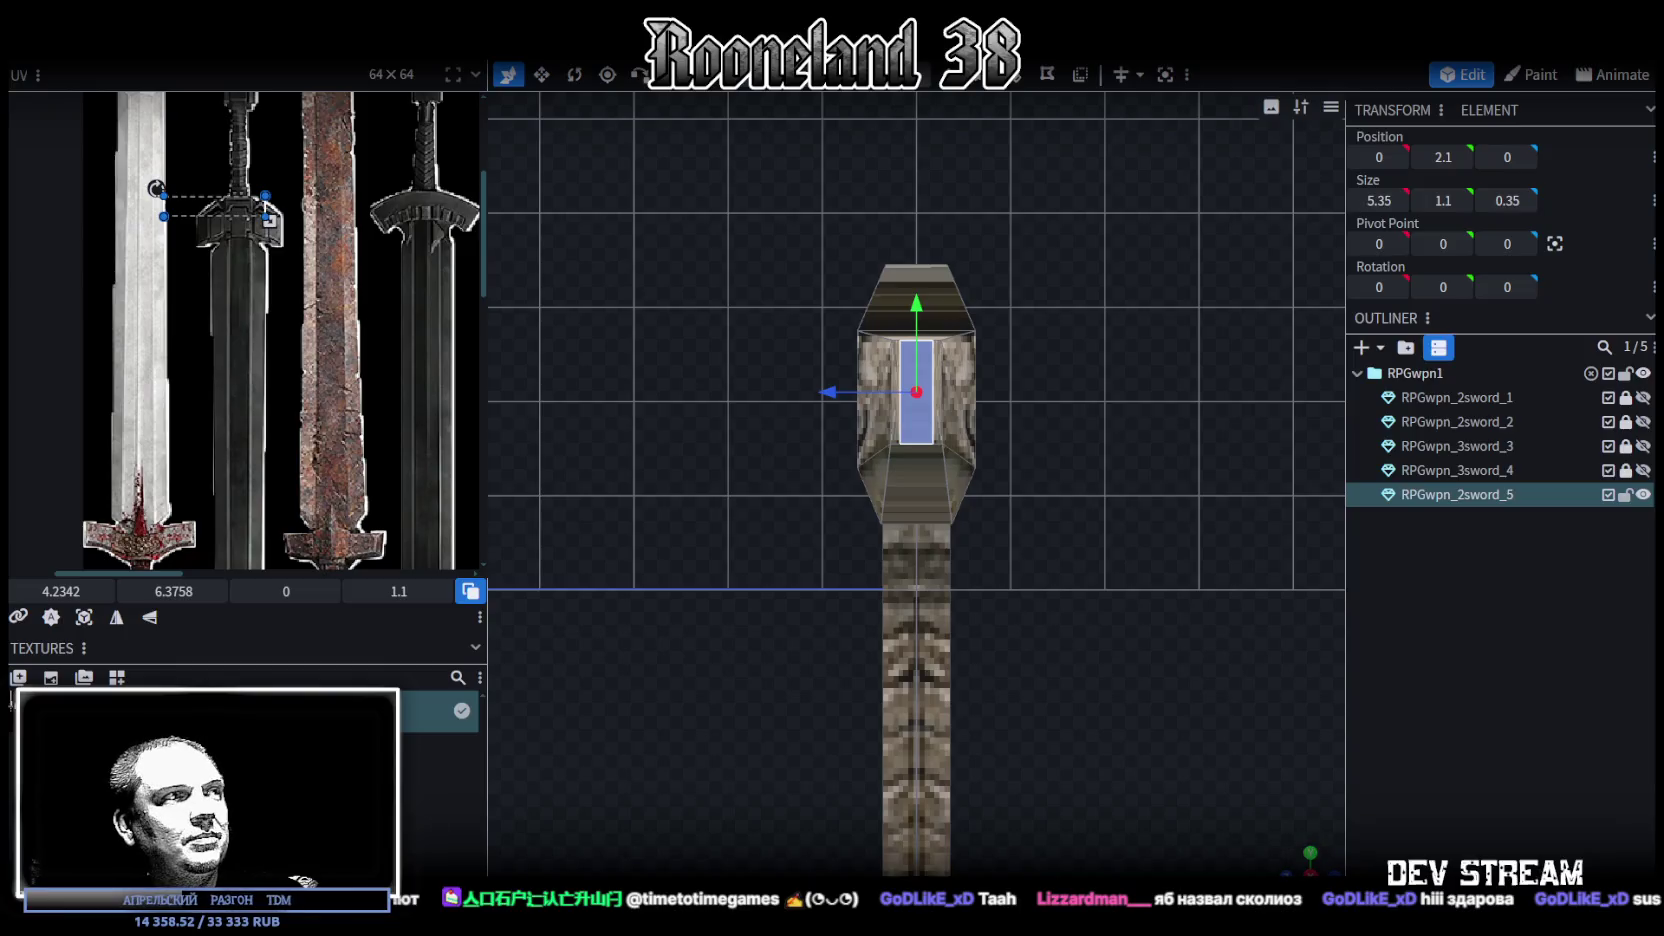
Drag the first guard face's UV box across the sheet onto the blue hilt
{"action": "left_click", "coordinate": [116, 619]}
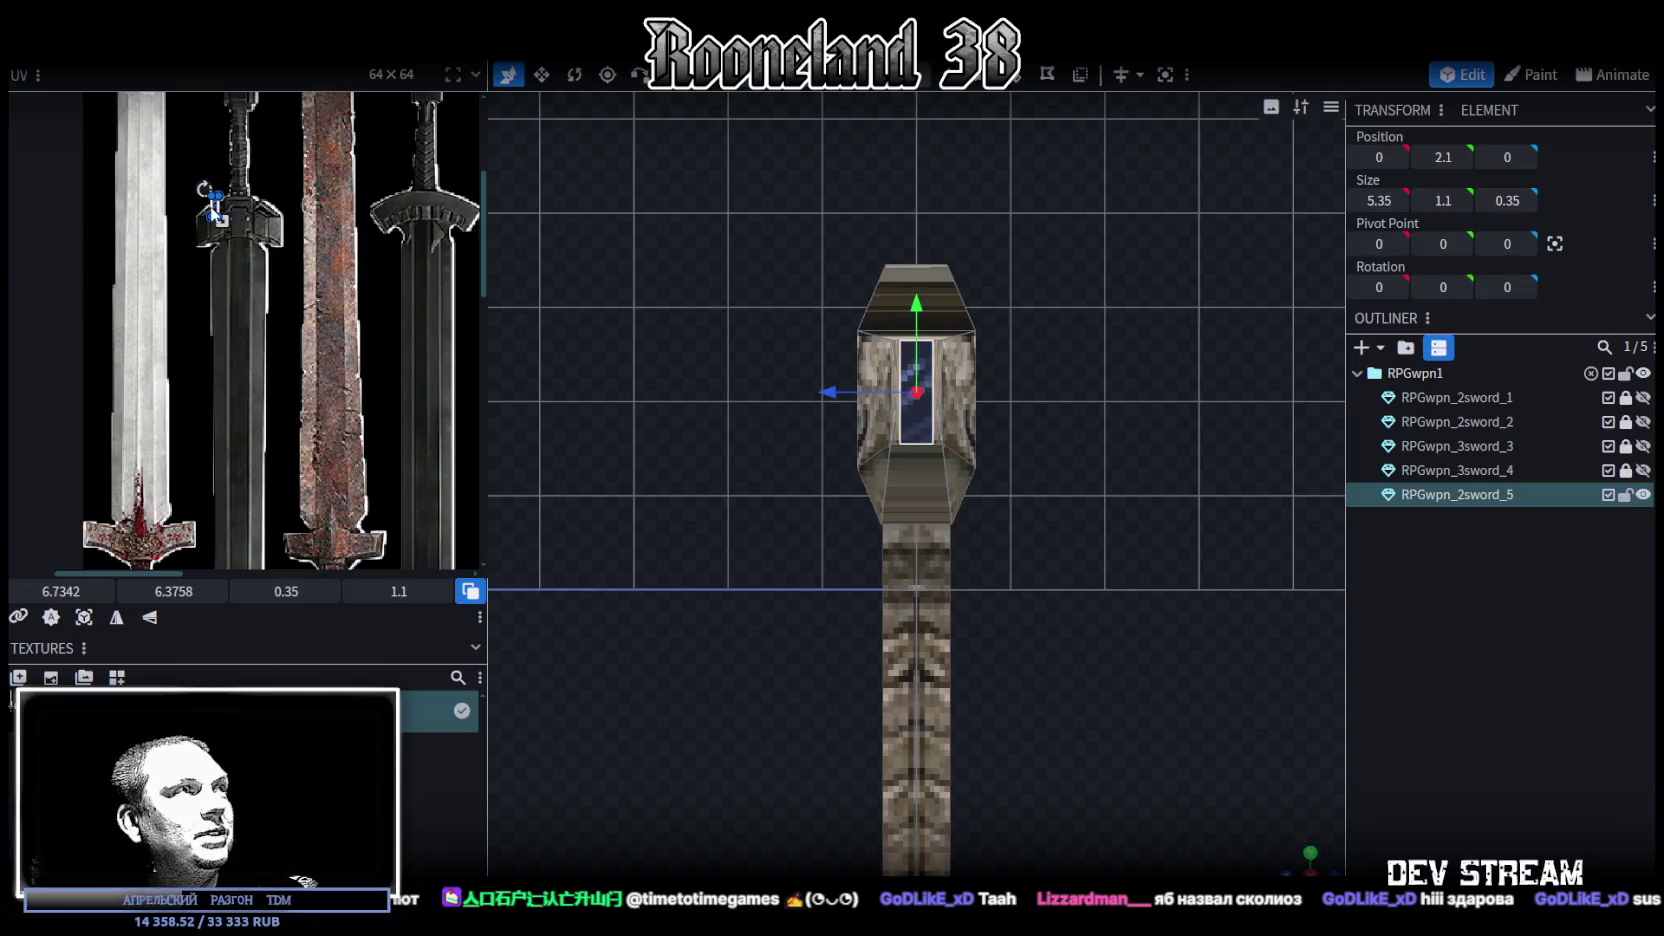
{"action": "left_click_drag", "start_coordinate": [213, 207], "coordinate": [318, 420]}
{"action": "middle_click_drag", "start_coordinate": [318, 420], "coordinate": [40, 245]}
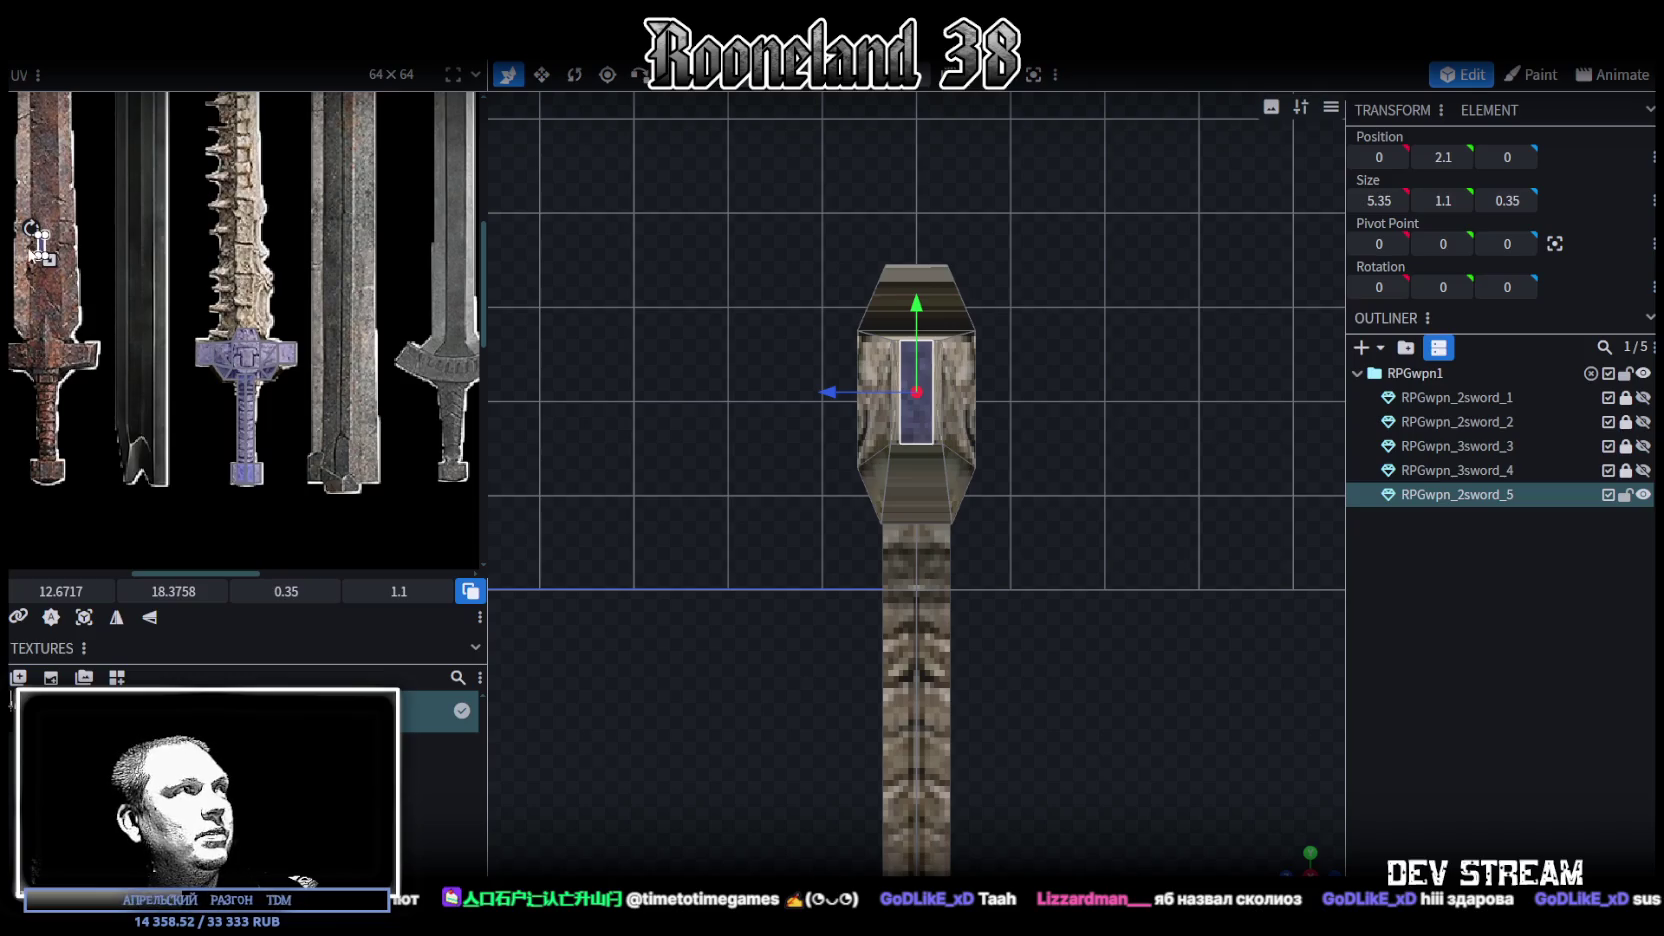
{"action": "left_click_drag", "start_coordinate": [40, 245], "coordinate": [185, 335]}
{"action": "scroll", "coordinate": [240, 400], "scroll_direction": "up", "scroll_amount": 3}
{"action": "scroll", "coordinate": [240, 400], "scroll_direction": "up", "scroll_amount": 3}
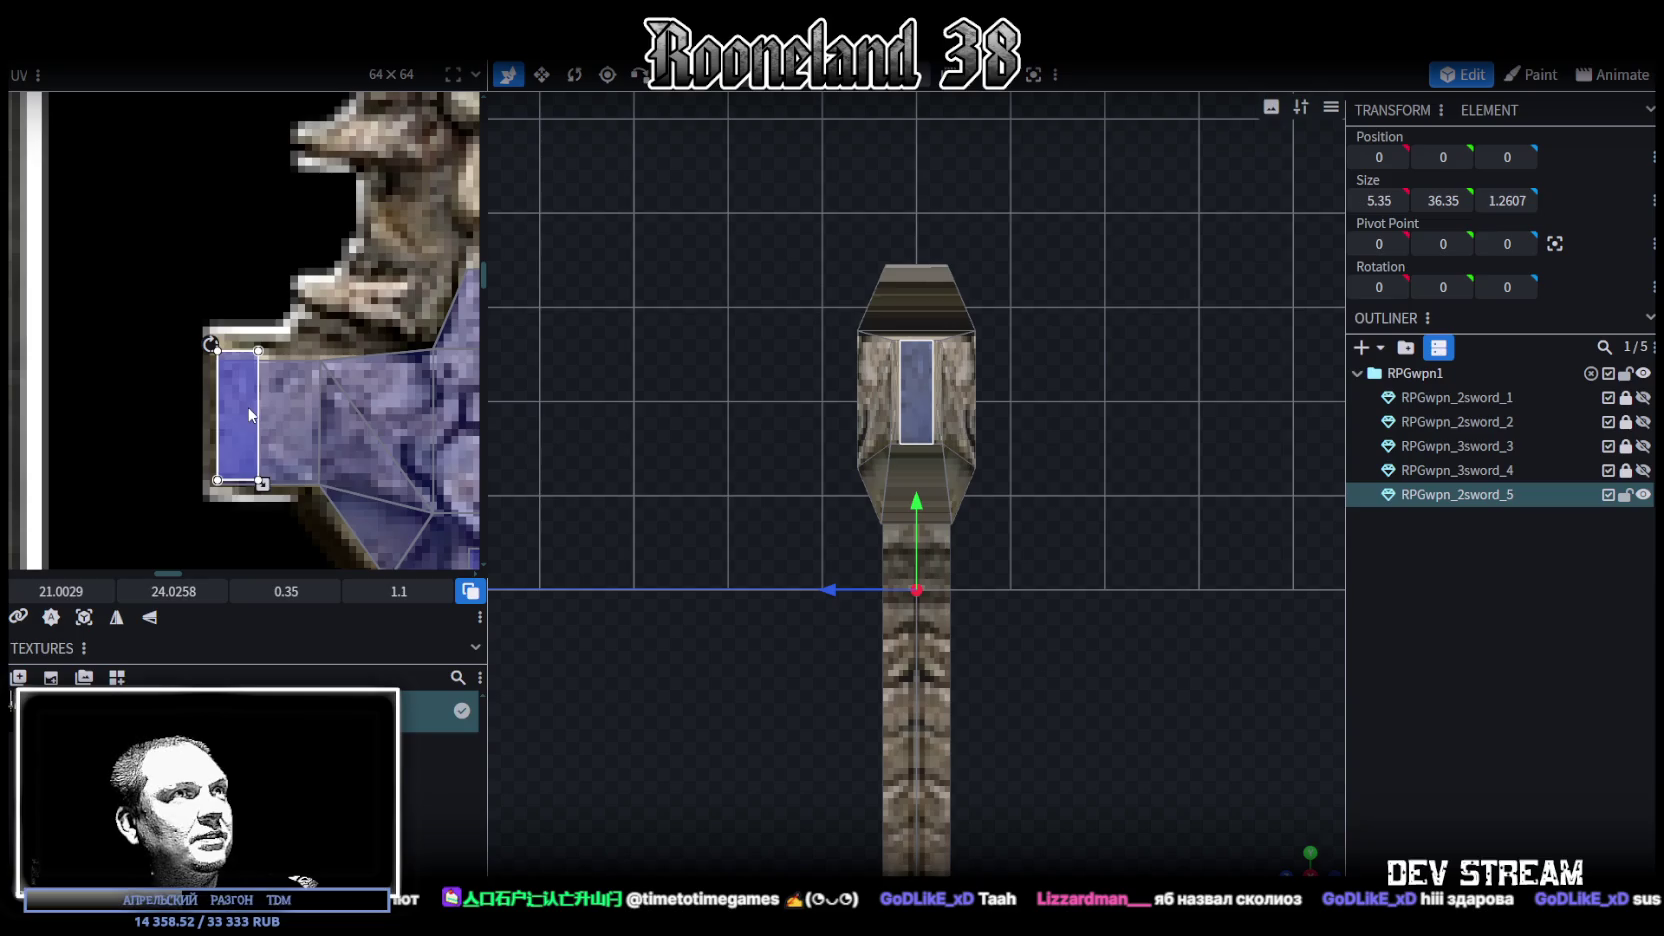
Remap another guard face's UV onto the blue hilt's right end
{"action": "left_click", "coordinate": [909, 400]}
{"action": "middle_click_drag", "start_coordinate": [358, 404], "coordinate": [53, 375]}
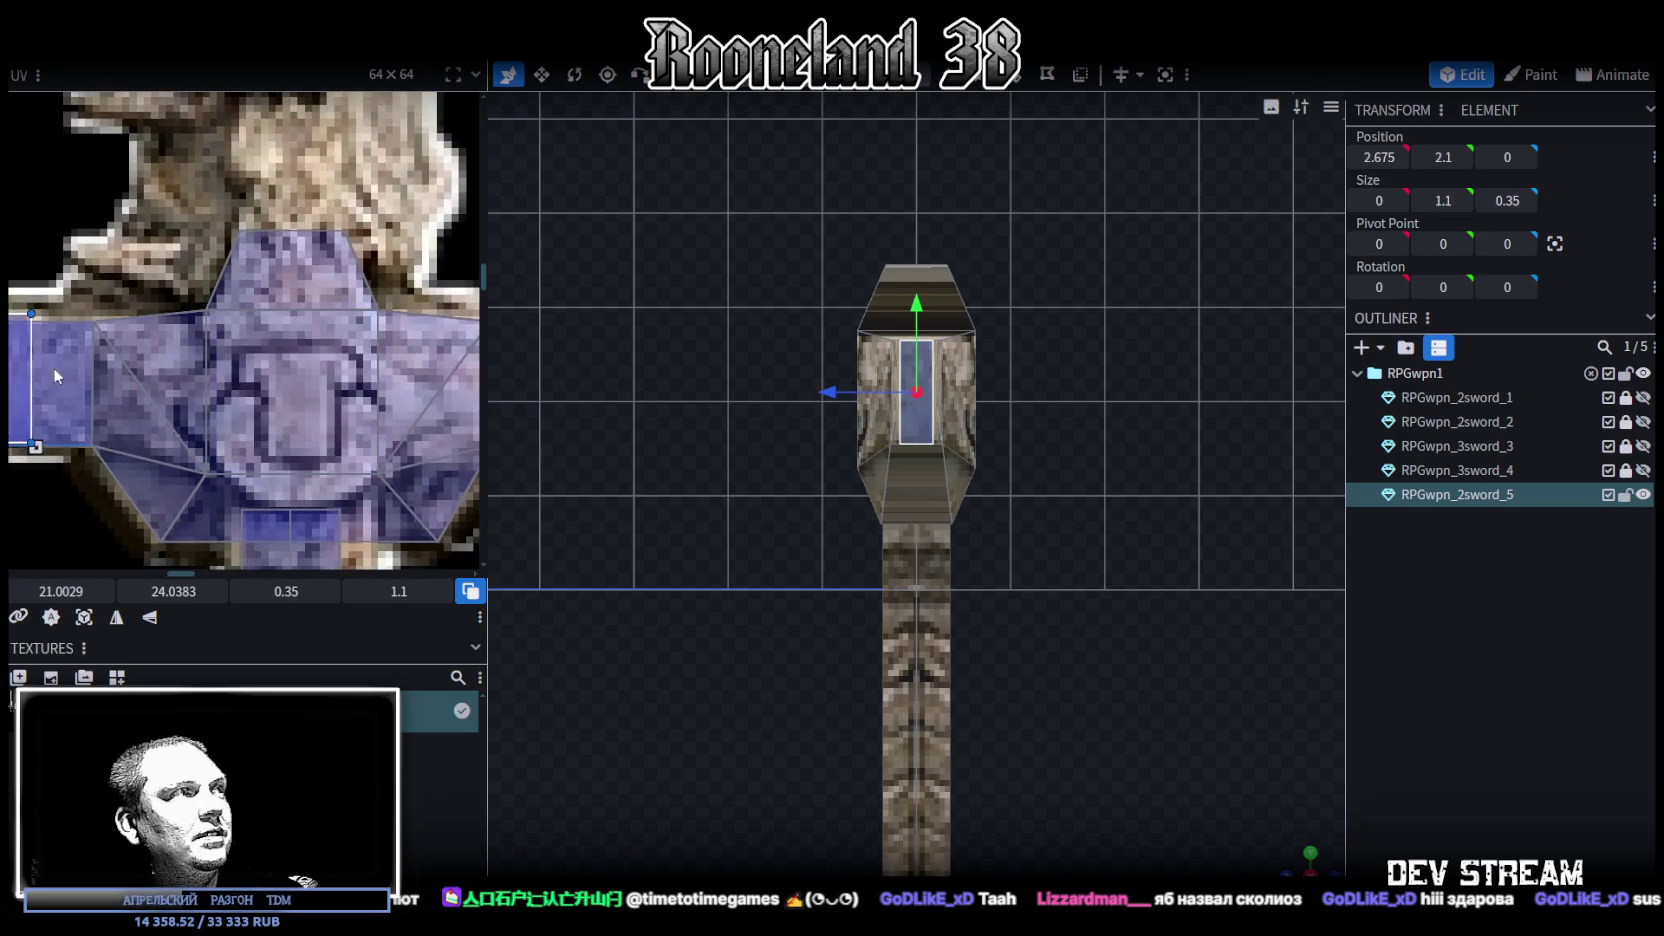
{"action": "left_click_drag", "start_coordinate": [25, 386], "coordinate": [440, 375]}
{"action": "middle_click_drag", "start_coordinate": [440, 375], "coordinate": [130, 375]}
{"action": "left_click_drag", "start_coordinate": [130, 375], "coordinate": [248, 356]}
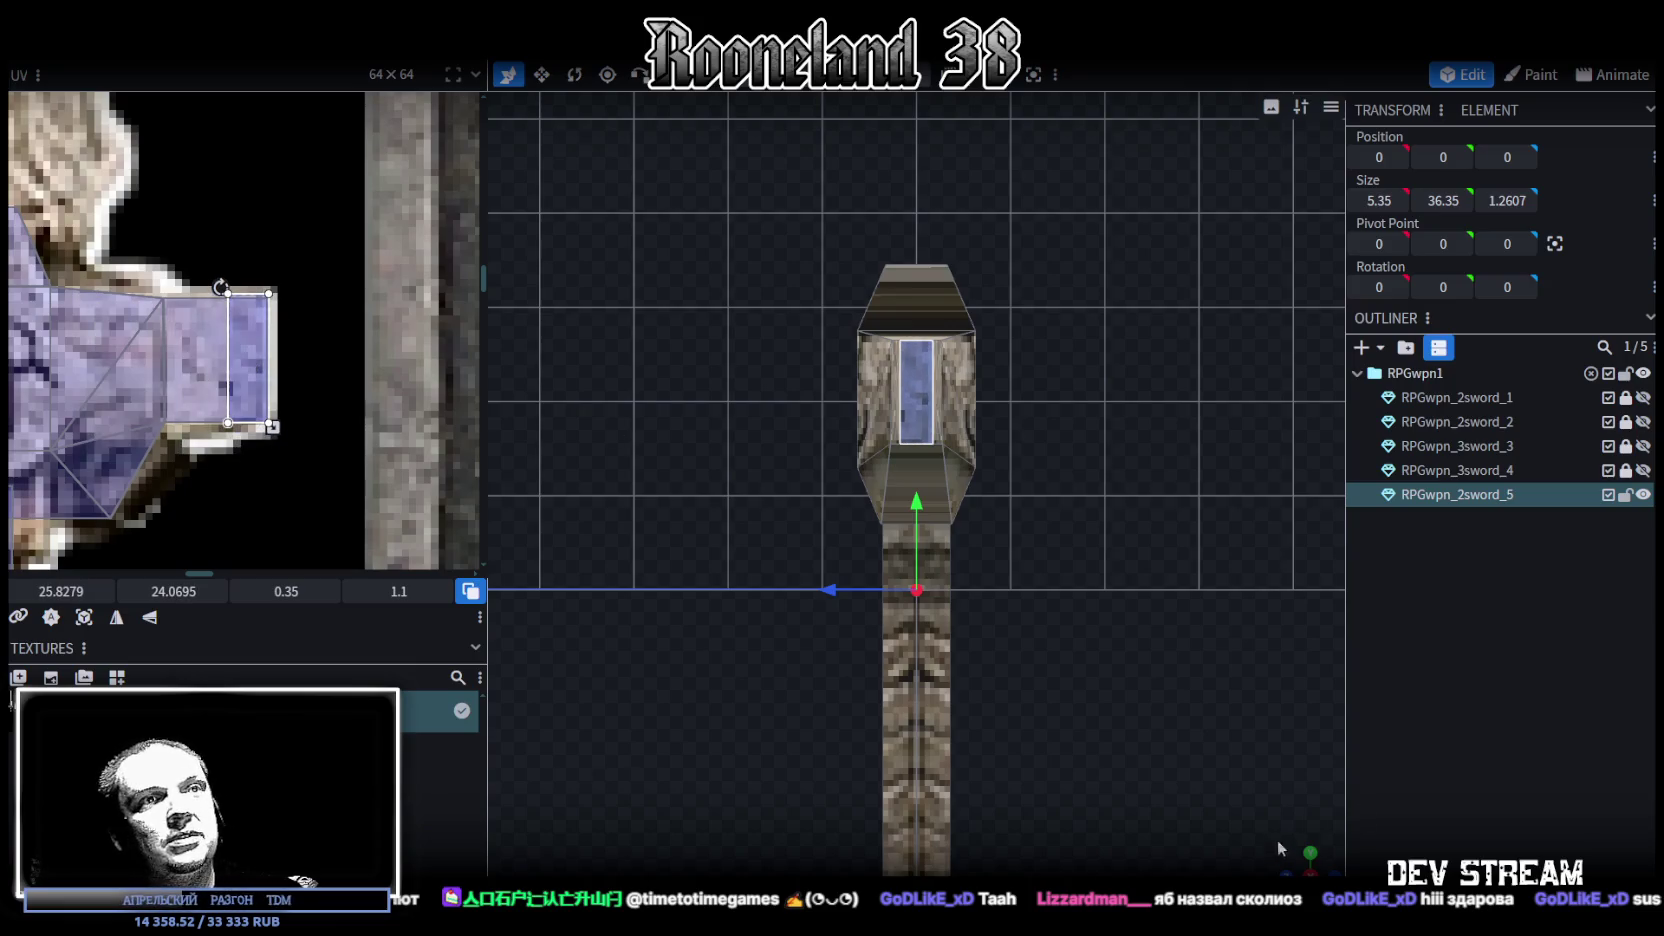
Widen guard piece RPGwpn_2sword_5 to 5.35 and mirror its UV mapping horizontally
{"action": "left_click_drag", "start_coordinate": [1277, 838], "coordinate": [832, 344]}
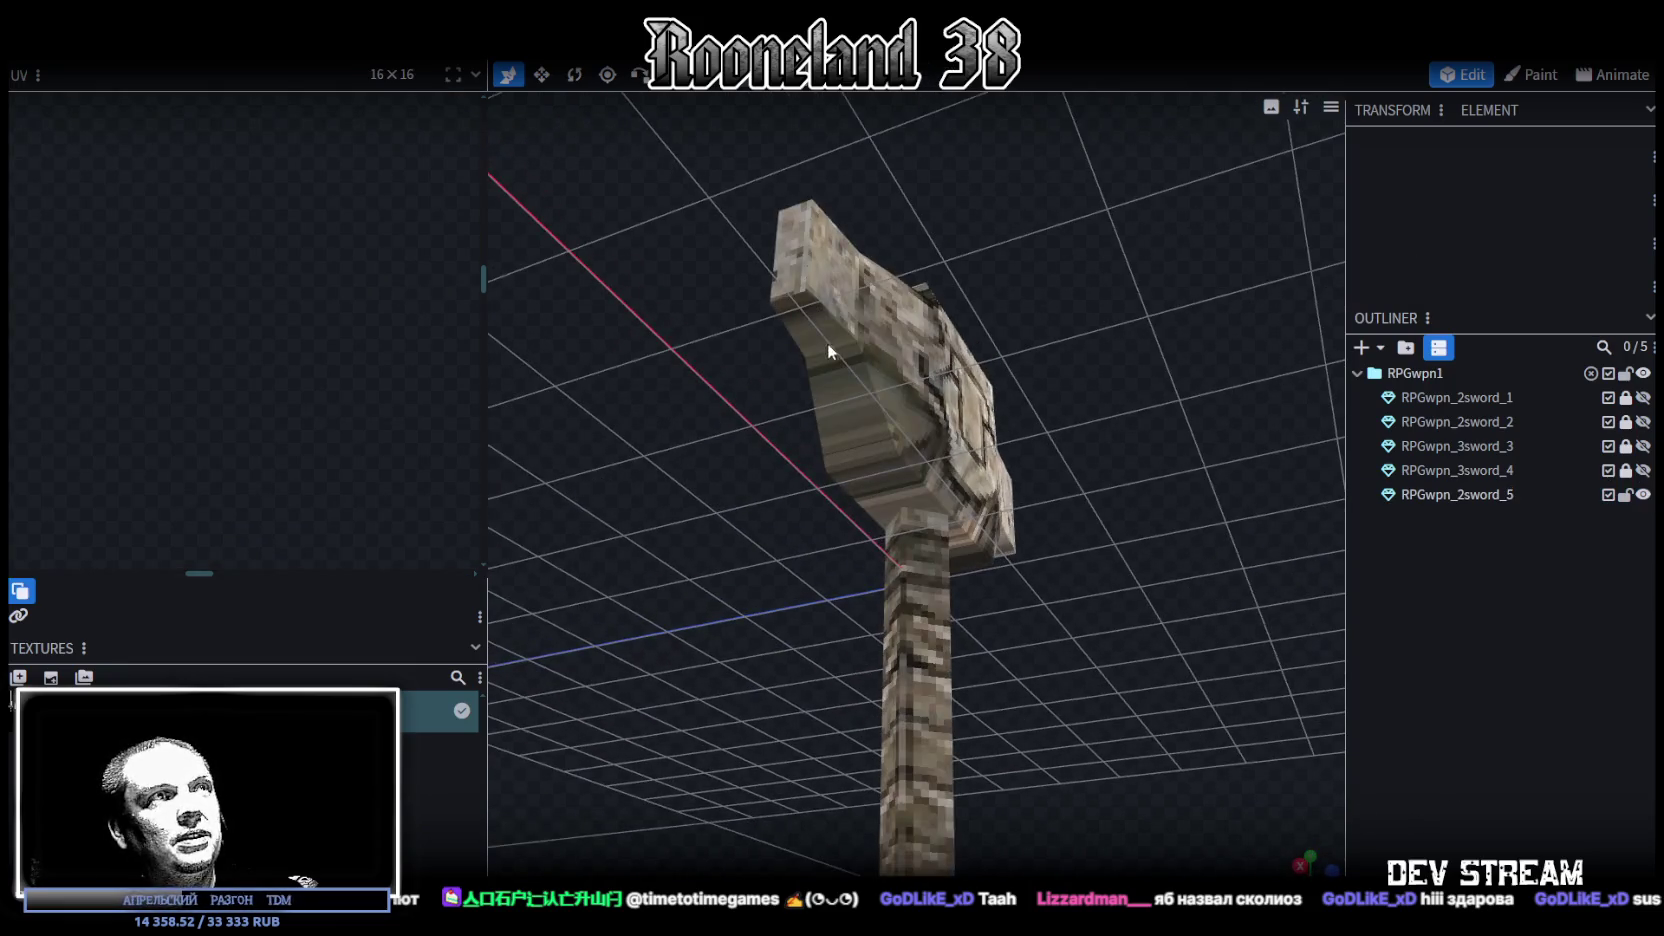
{"action": "left_click", "coordinate": [832, 344]}
{"action": "mouse_move", "coordinate": [1192, 652]}
{"action": "left_mouse_down"}
{"action": "mouse_move", "coordinate": [982, 540]}
{"action": "mouse_move", "coordinate": [1106, 389]}
{"action": "mouse_move", "coordinate": [1234, 682]}
{"action": "mouse_move", "coordinate": [974, 413]}
{"action": "mouse_move", "coordinate": [847, 369]}
{"action": "mouse_move", "coordinate": [853, 492]}
{"action": "mouse_move", "coordinate": [1288, 858]}
{"action": "left_mouse_up"}
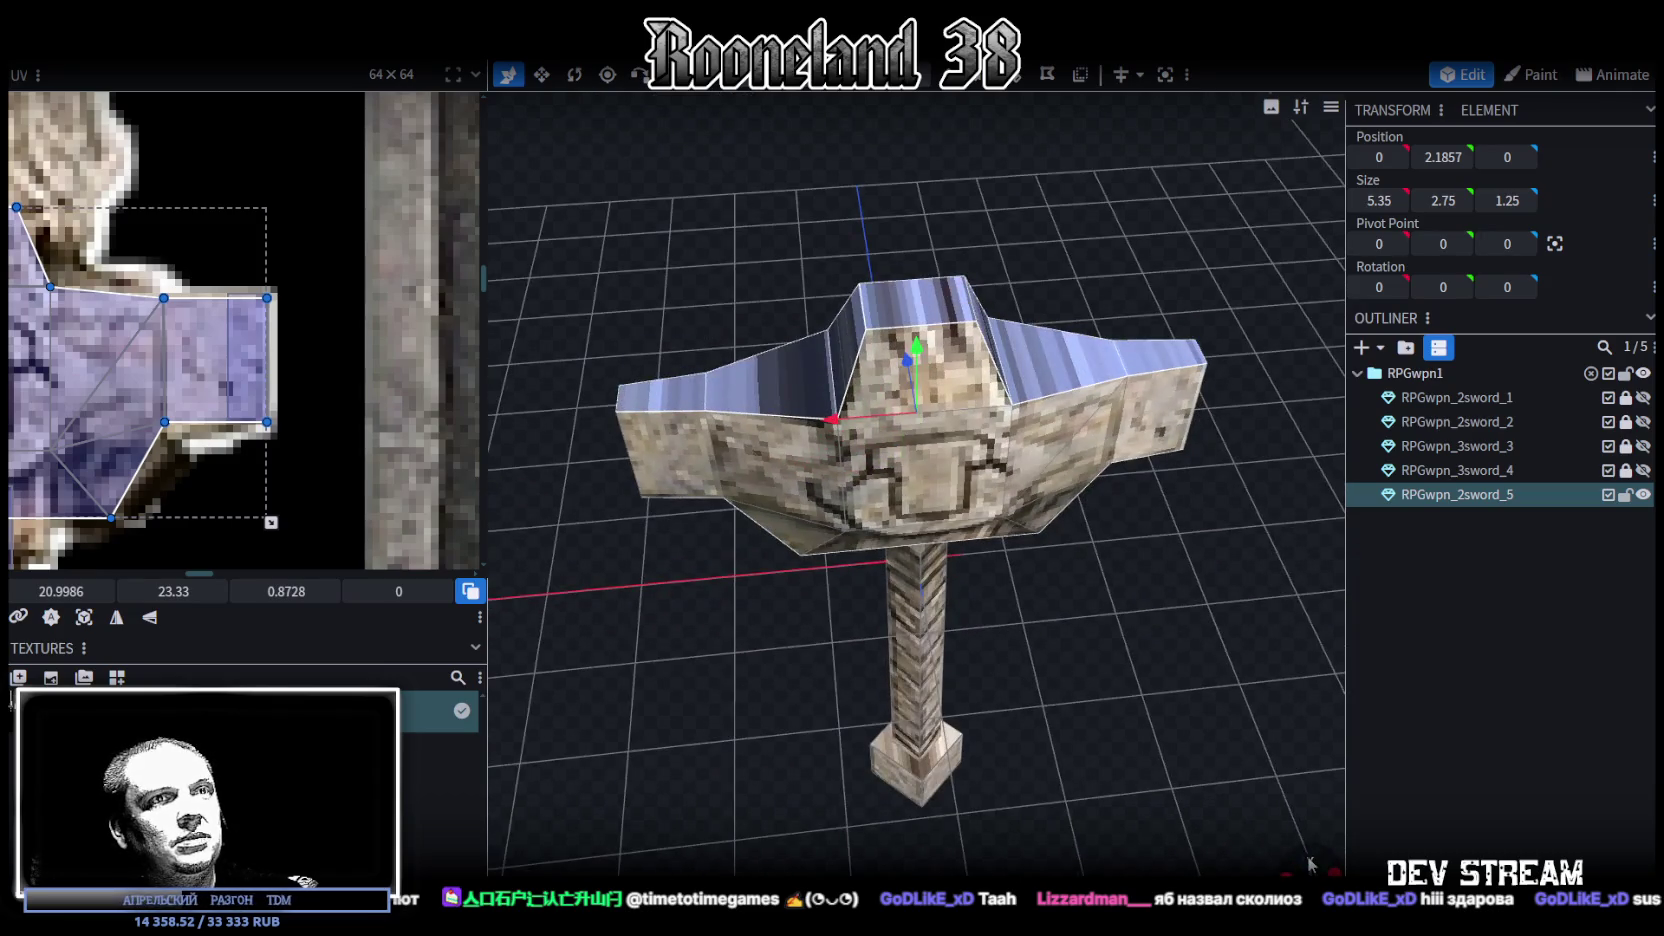
{"action": "left_click", "coordinate": [1310, 862]}
{"action": "left_click", "coordinate": [113, 619]}
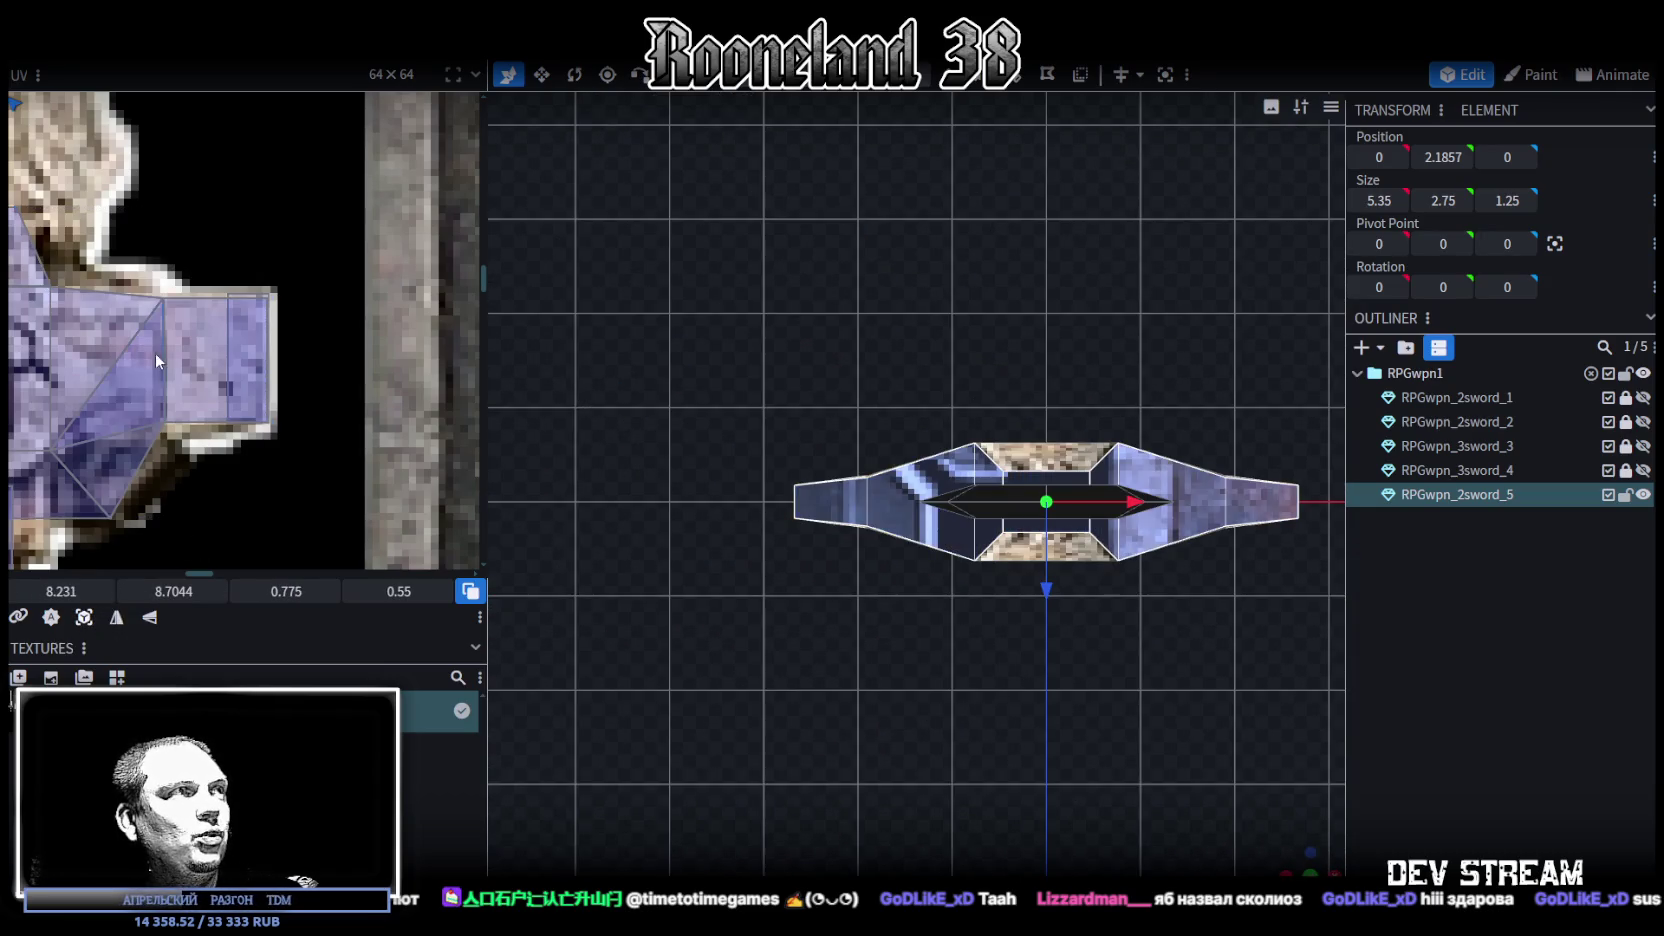
Zoom out the UV editor and move the guard's UV island onto the spiny sword's blue guard
{"action": "scroll", "coordinate": [117, 386], "scroll_direction": "down", "scroll_amount": 2}
{"action": "scroll", "coordinate": [117, 386], "scroll_direction": "down", "scroll_amount": 2}
{"action": "scroll", "coordinate": [172, 307], "scroll_direction": "down", "scroll_amount": 1}
{"action": "scroll", "coordinate": [171, 330], "scroll_direction": "down", "scroll_amount": 2}
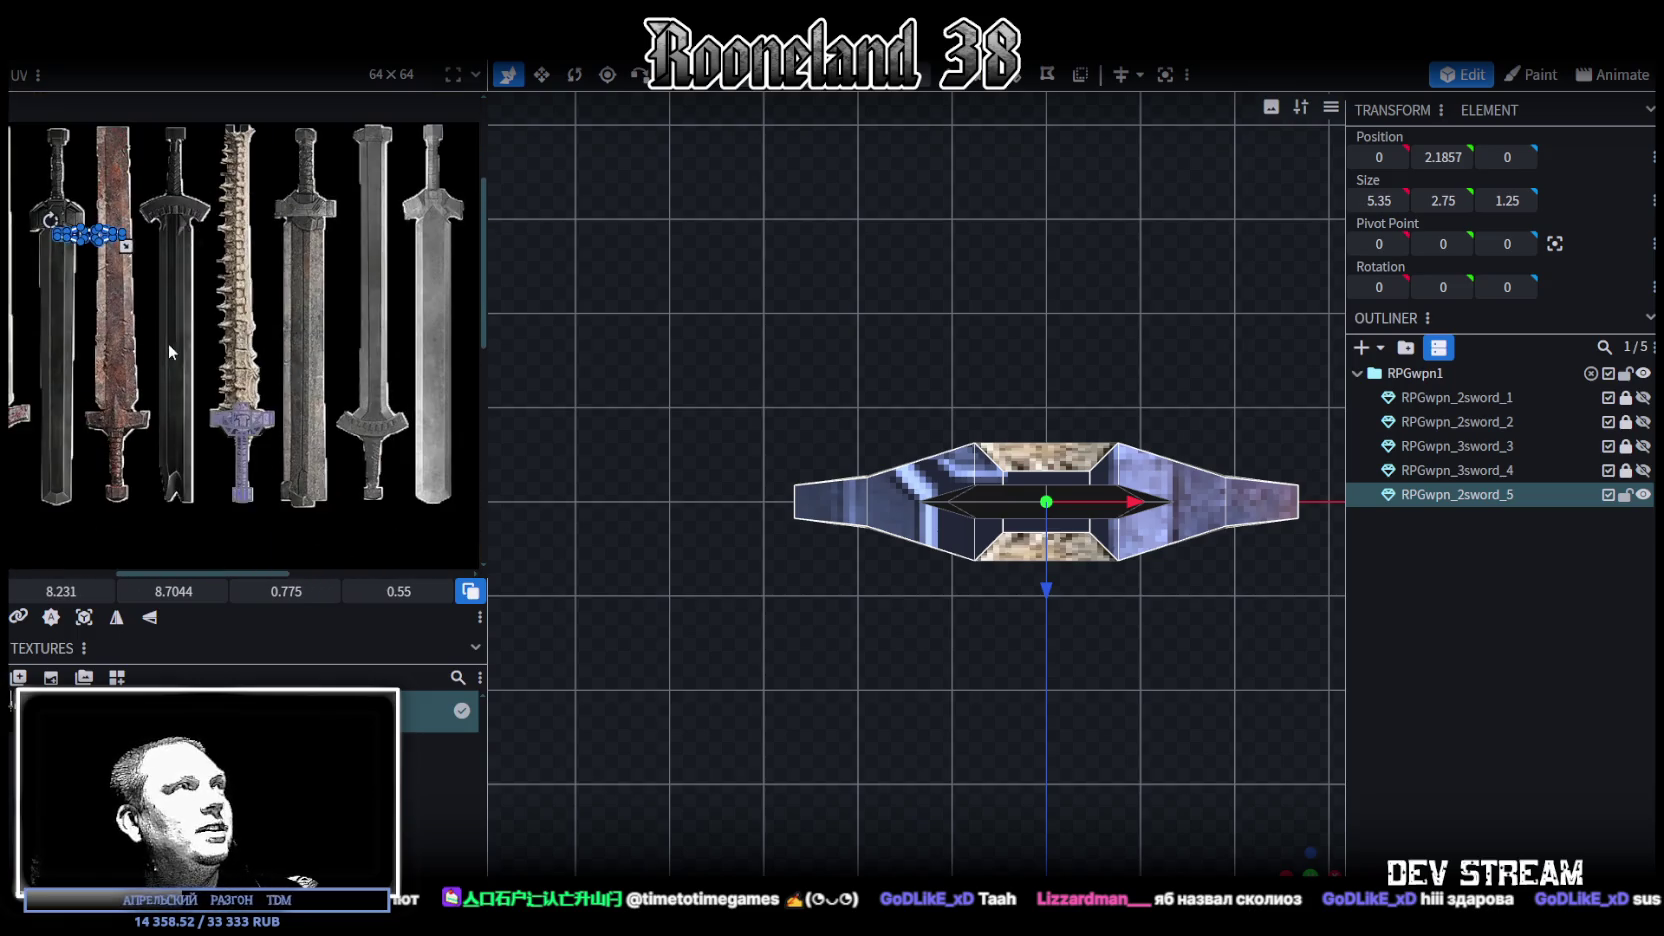
{"action": "scroll", "coordinate": [104, 240], "scroll_direction": "up", "scroll_amount": 2}
{"action": "left_click_drag", "start_coordinate": [104, 240], "coordinate": [262, 440]}
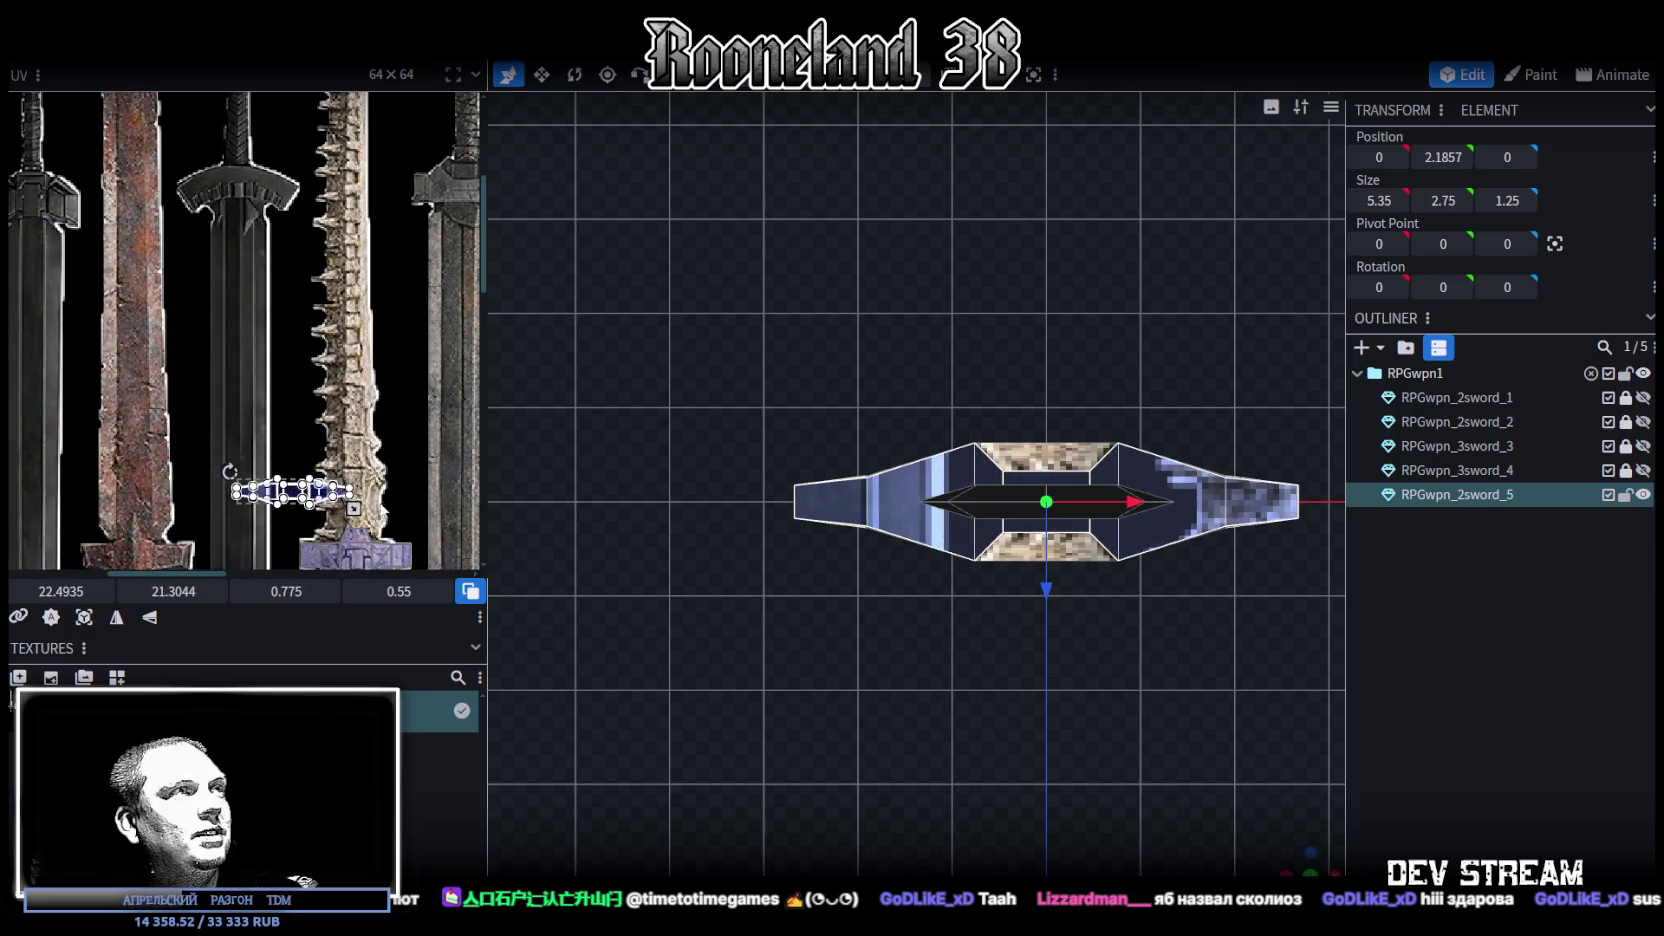
{"action": "scroll", "coordinate": [236, 346], "scroll_direction": "up", "scroll_amount": 1}
{"action": "mouse_move", "coordinate": [113, 316]}
{"action": "left_mouse_down"}
{"action": "mouse_move", "coordinate": [236, 367]}
{"action": "mouse_move", "coordinate": [172, 410]}
{"action": "left_mouse_up"}
Nudge the UV island into place and shrink it slightly over the blue guard
{"action": "scroll", "coordinate": [236, 367], "scroll_direction": "up", "scroll_amount": 2}
{"action": "scroll", "coordinate": [236, 367], "scroll_direction": "up", "scroll_amount": 2}
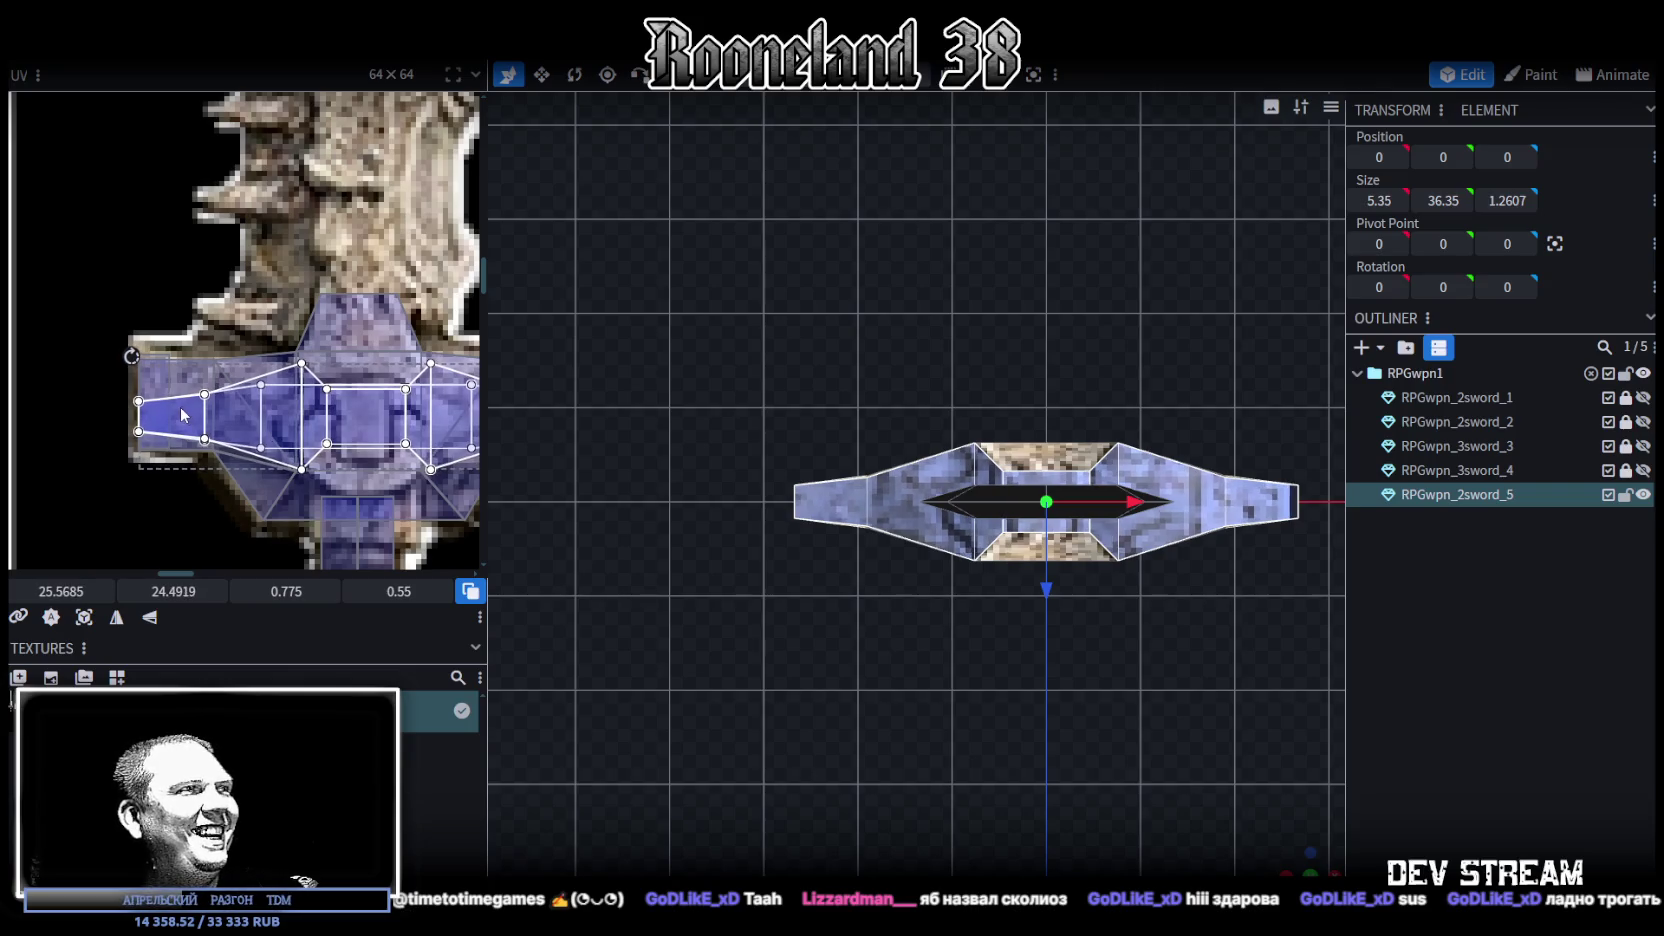
{"action": "middle_click_drag", "start_coordinate": [440, 470], "coordinate": [166, 397]}
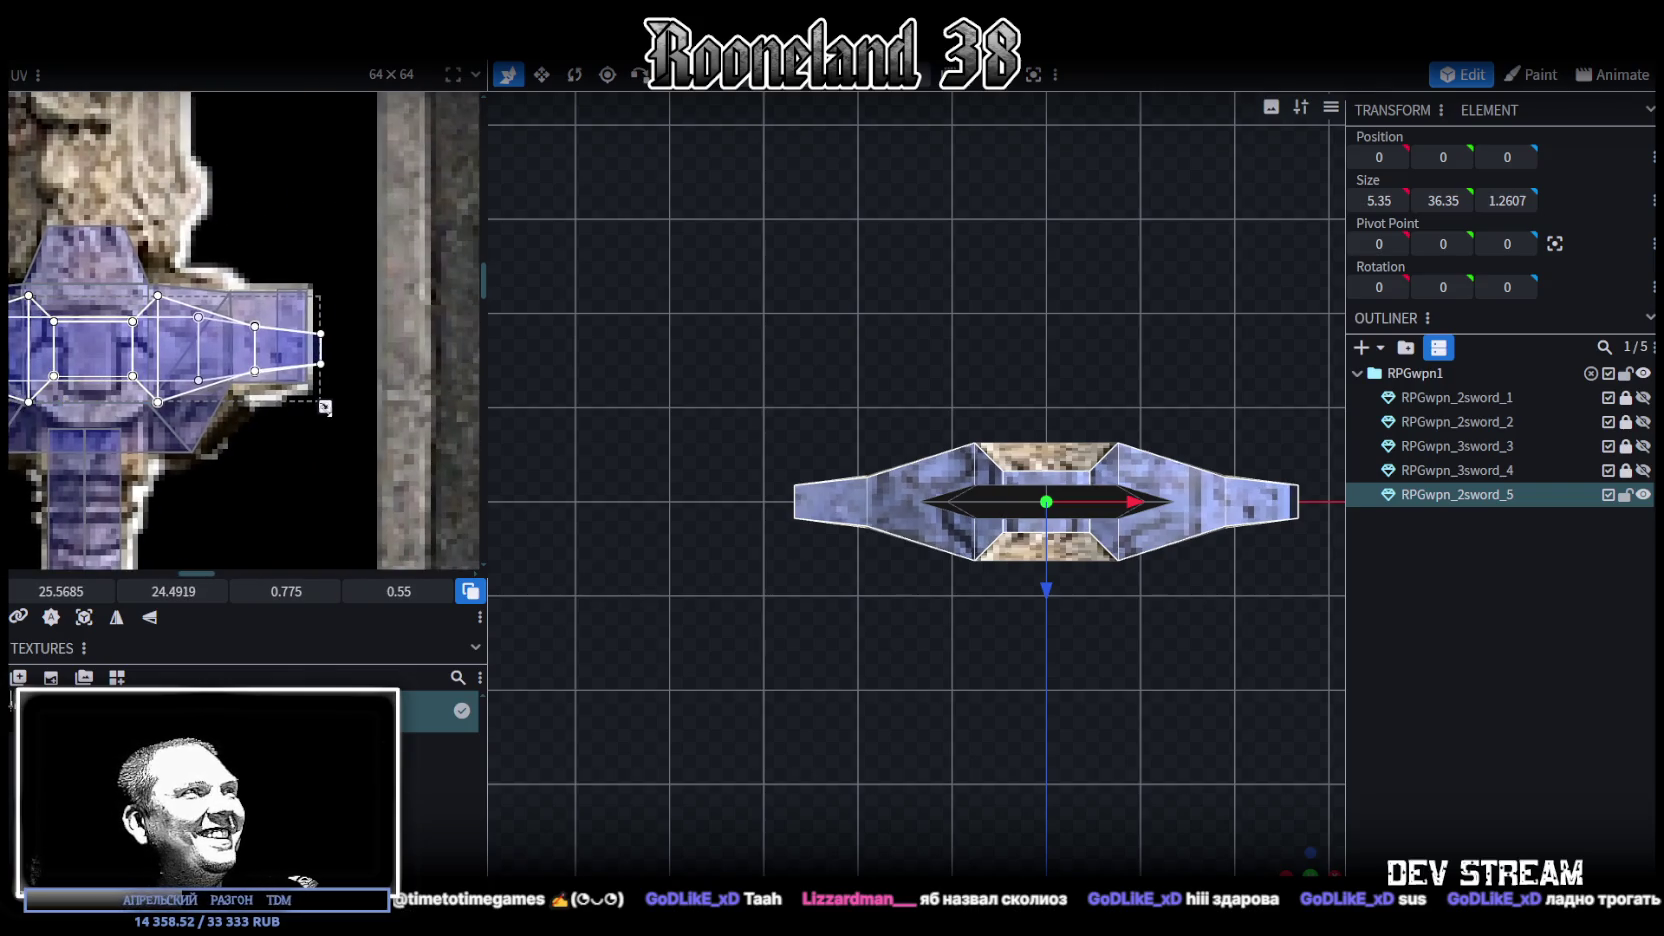
{"action": "left_click_drag", "start_coordinate": [325, 407], "coordinate": [316, 400]}
{"action": "middle_click_drag", "start_coordinate": [30, 355], "coordinate": [232, 360]}
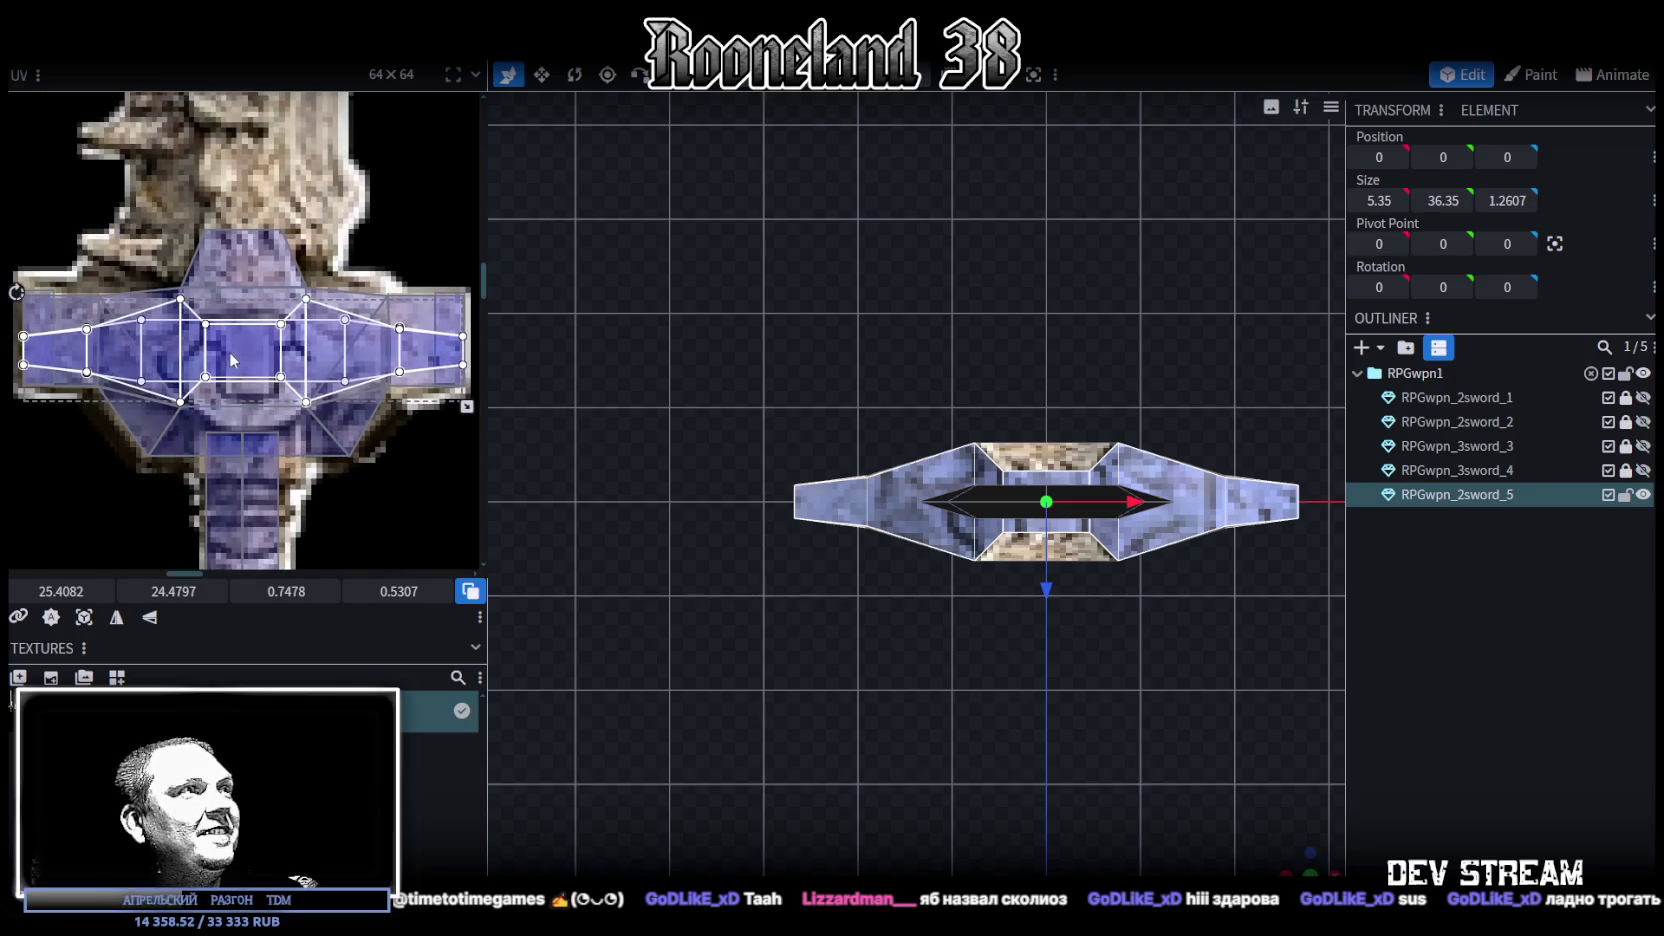
{"action": "left_click_drag", "start_coordinate": [232, 360], "coordinate": [233, 363]}
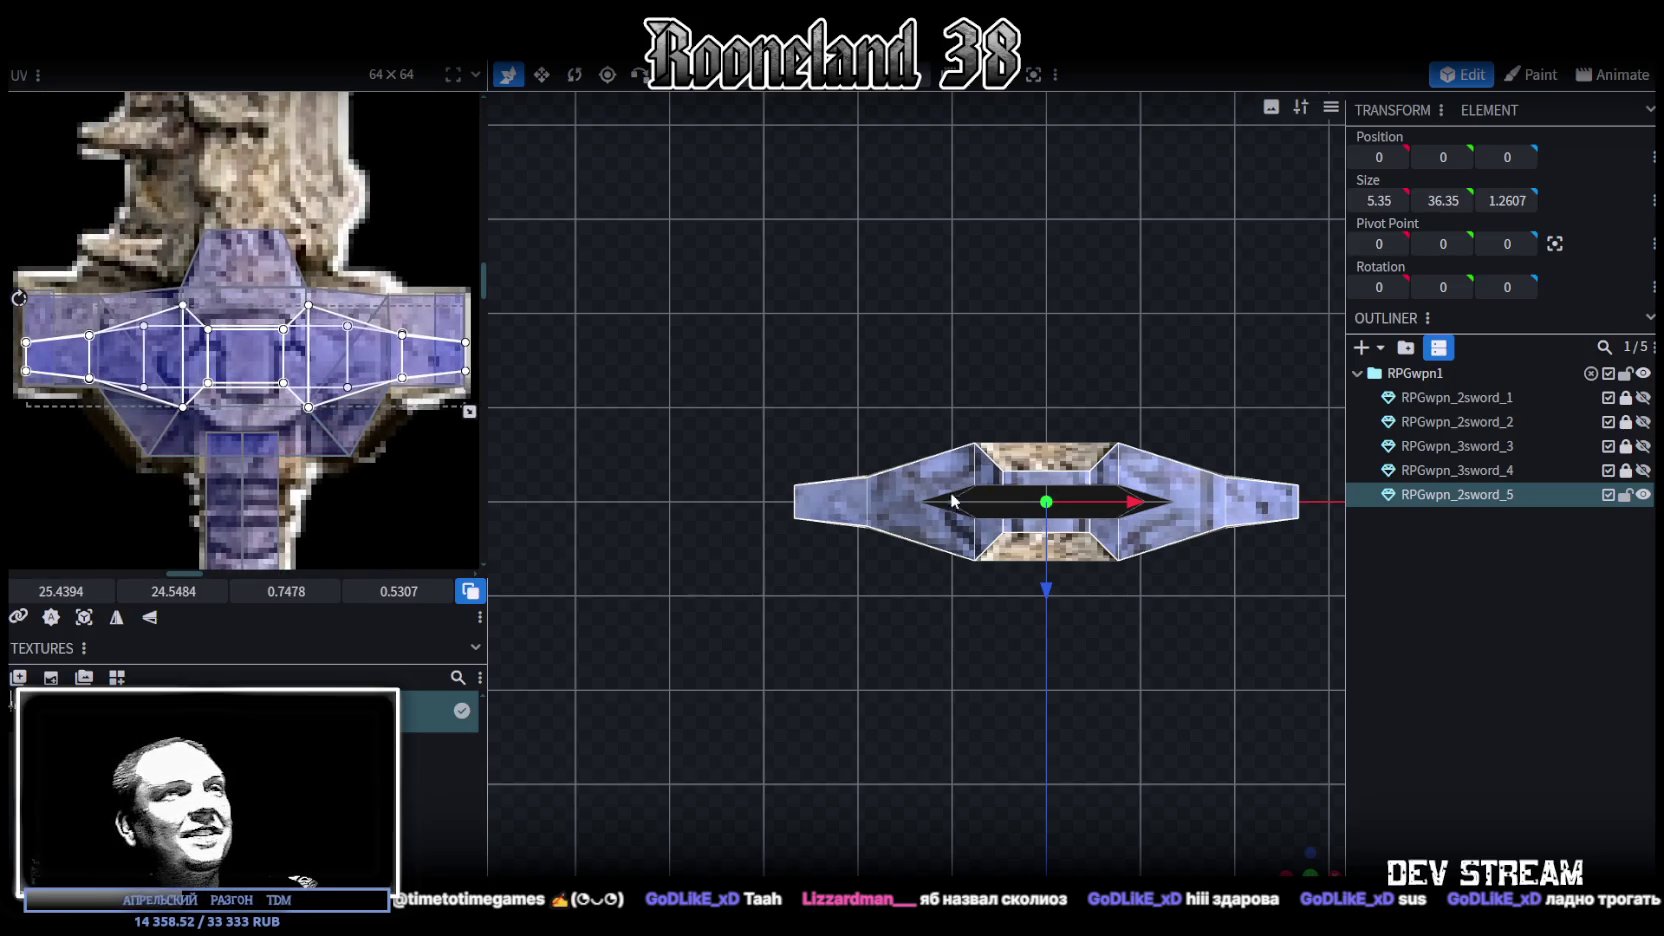
{"action": "scroll", "coordinate": [953, 500], "scroll_direction": "up", "scroll_amount": 2}
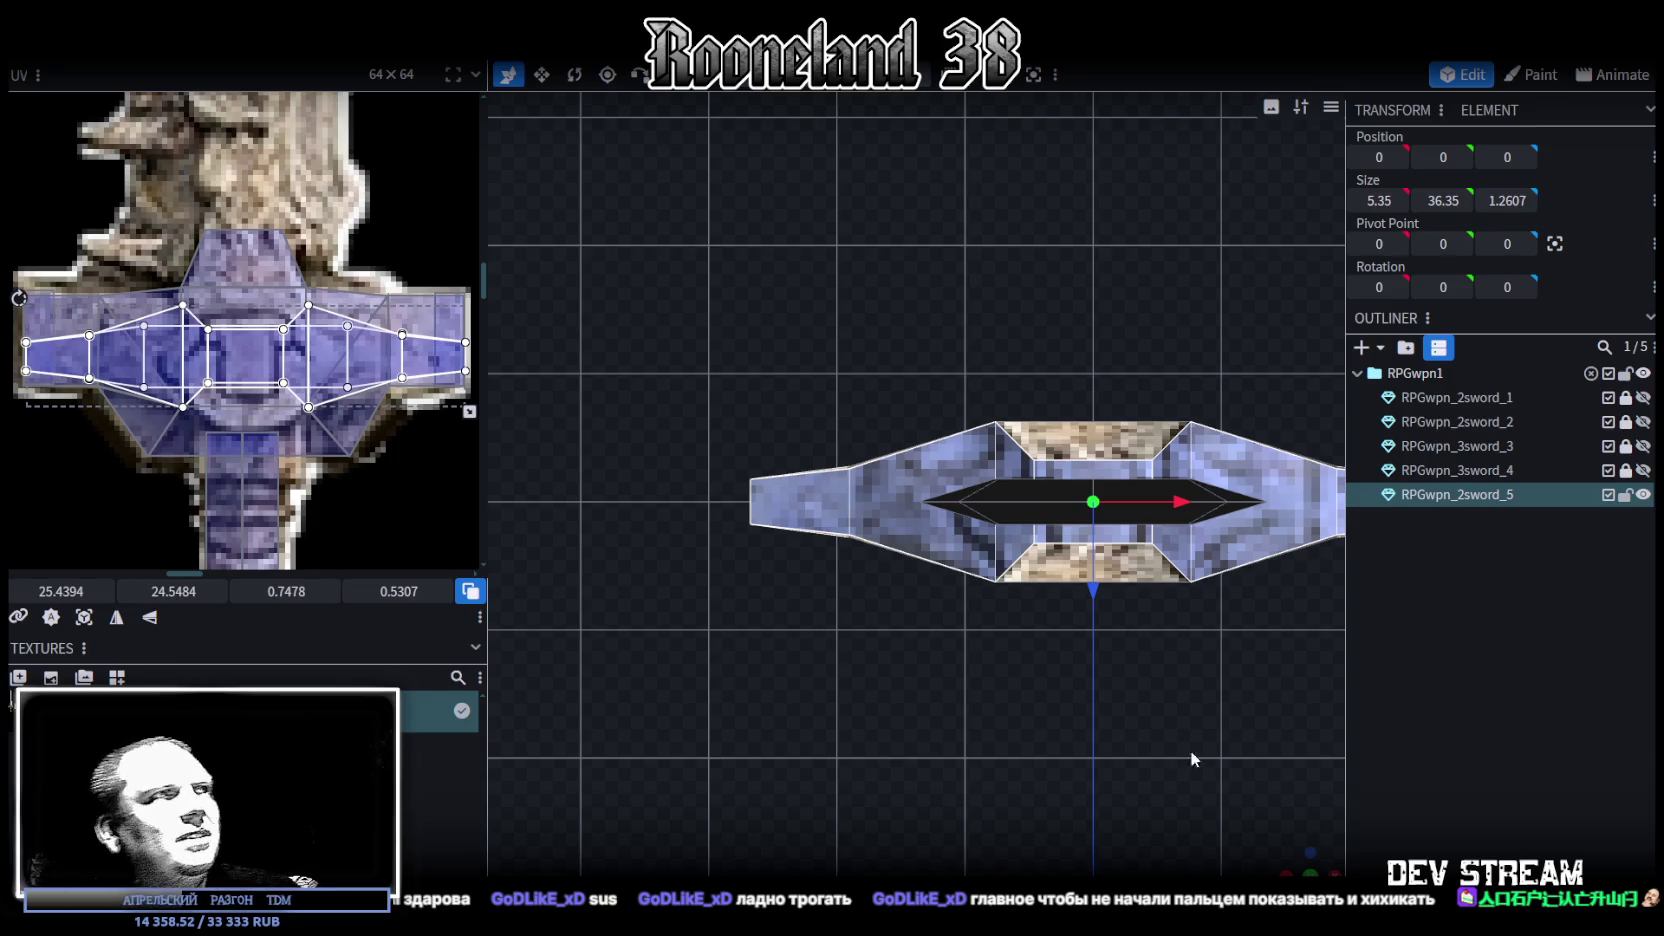
{"action": "mouse_move", "coordinate": [1136, 638]}
{"action": "left_mouse_down"}
{"action": "mouse_move", "coordinate": [1124, 577]}
{"action": "mouse_move", "coordinate": [930, 585]}
{"action": "mouse_move", "coordinate": [994, 547]}
{"action": "mouse_move", "coordinate": [873, 567]}
{"action": "mouse_move", "coordinate": [667, 542]}
{"action": "mouse_move", "coordinate": [883, 332]}
{"action": "left_mouse_up"}
{"action": "left_click", "coordinate": [1124, 577]}
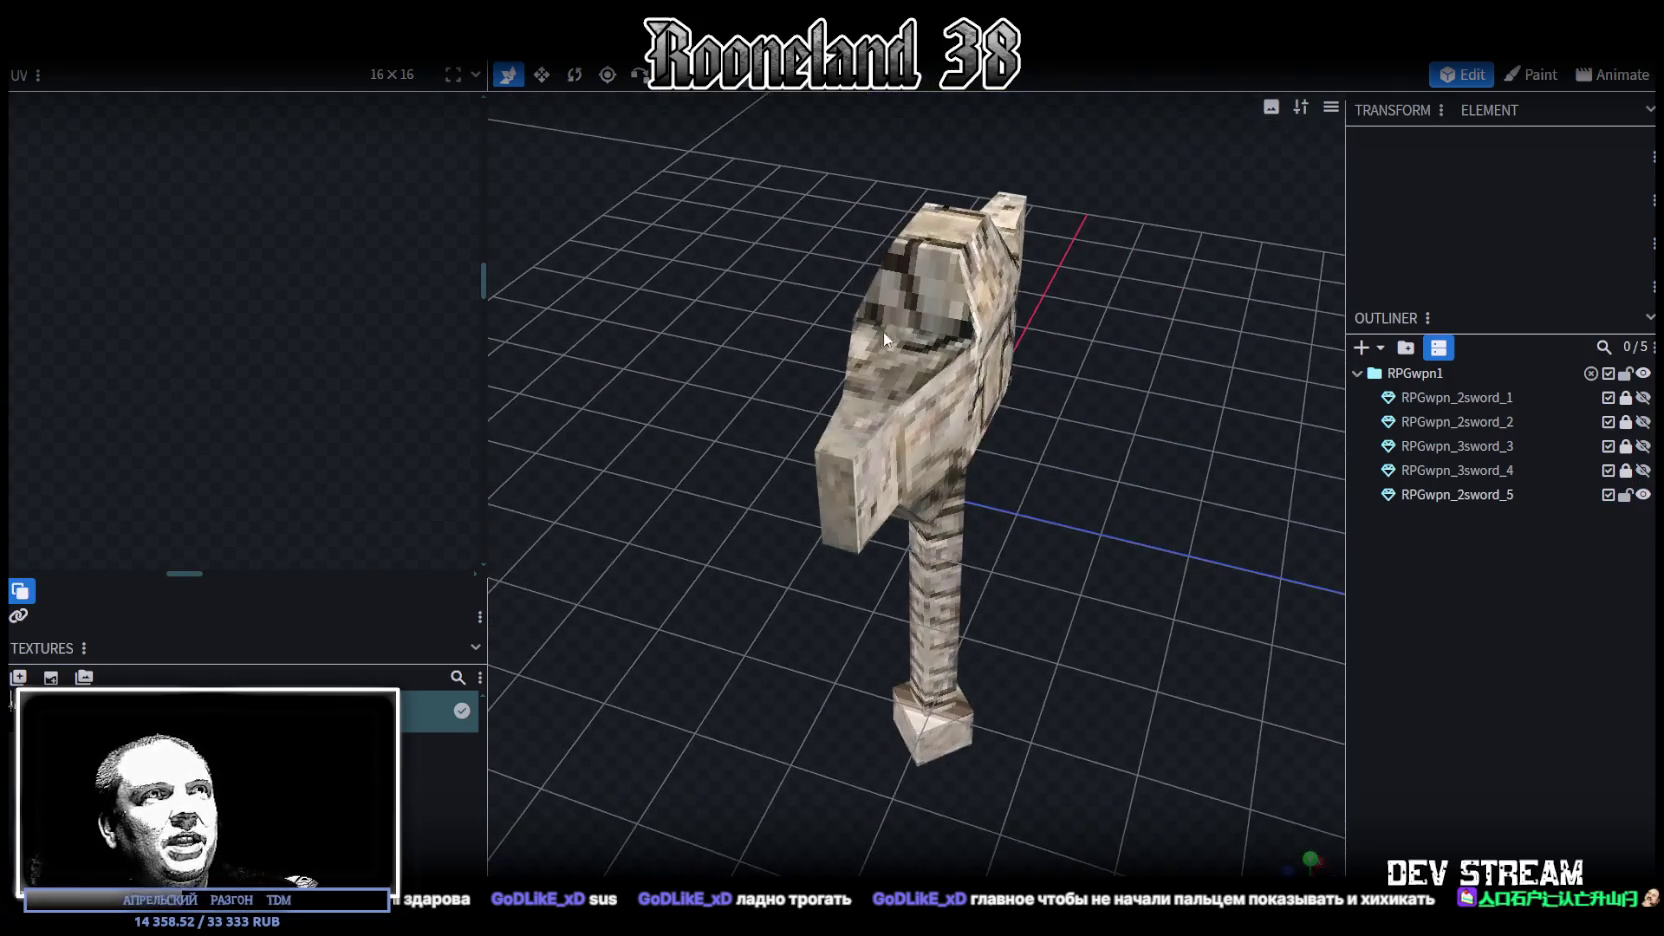
Select the guard's top end faces and try stretching their UV, then undo the stretch
{"action": "left_click", "coordinate": [883, 332]}
{"action": "left_click_drag", "start_coordinate": [1070, 457], "coordinate": [1200, 675]}
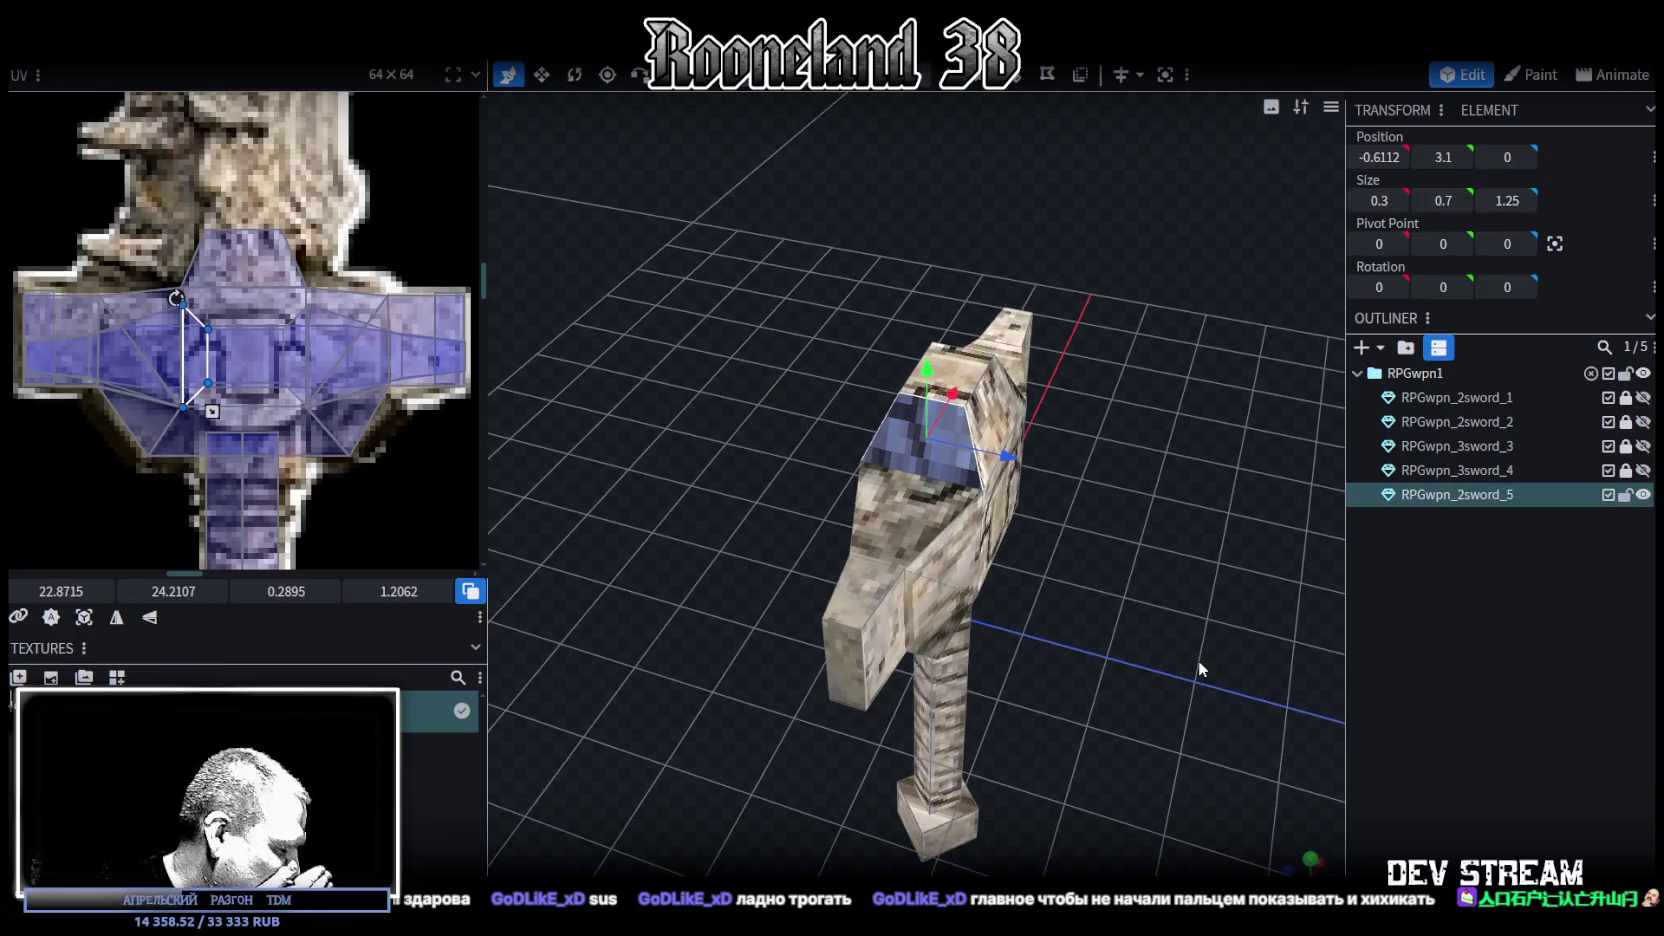
{"action": "left_click_drag", "start_coordinate": [1202, 659], "coordinate": [966, 392]}
{"action": "left_click", "coordinate": [938, 350], "text": "shift"}
{"action": "left_click_drag", "start_coordinate": [1070, 558], "coordinate": [1008, 629]}
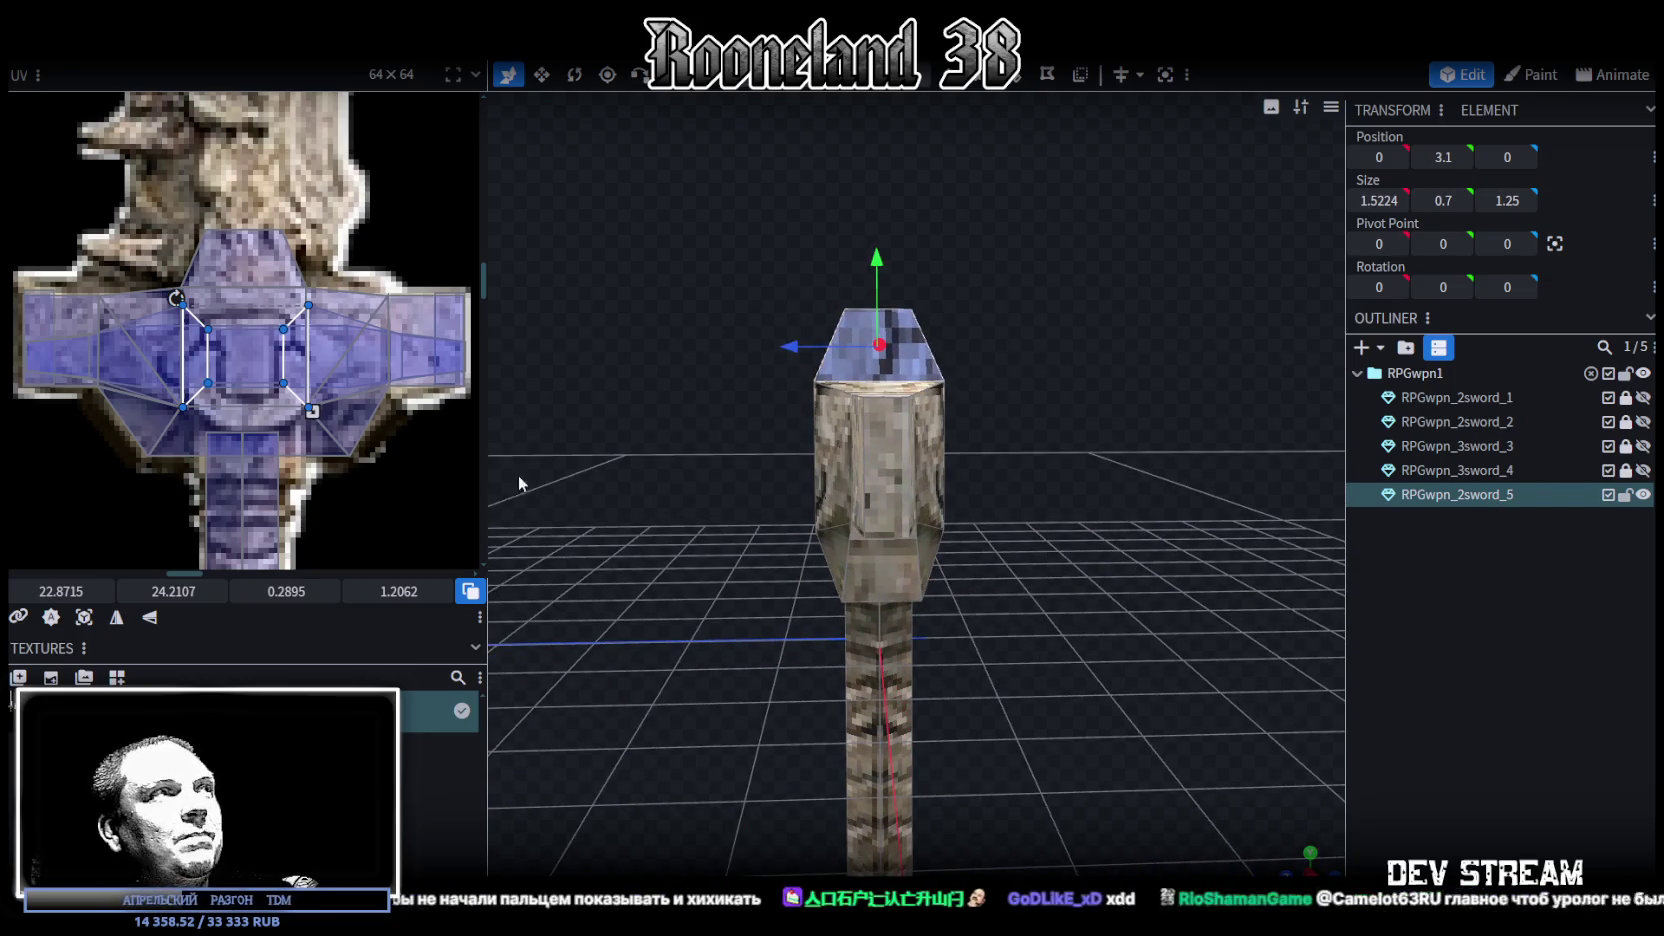
{"action": "scroll", "coordinate": [403, 415], "scroll_direction": "down", "scroll_amount": 2}
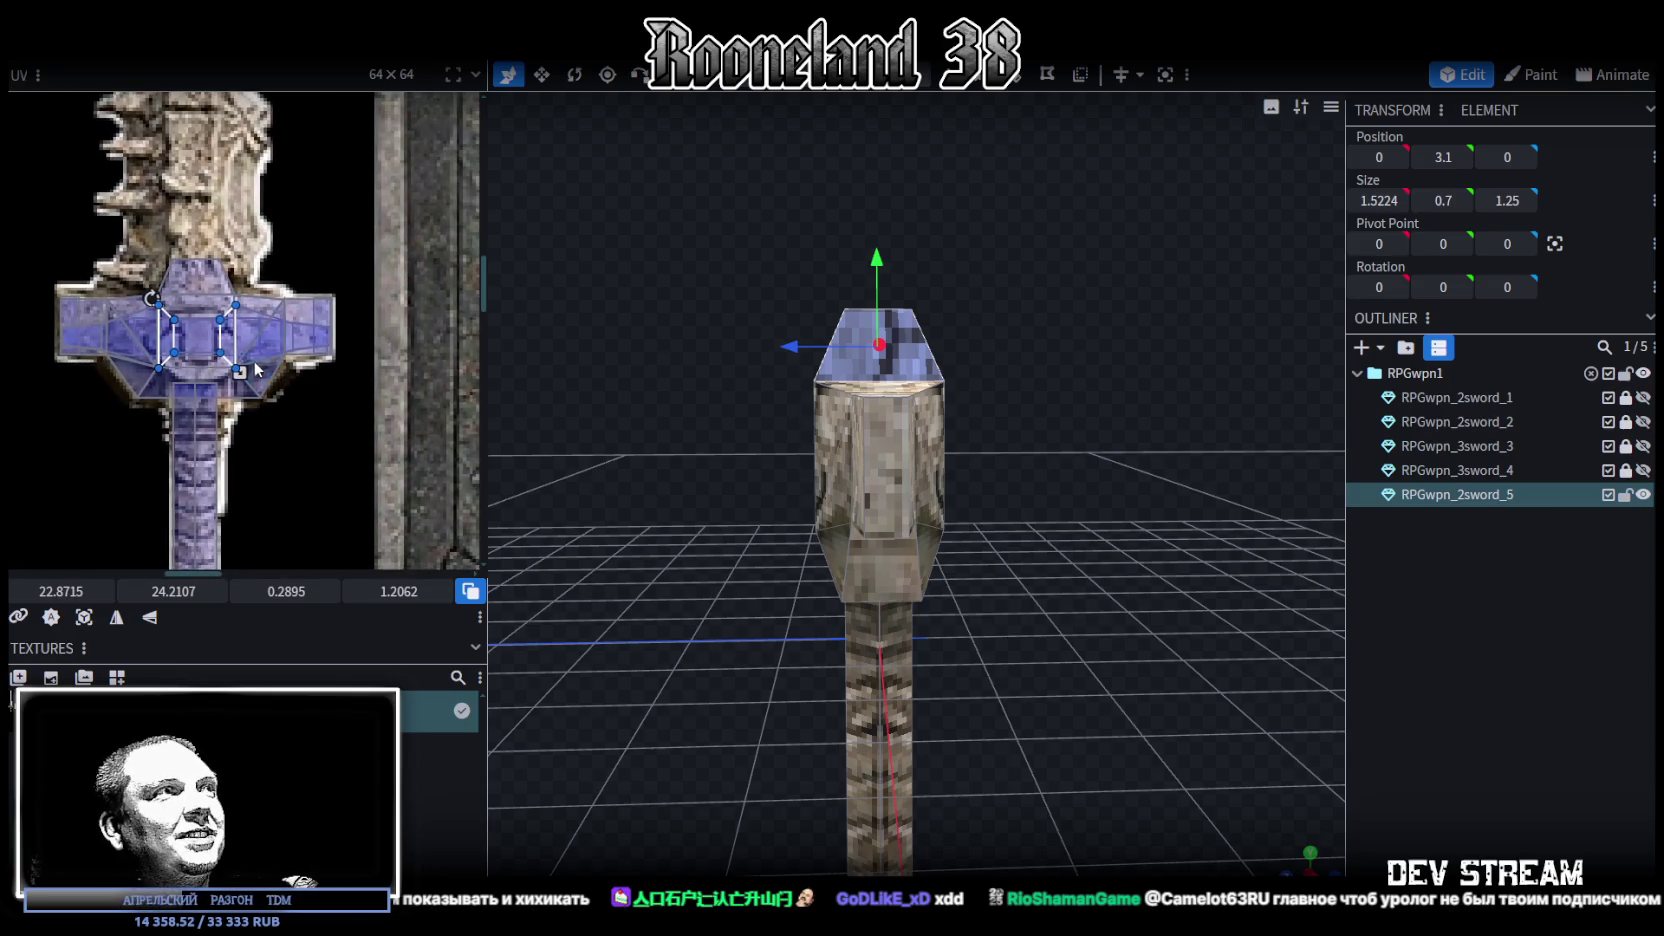
{"action": "left_click_drag", "start_coordinate": [240, 372], "coordinate": [438, 372]}
{"action": "key", "text": "ctrl+z"}
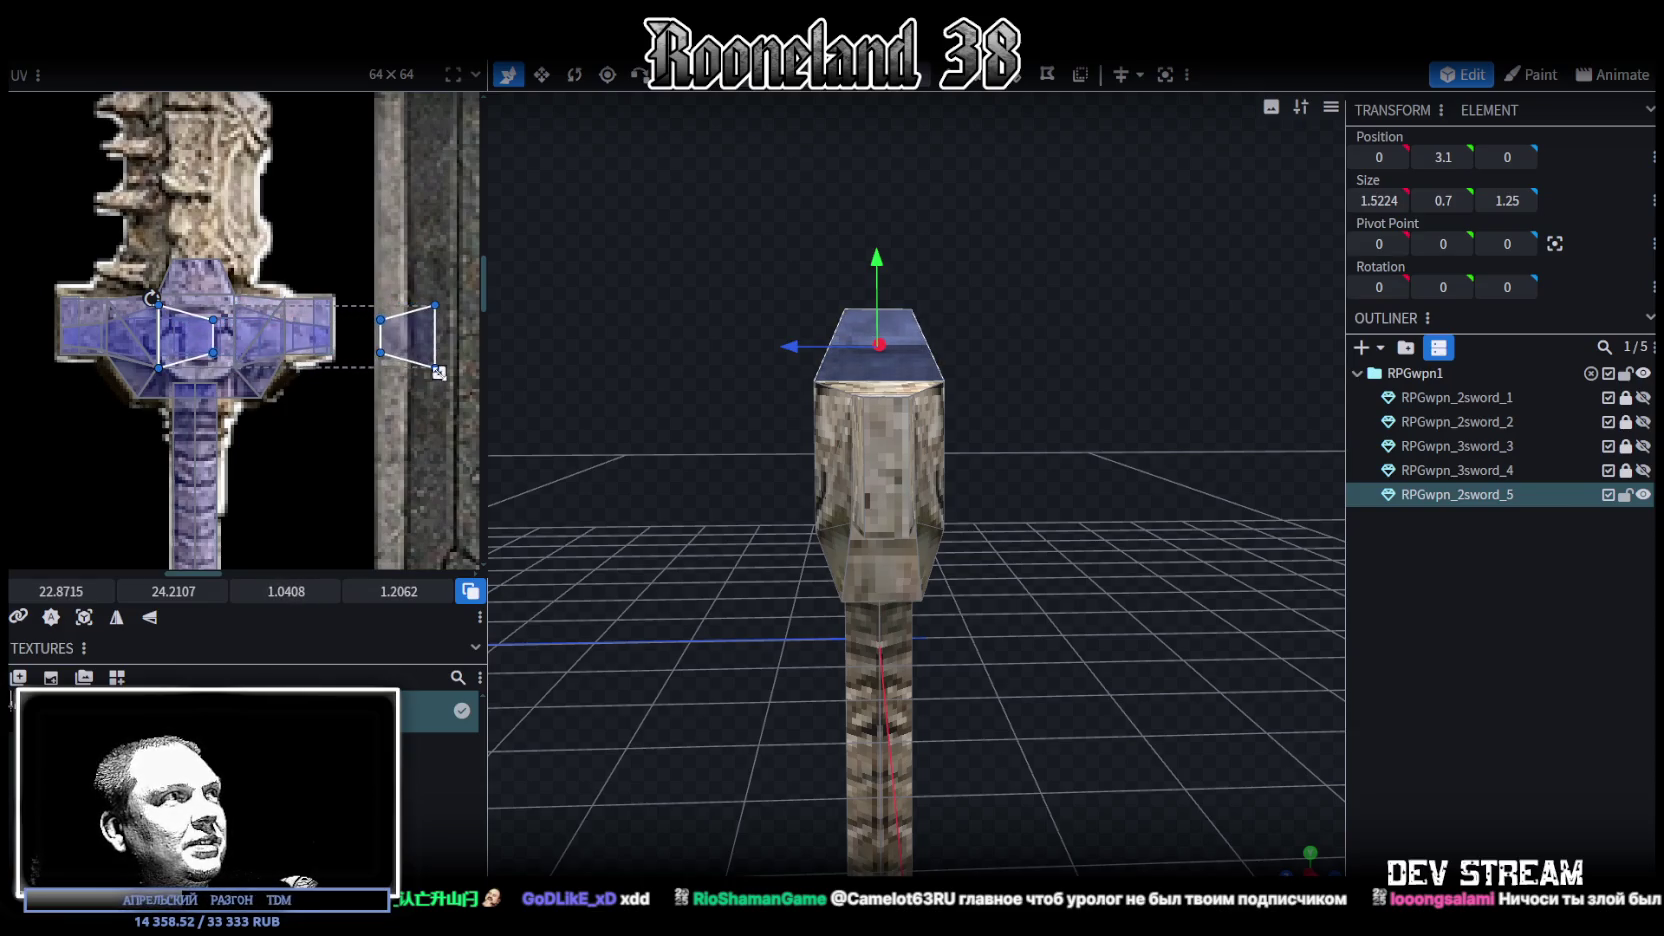
Move the faces onto the right-hand sword, mirror the right small face, and align it over its partner
{"action": "middle_click_drag", "start_coordinate": [386, 445], "coordinate": [306, 372]}
{"action": "scroll", "coordinate": [338, 296], "scroll_direction": "down", "scroll_amount": 2}
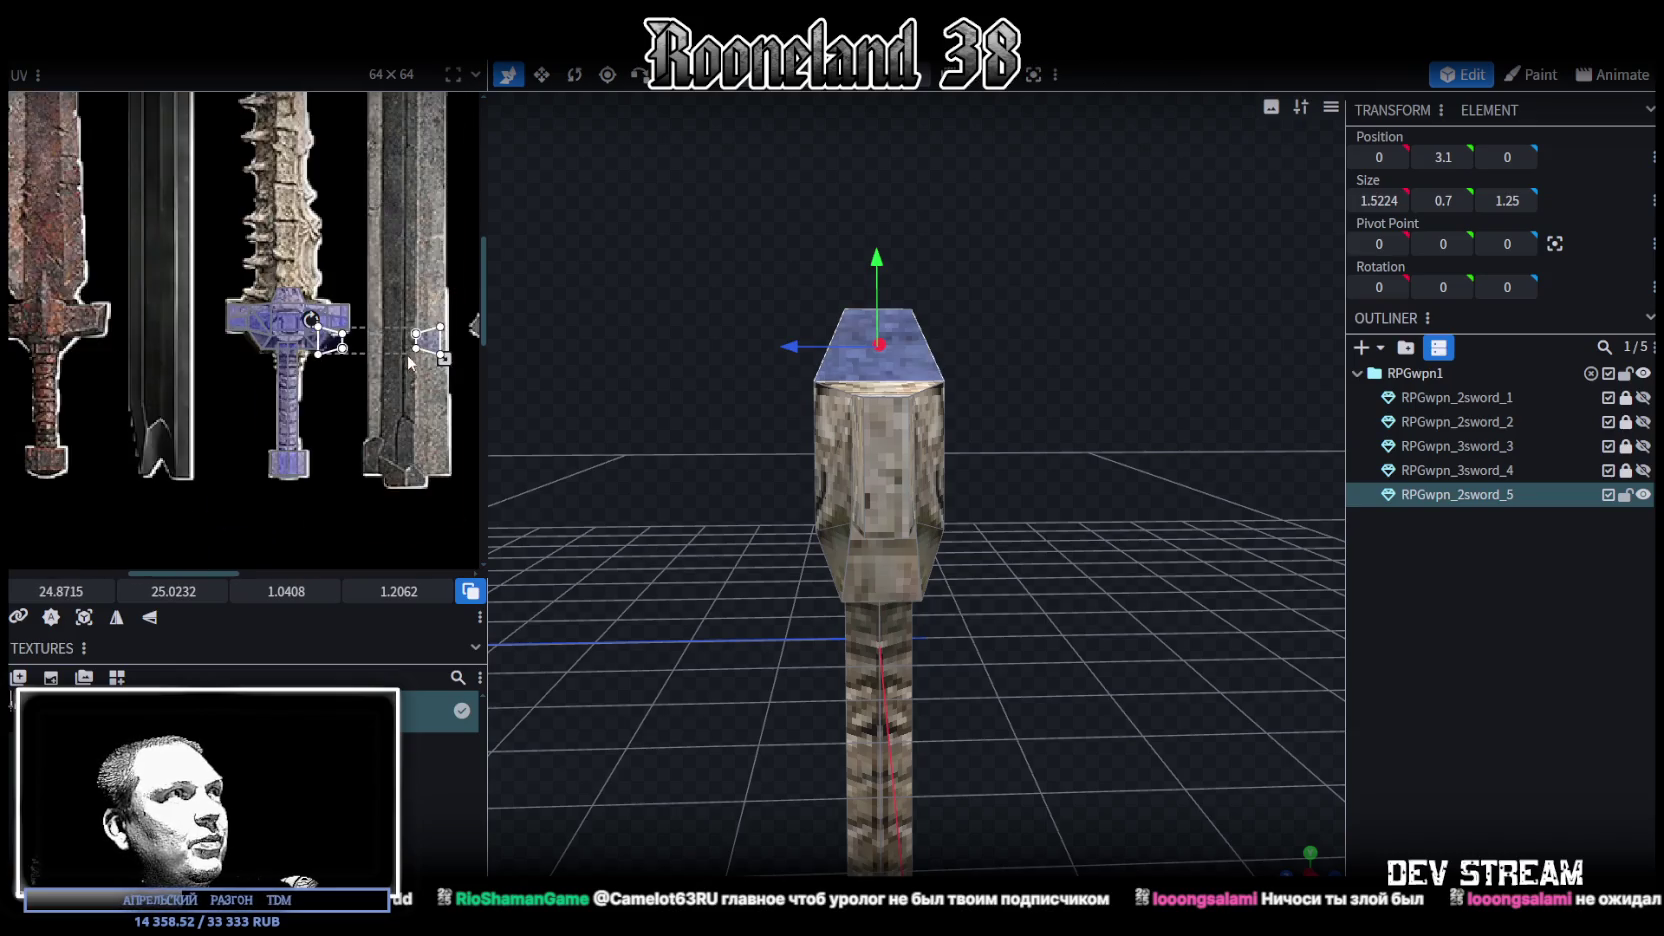
{"action": "left_click_drag", "start_coordinate": [338, 296], "coordinate": [380, 402]}
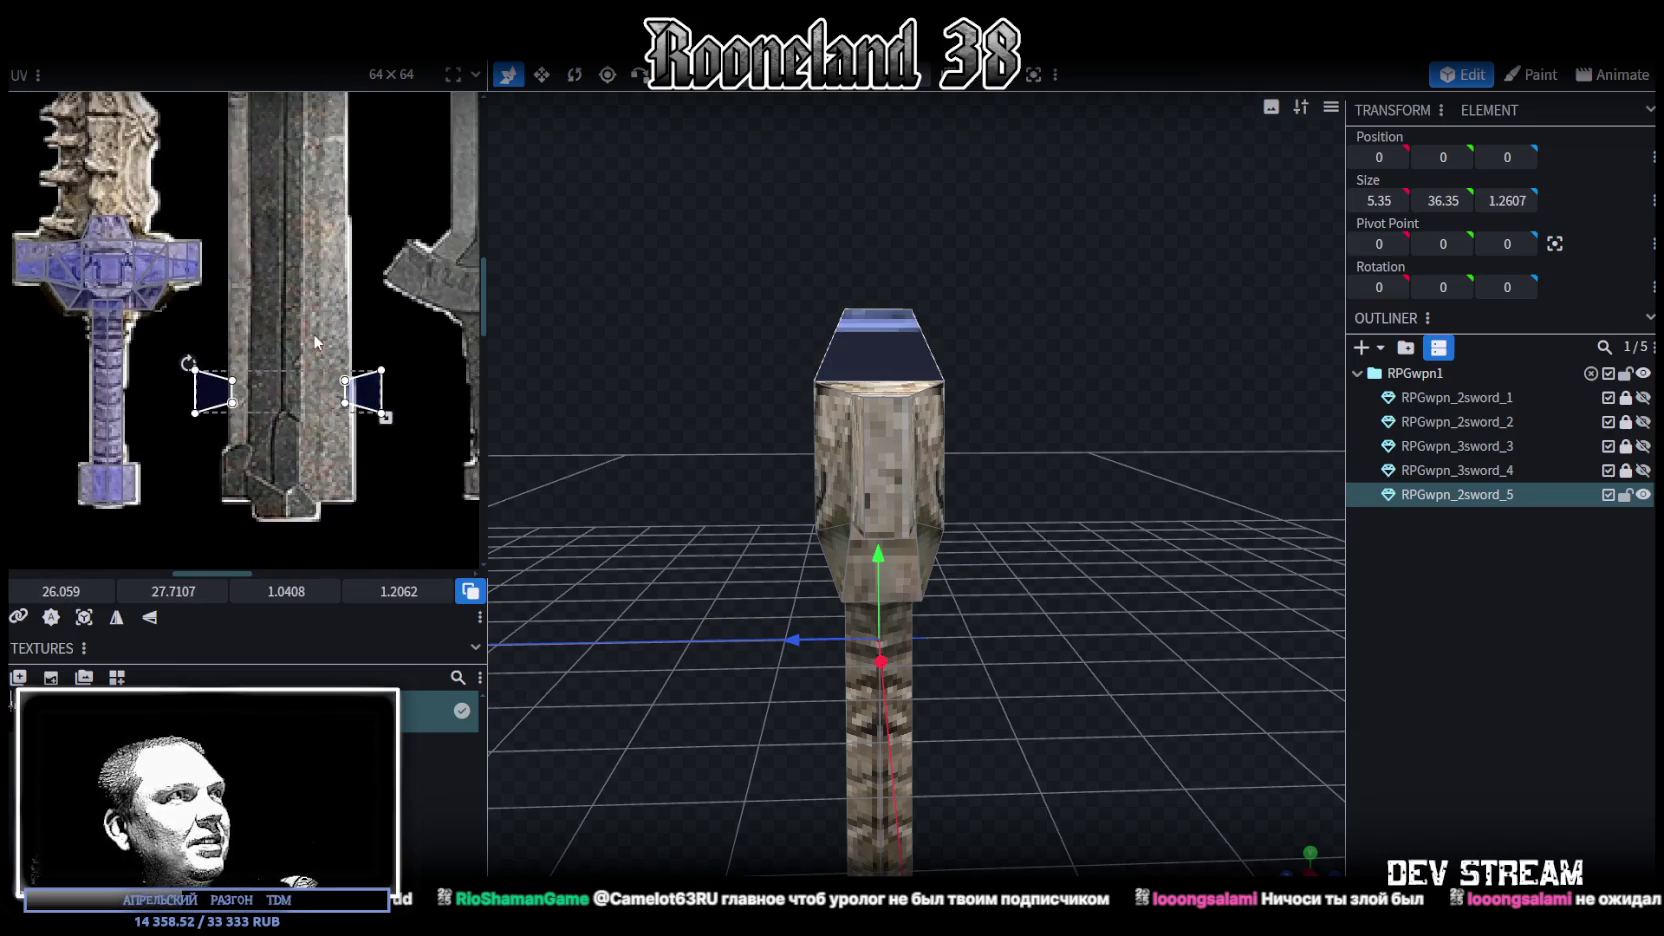
{"action": "left_click", "coordinate": [378, 408]}
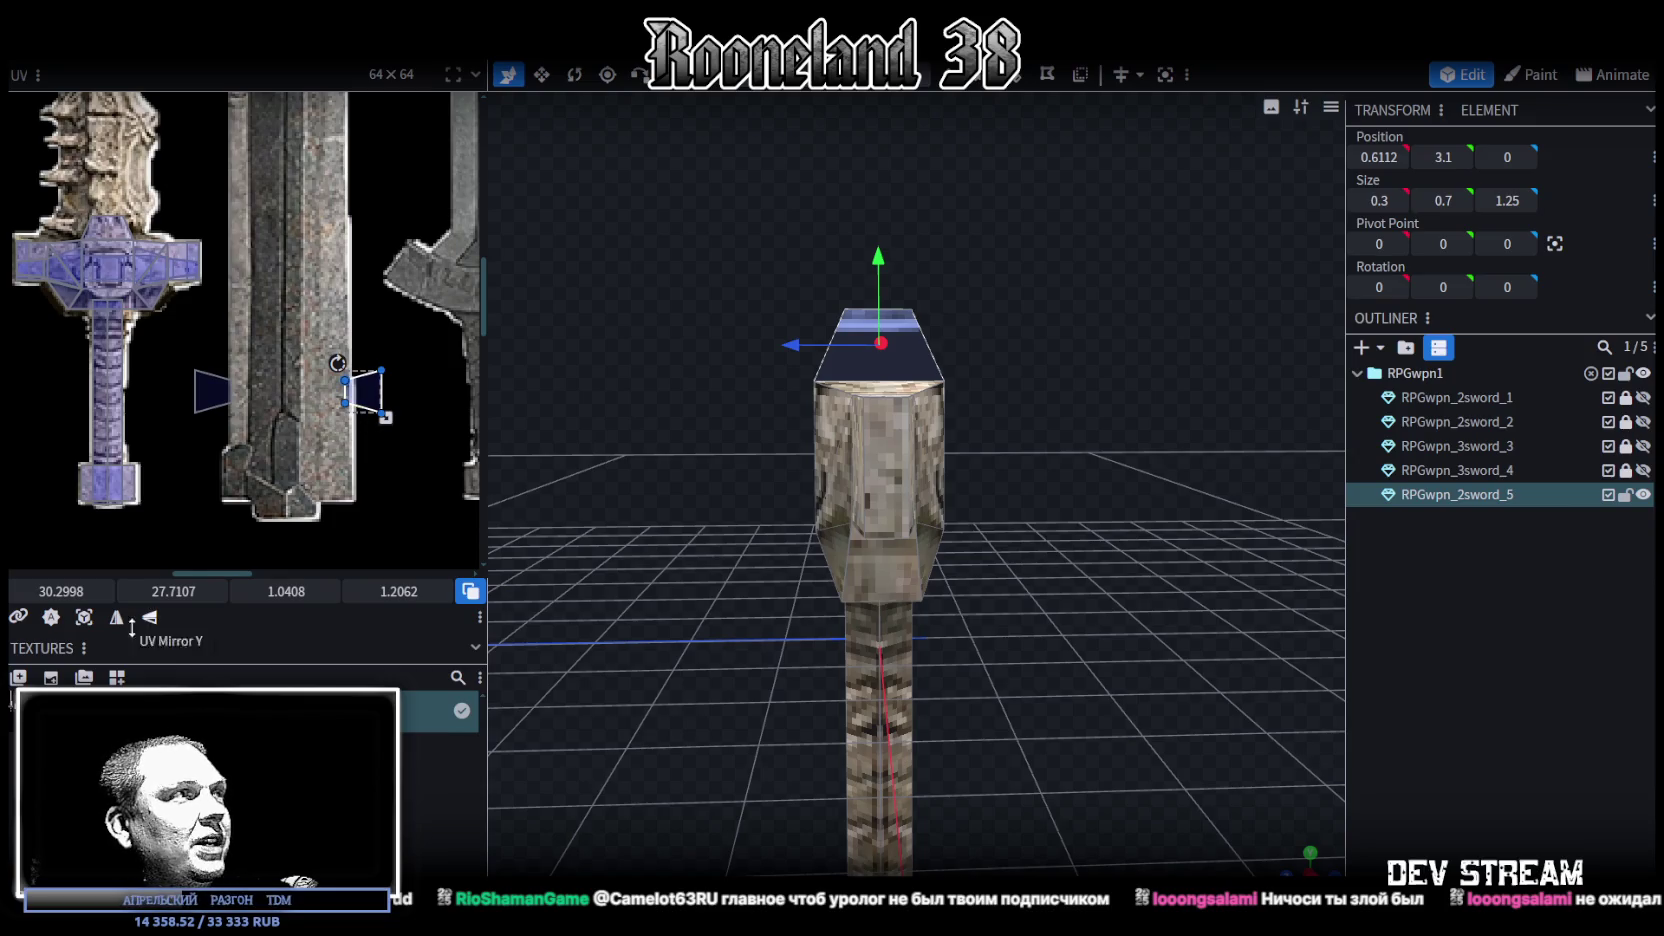
{"action": "left_click", "coordinate": [116, 617]}
{"action": "left_click_drag", "start_coordinate": [367, 390], "coordinate": [205, 386]}
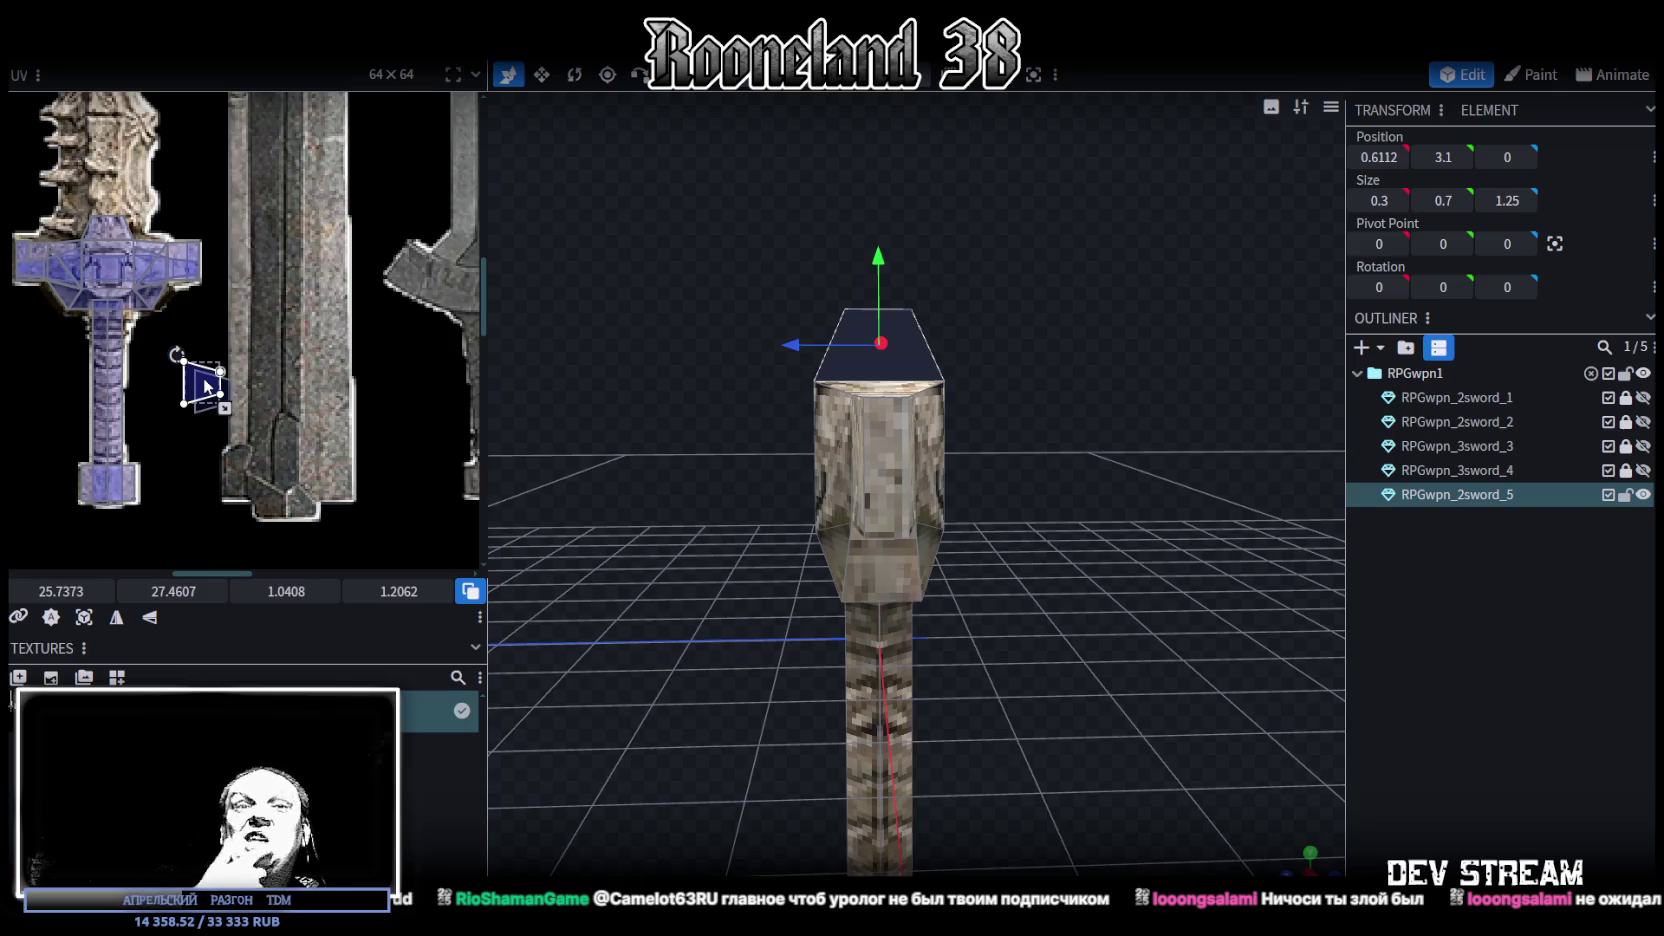
{"action": "scroll", "coordinate": [170, 322], "scroll_direction": "up", "scroll_amount": 5}
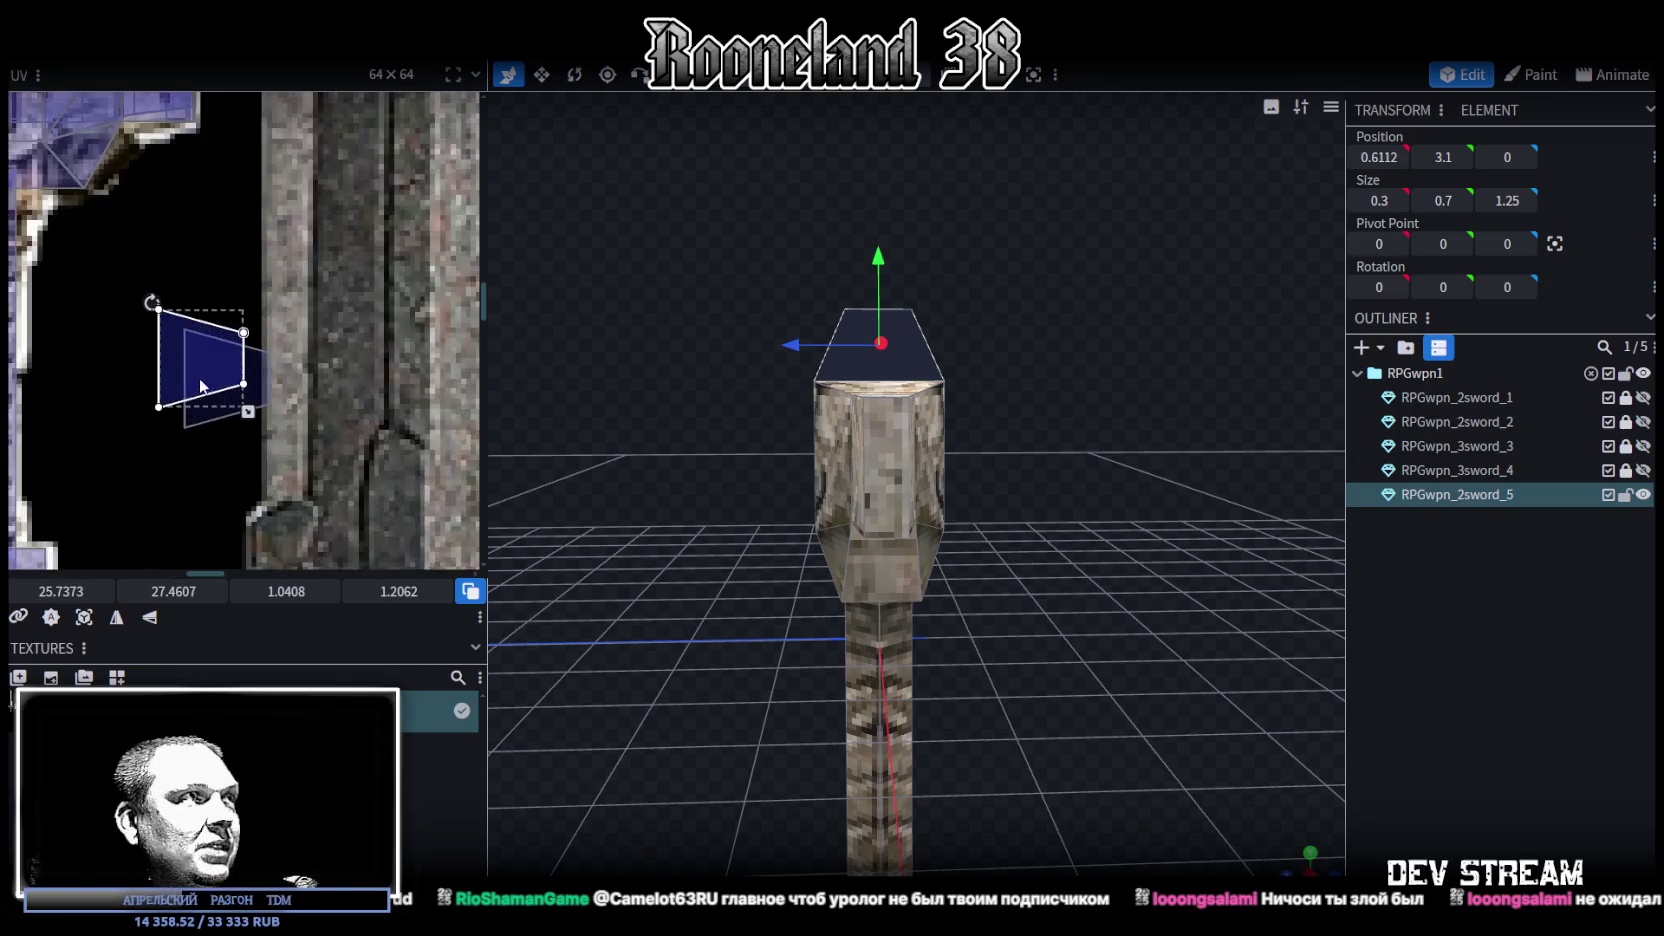
{"action": "left_click_drag", "start_coordinate": [186, 328], "coordinate": [266, 369]}
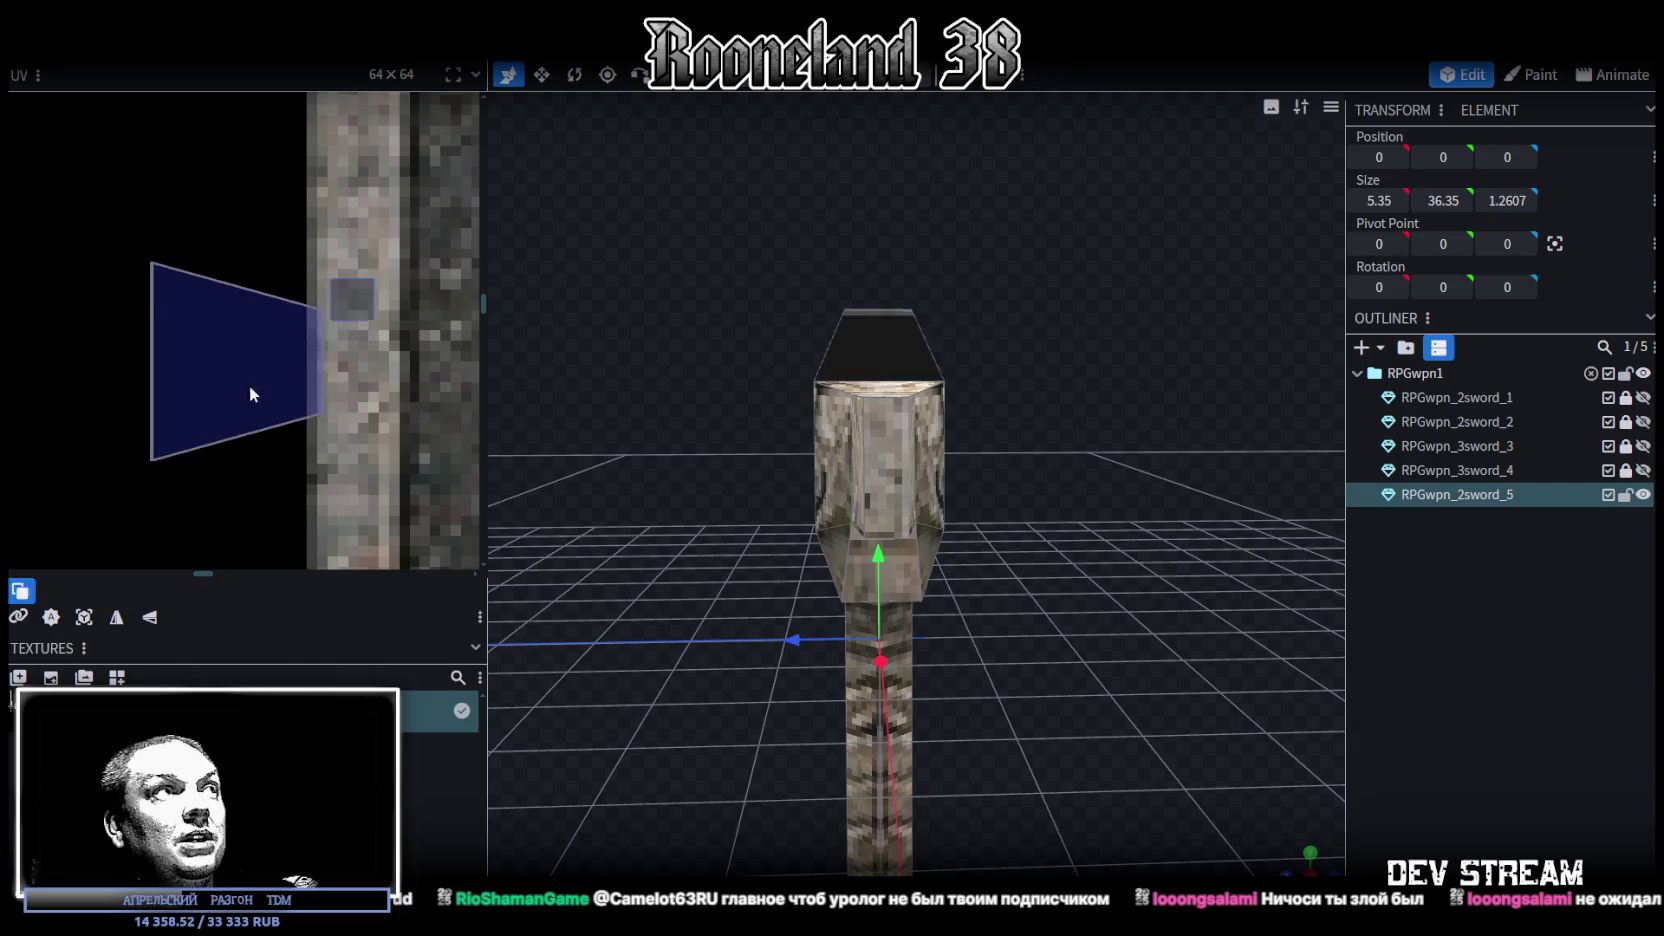
Rotate and vertically flip the top face's UV, enlarging it to cover the hilt's carved emblem
{"action": "scroll", "coordinate": [266, 369], "scroll_direction": "down", "scroll_amount": 2}
{"action": "scroll", "coordinate": [299, 460], "scroll_direction": "down", "scroll_amount": 1}
{"action": "scroll", "coordinate": [299, 460], "scroll_direction": "down", "scroll_amount": 1}
{"action": "mouse_move", "coordinate": [299, 460]}
{"action": "left_mouse_down"}
{"action": "mouse_move", "coordinate": [280, 372]}
{"action": "mouse_move", "coordinate": [72, 239]}
{"action": "left_mouse_up"}
{"action": "right_click", "coordinate": [280, 352]}
{"action": "left_click", "coordinate": [370, 694]}
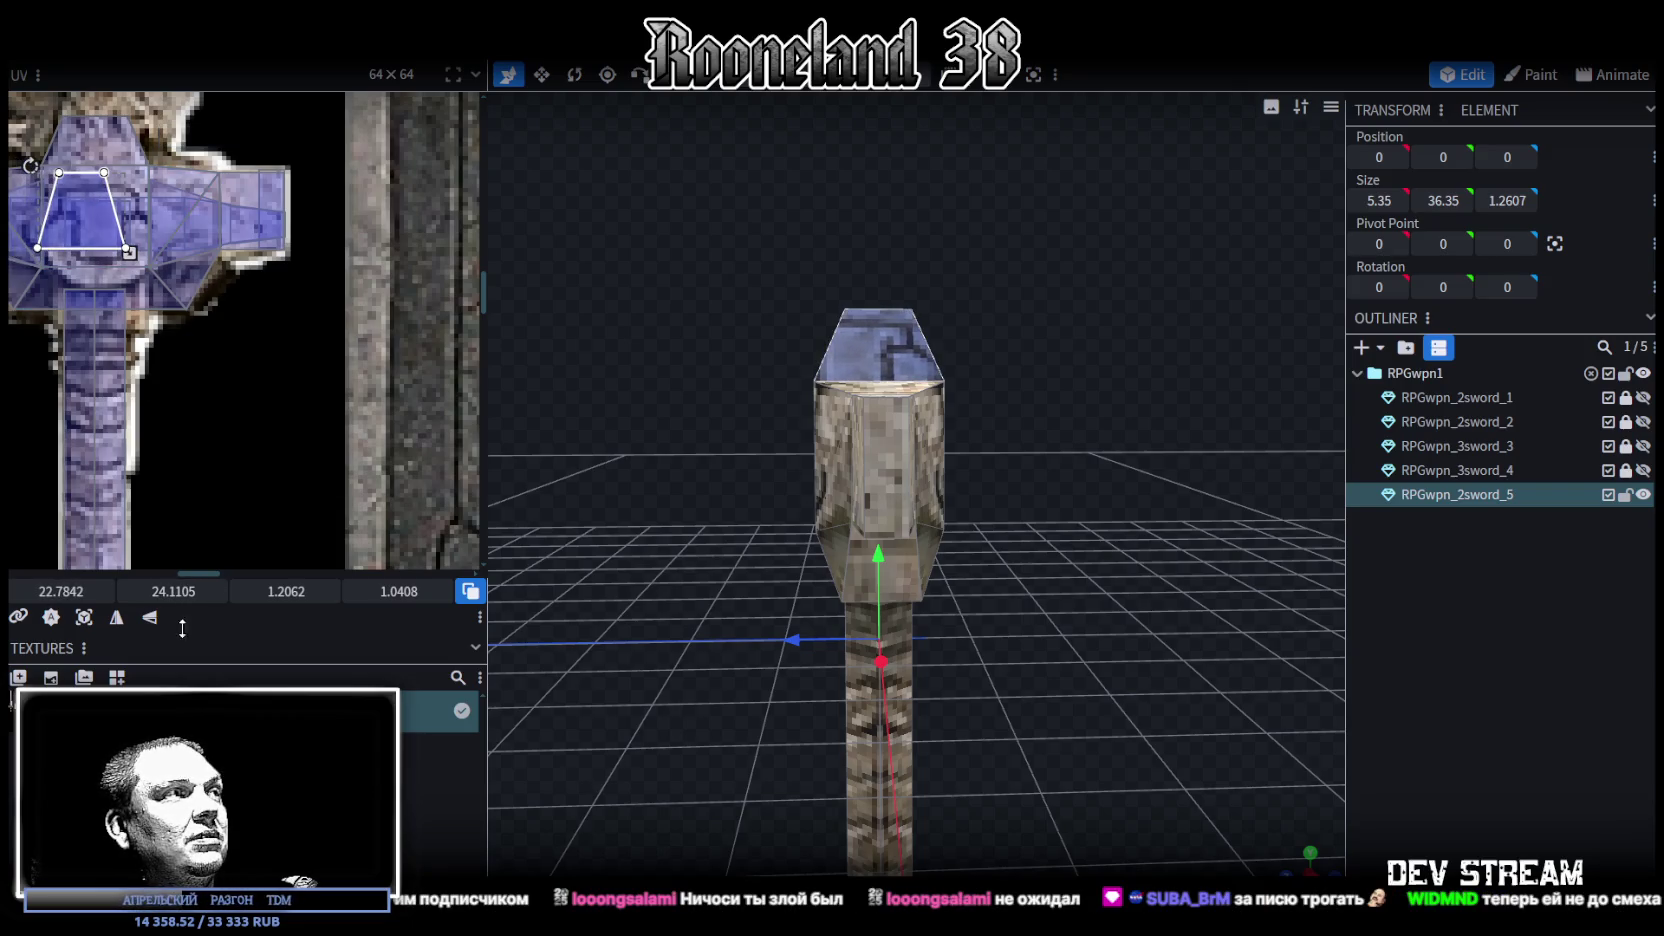
{"action": "left_click", "coordinate": [148, 620]}
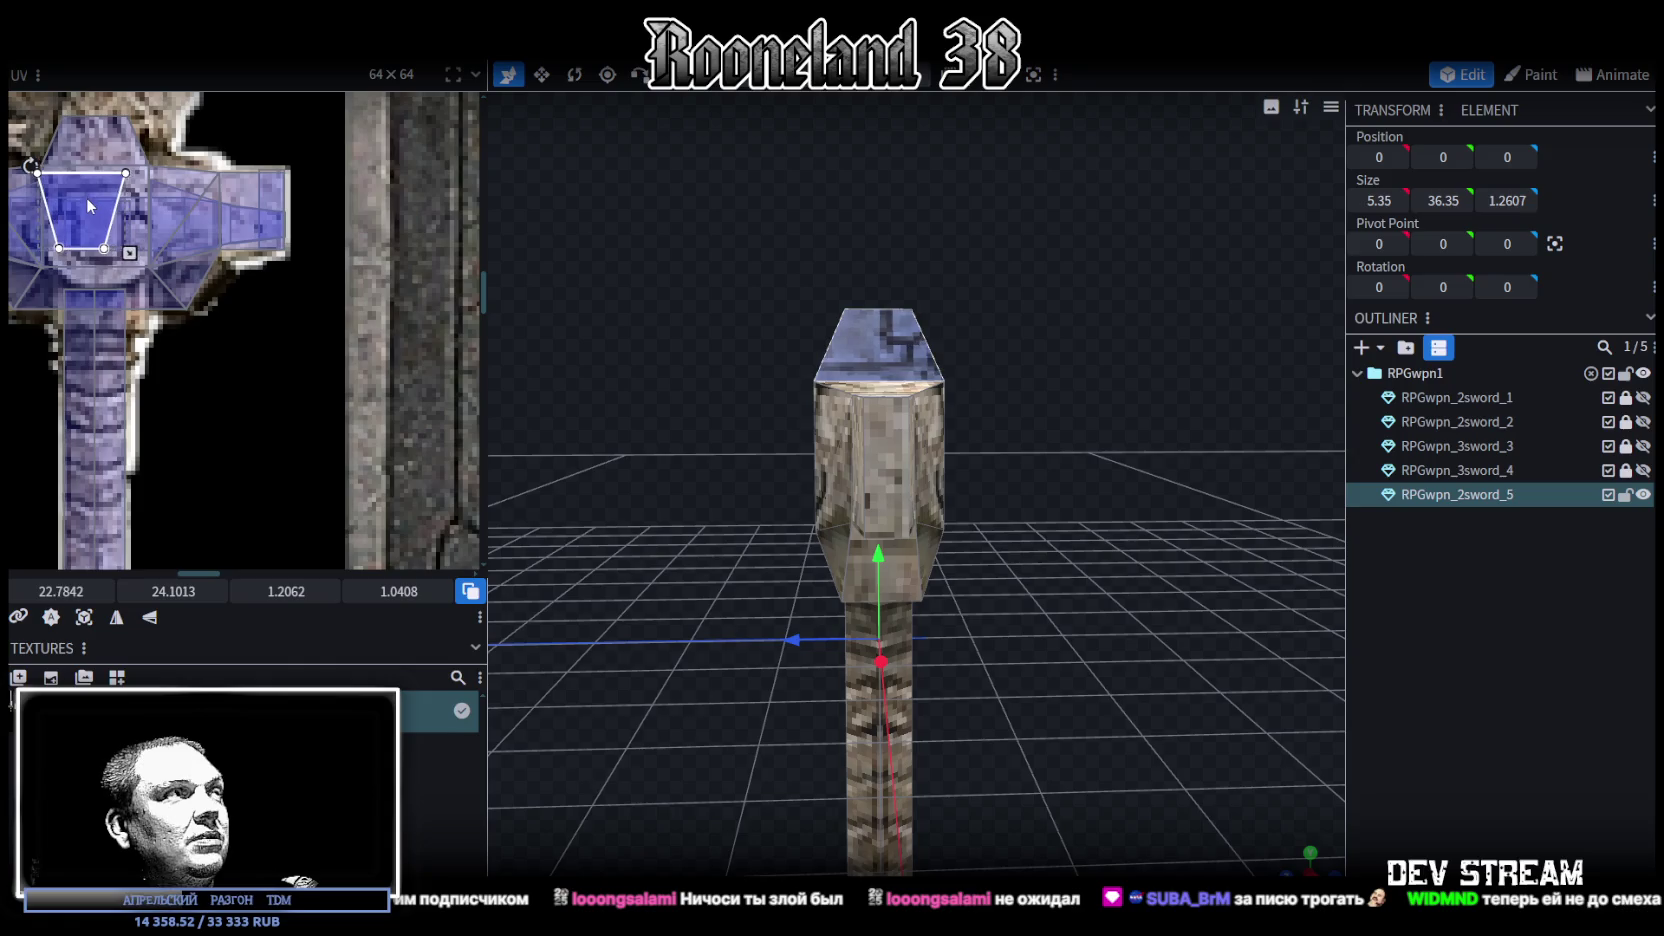
{"action": "left_click_drag", "start_coordinate": [130, 256], "coordinate": [166, 292]}
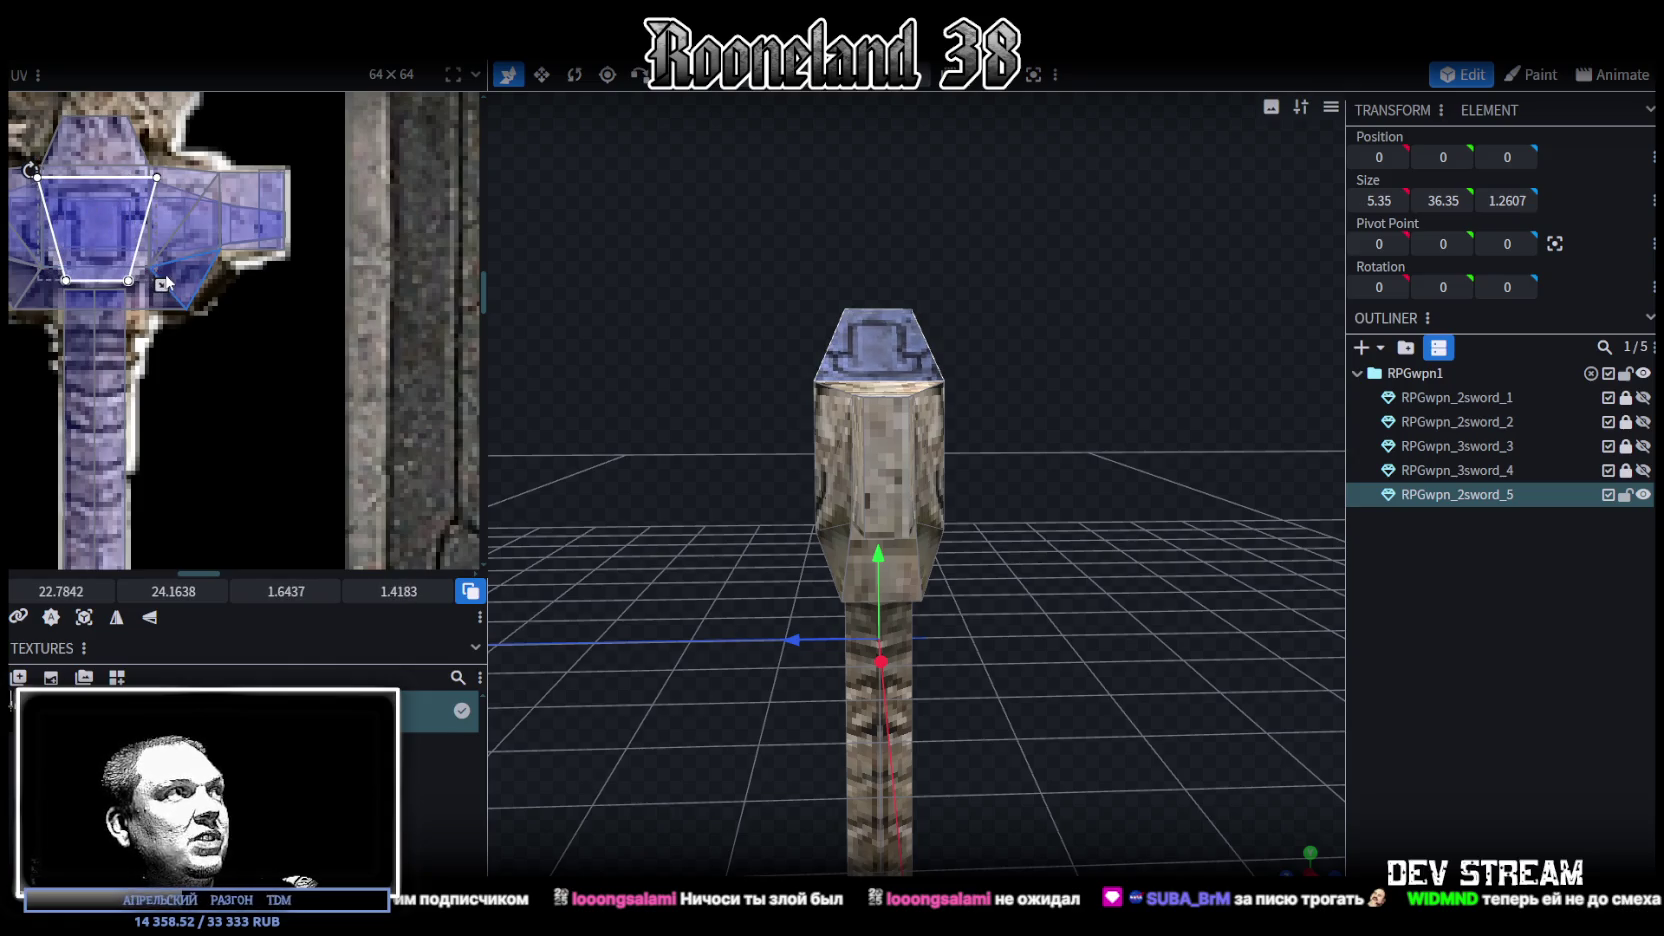
{"action": "mouse_move", "coordinate": [92, 222]}
{"action": "left_mouse_down"}
{"action": "mouse_move", "coordinate": [112, 224]}
{"action": "mouse_move", "coordinate": [94, 221]}
{"action": "left_mouse_up"}
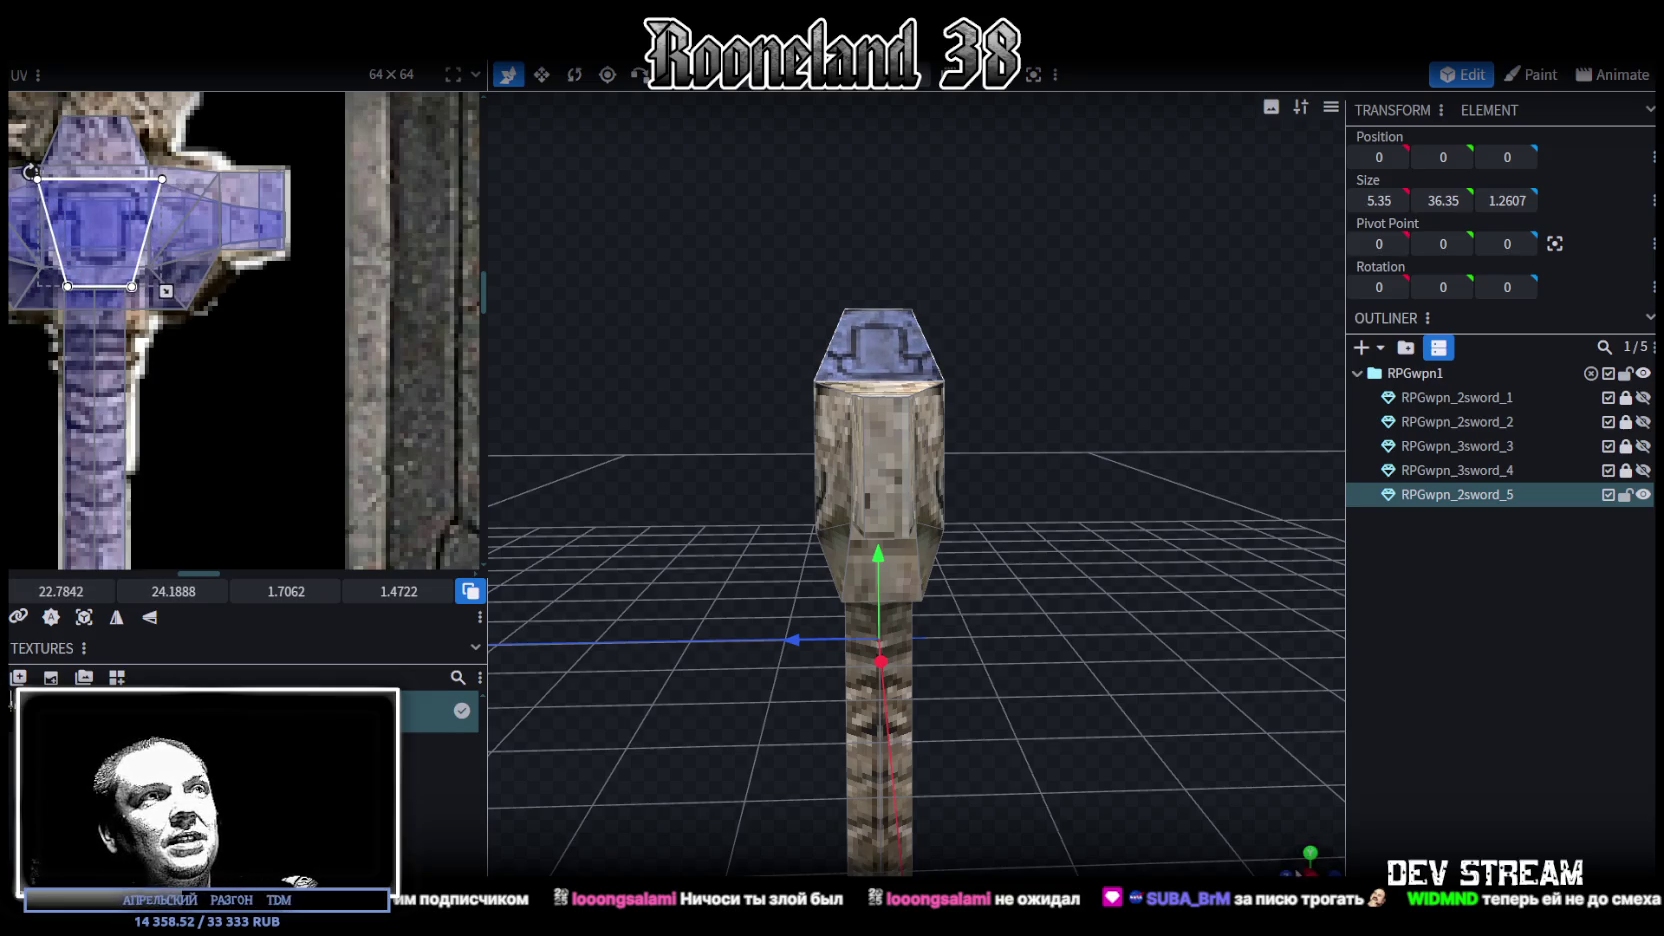
{"action": "left_click_drag", "start_coordinate": [940, 560], "coordinate": [1027, 571]}
{"action": "mouse_move", "coordinate": [648, 533]}
{"action": "left_mouse_down"}
{"action": "mouse_move", "coordinate": [746, 618]}
{"action": "mouse_move", "coordinate": [793, 608]}
{"action": "mouse_move", "coordinate": [1024, 651]}
{"action": "mouse_move", "coordinate": [1170, 534]}
{"action": "mouse_move", "coordinate": [1115, 618]}
{"action": "mouse_move", "coordinate": [1188, 573]}
{"action": "left_mouse_up"}
Move the blade piece's top-face UV up onto the blade, rotate it right a quarter turn, and nudge it
{"action": "left_click", "coordinate": [955, 407]}
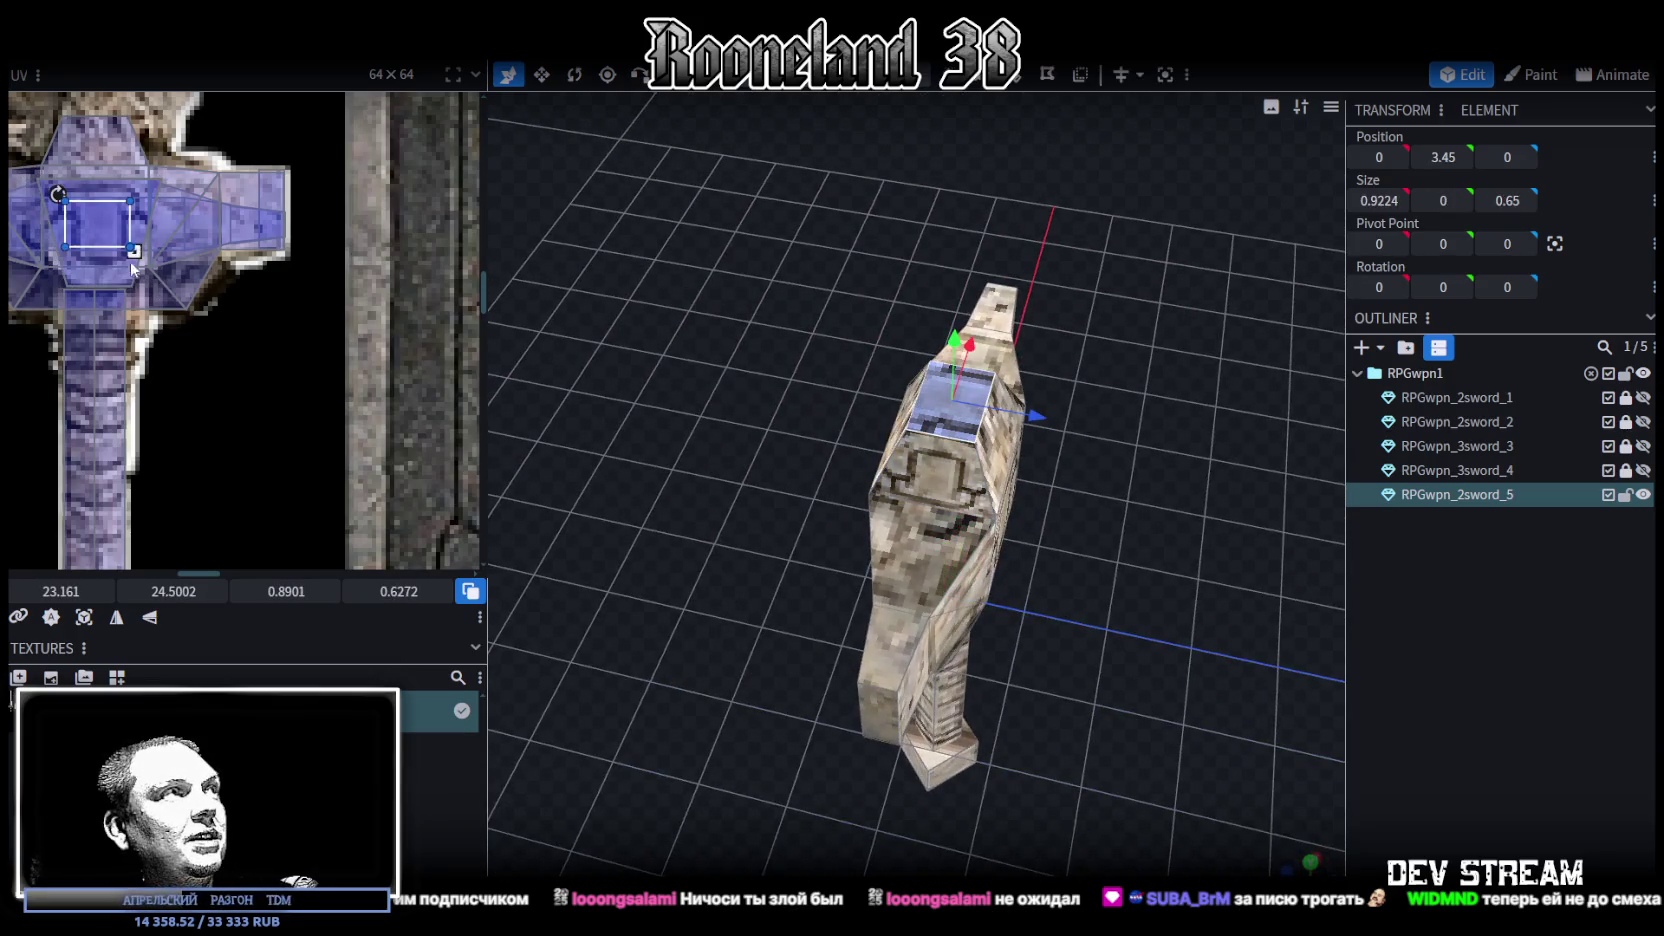
{"action": "scroll", "coordinate": [130, 260], "scroll_direction": "up", "scroll_amount": 2}
{"action": "scroll", "coordinate": [200, 280], "scroll_direction": "up", "scroll_amount": 2}
{"action": "mouse_move", "coordinate": [260, 295]}
{"action": "left_mouse_down"}
{"action": "mouse_move", "coordinate": [226, 259]}
{"action": "mouse_move", "coordinate": [317, 326]}
{"action": "left_mouse_up"}
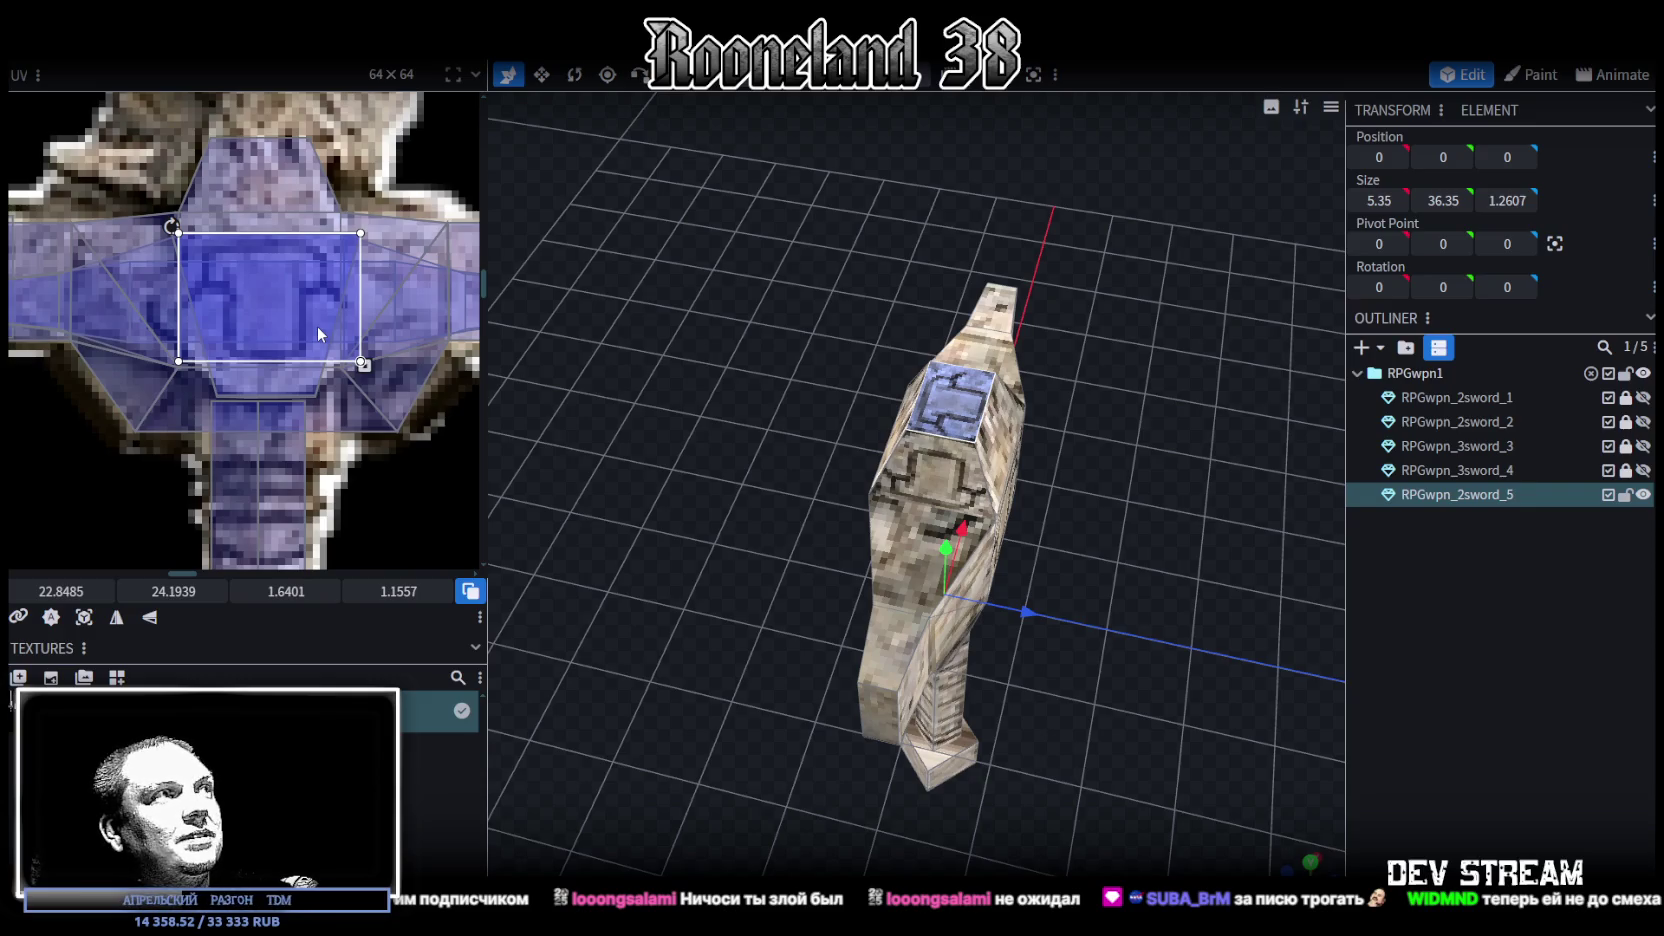
{"action": "scroll", "coordinate": [1157, 601], "scroll_direction": "down", "scroll_amount": 1}
{"action": "scroll", "coordinate": [305, 292], "scroll_direction": "down", "scroll_amount": 3}
{"action": "scroll", "coordinate": [322, 320], "scroll_direction": "up", "scroll_amount": 2}
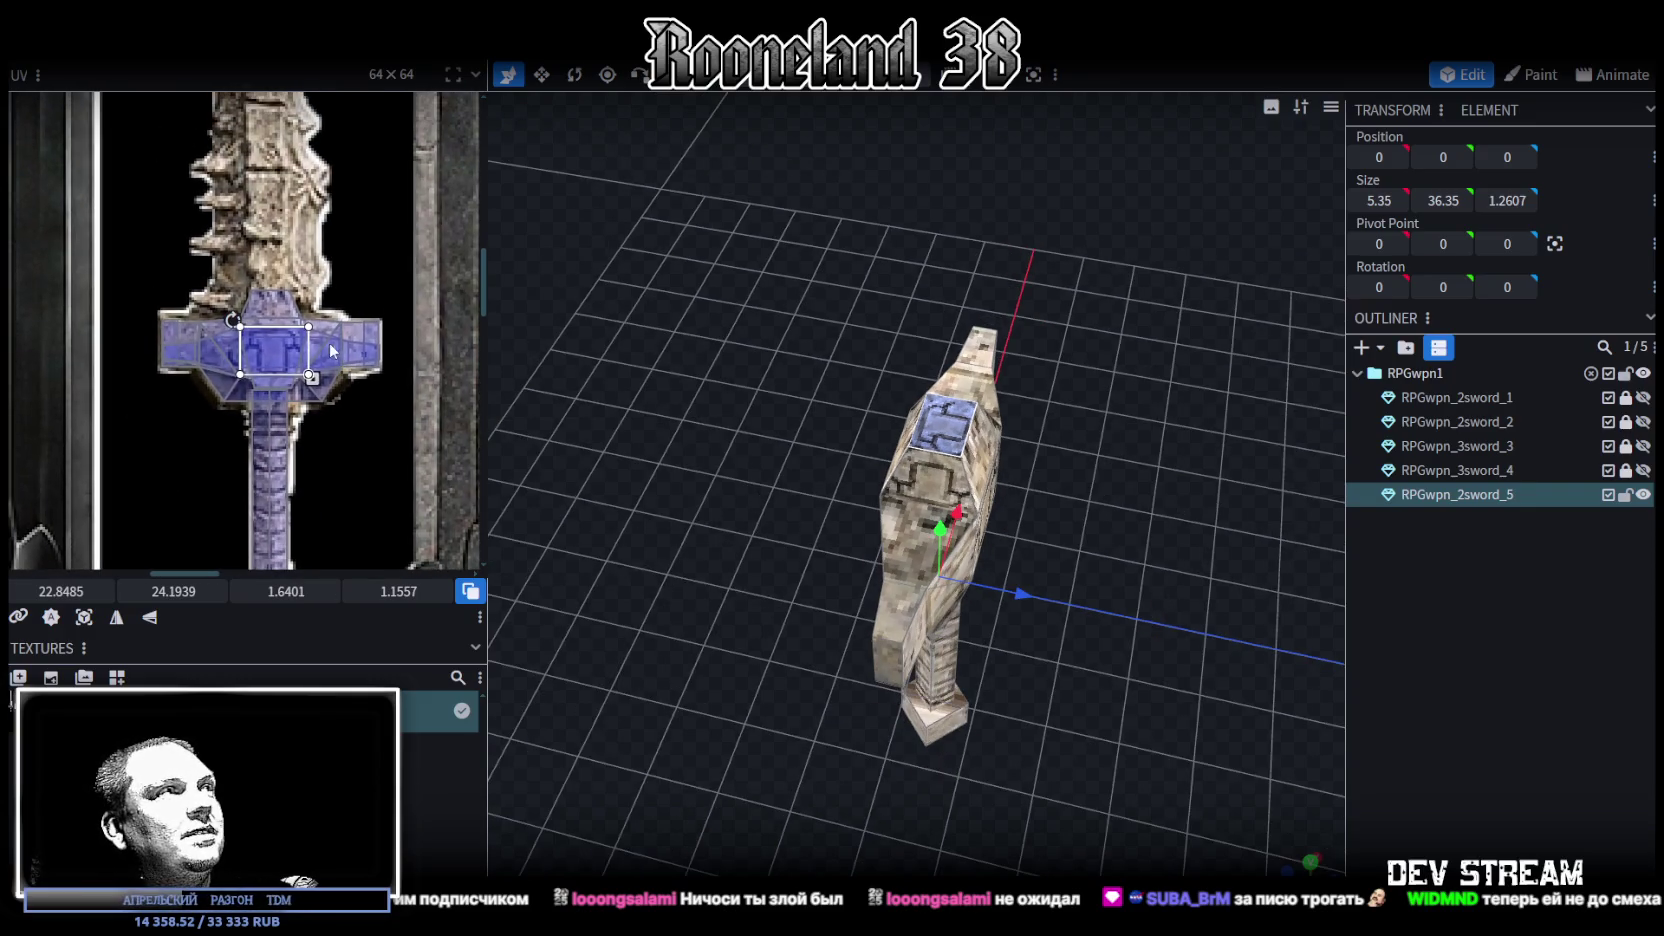
{"action": "left_click_drag", "start_coordinate": [291, 338], "coordinate": [280, 195]}
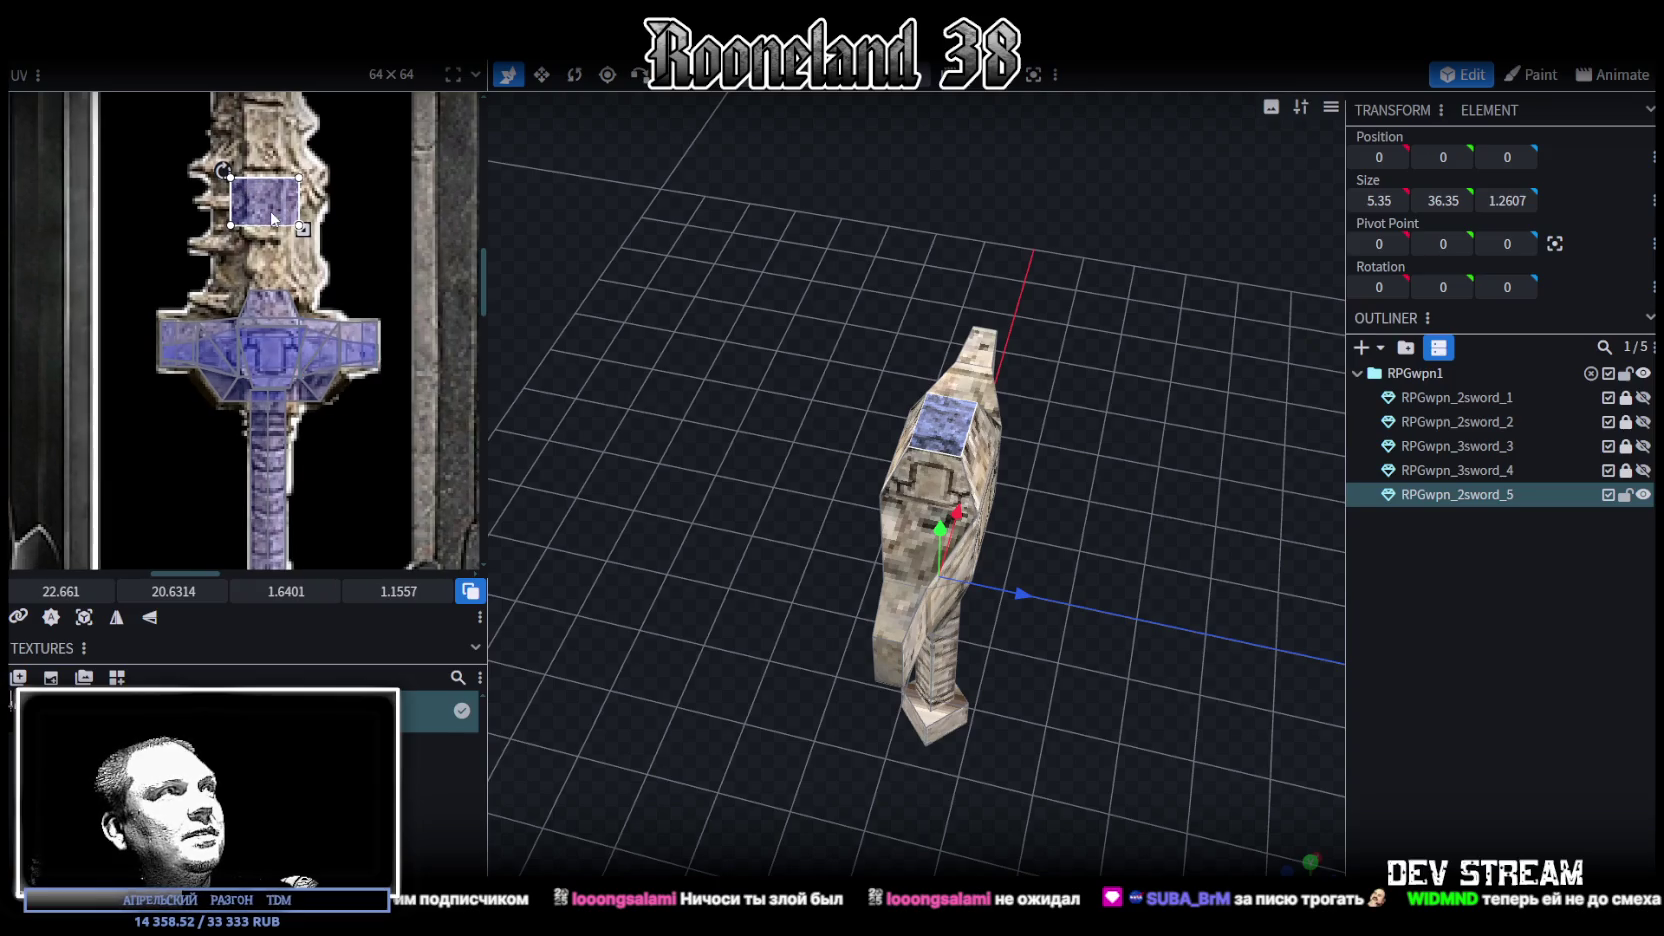
{"action": "right_click", "coordinate": [272, 213]}
{"action": "left_click", "coordinate": [340, 554]}
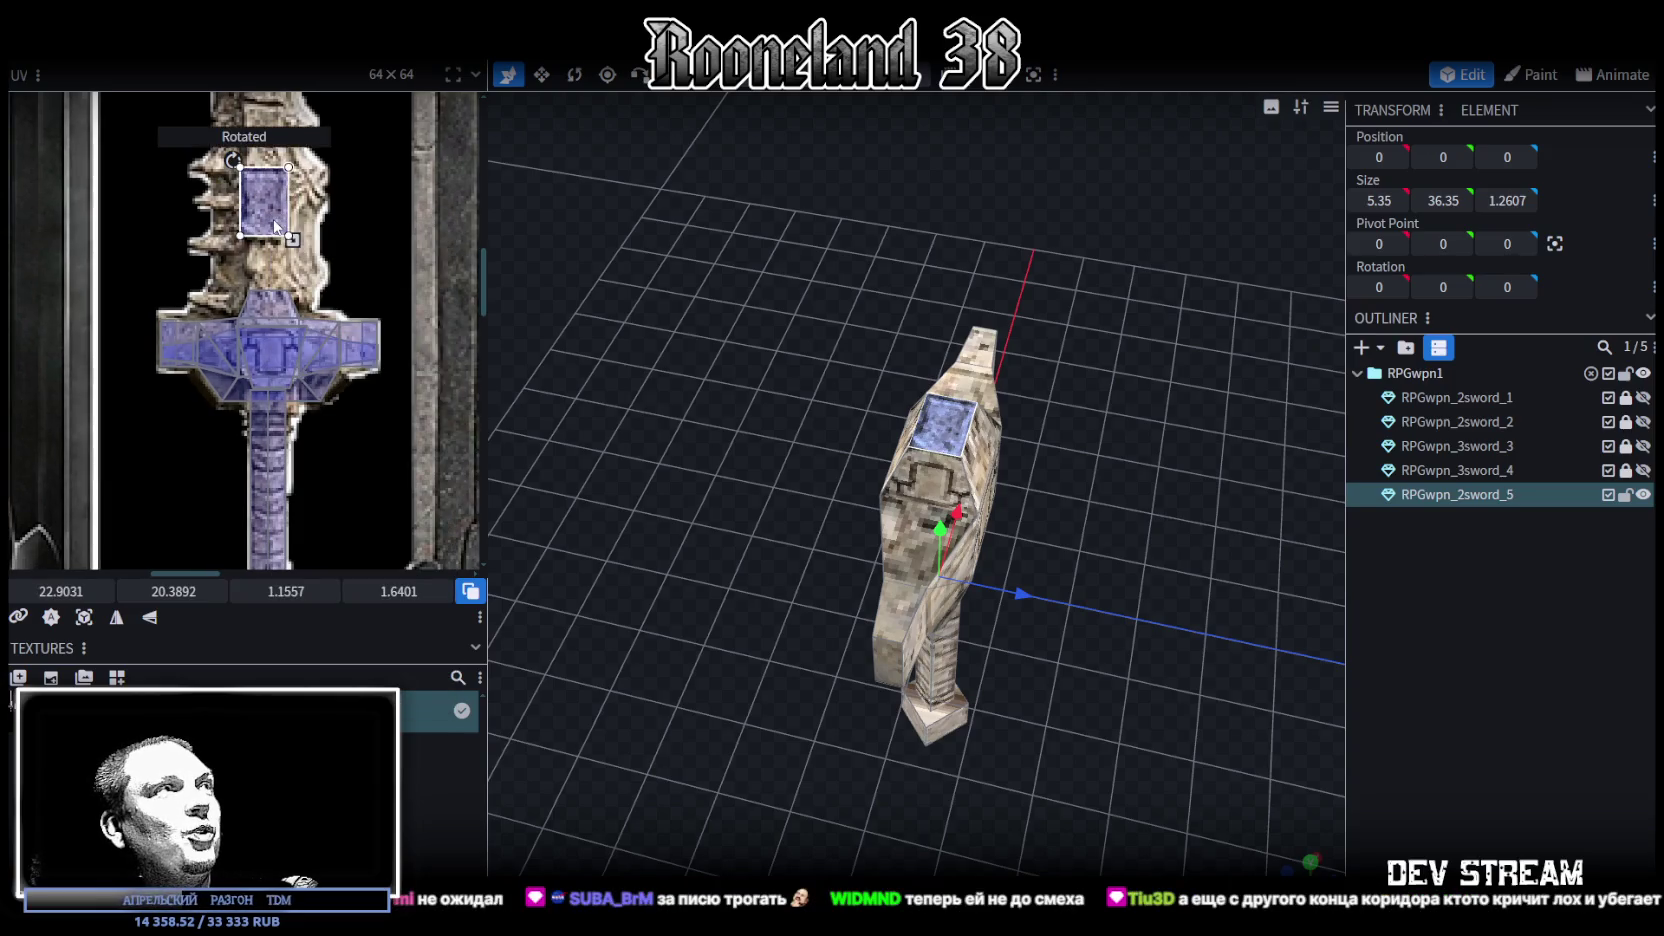
{"action": "left_click_drag", "start_coordinate": [276, 226], "coordinate": [285, 233]}
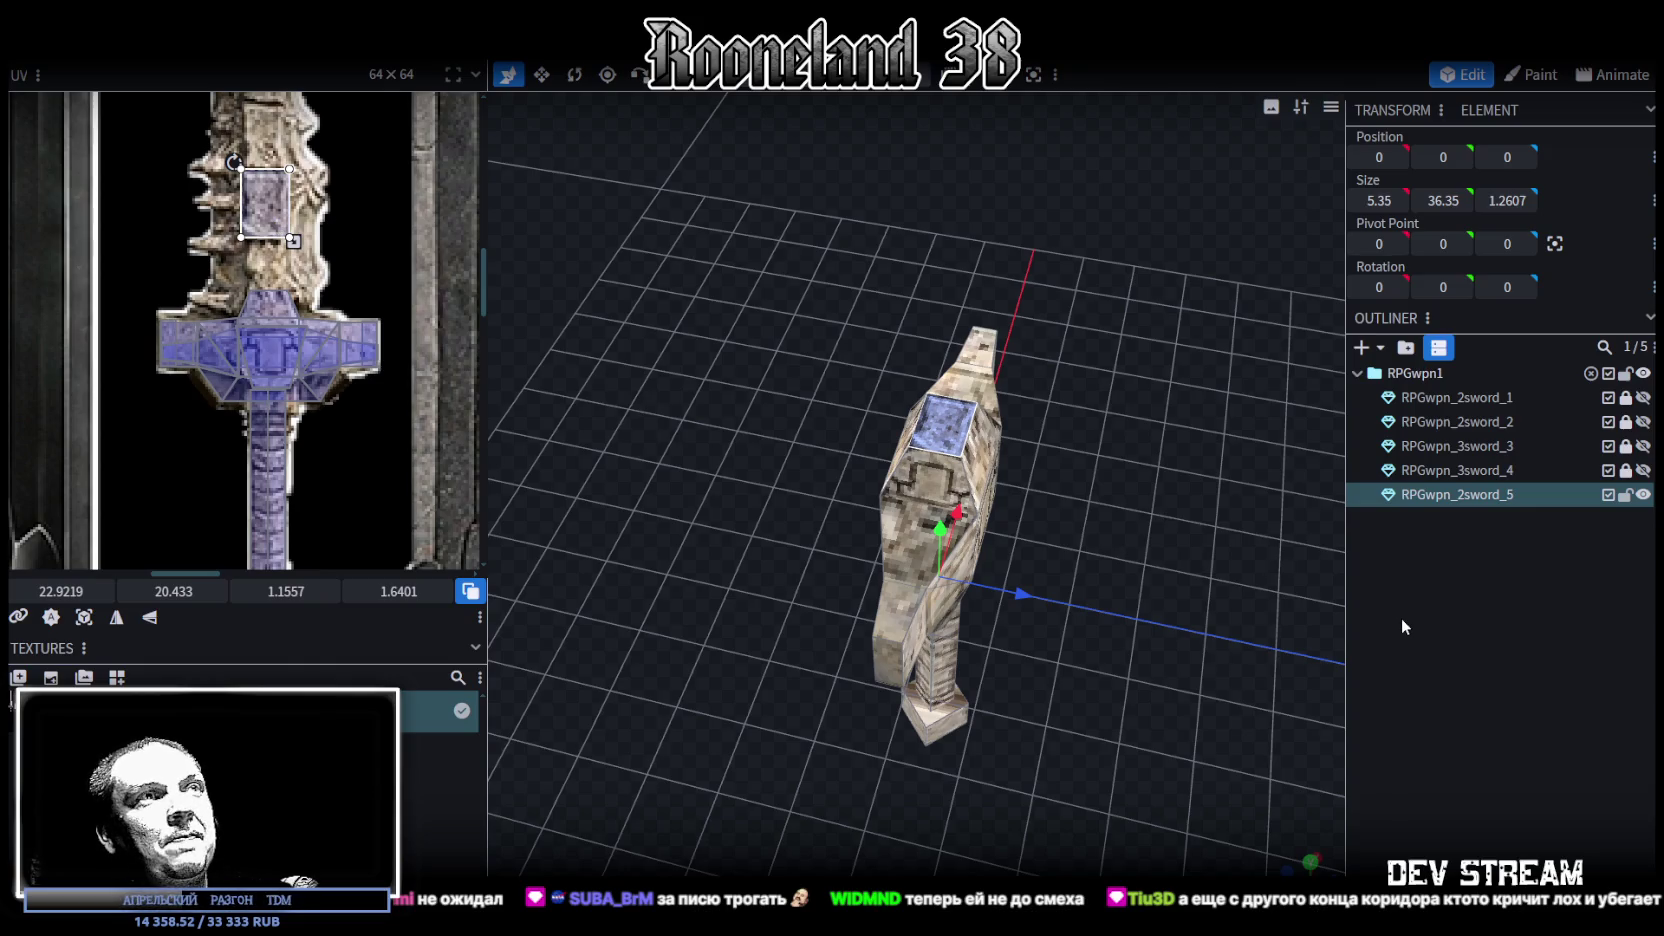
{"action": "left_click", "coordinate": [1401, 624]}
{"action": "left_click_drag", "start_coordinate": [1128, 533], "coordinate": [1105, 525]}
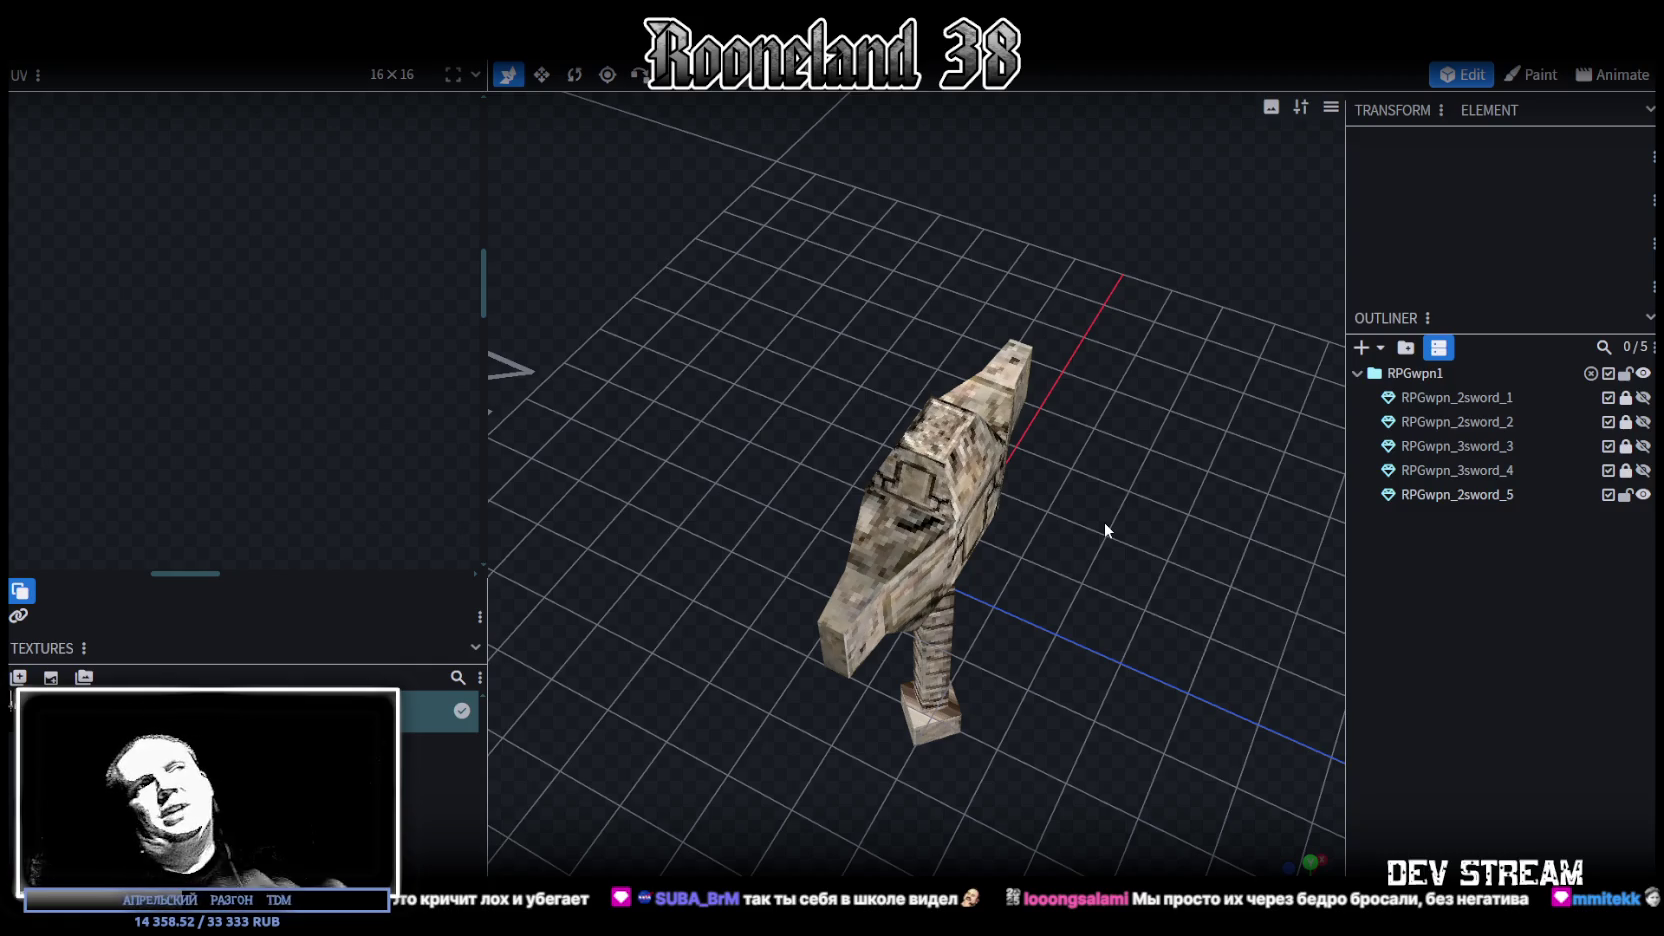
Orbit around the sword, select a face on the slanted blade piece, then switch to Unity's scene
{"action": "scroll", "coordinate": [1050, 526], "scroll_direction": "up", "scroll_amount": 2}
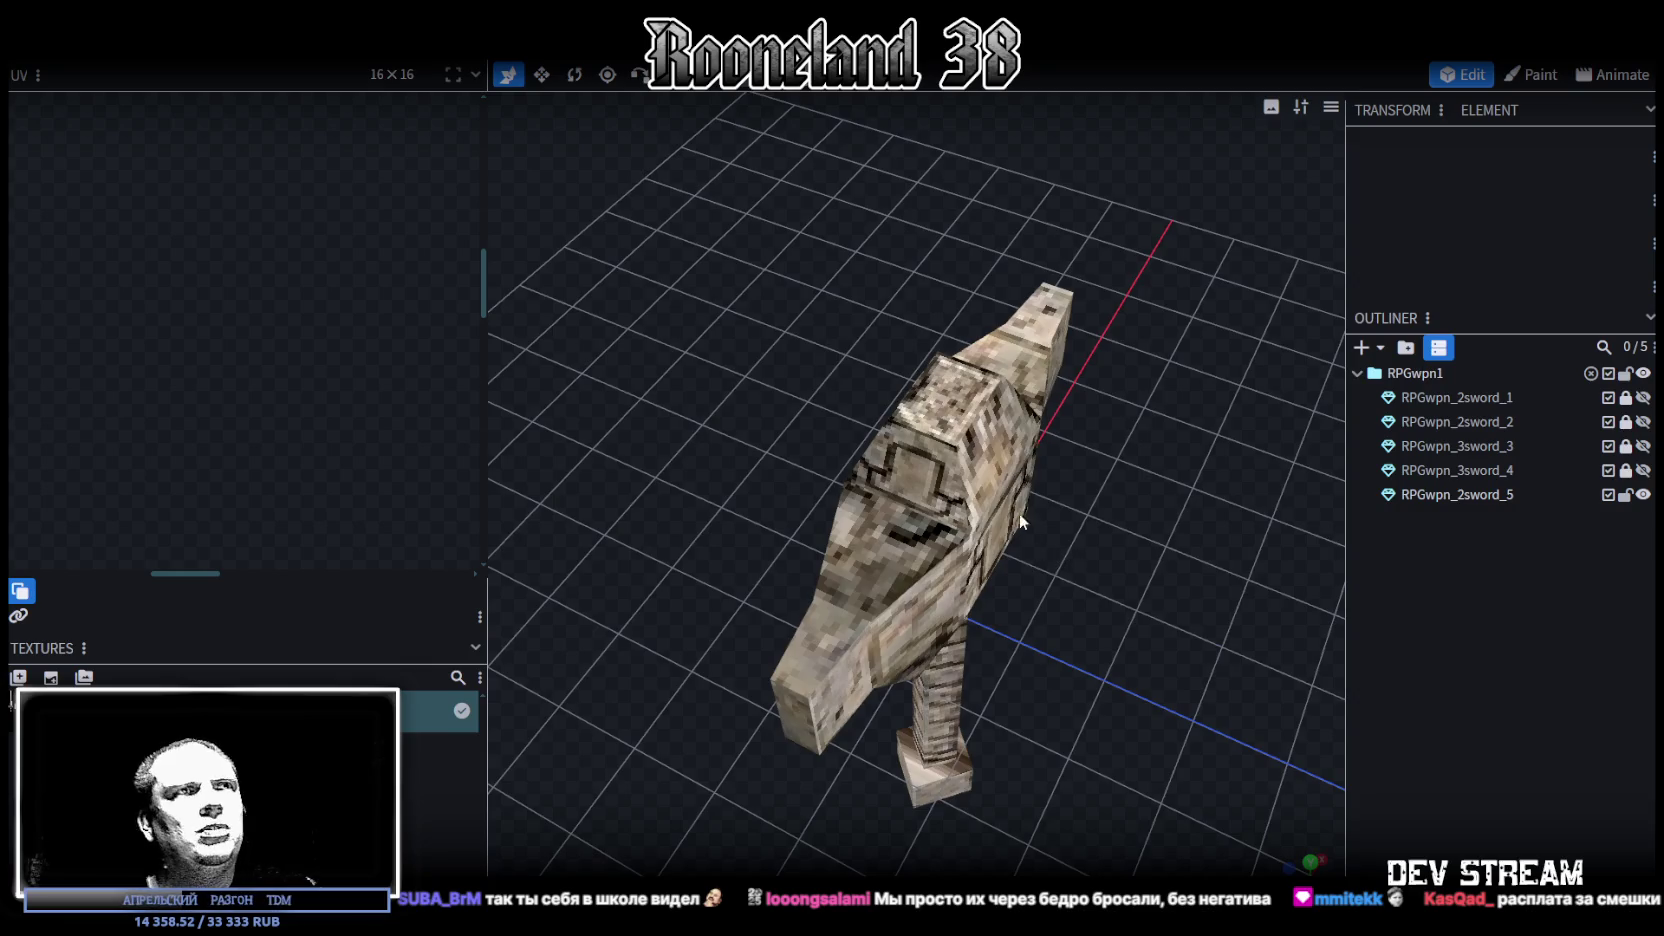
{"action": "left_click", "coordinate": [950, 412]}
{"action": "left_click_drag", "start_coordinate": [699, 400], "coordinate": [757, 401]}
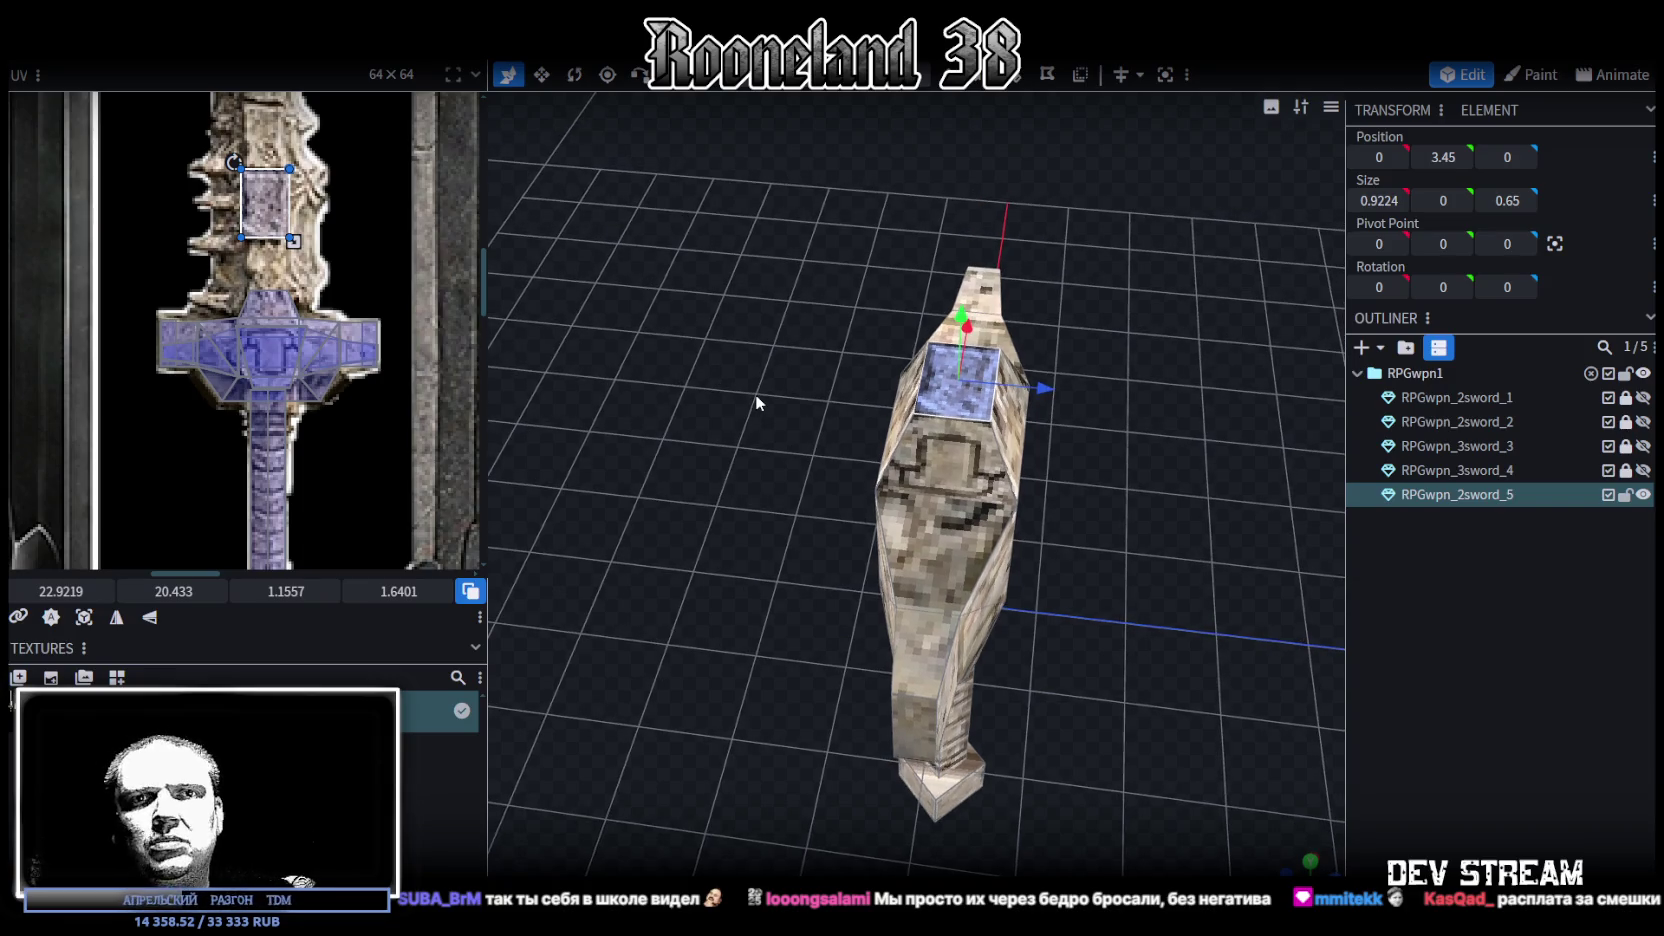
{"action": "mouse_move", "coordinate": [756, 400]}
{"action": "left_mouse_down"}
{"action": "mouse_move", "coordinate": [766, 388]}
{"action": "mouse_move", "coordinate": [740, 404]}
{"action": "left_mouse_up"}
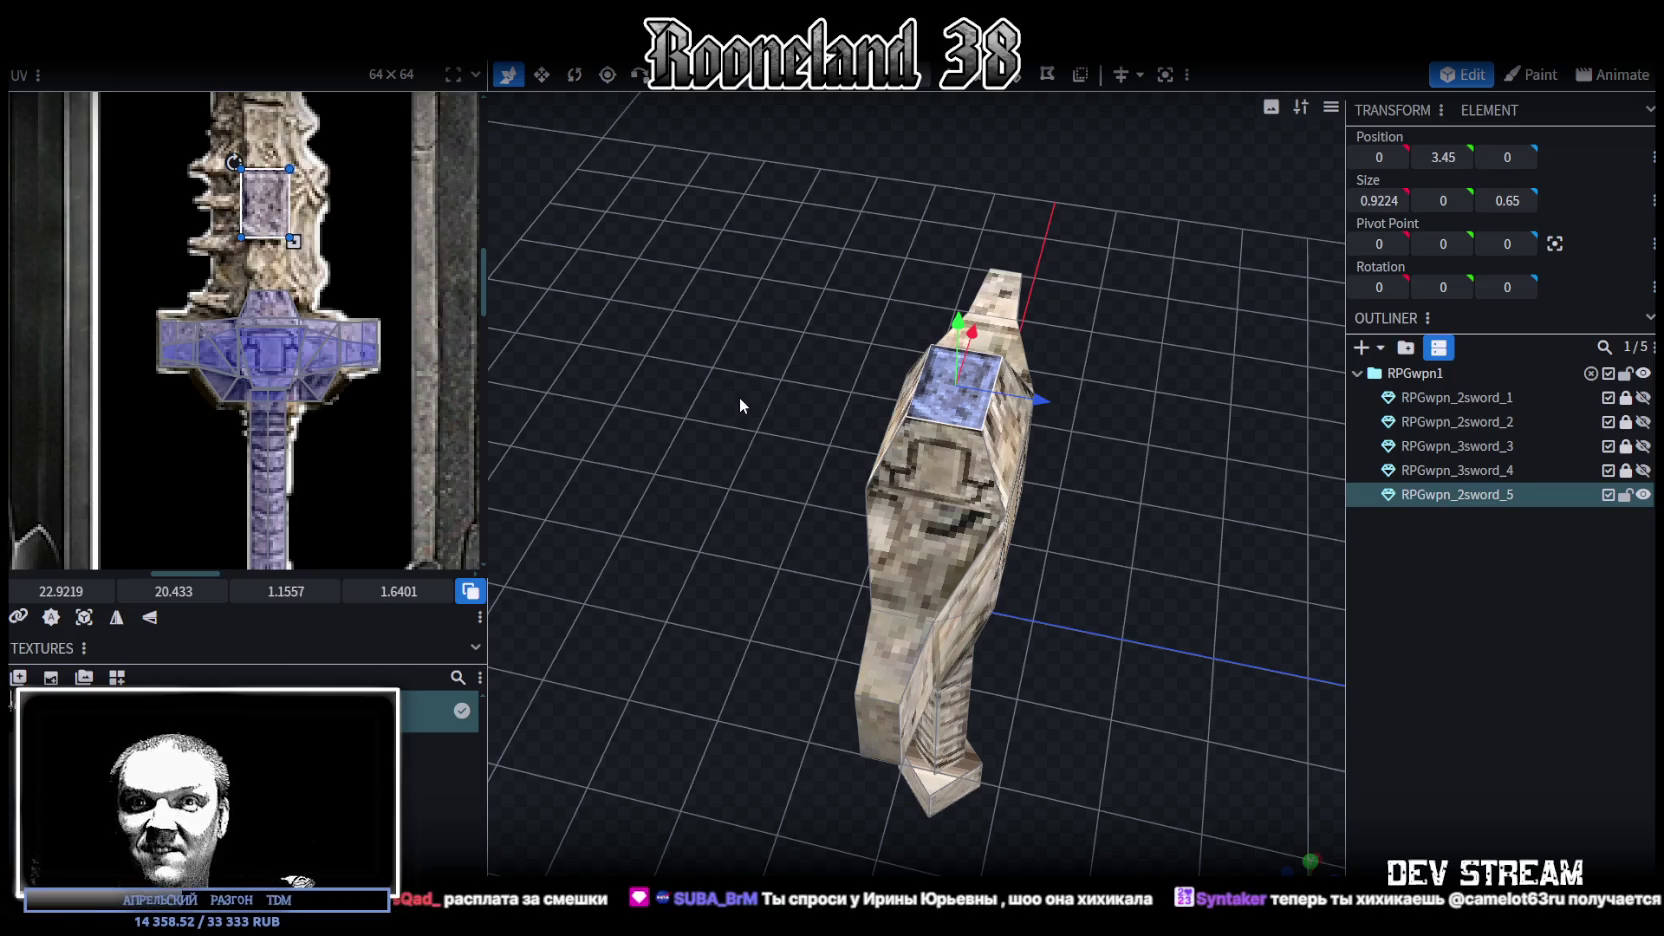
{"action": "mouse_move", "coordinate": [740, 404]}
{"action": "left_mouse_down"}
{"action": "mouse_move", "coordinate": [712, 408]}
{"action": "mouse_move", "coordinate": [784, 384]}
{"action": "mouse_move", "coordinate": [749, 375]}
{"action": "mouse_move", "coordinate": [916, 400]}
{"action": "mouse_move", "coordinate": [1062, 358]}
{"action": "mouse_move", "coordinate": [1020, 337]}
{"action": "mouse_move", "coordinate": [910, 402]}
{"action": "mouse_move", "coordinate": [977, 420]}
{"action": "left_mouse_up"}
{"action": "left_click", "coordinate": [977, 423]}
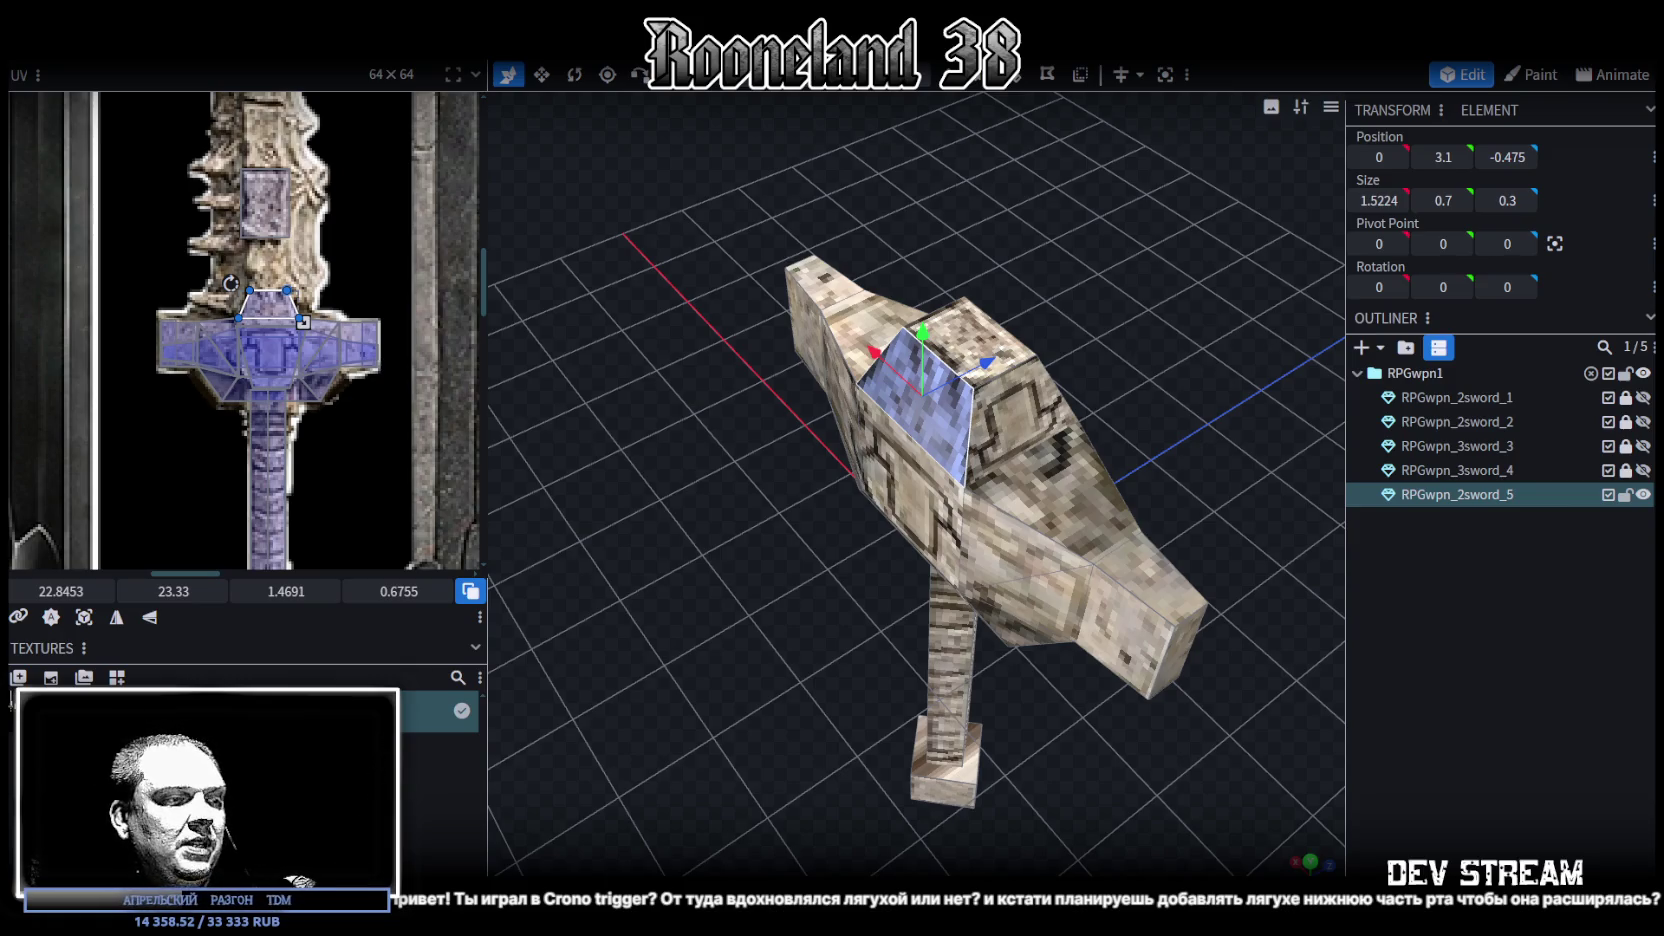
{"action": "key", "text": "alt+Tab"}
{"action": "mouse_move", "coordinate": [523, 502]}
{"action": "right_mouse_down"}
{"action": "mouse_move", "coordinate": [246, 307]}
{"action": "mouse_move", "coordinate": [339, 318]}
{"action": "right_mouse_up"}
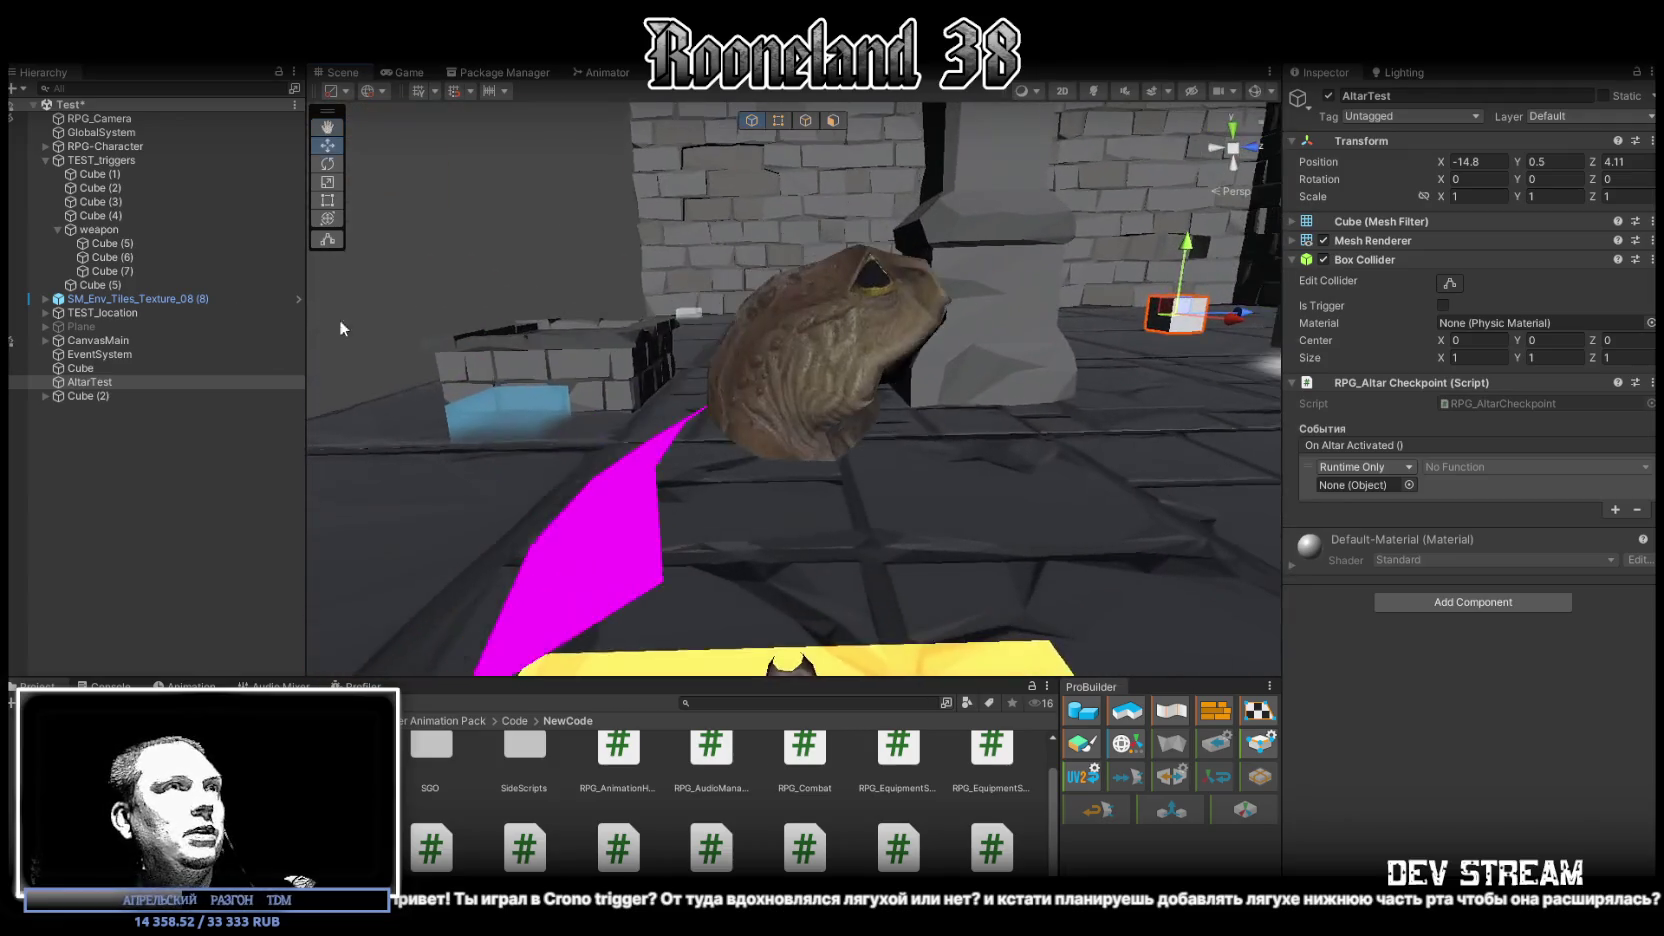
Select the frog head, Player_Head, in the scene
{"action": "left_click", "coordinate": [826, 401]}
{"action": "right_click", "coordinate": [143, 232]}
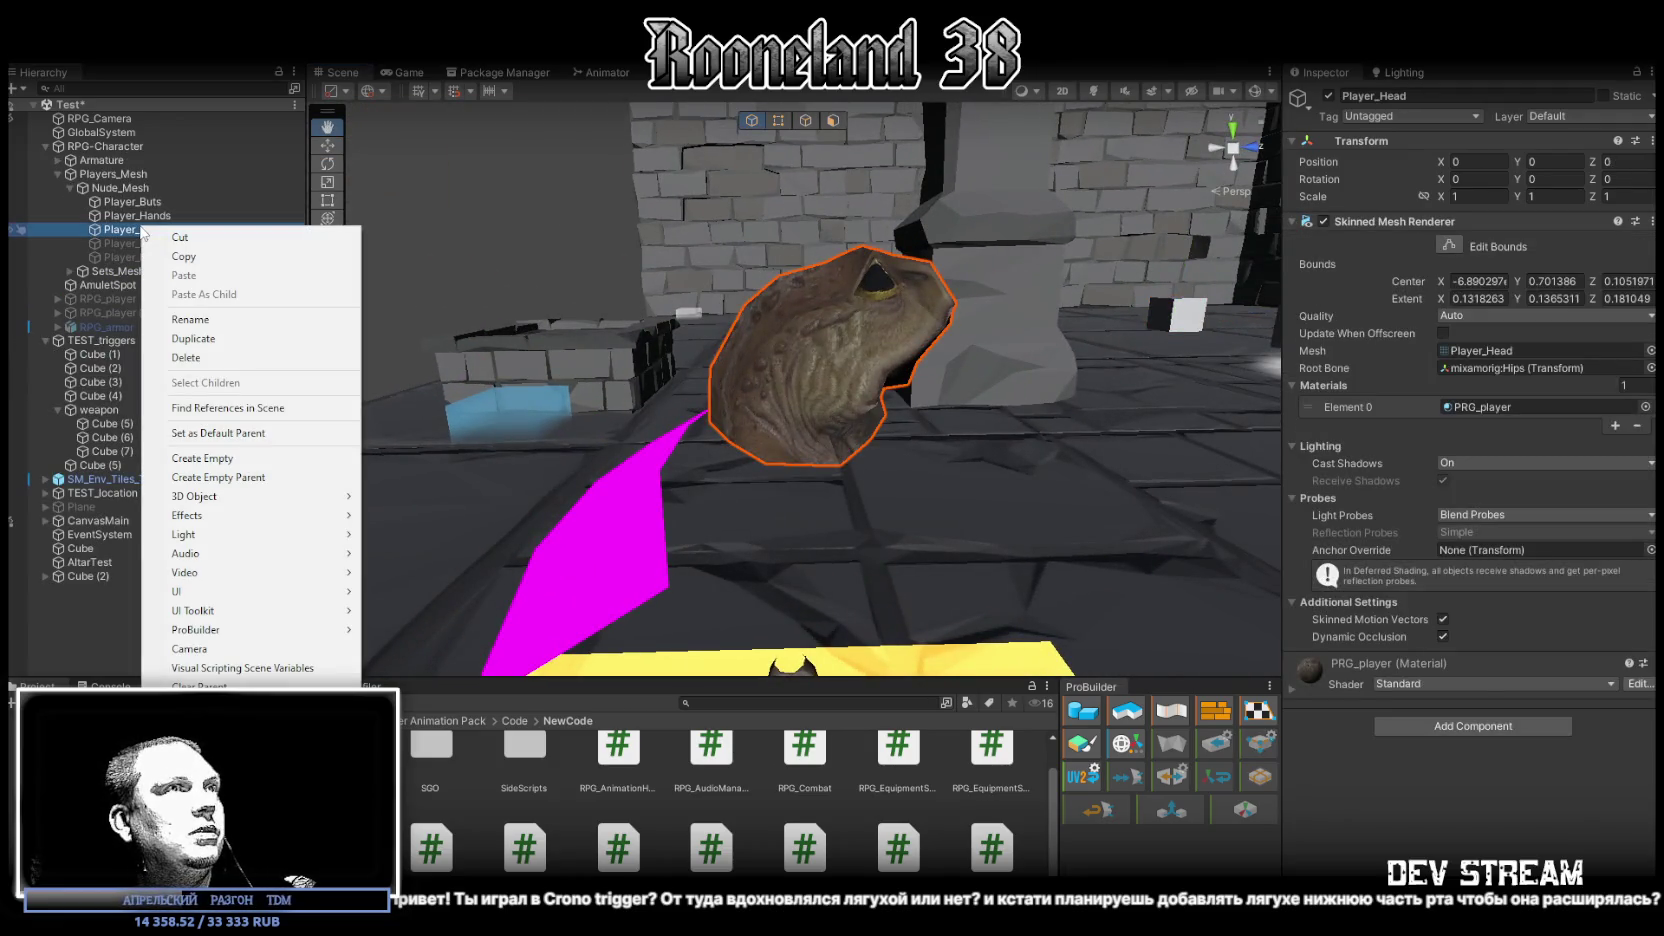
{"action": "left_click", "coordinate": [58, 160]}
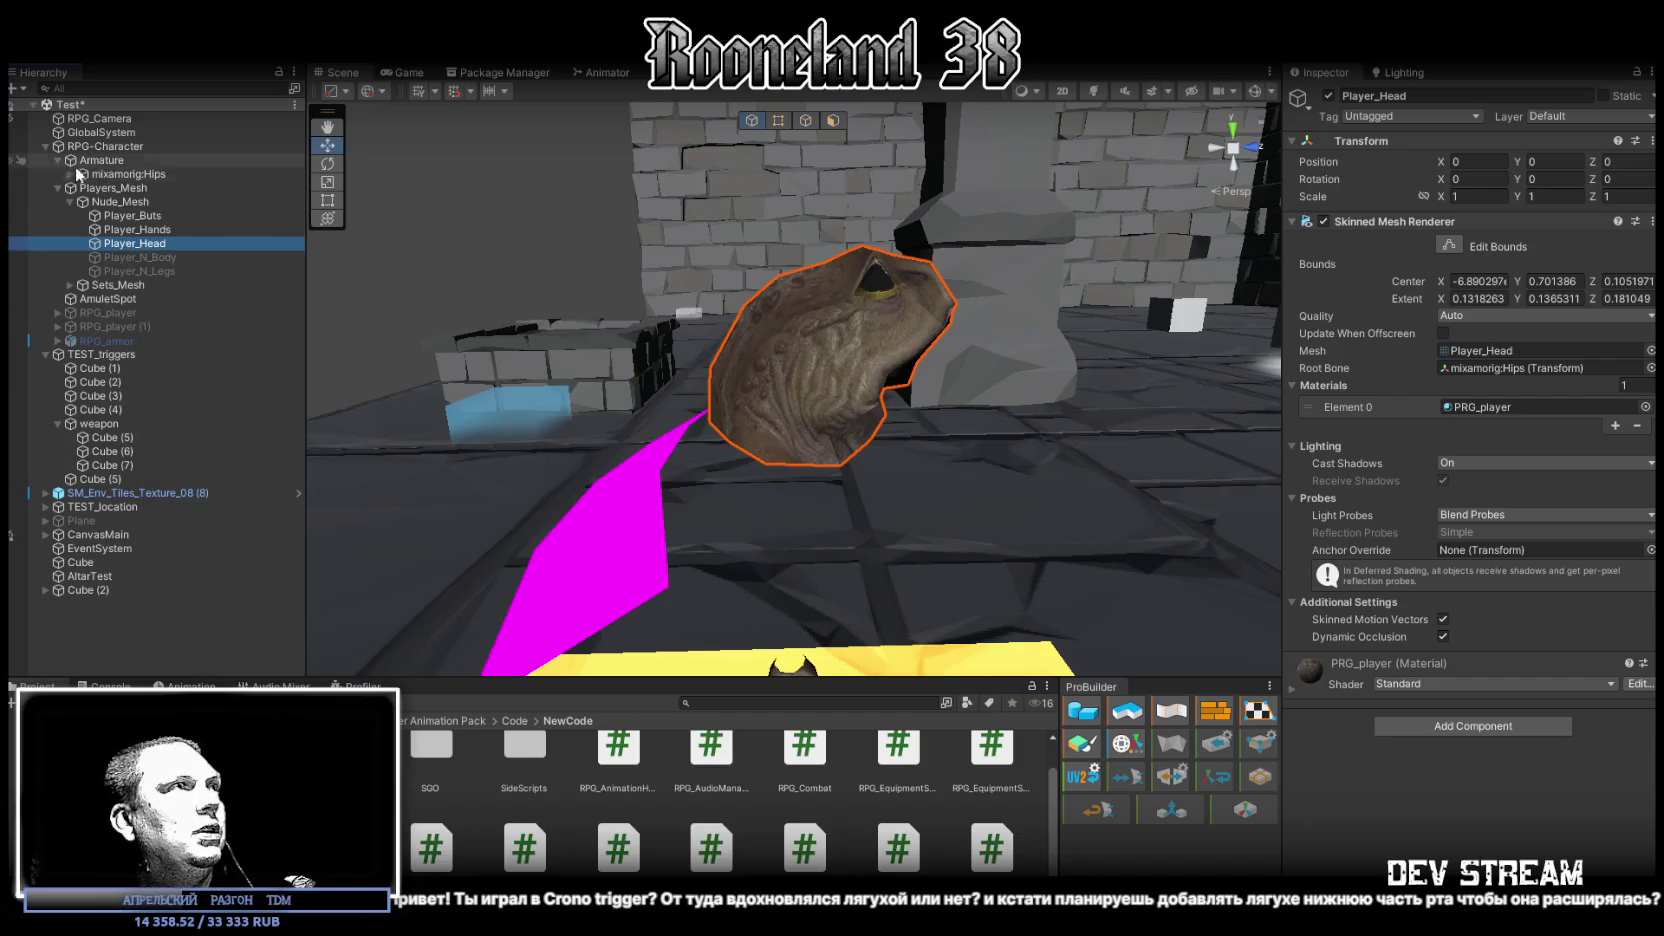
Expand Armature through mixamorig Spine, Spine1, Spine2, Neck and Head, then right-click SpotPlayerHead
{"action": "left_click", "coordinate": [57, 160]}
{"action": "left_click", "coordinate": [84, 214]}
{"action": "left_click", "coordinate": [95, 229]}
{"action": "left_click", "coordinate": [106, 243]}
{"action": "left_click", "coordinate": [119, 271]}
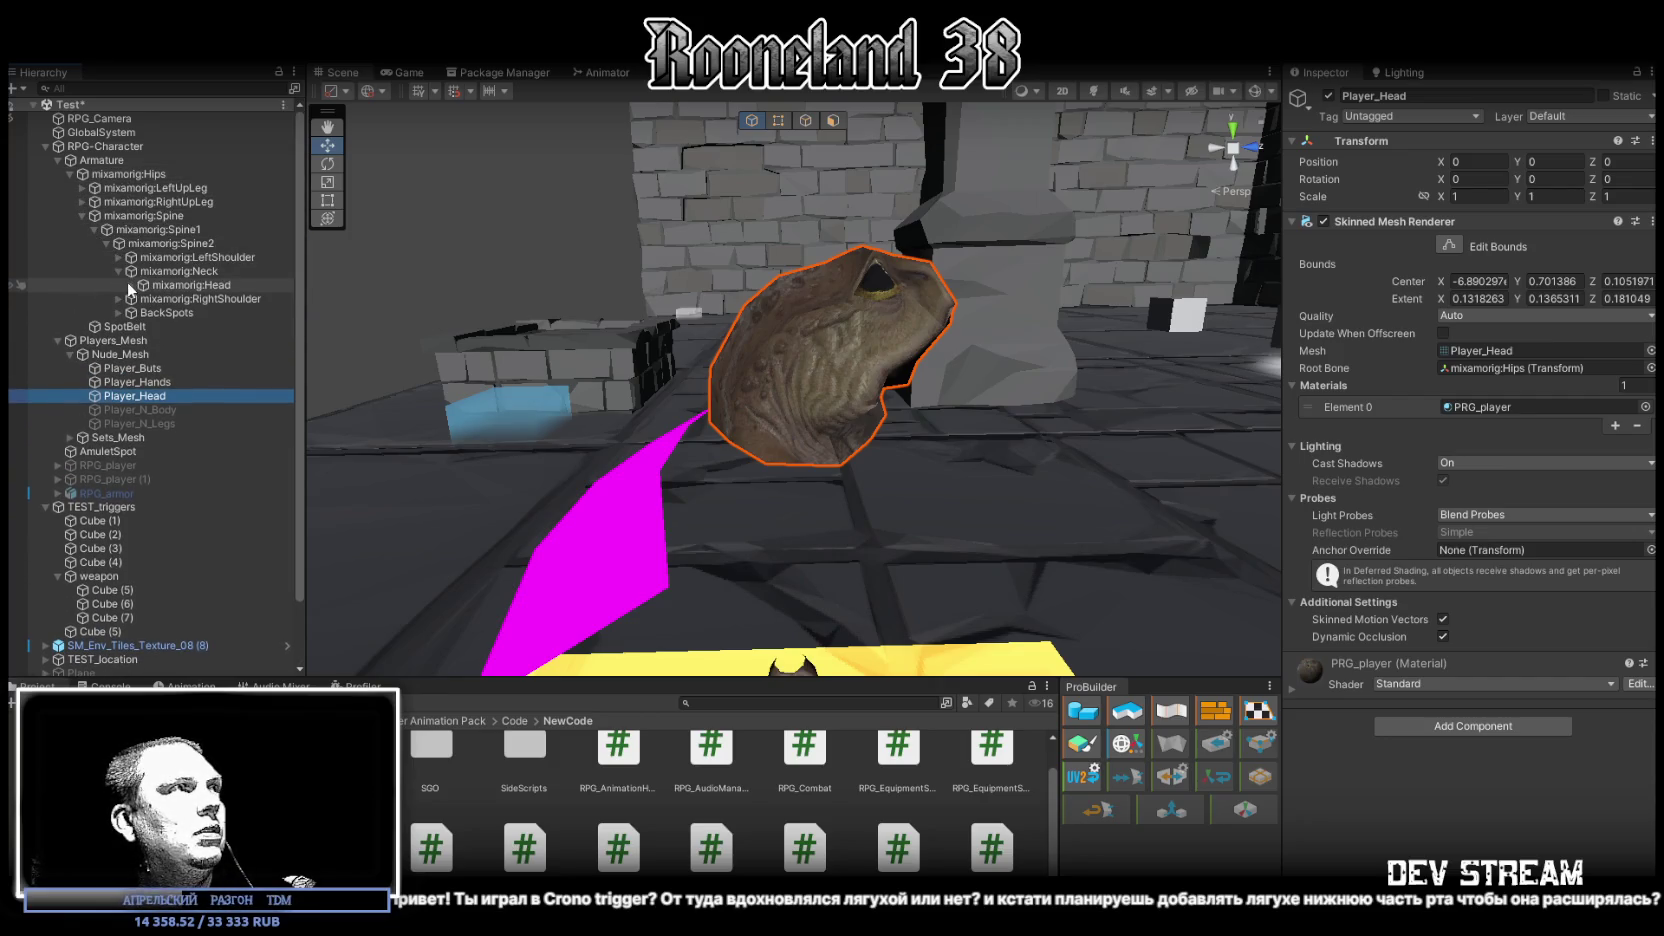
{"action": "left_click", "coordinate": [132, 285]}
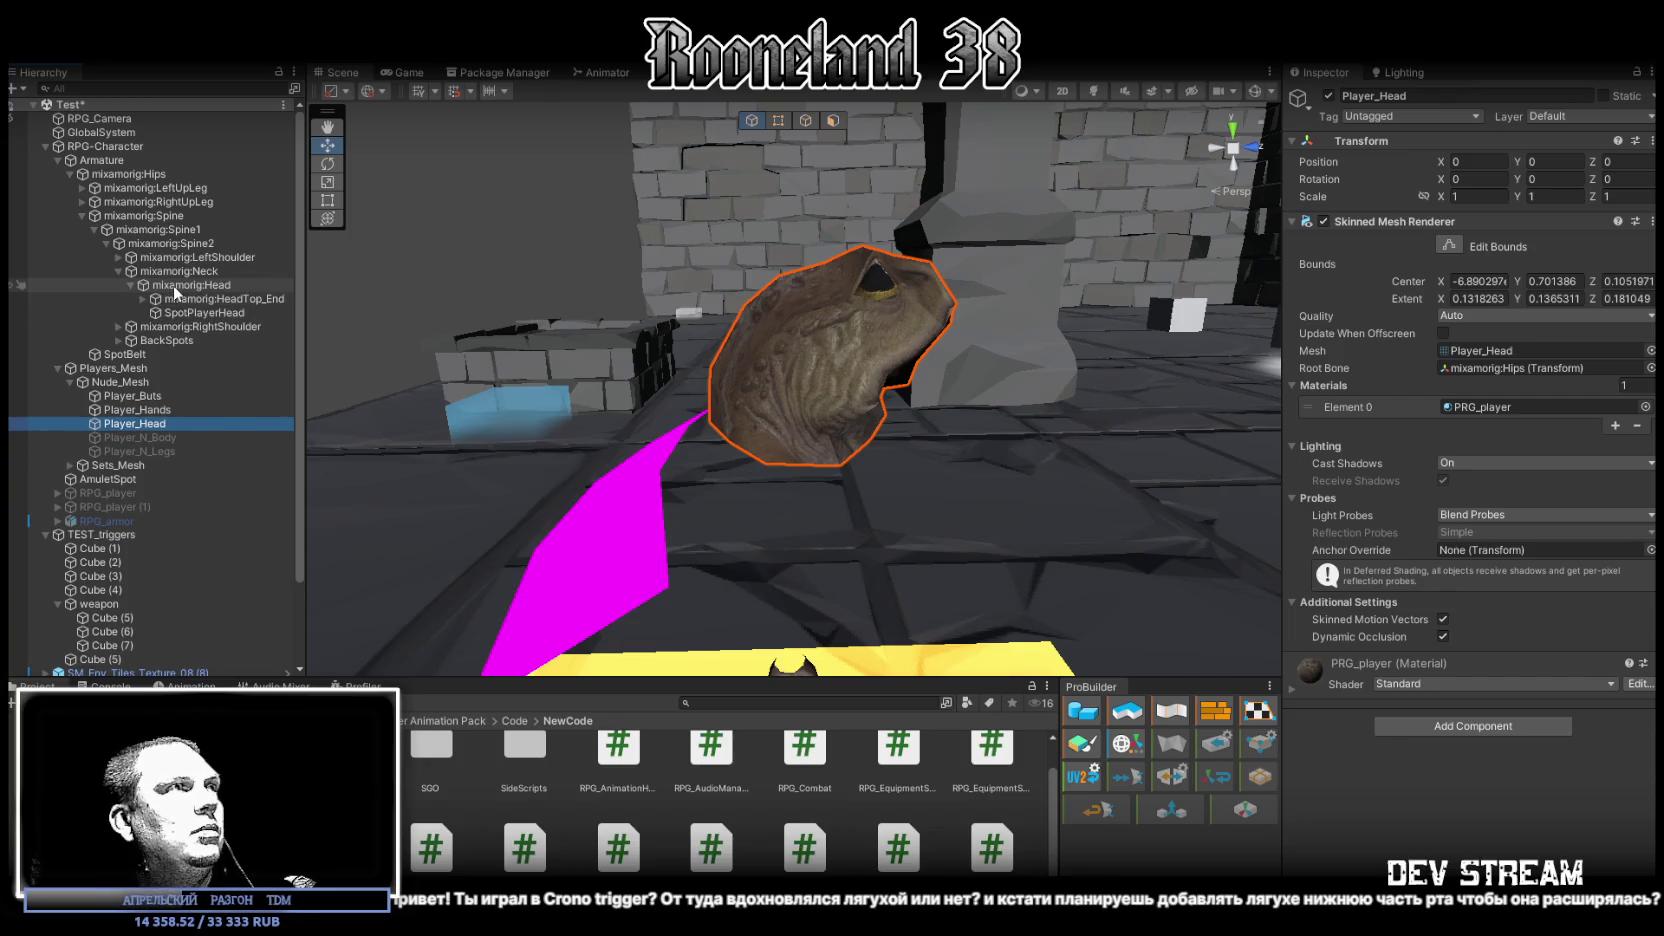
{"action": "left_click", "coordinate": [184, 314]}
{"action": "right_click", "coordinate": [184, 314]}
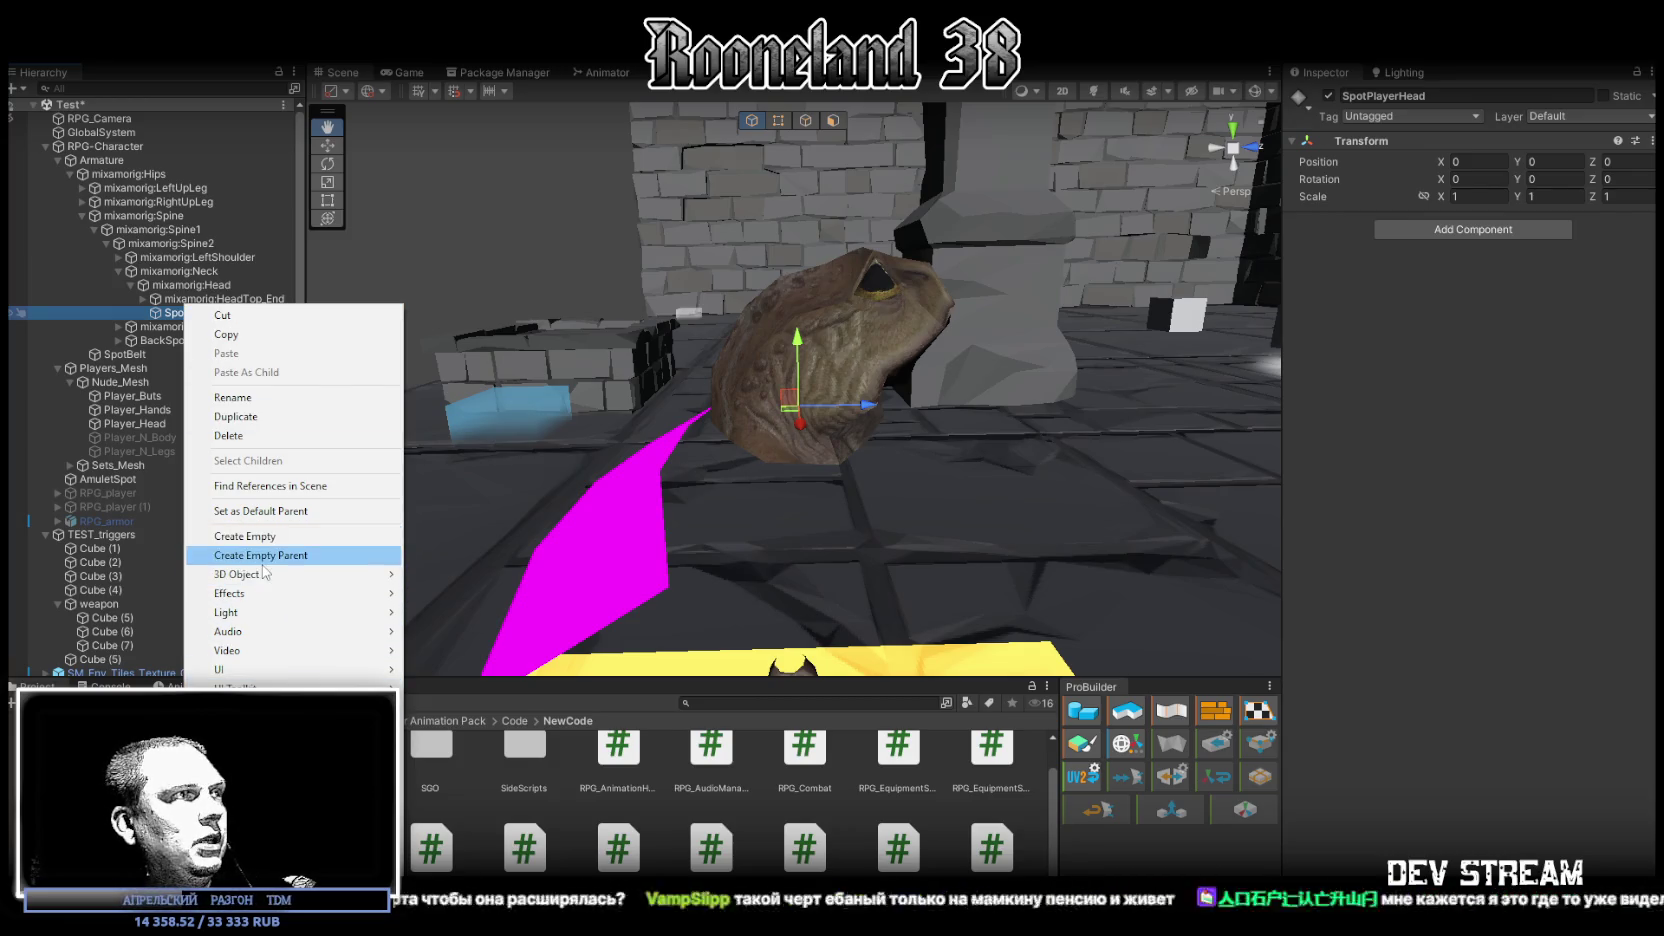
Add a sphere under SpotPlayerHead, scale it to .21, and position it inside the frog head
{"action": "left_click", "coordinate": [469, 594]}
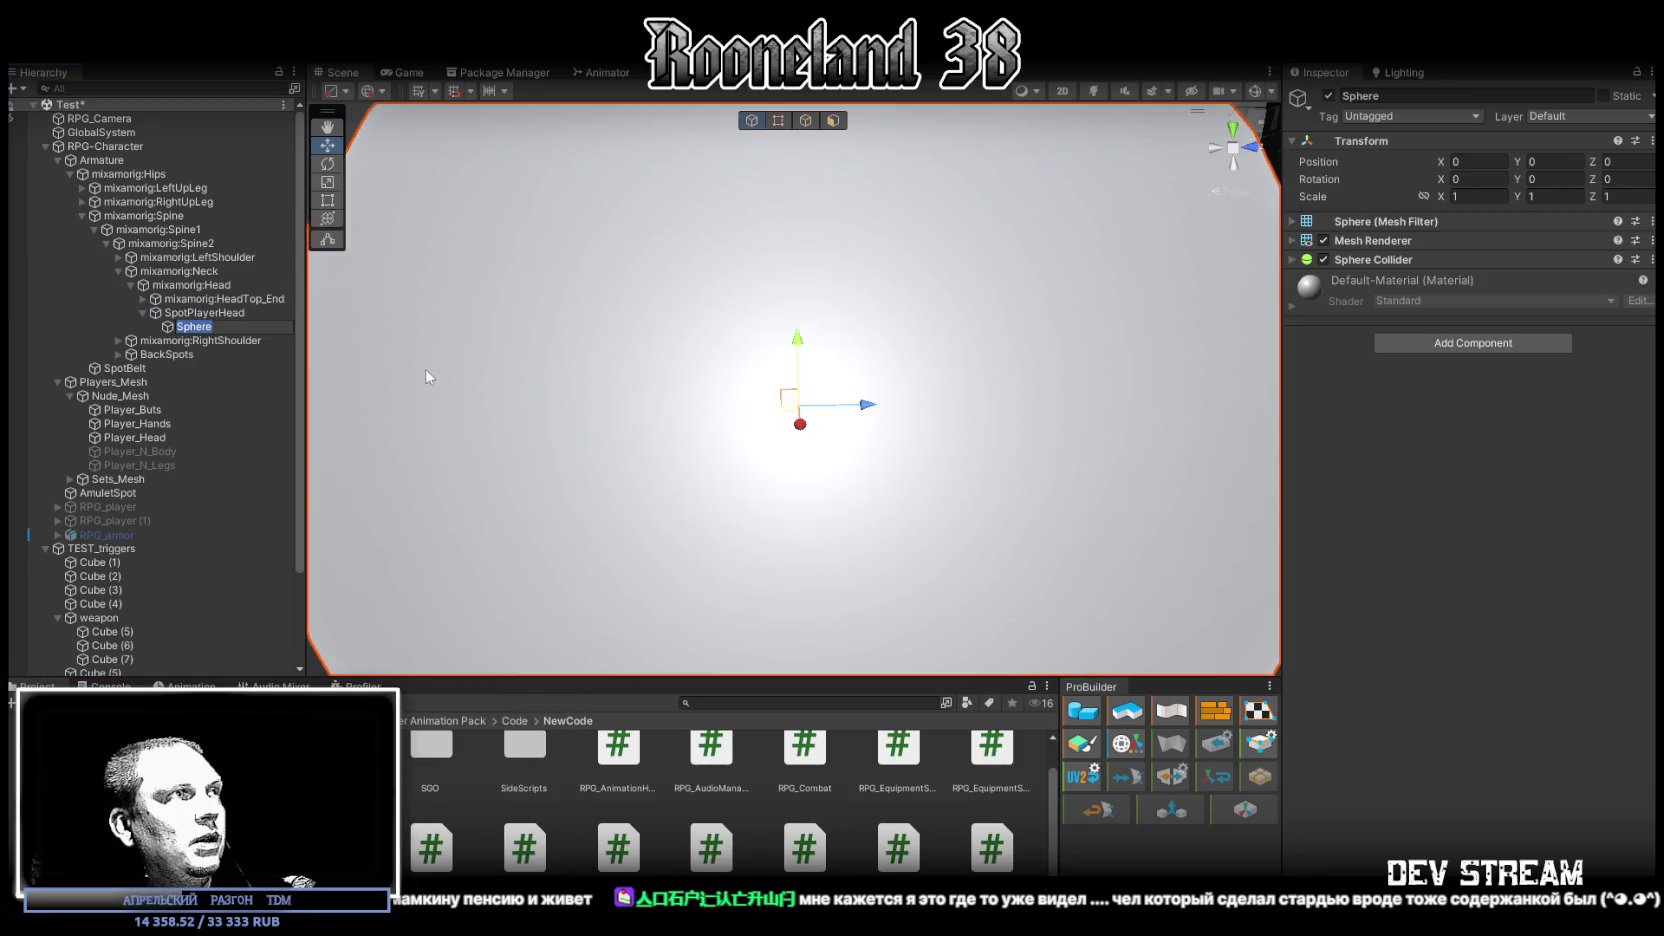
{"action": "left_click", "coordinate": [1478, 196]}
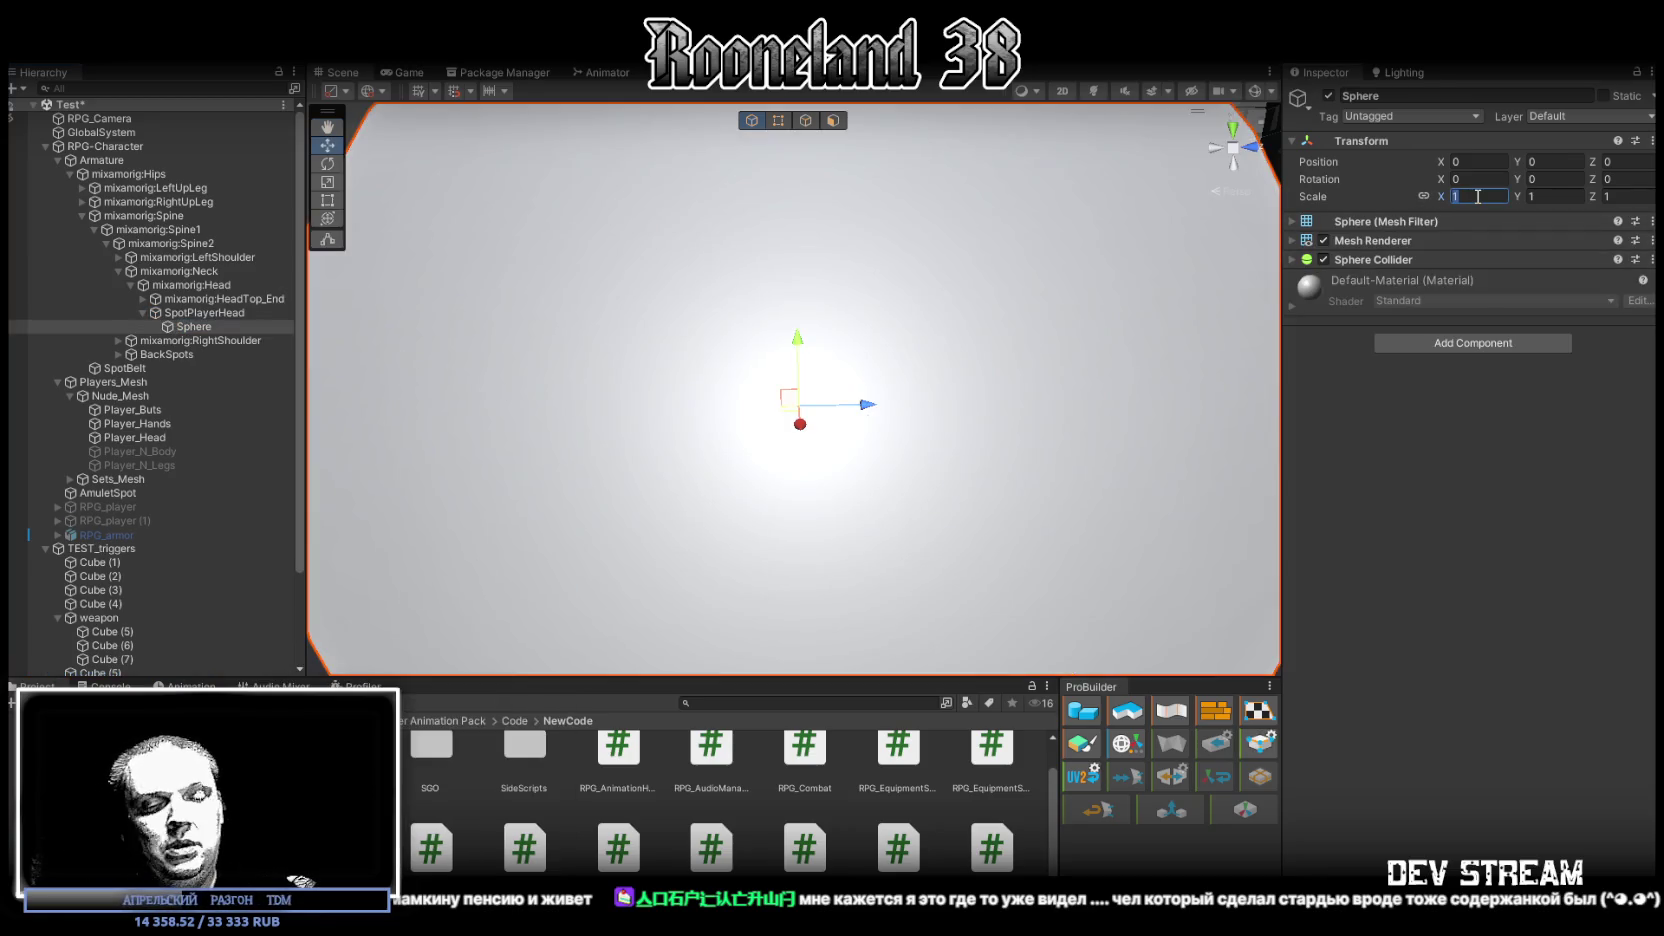
{"action": "type", "text": ".2"}
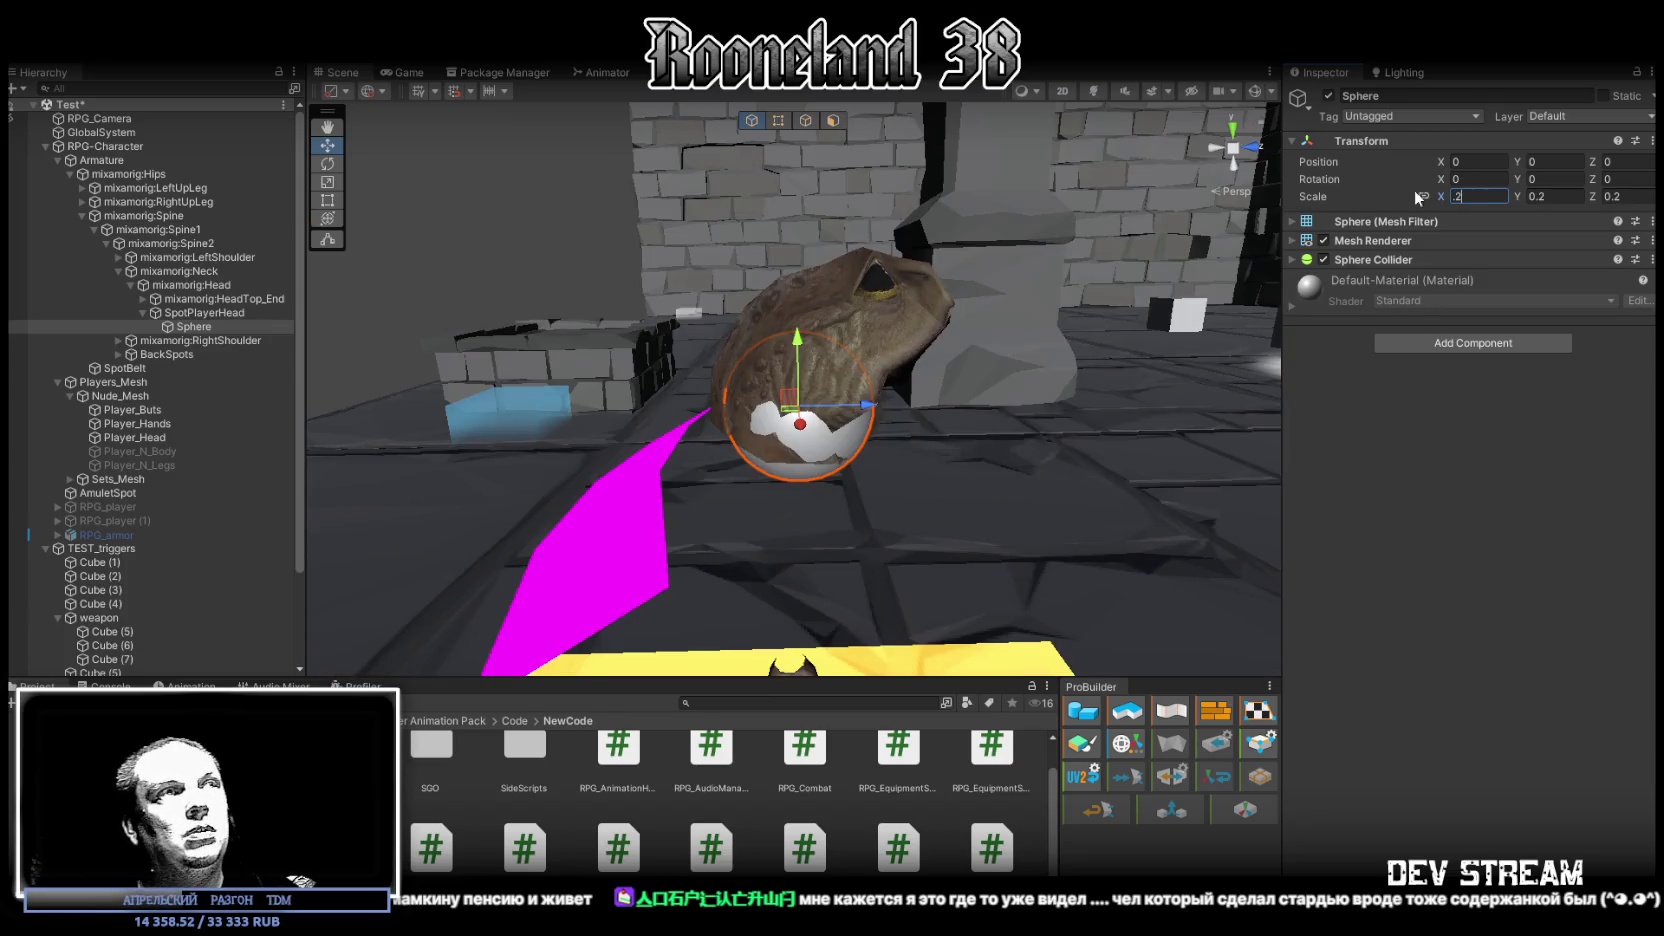
{"action": "type", "text": "1"}
{"action": "right_click_drag", "start_coordinate": [1138, 280], "coordinate": [734, 410]}
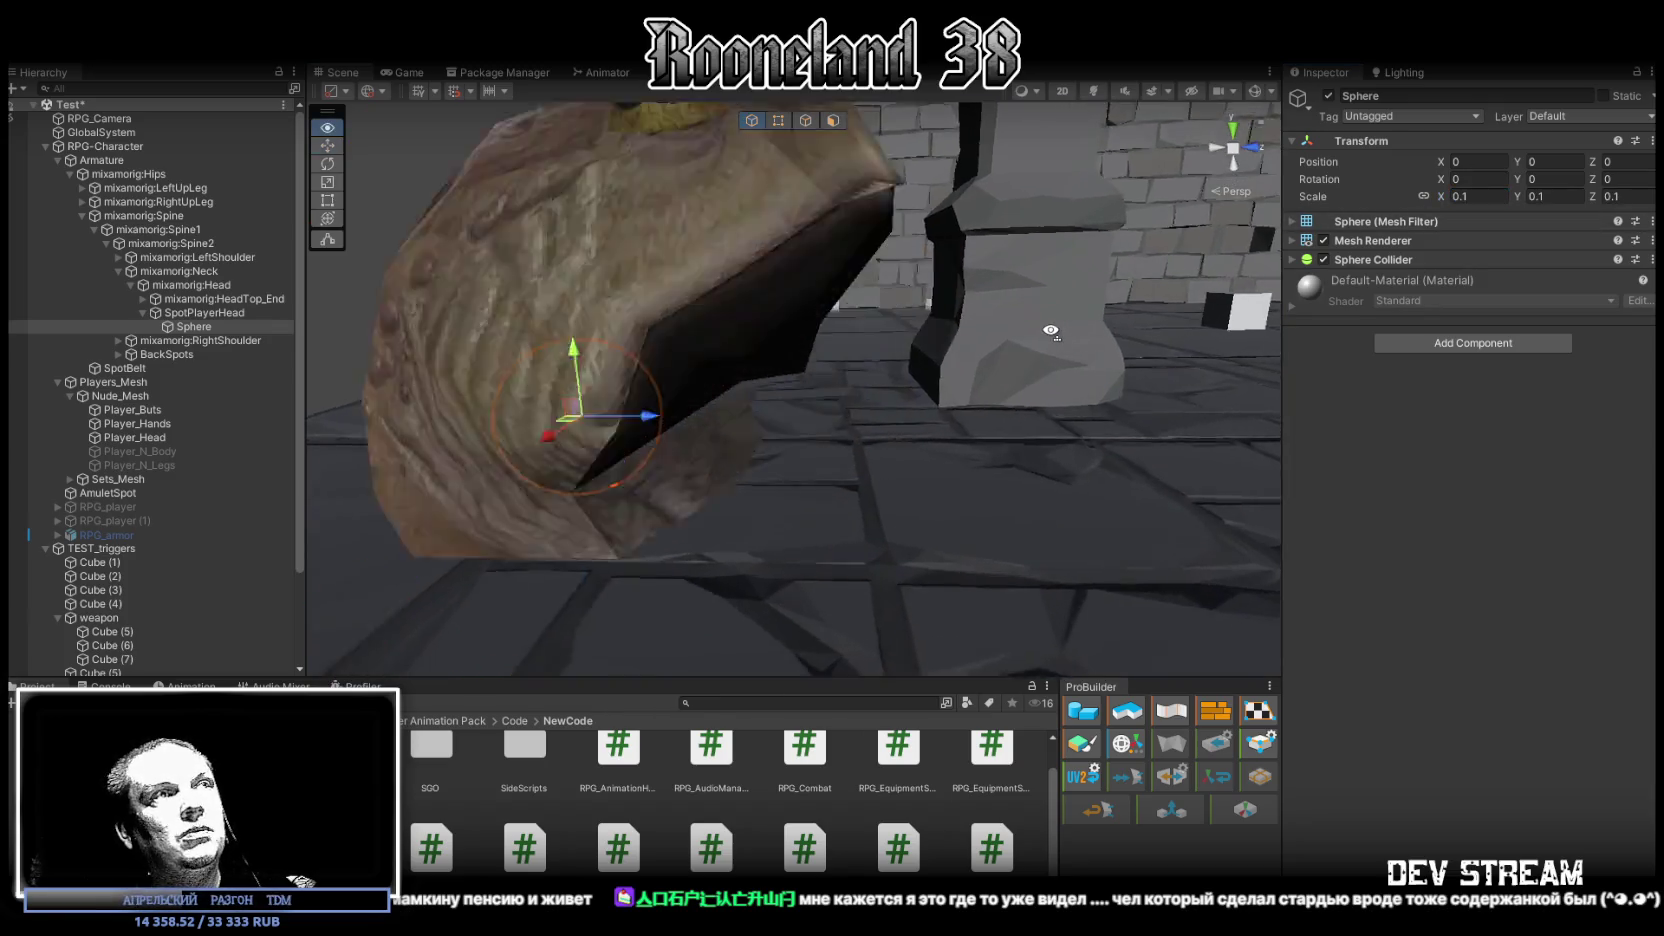
{"action": "left_click_drag", "start_coordinate": [702, 415], "coordinate": [754, 415]}
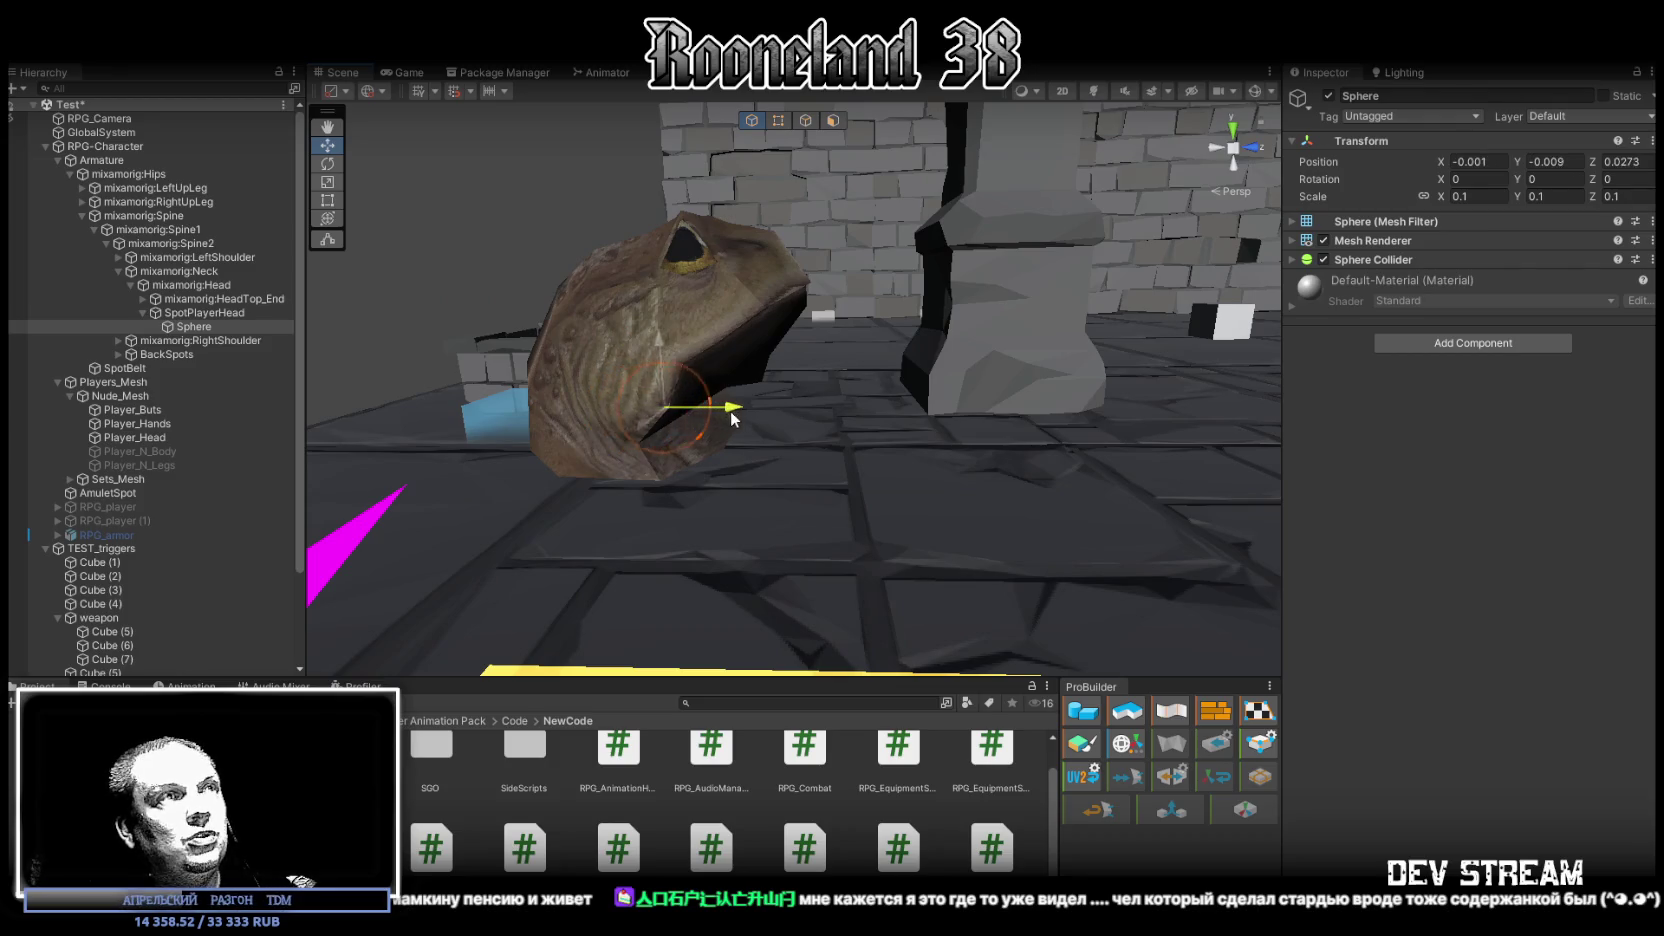
{"action": "mouse_move", "coordinate": [754, 415]}
{"action": "right_mouse_down"}
{"action": "mouse_move", "coordinate": [768, 367]}
{"action": "mouse_move", "coordinate": [630, 323]}
{"action": "right_mouse_up"}
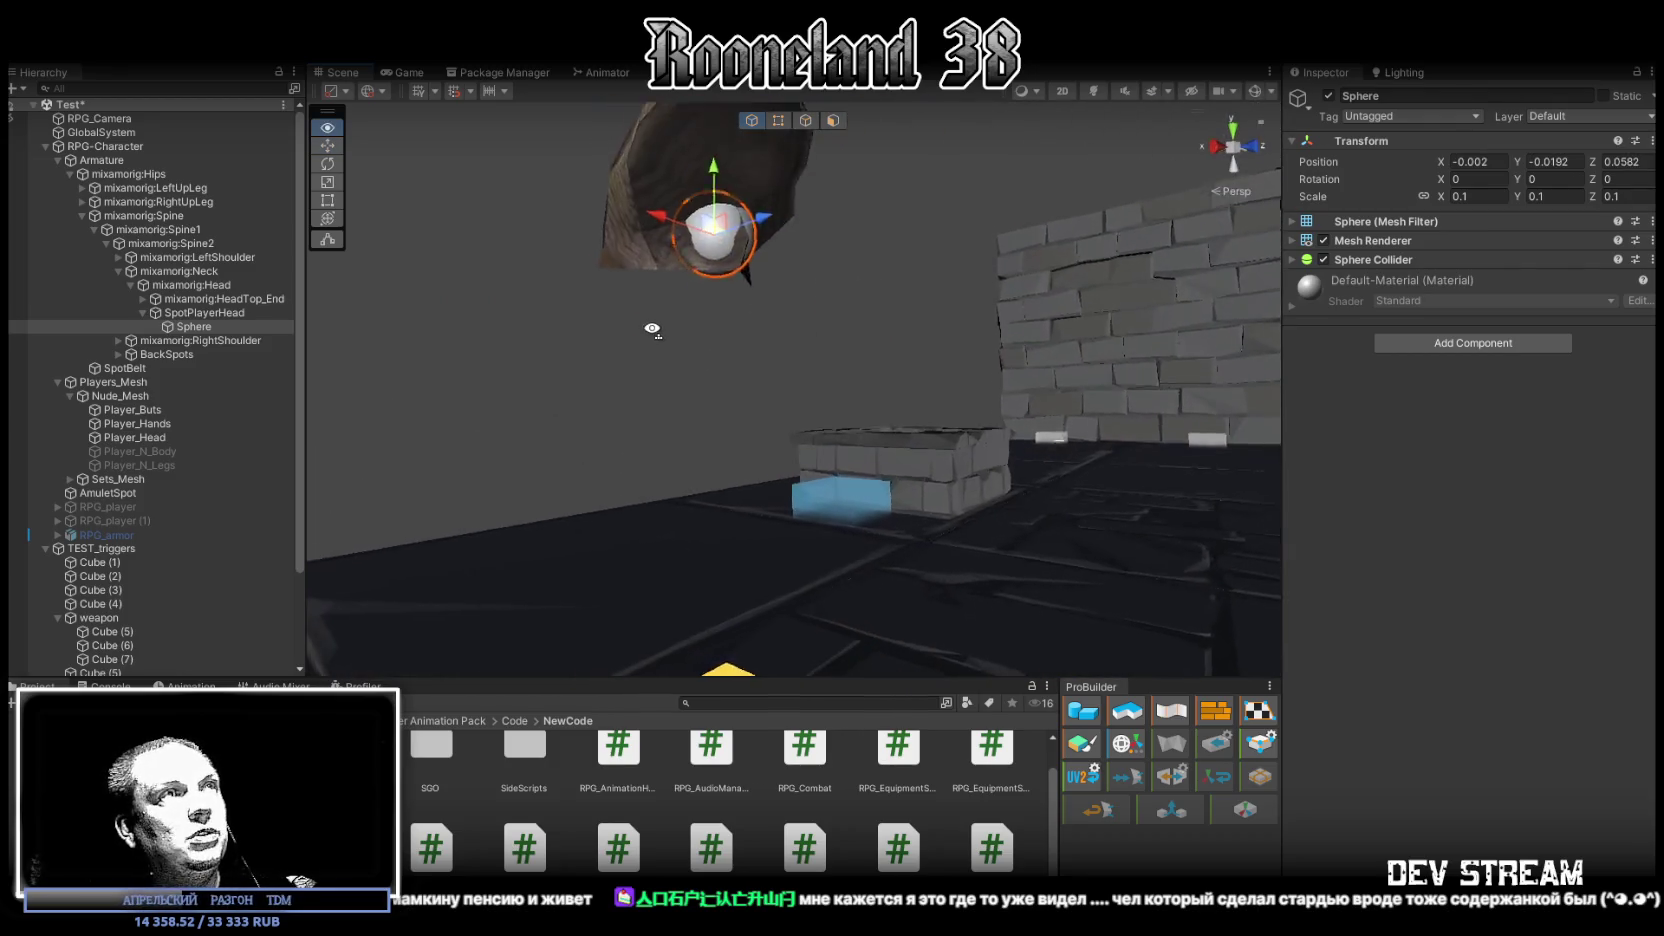
{"action": "left_click_drag", "start_coordinate": [630, 323], "coordinate": [628, 338]}
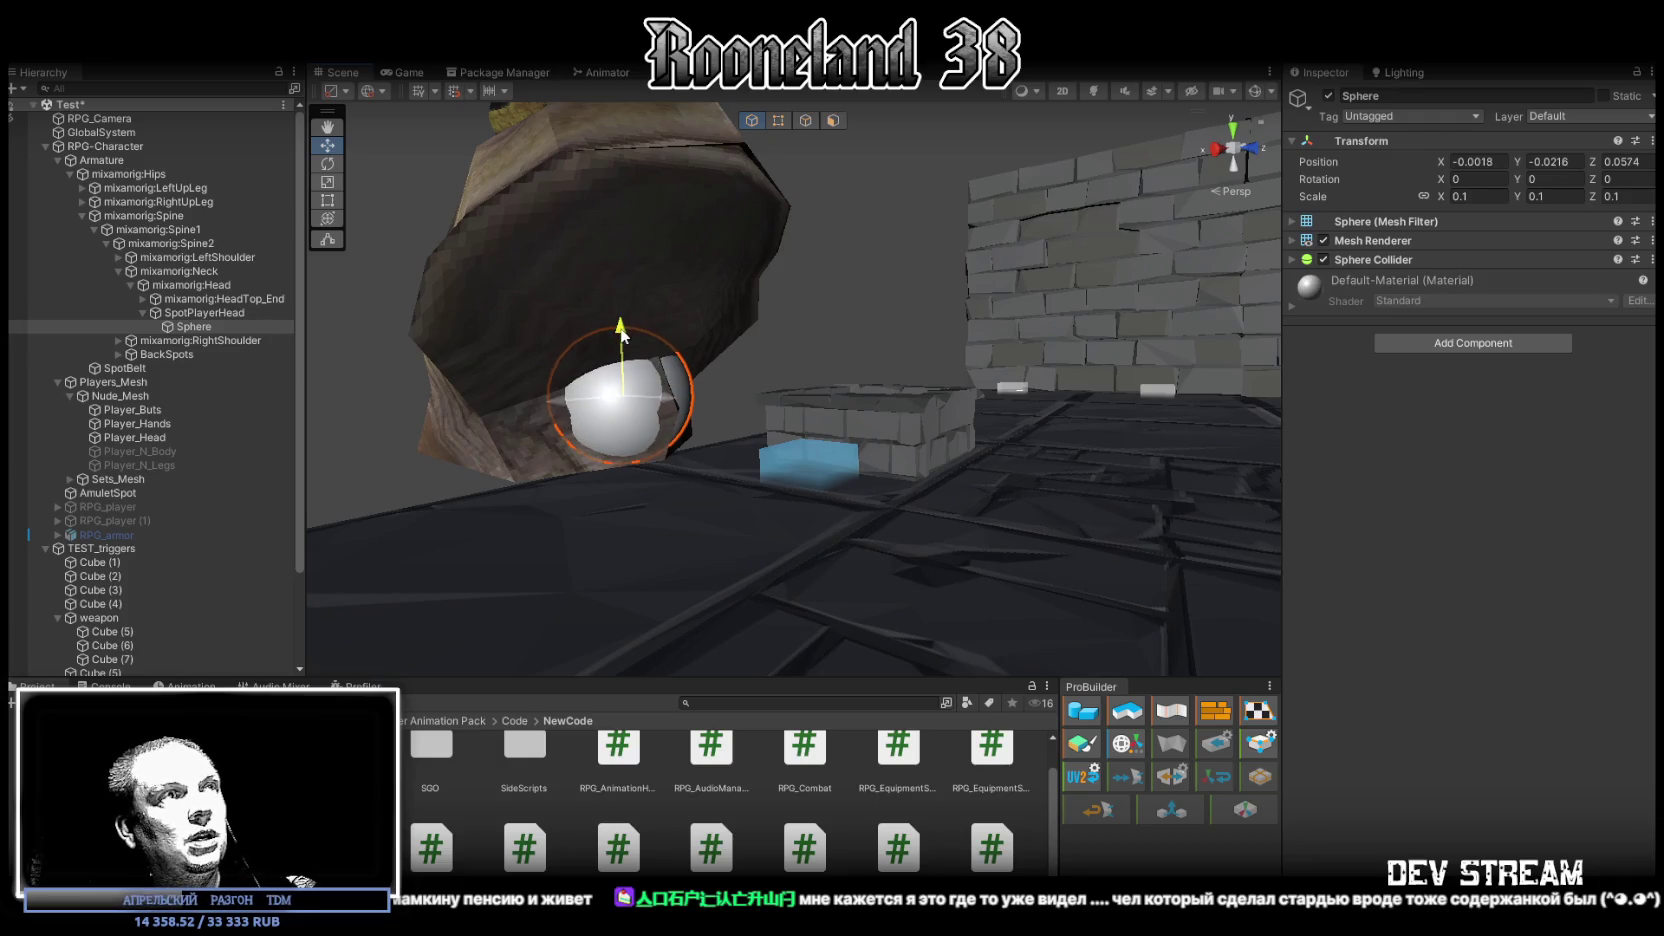
{"action": "right_click_drag", "start_coordinate": [628, 338], "coordinate": [848, 362]}
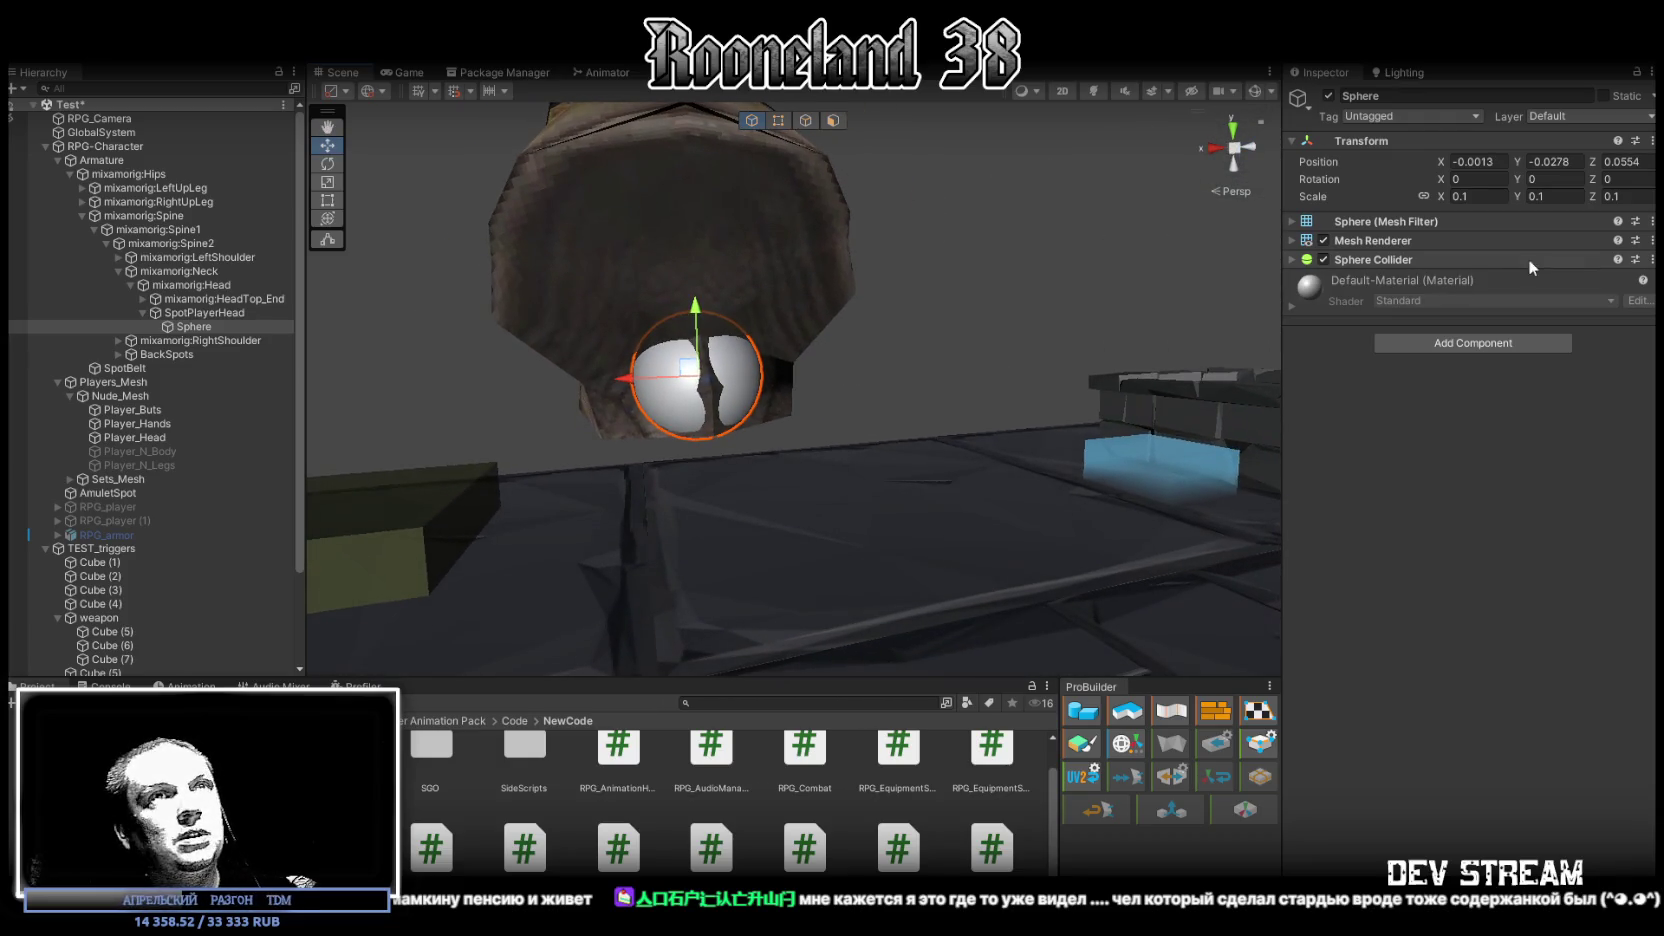
Rescale the sphere to 0.18, check it in the frog's mouth, then delete it
{"action": "key", "text": "BackSpace"}
{"action": "type", "text": "2"}
{"action": "key", "text": "BackSpace"}
{"action": "type", "text": "16"}
{"action": "left_click_drag", "start_coordinate": [1450, 198], "coordinate": [1453, 202]}
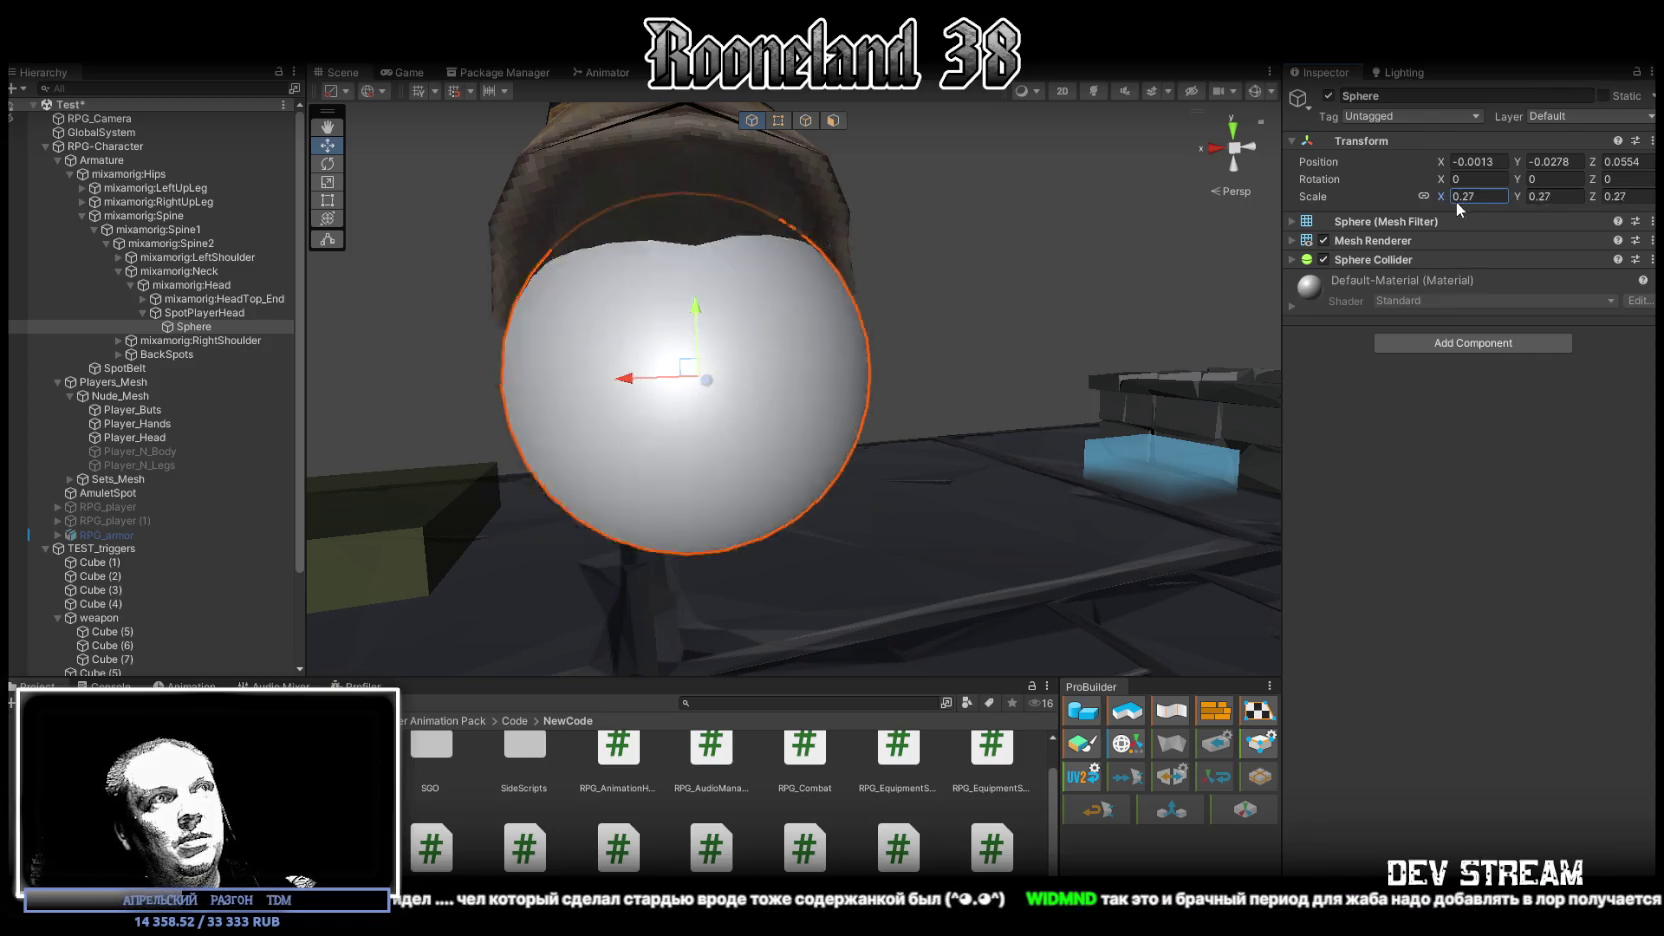
{"action": "type", "text": "0.18"}
{"action": "right_click_drag", "start_coordinate": [870, 420], "coordinate": [1060, 343]}
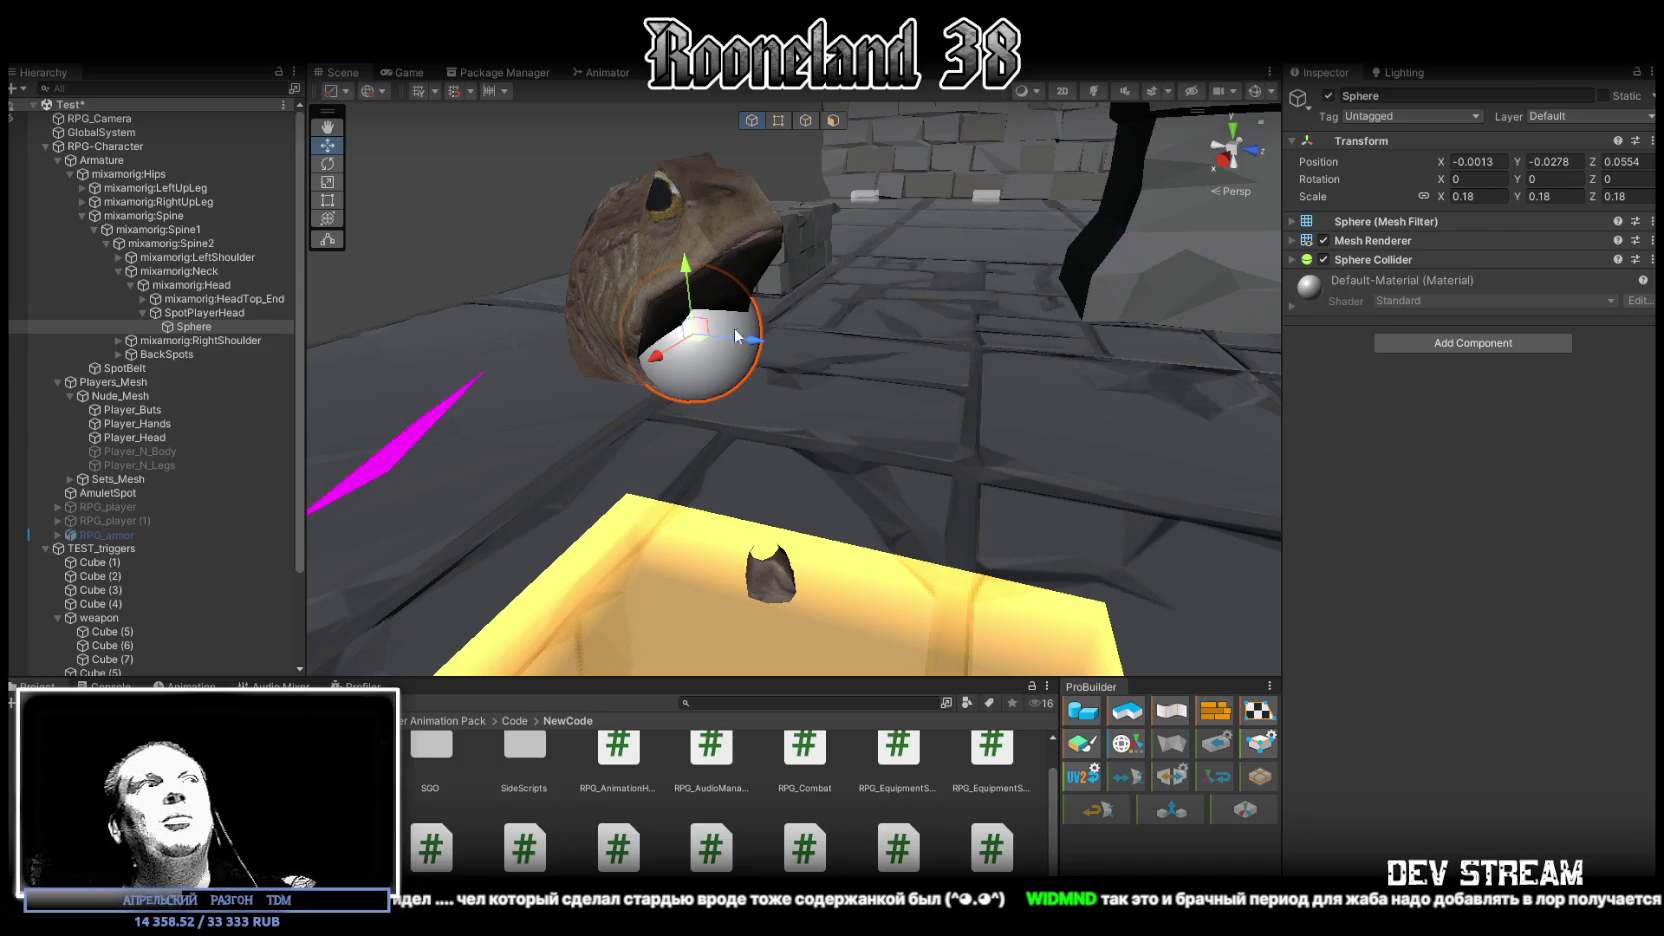
{"action": "left_click", "coordinate": [205, 325]}
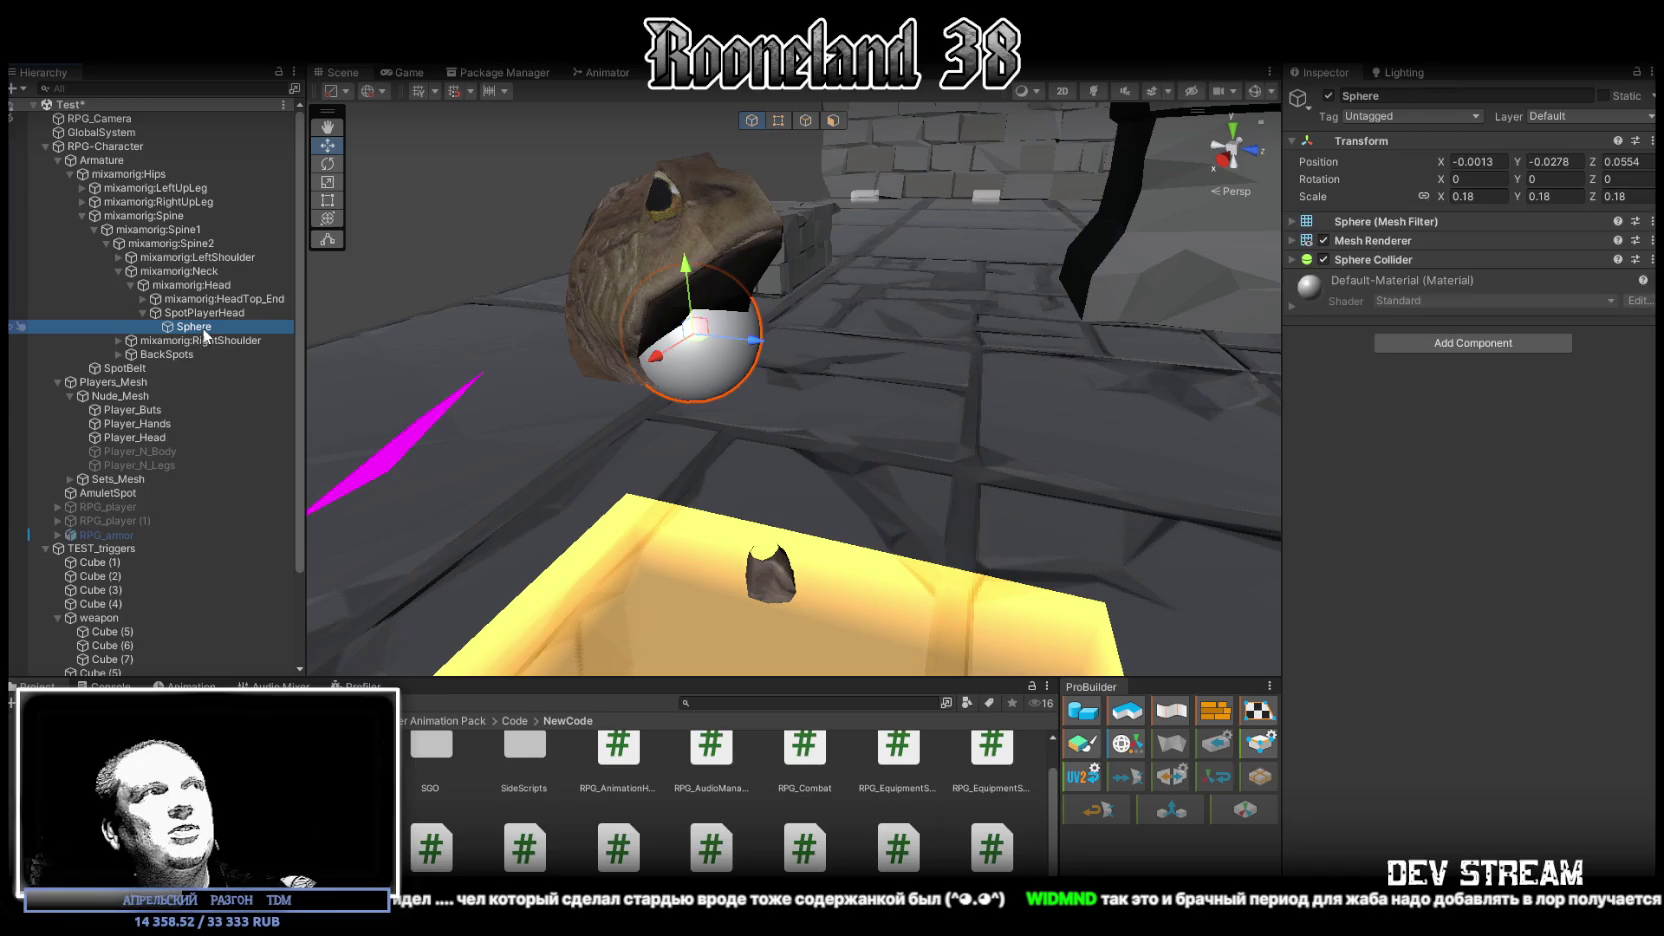
{"action": "key", "text": "Delete"}
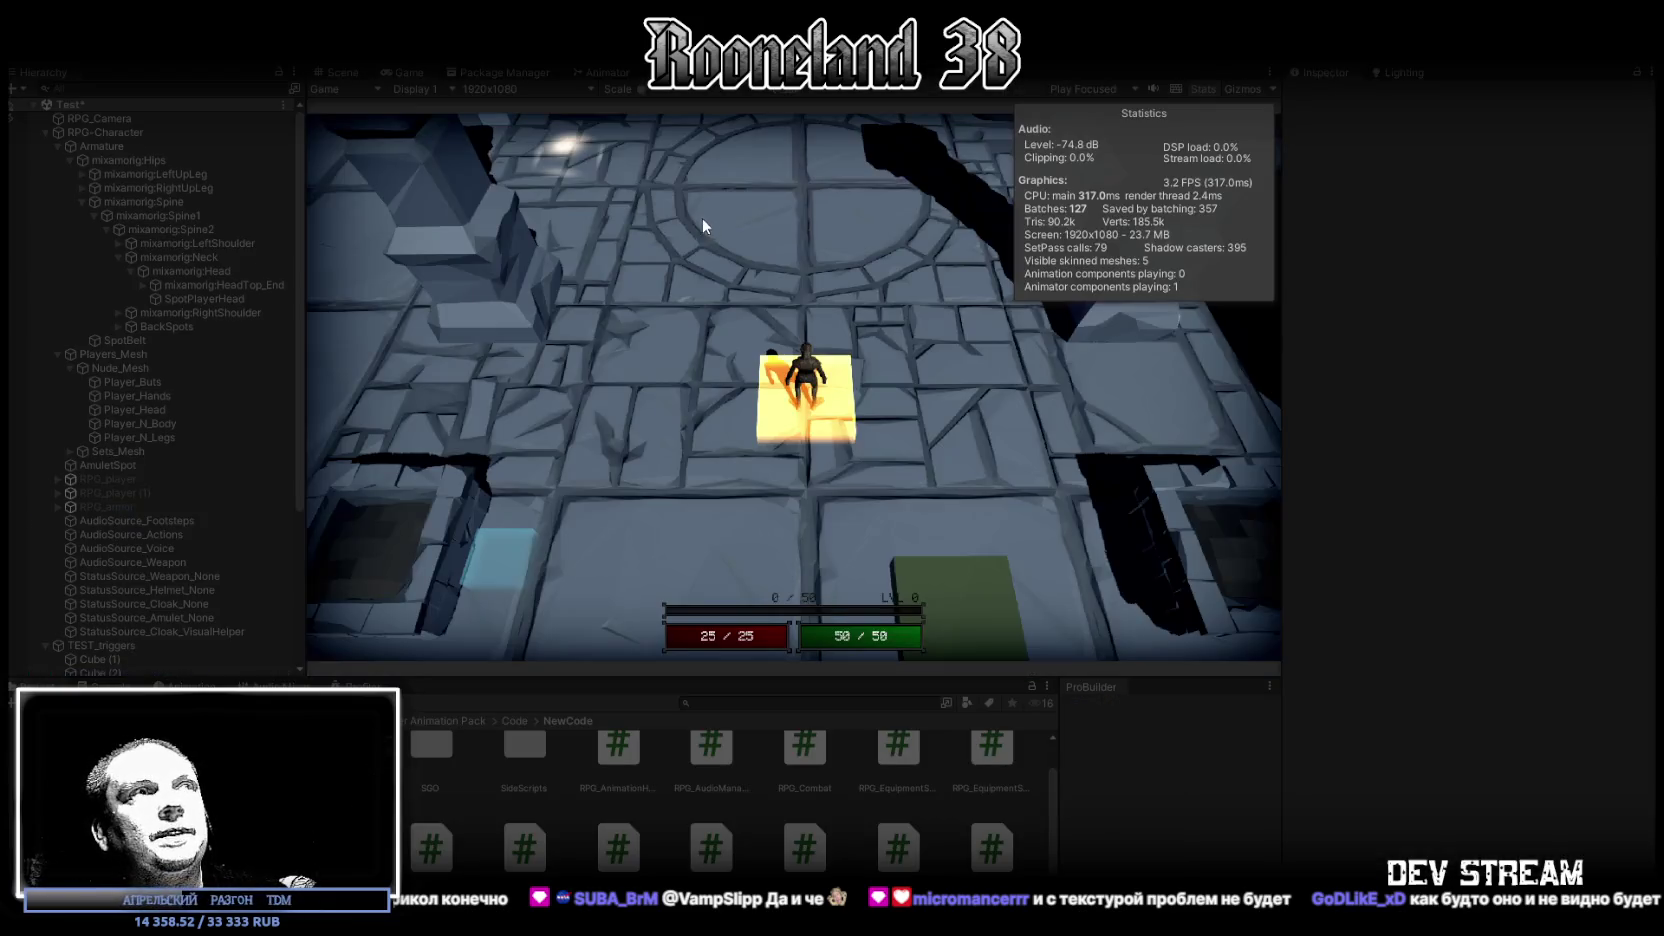
Play-test walking forward in the maximized game view, then set RPG_Camera's height to 2
{"action": "double_click", "coordinate": [394, 72]}
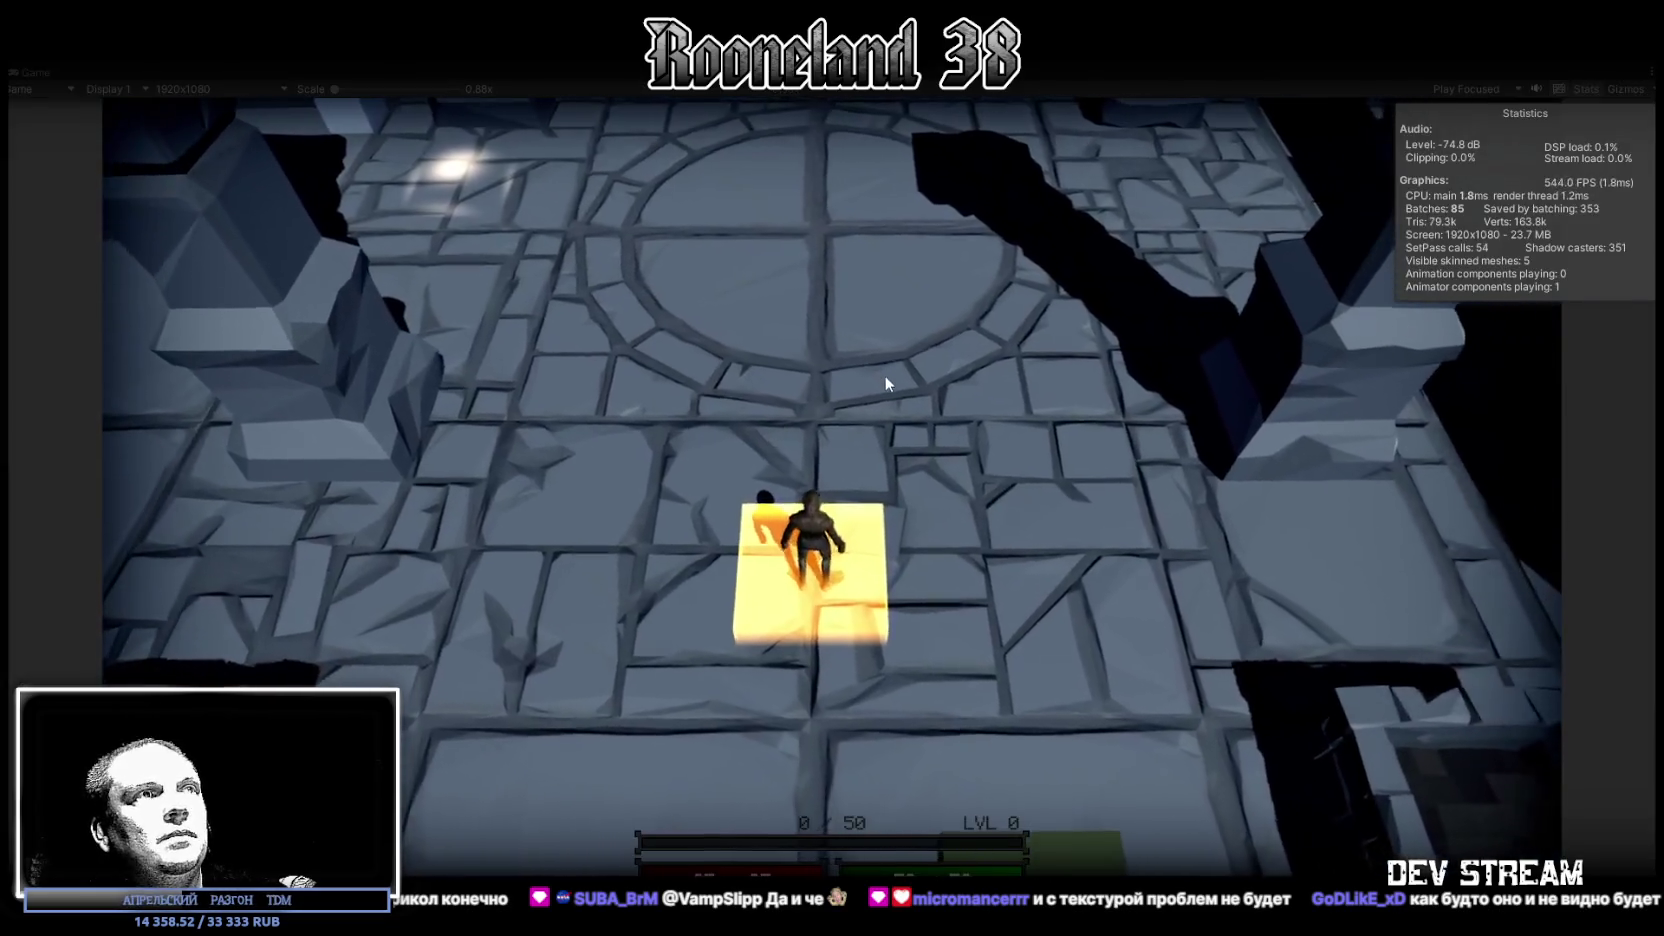
{"action": "key", "text": "w"}
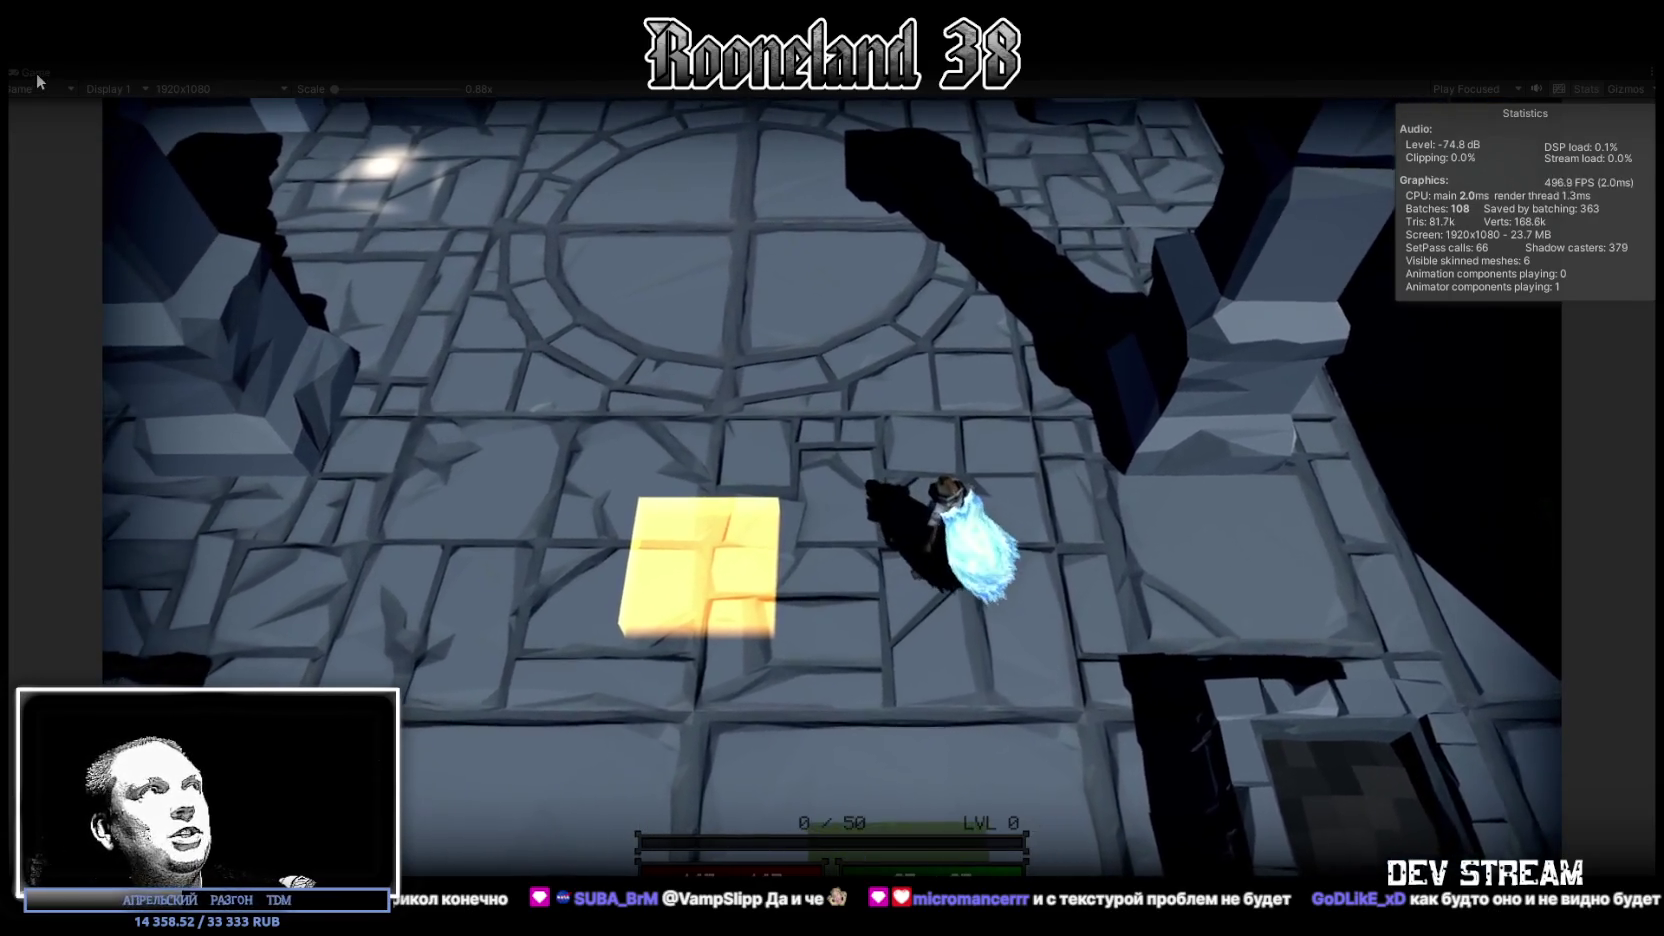
{"action": "double_click", "coordinate": [36, 72]}
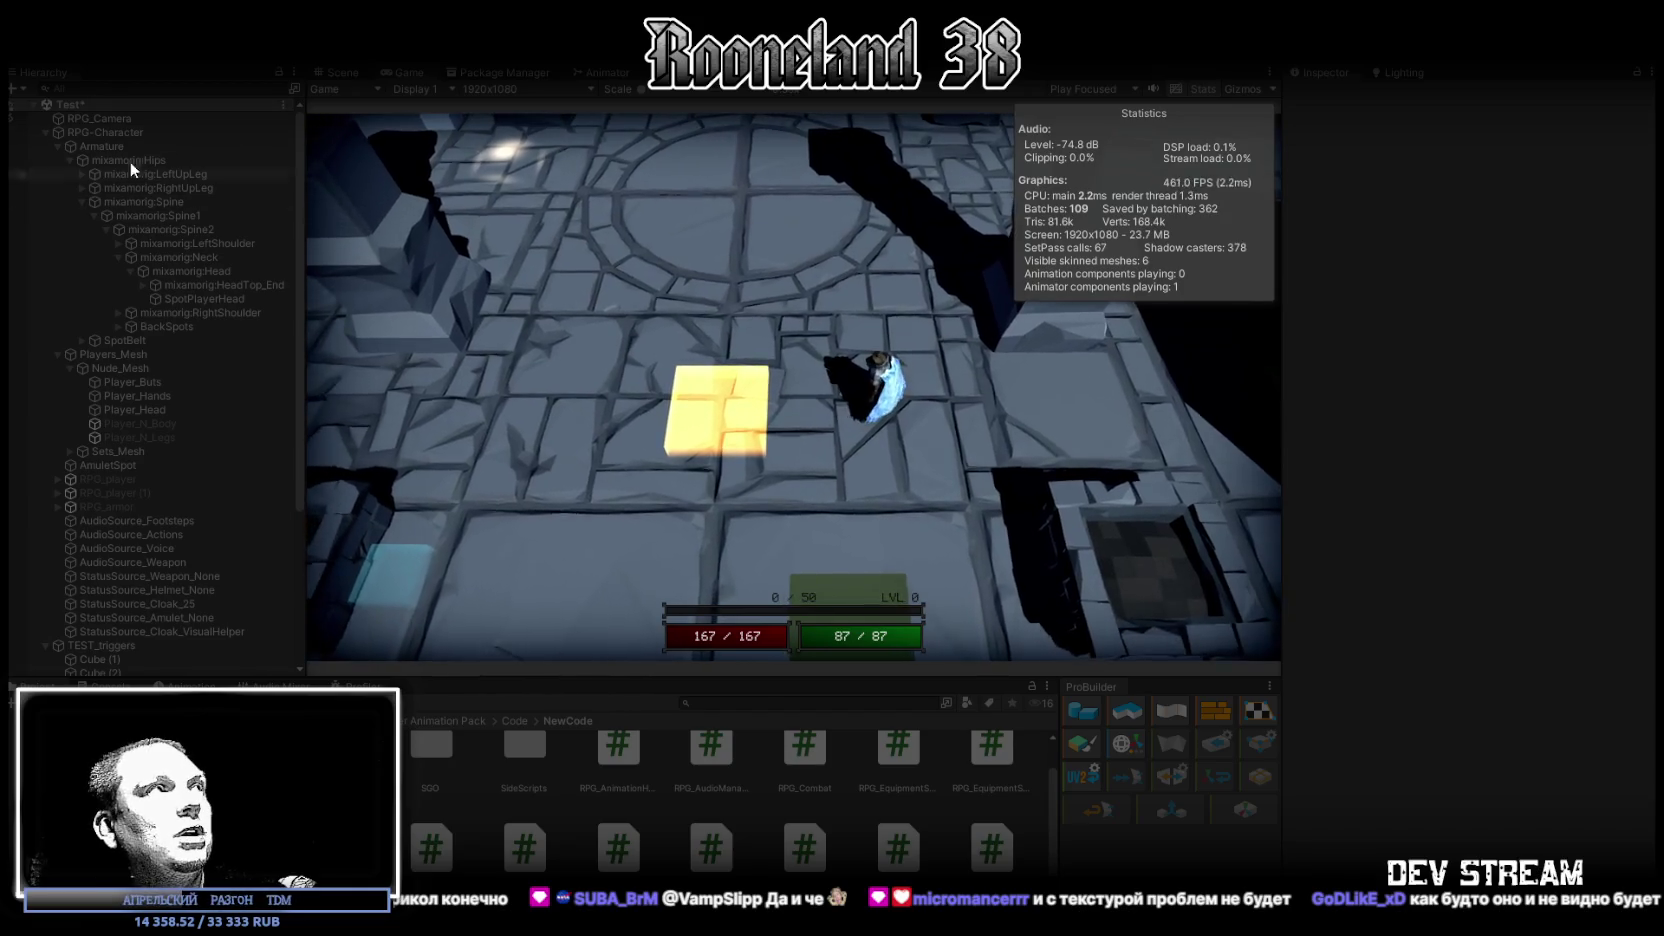
{"action": "left_click", "coordinate": [101, 118]}
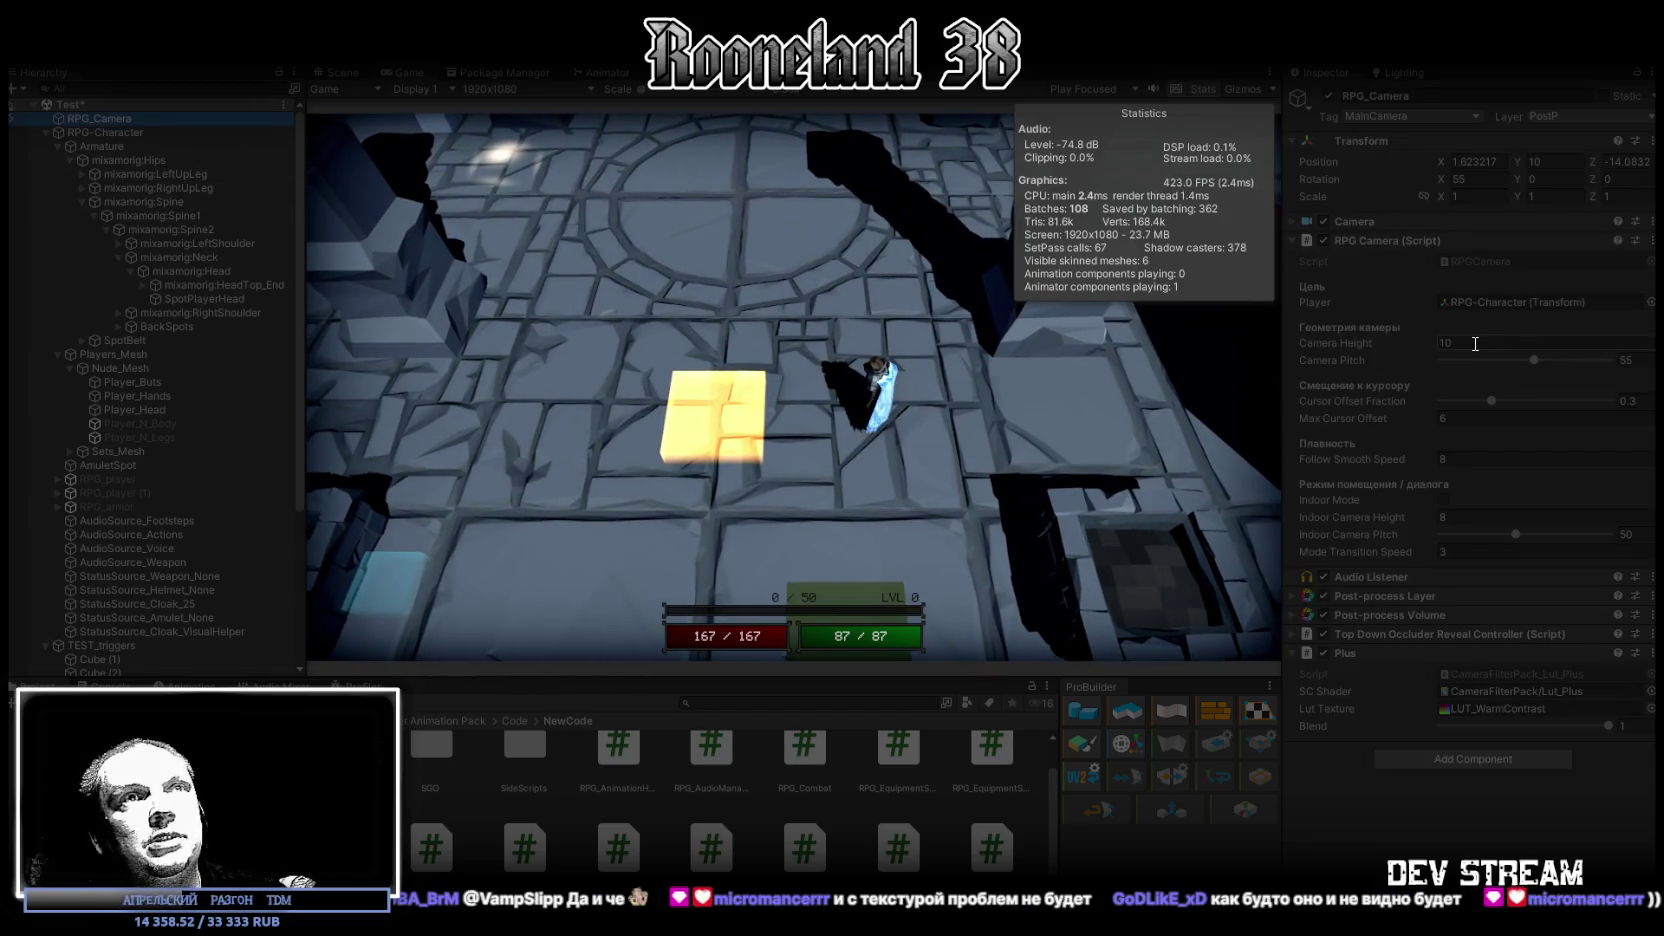
{"action": "type", "text": "2"}
{"action": "key", "text": "Return"}
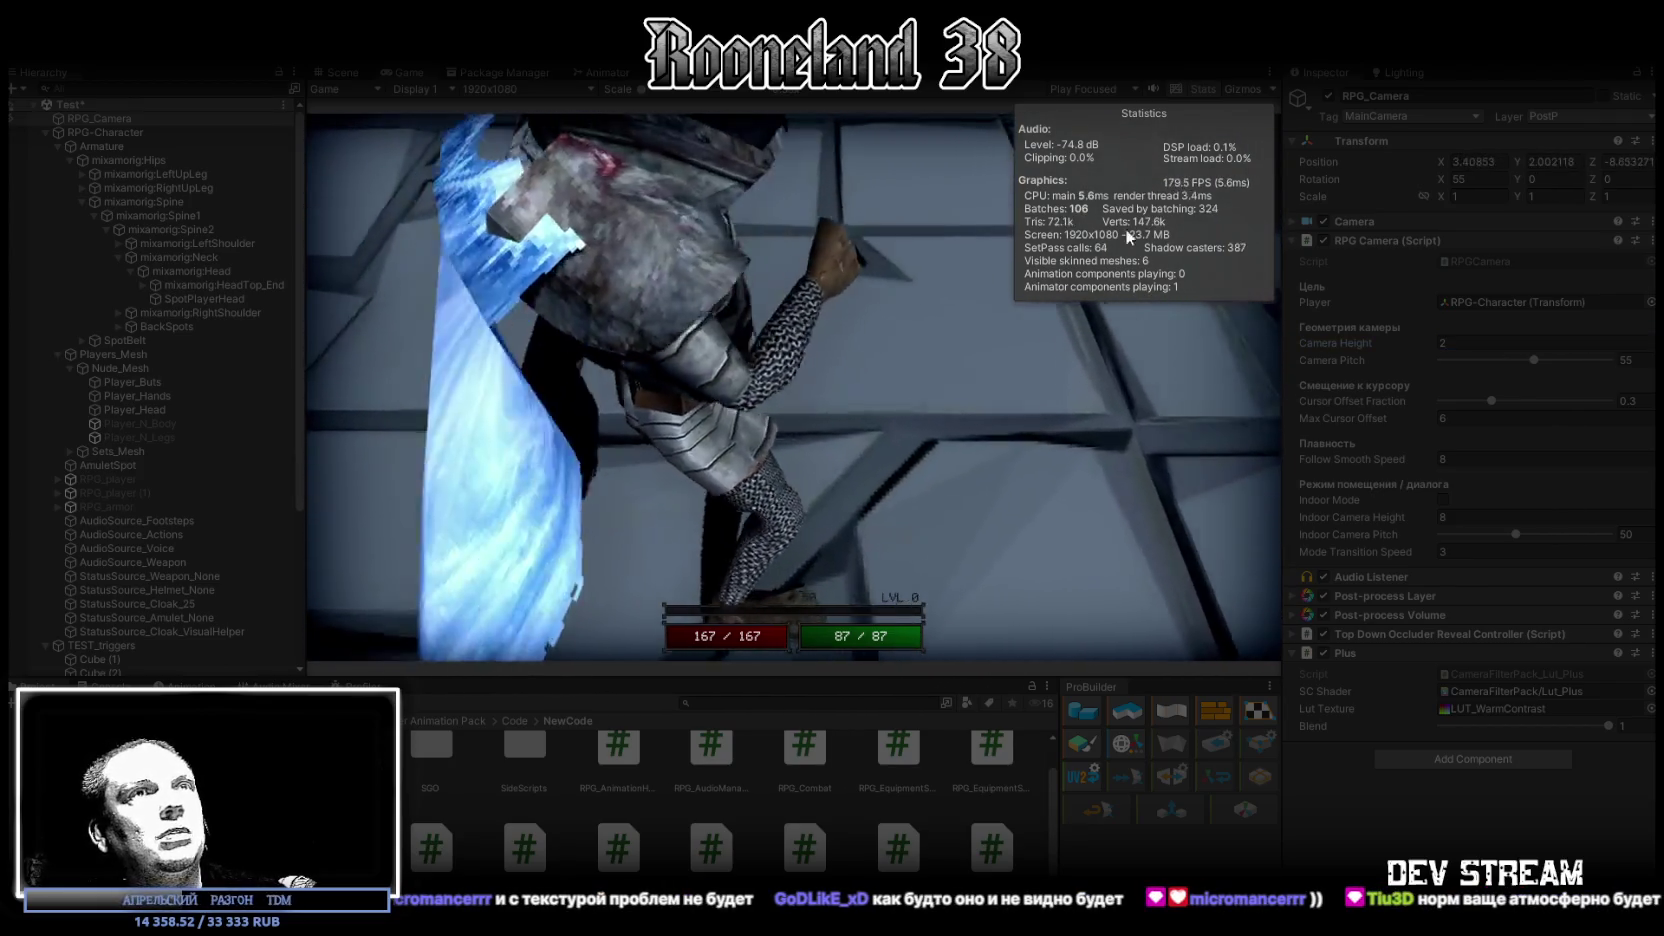
Try Camera Height 4, drop Camera Pitch from 55 to 30, then settle on Camera Height 2
{"action": "double_click", "coordinate": [1445, 343]}
{"action": "type", "text": "4"}
{"action": "key", "text": "Return"}
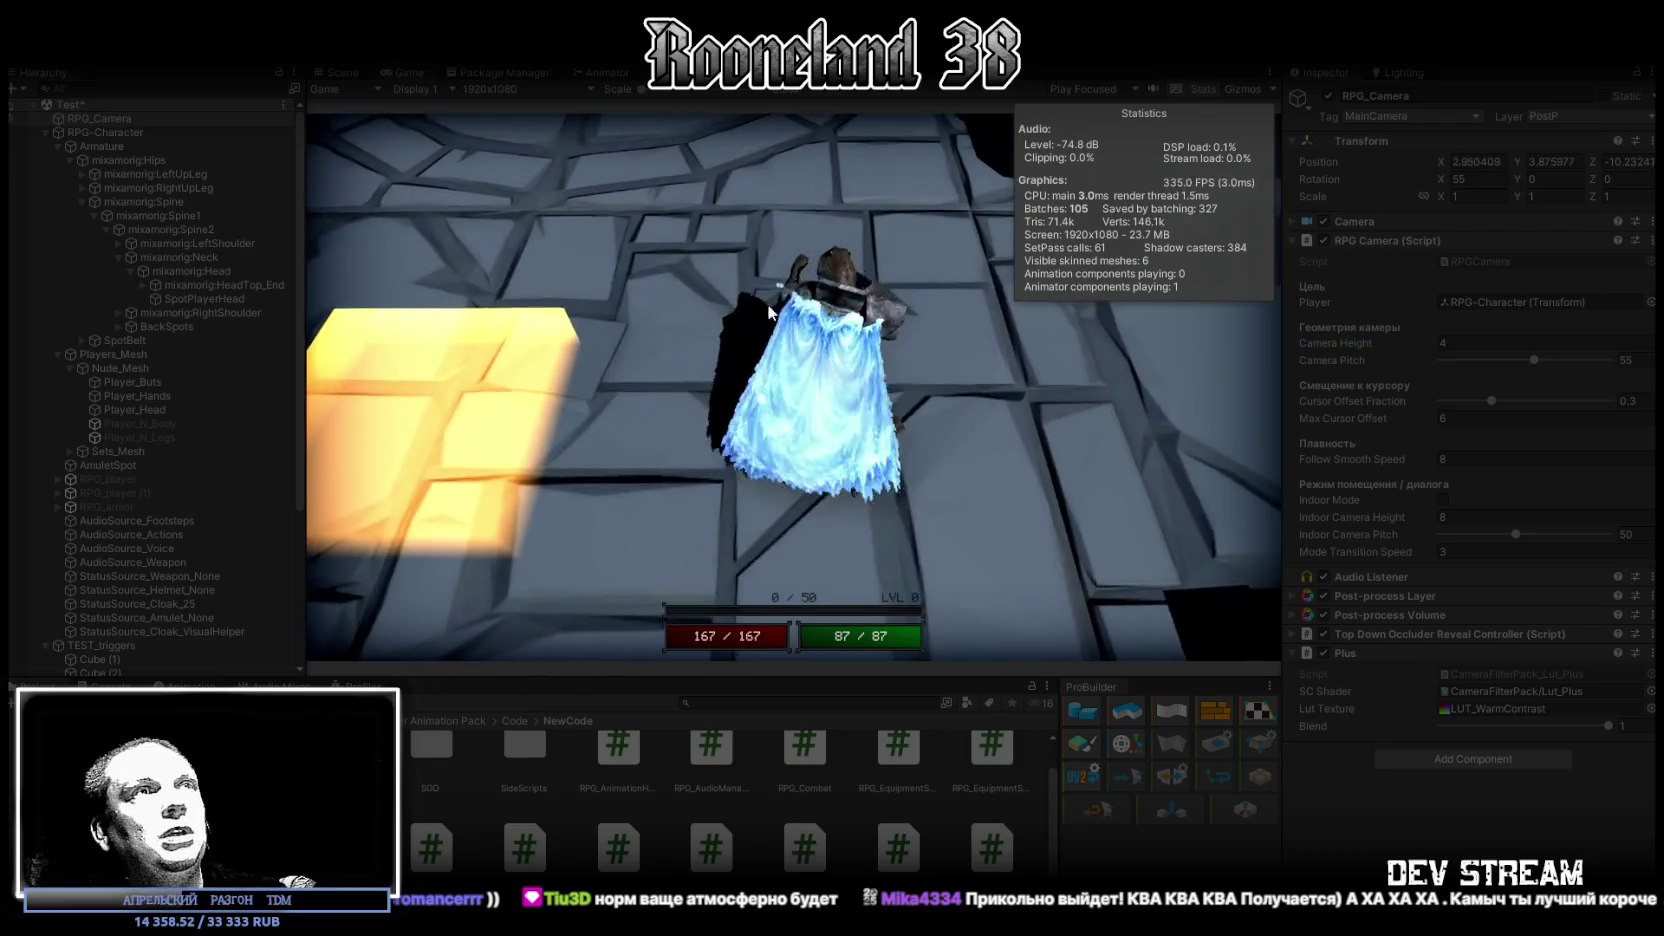
{"action": "left_click_drag", "start_coordinate": [1533, 359], "coordinate": [1187, 315]}
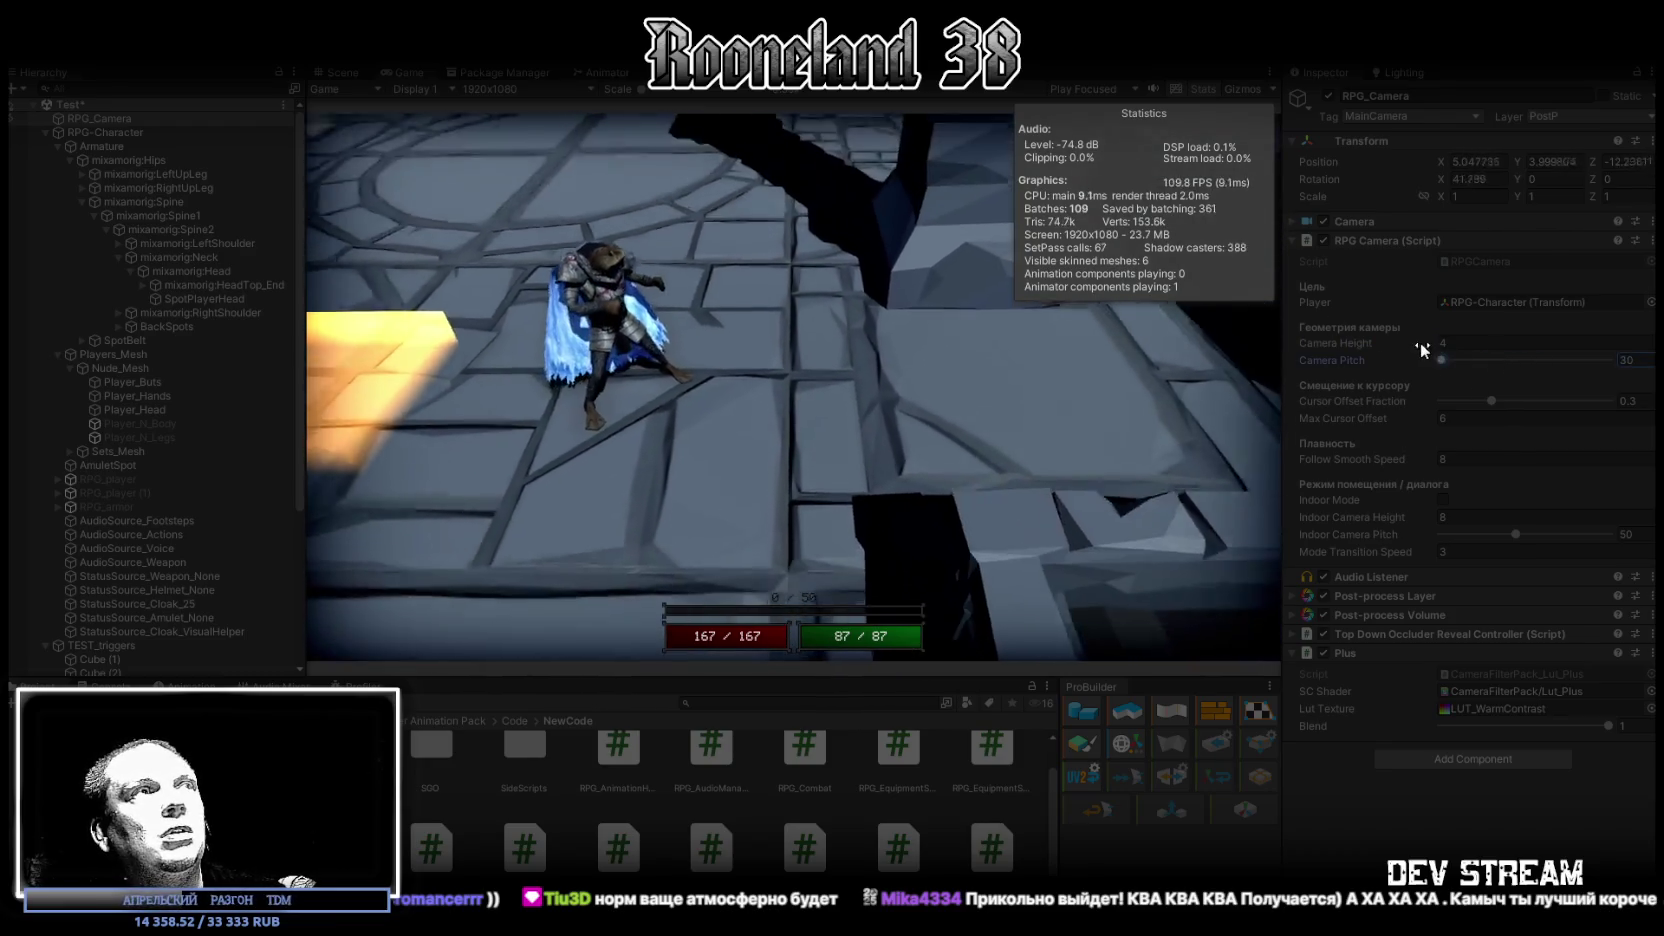
{"action": "double_click", "coordinate": [1445, 343]}
{"action": "type", "text": "1"}
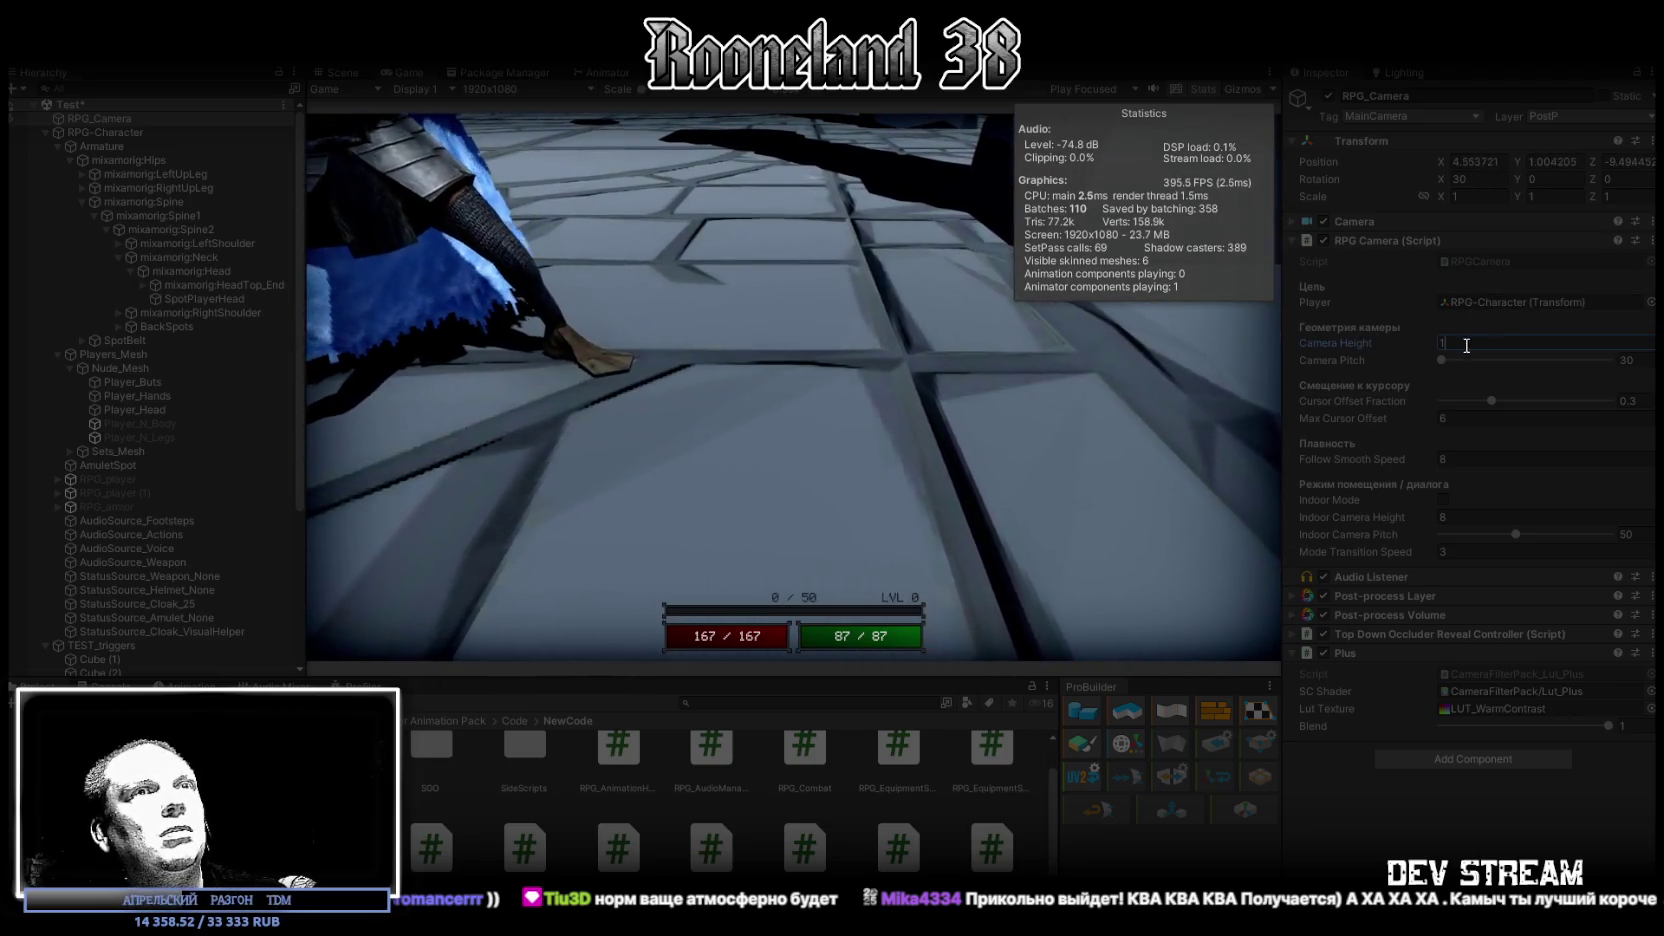
{"action": "key", "text": "BackSpace"}
{"action": "type", "text": "3"}
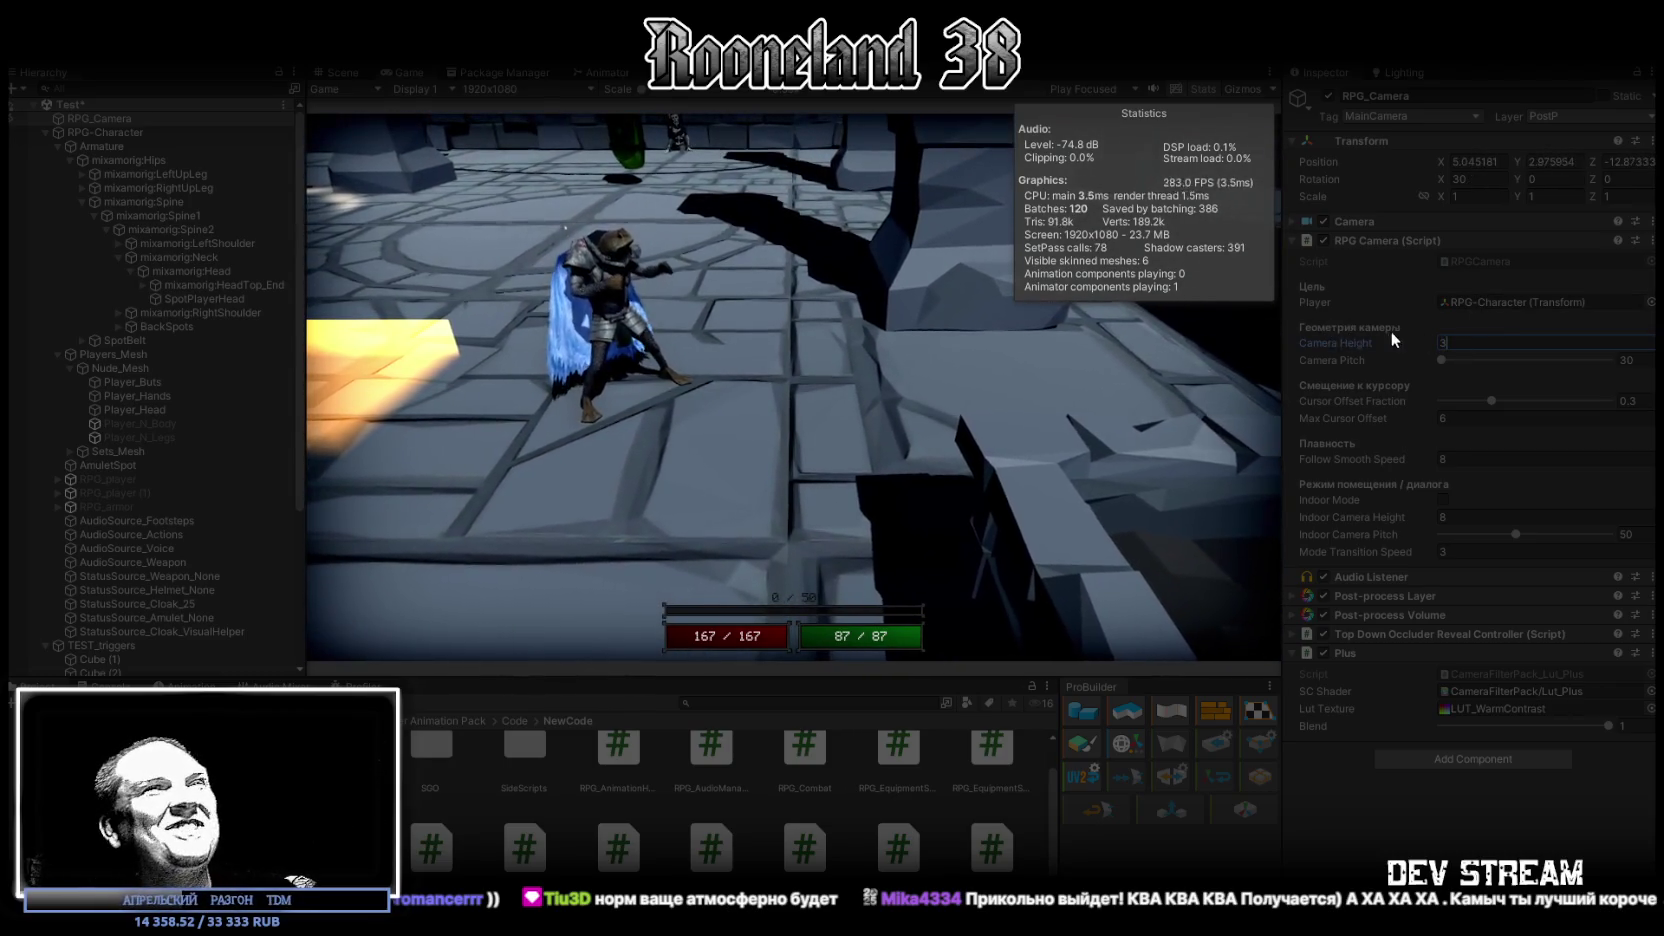
{"action": "key", "text": "BackSpace"}
{"action": "type", "text": "2"}
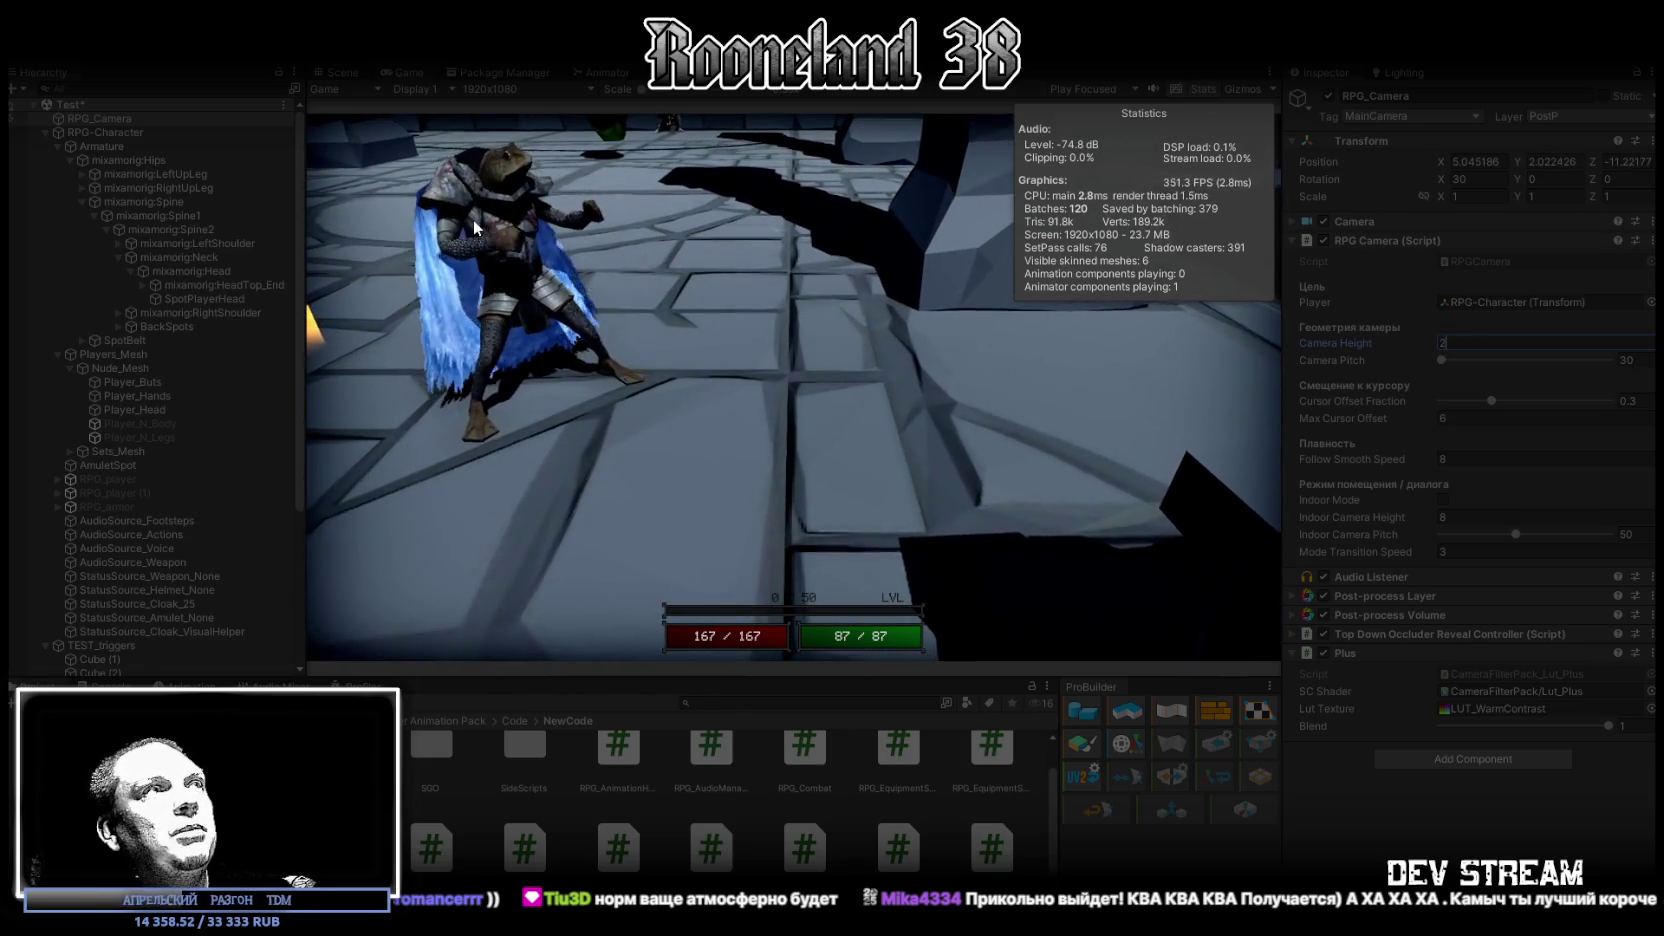
{"action": "left_click", "coordinate": [846, 247]}
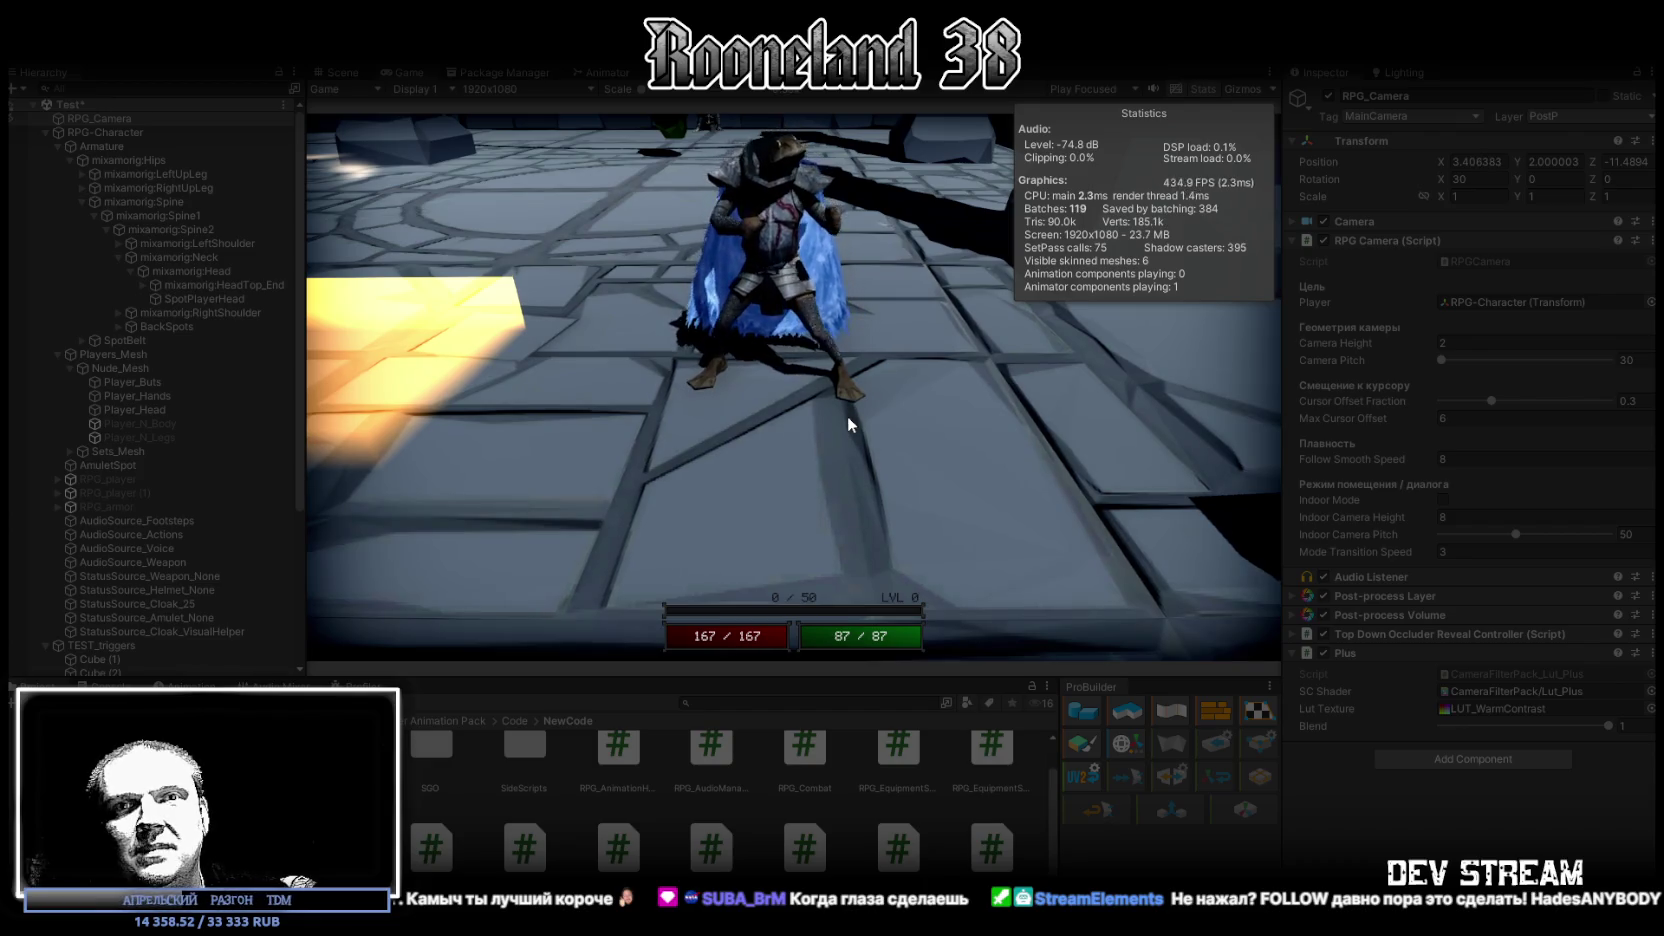
Exit Play mode in Unity so the RPG Camera returns to height 10 and pitch 55
{"action": "key", "text": "ctrl+p"}
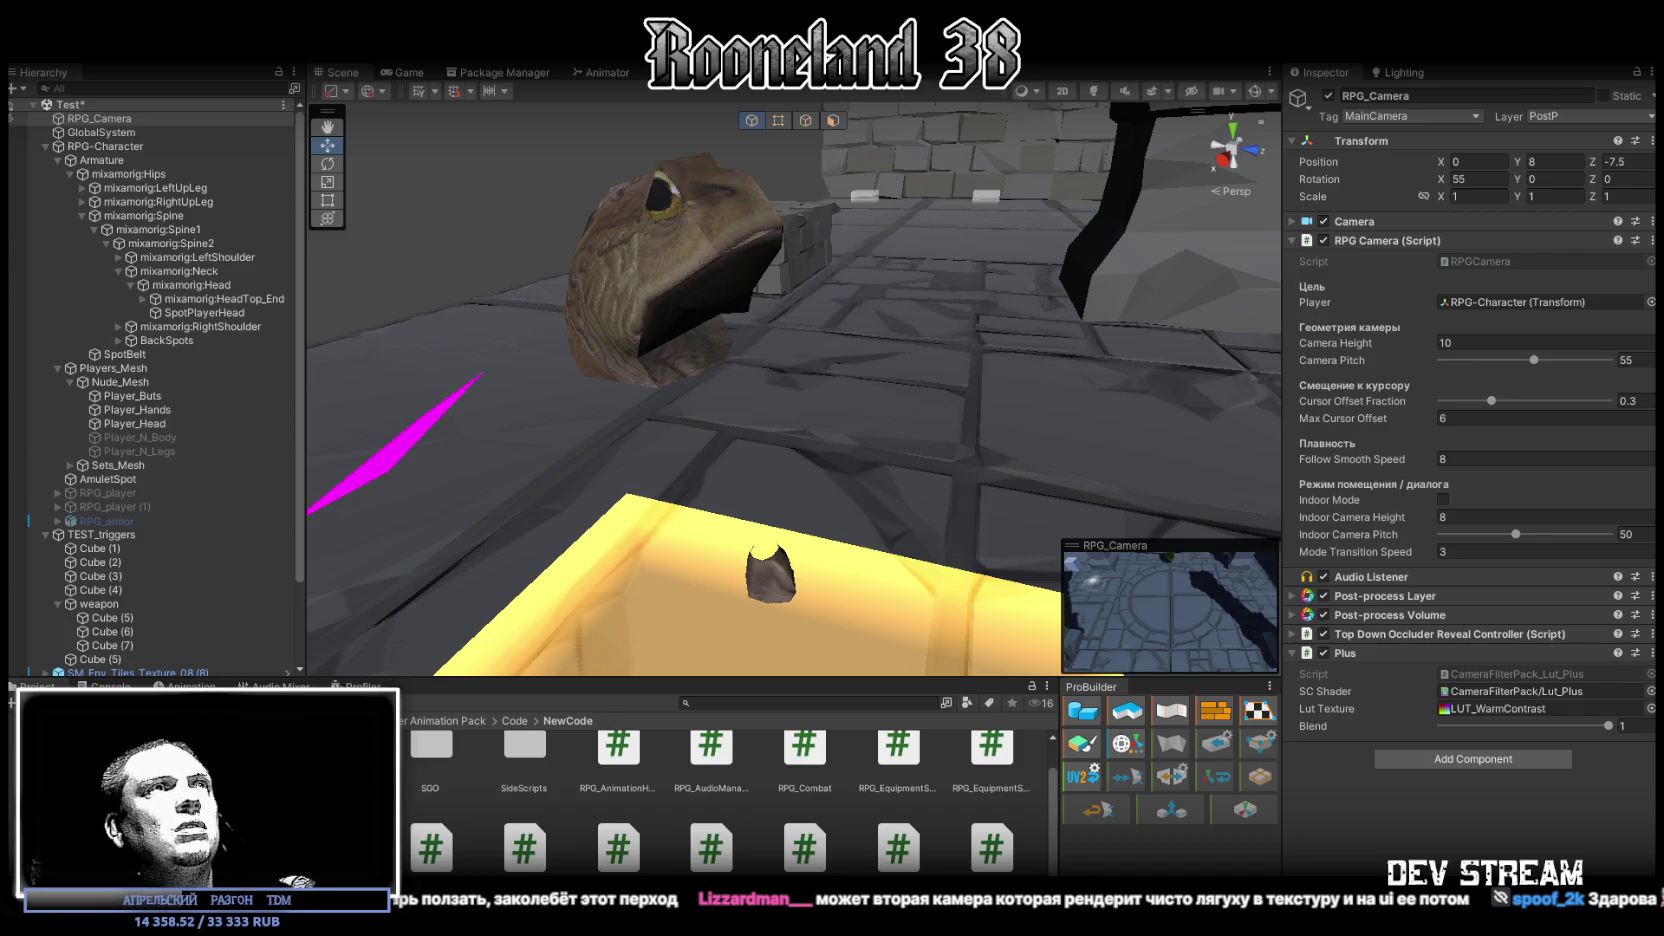
Back in Blockbench, frame the blade column and merge its first pair of bottom vertices
{"action": "key", "text": "alt+Tab"}
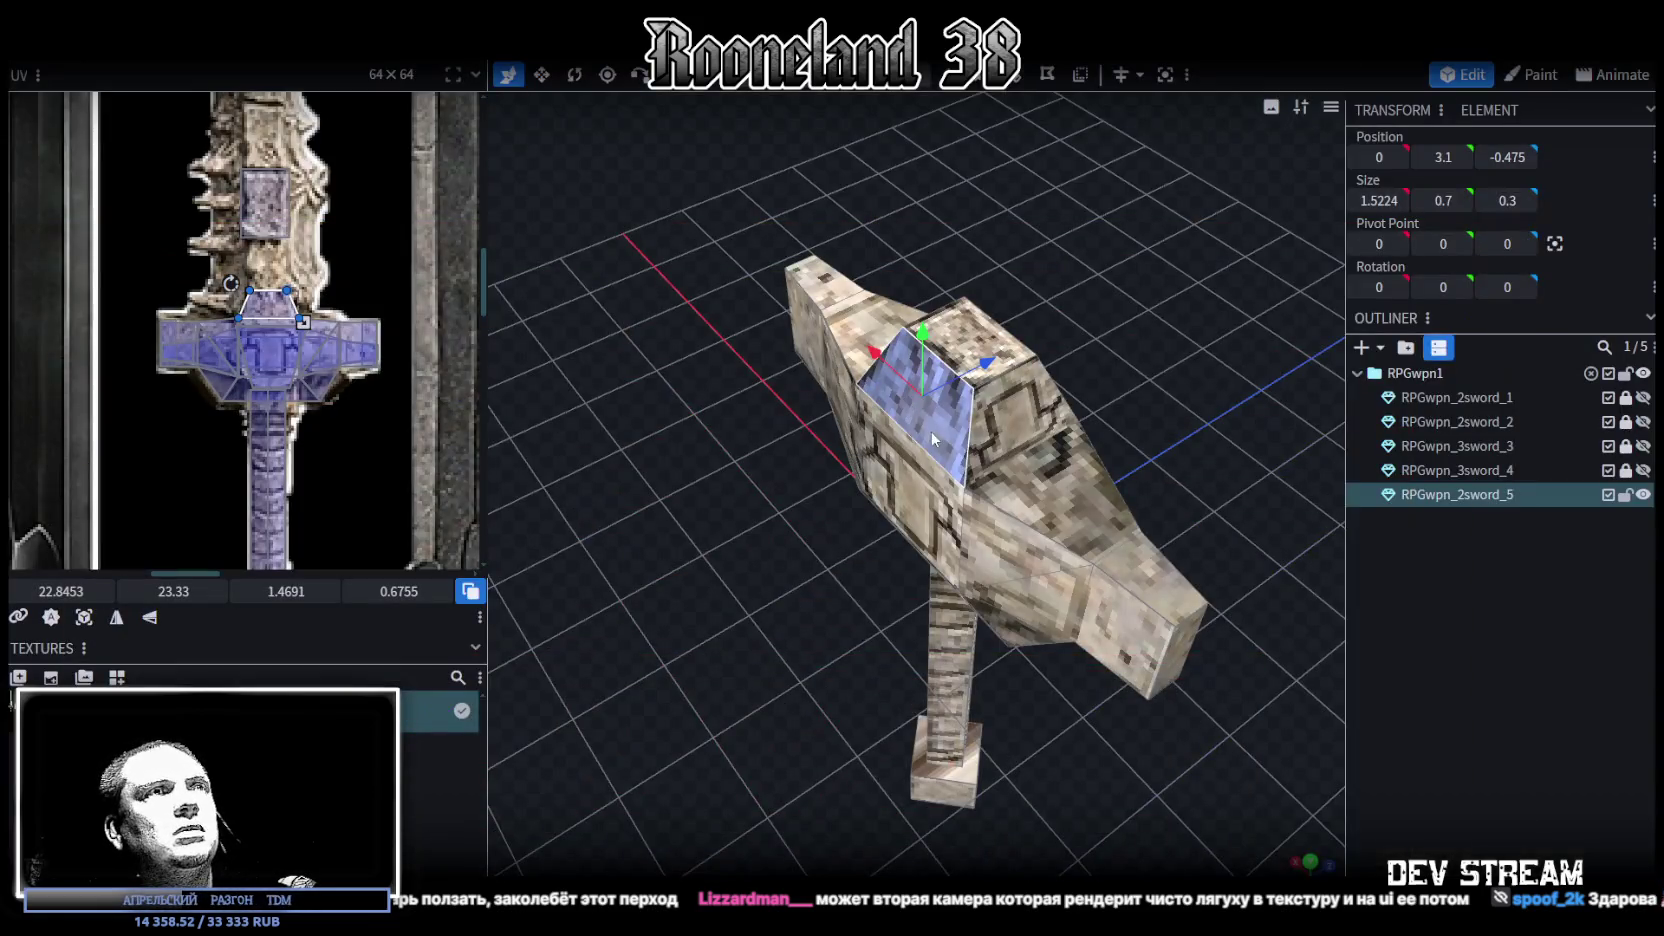
{"action": "left_click_drag", "start_coordinate": [931, 437], "coordinate": [806, 411]}
{"action": "scroll", "coordinate": [806, 411], "scroll_direction": "down", "scroll_amount": 2}
{"action": "scroll", "coordinate": [812, 411], "scroll_direction": "down", "scroll_amount": 2}
{"action": "scroll", "coordinate": [828, 417], "scroll_direction": "down", "scroll_amount": 2}
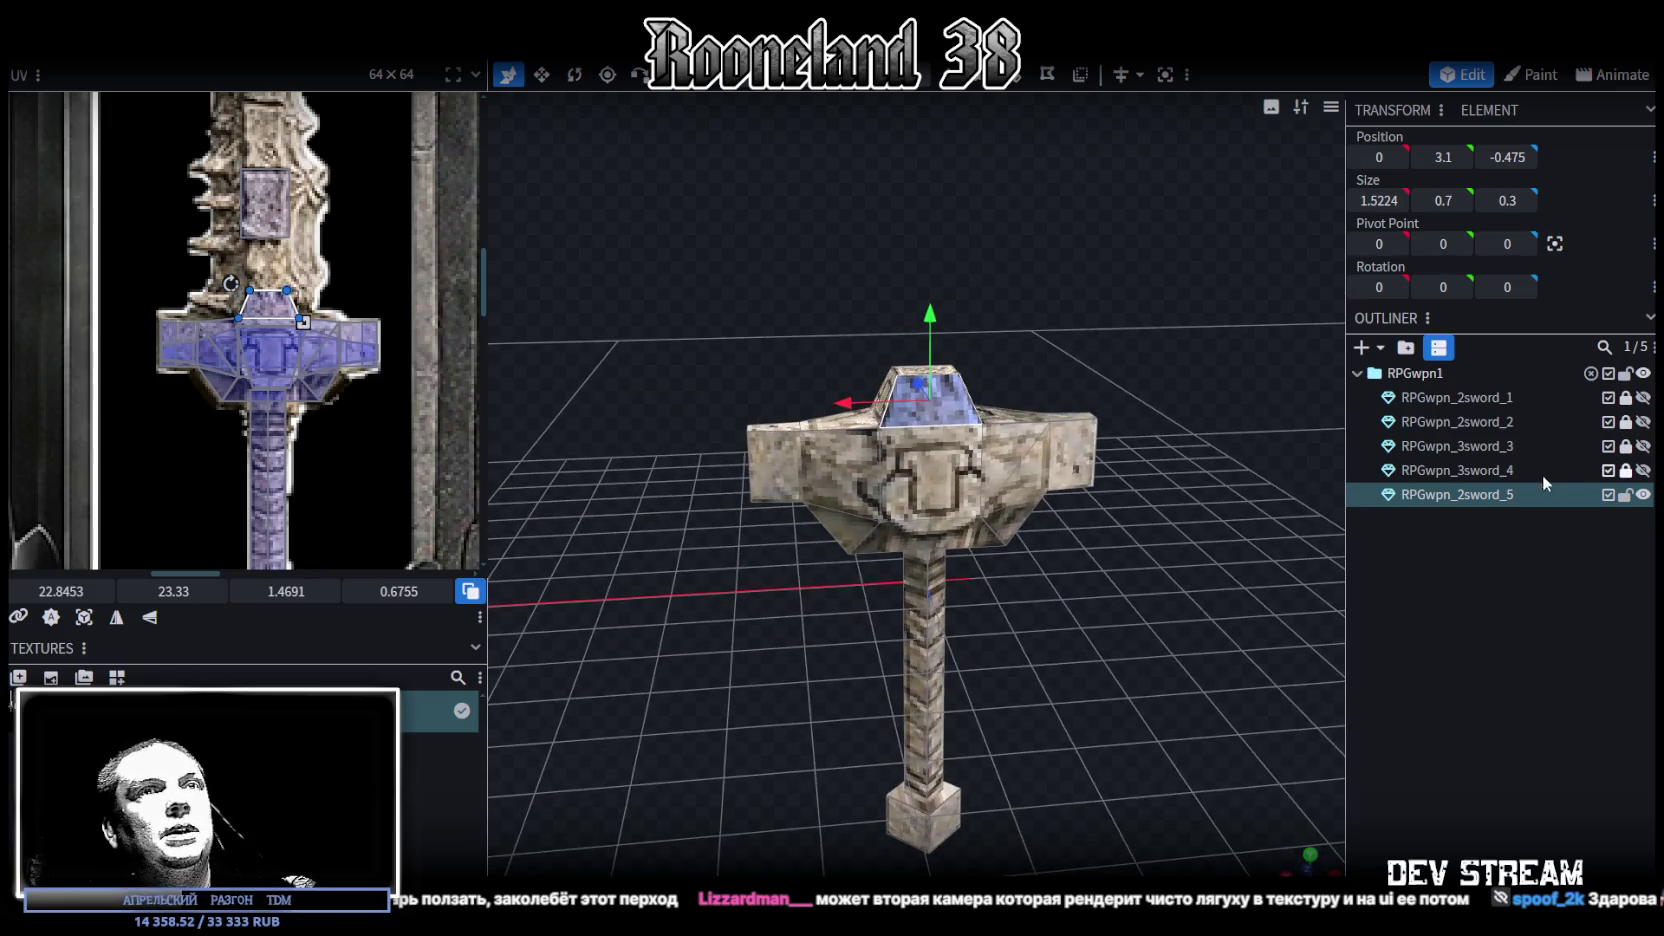
{"action": "scroll", "coordinate": [1043, 386], "scroll_direction": "down", "scroll_amount": 2}
{"action": "scroll", "coordinate": [1045, 440], "scroll_direction": "down", "scroll_amount": 2}
{"action": "scroll", "coordinate": [1051, 480], "scroll_direction": "down", "scroll_amount": 2}
{"action": "scroll", "coordinate": [1030, 390], "scroll_direction": "down", "scroll_amount": 2}
{"action": "scroll", "coordinate": [1016, 340], "scroll_direction": "up", "scroll_amount": 2}
{"action": "scroll", "coordinate": [983, 452], "scroll_direction": "up", "scroll_amount": 3}
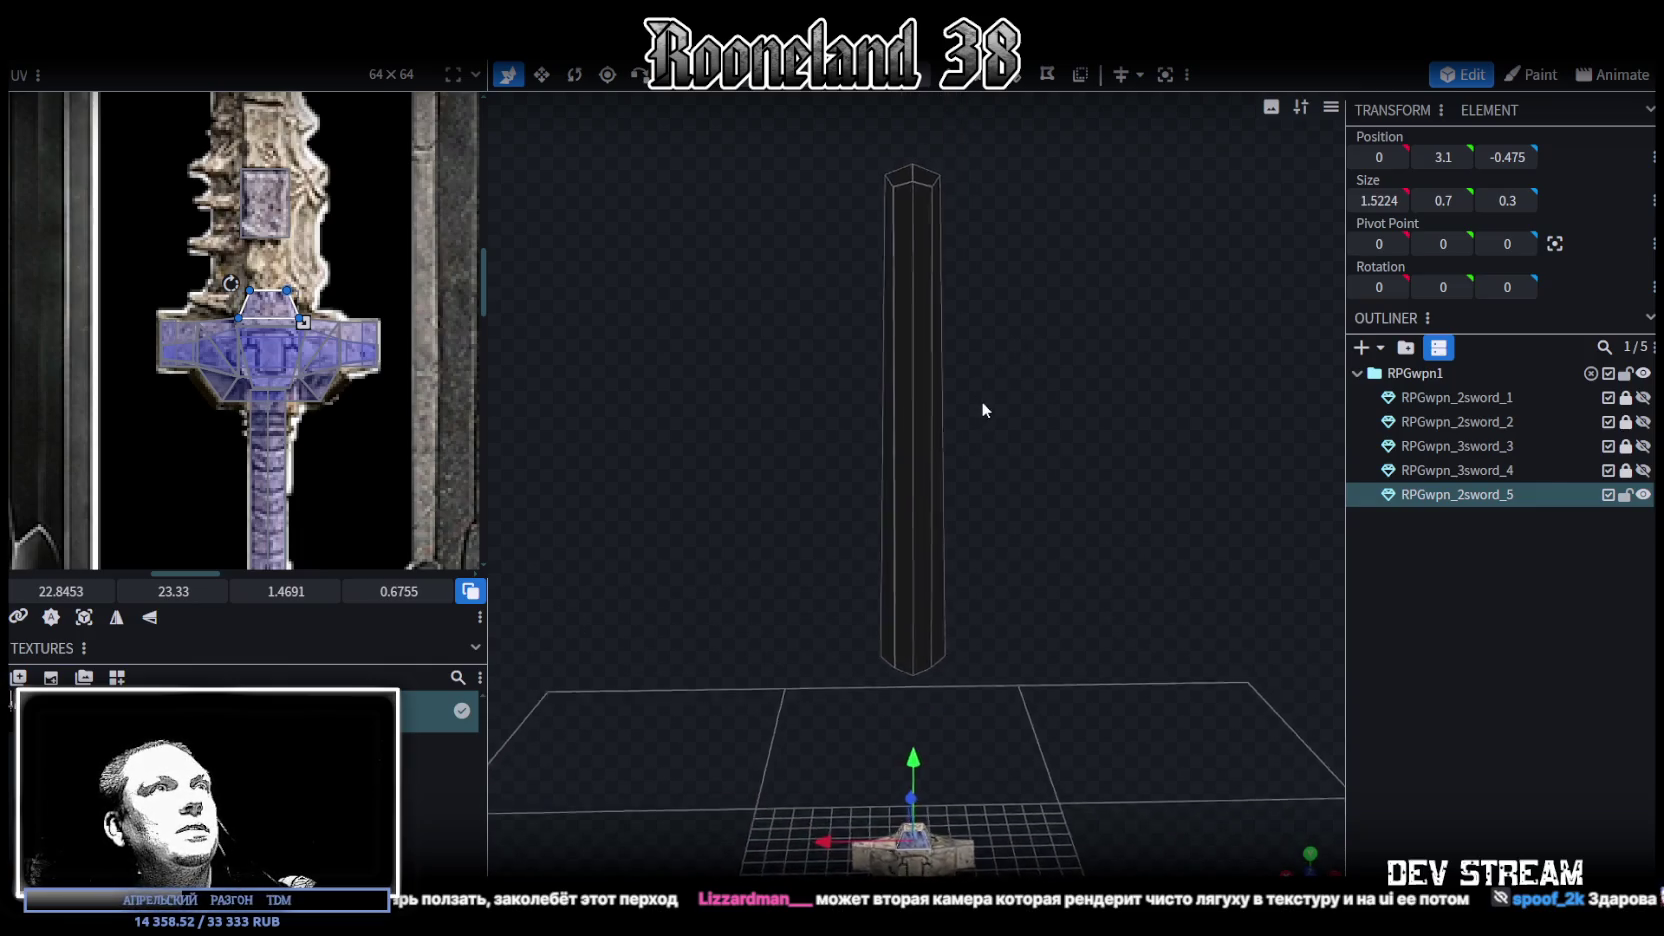
{"action": "scroll", "coordinate": [984, 402], "scroll_direction": "up", "scroll_amount": 3}
{"action": "right_click_drag", "start_coordinate": [993, 404], "coordinate": [993, 450]}
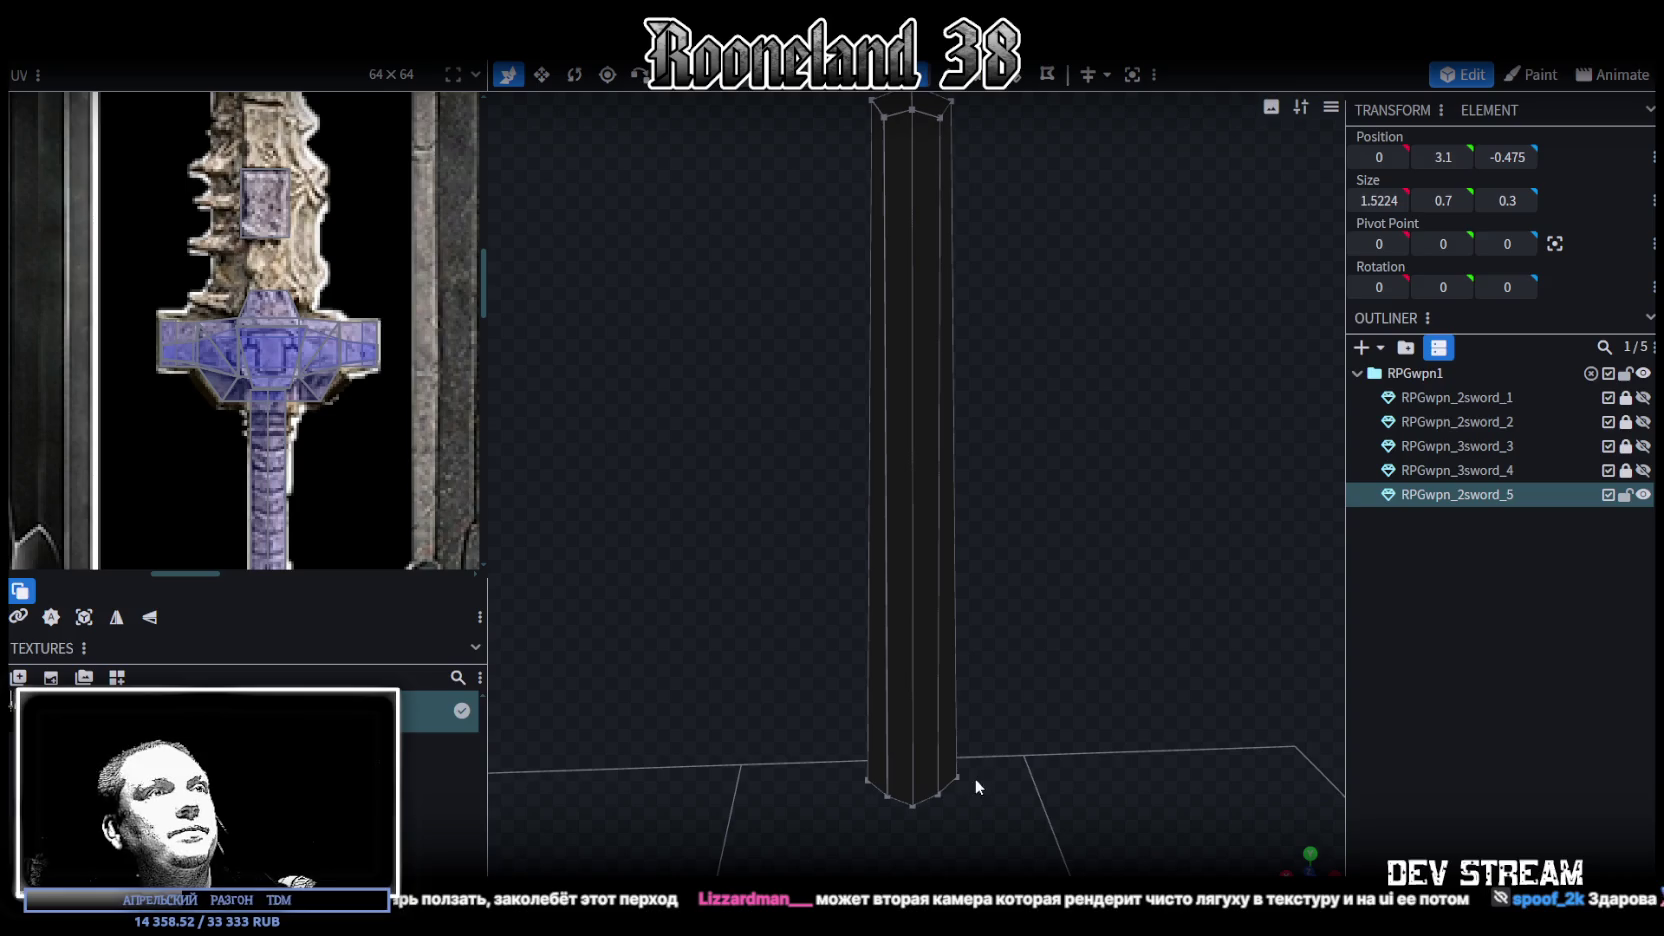
{"action": "left_click", "coordinate": [936, 794]}
{"action": "left_click", "coordinate": [914, 808], "text": "shift"}
{"action": "right_click", "coordinate": [913, 807]}
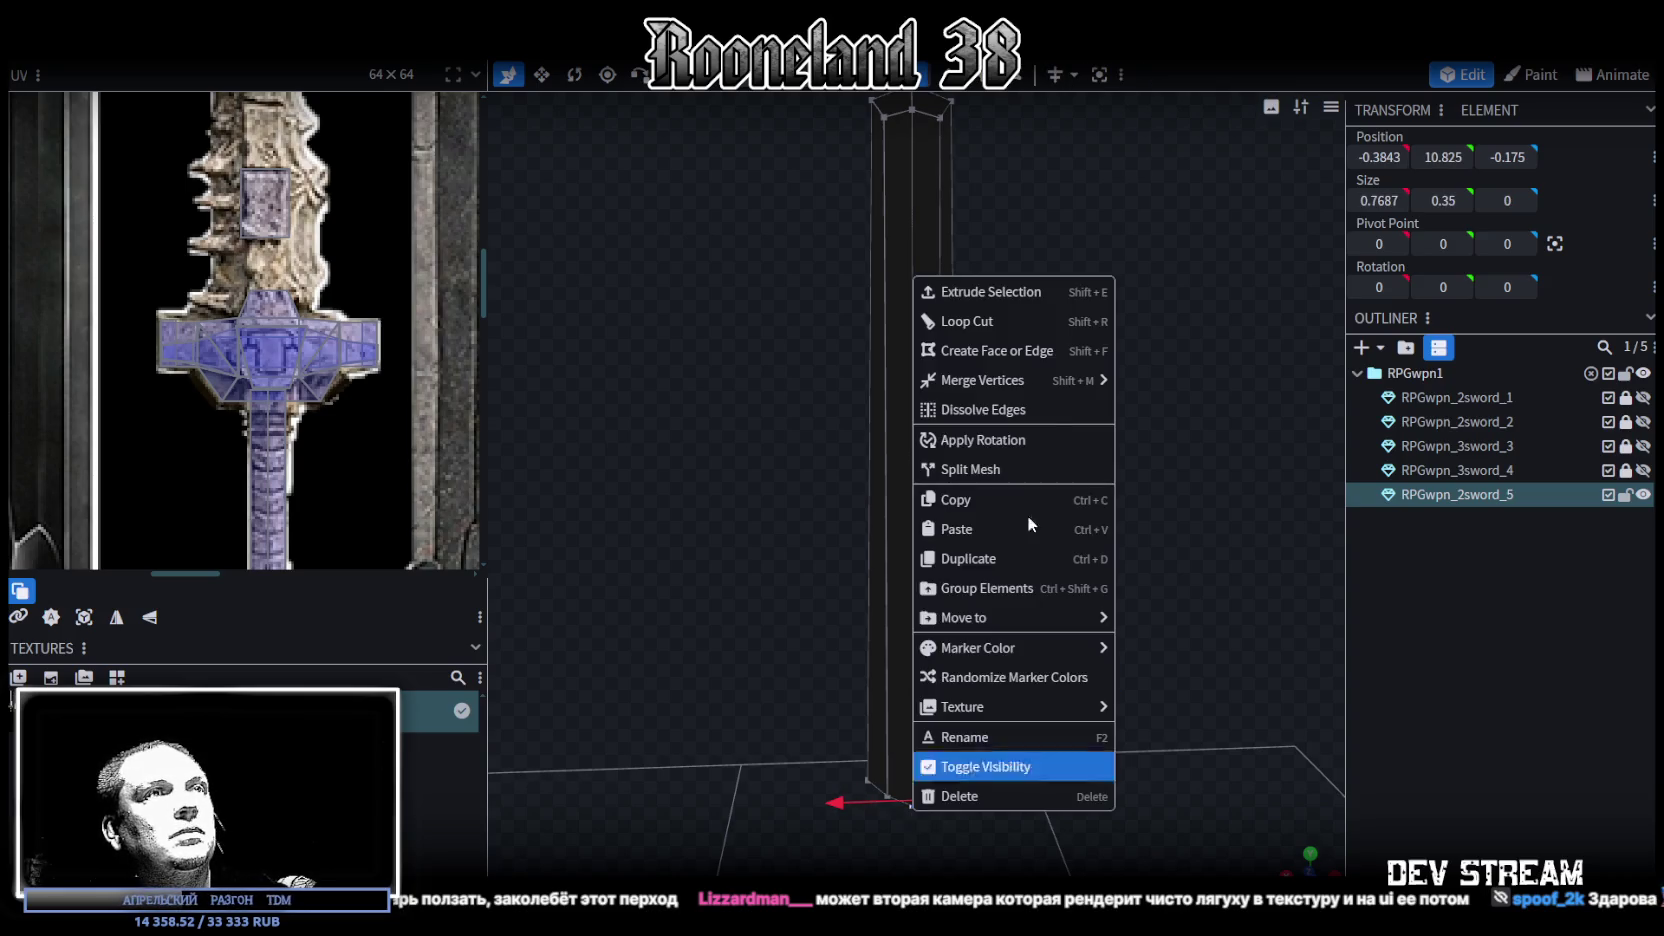
{"action": "left_click", "coordinate": [1190, 380]}
Merge two pairs of stray vertices at the top of the blade column
{"action": "right_click_drag", "start_coordinate": [1100, 333], "coordinate": [1090, 645]}
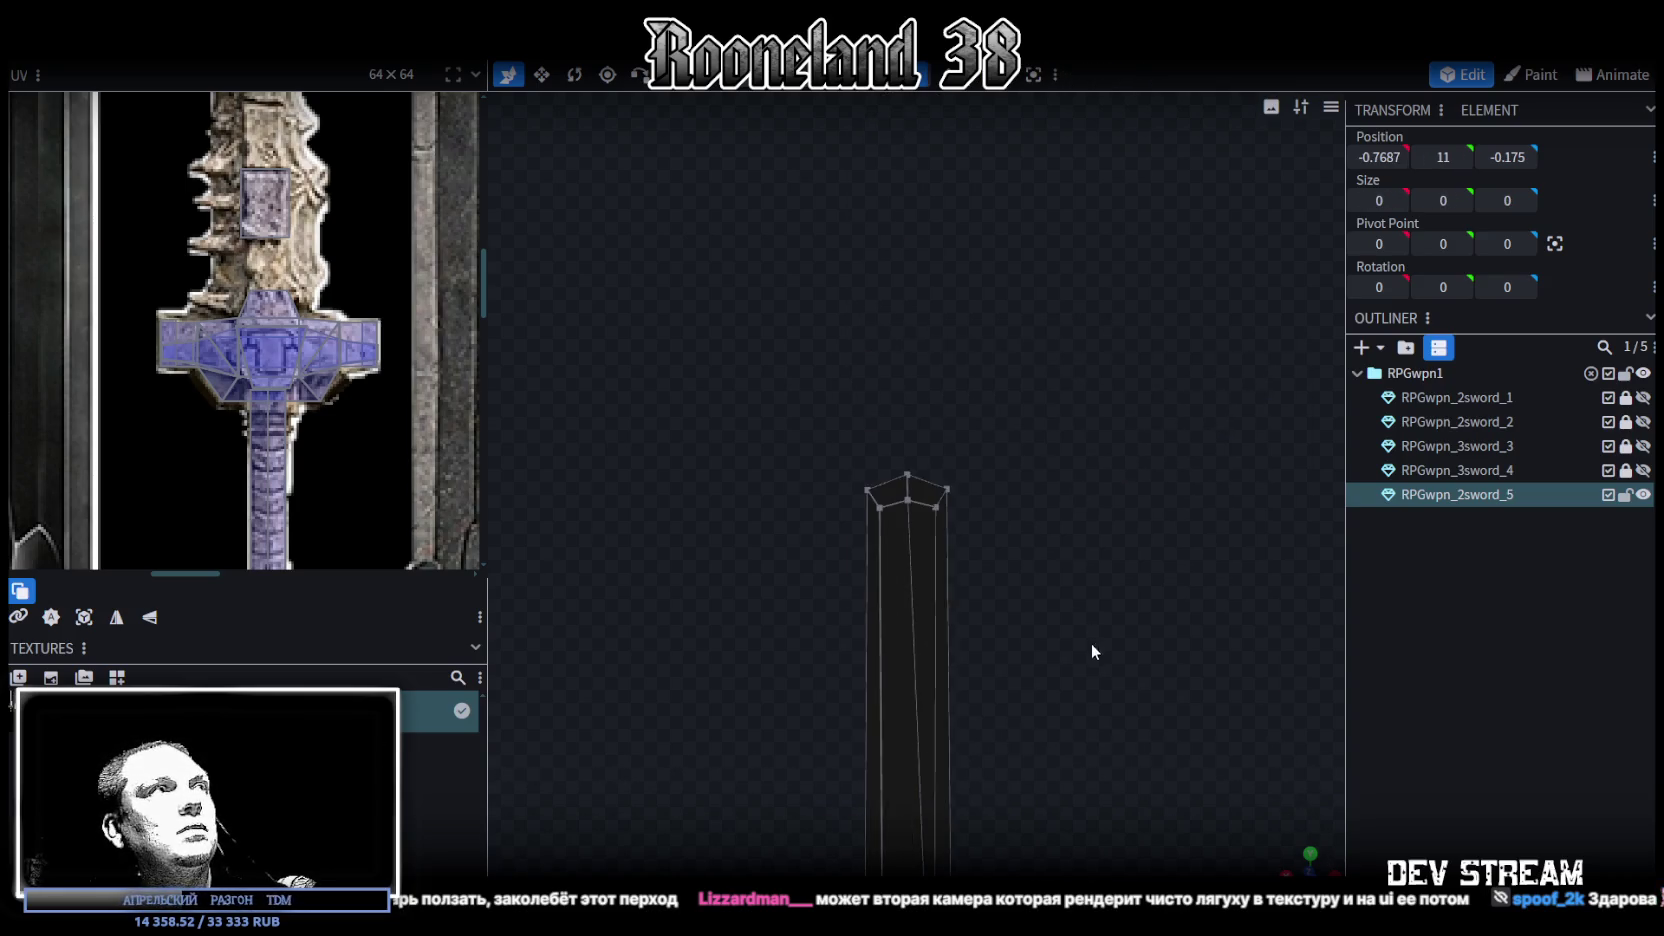
{"action": "scroll", "coordinate": [330, 376], "scroll_direction": "down", "scroll_amount": 2}
{"action": "scroll", "coordinate": [330, 376], "scroll_direction": "down", "scroll_amount": 2}
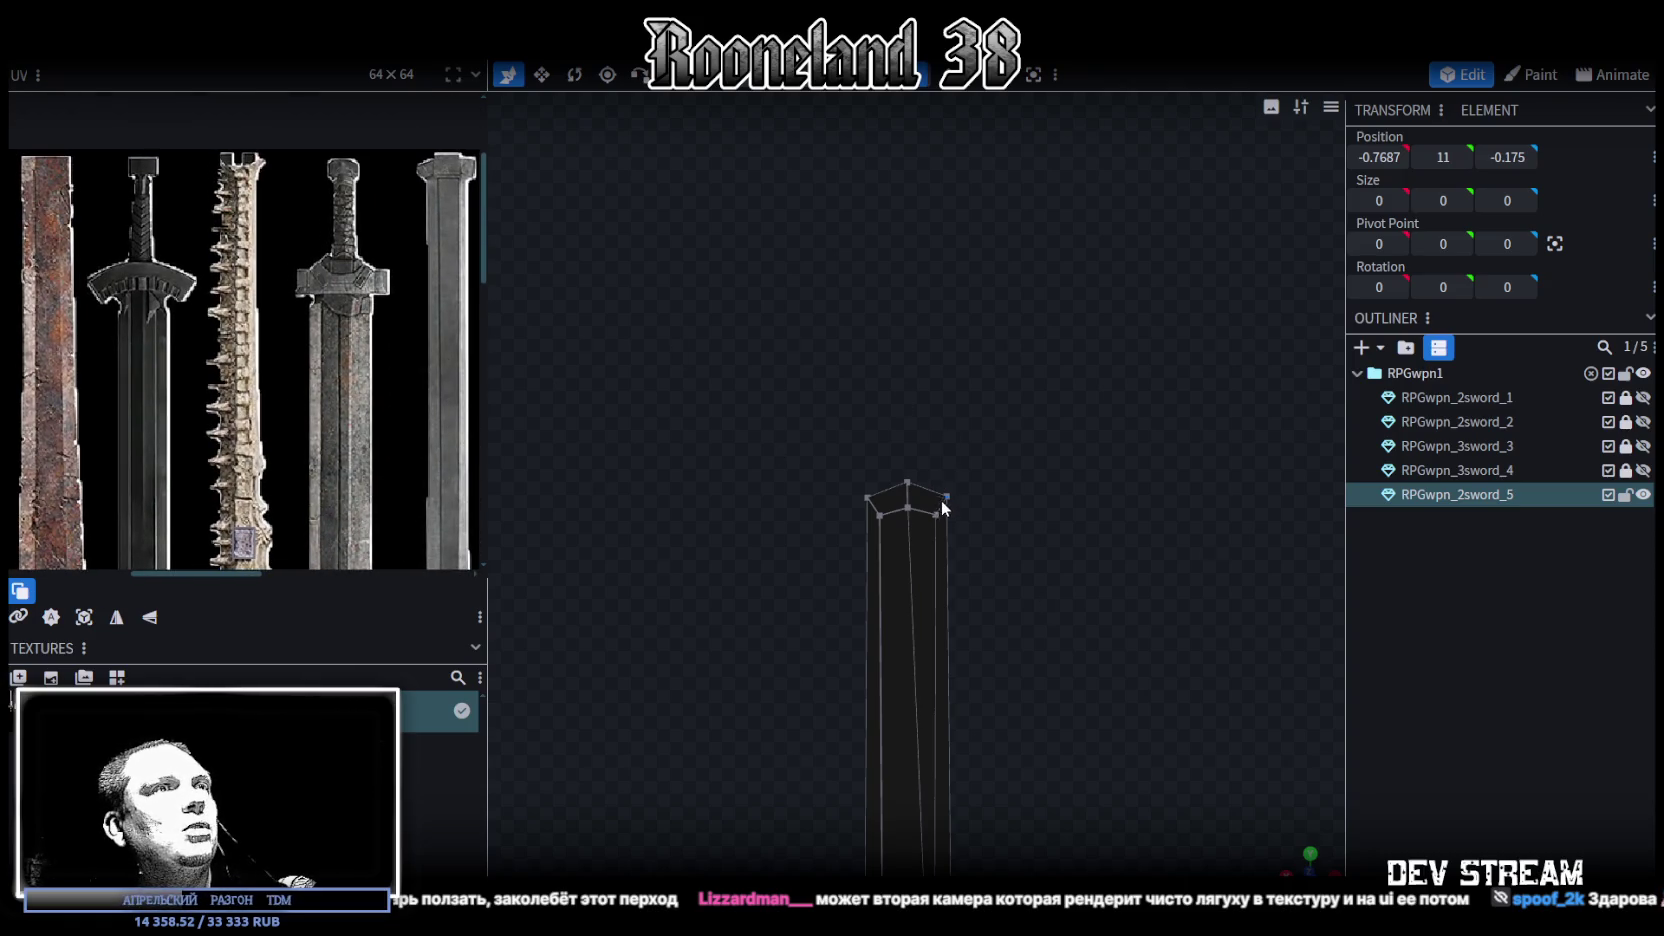
{"action": "left_click", "coordinate": [909, 510], "text": "shift"}
{"action": "right_click", "coordinate": [910, 512]}
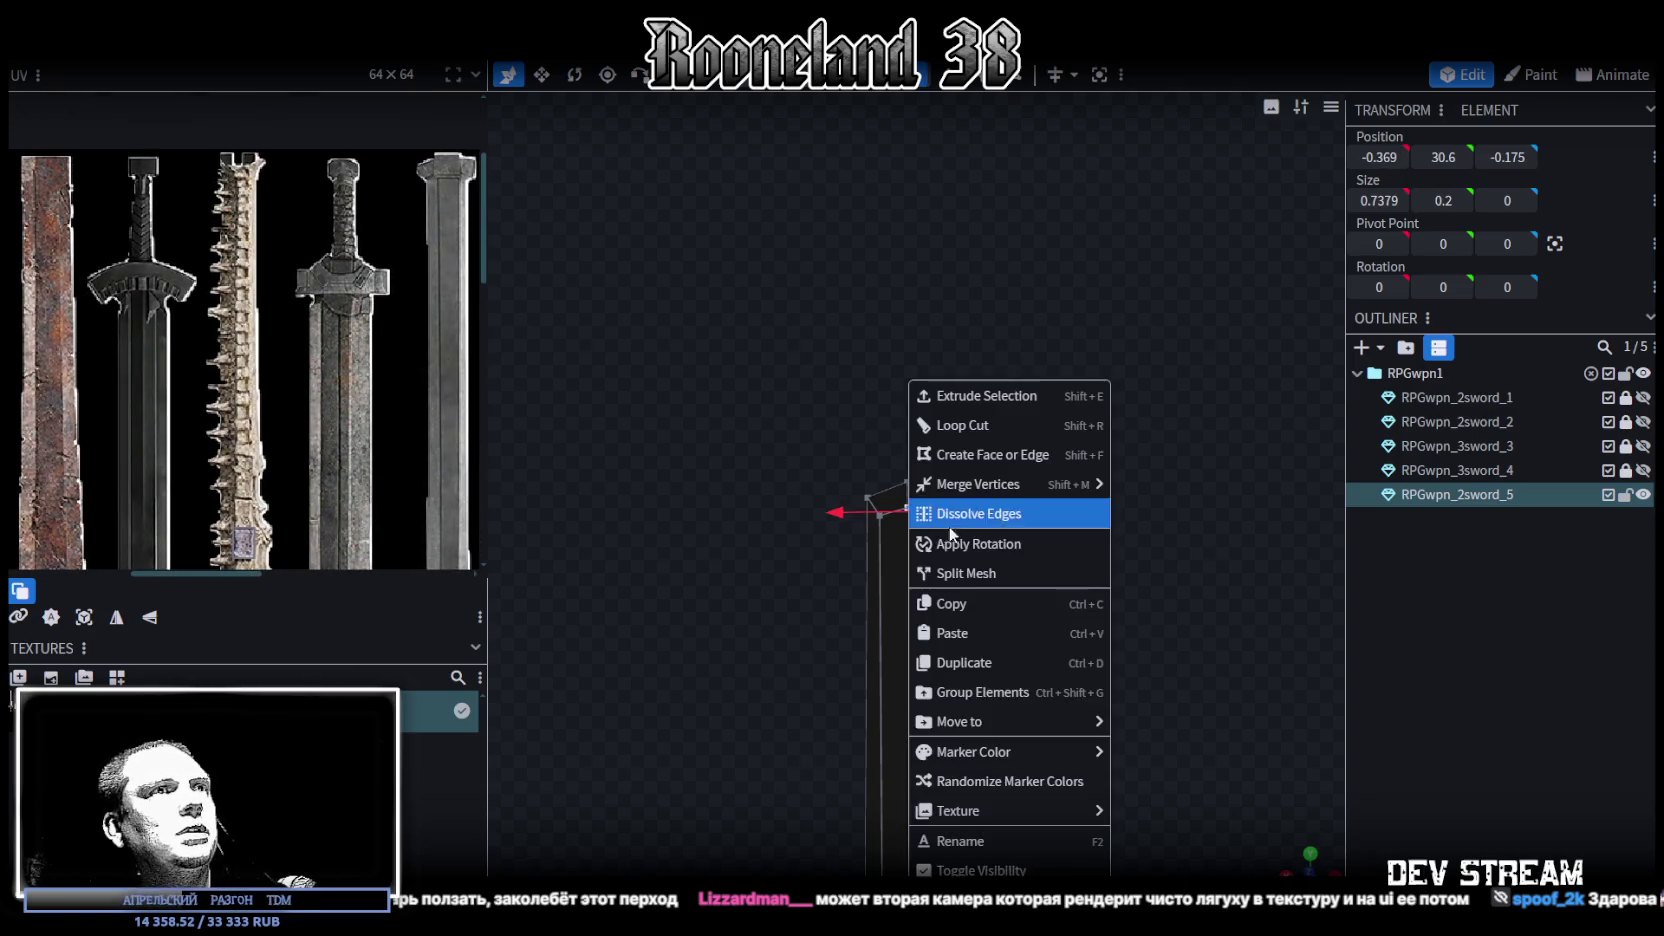
{"action": "left_click", "coordinate": [1150, 487]}
{"action": "left_click_drag", "start_coordinate": [1028, 494], "coordinate": [968, 499]}
{"action": "left_click", "coordinate": [950, 497], "text": "shift"}
{"action": "left_click", "coordinate": [906, 481], "text": "shift"}
{"action": "right_click", "coordinate": [906, 481]}
{"action": "left_click", "coordinate": [1156, 487]}
Merge the remaining bottom vertex pair and top vertex pair so the column top is untwisted
{"action": "mouse_move", "coordinate": [1156, 491]}
{"action": "left_mouse_down"}
{"action": "mouse_move", "coordinate": [801, 586]}
{"action": "mouse_move", "coordinate": [1005, 601]}
{"action": "mouse_move", "coordinate": [1001, 530]}
{"action": "mouse_move", "coordinate": [968, 810]}
{"action": "left_mouse_up"}
{"action": "left_click", "coordinate": [983, 805]}
{"action": "left_click", "coordinate": [999, 810], "text": "shift"}
{"action": "right_click", "coordinate": [1000, 811]}
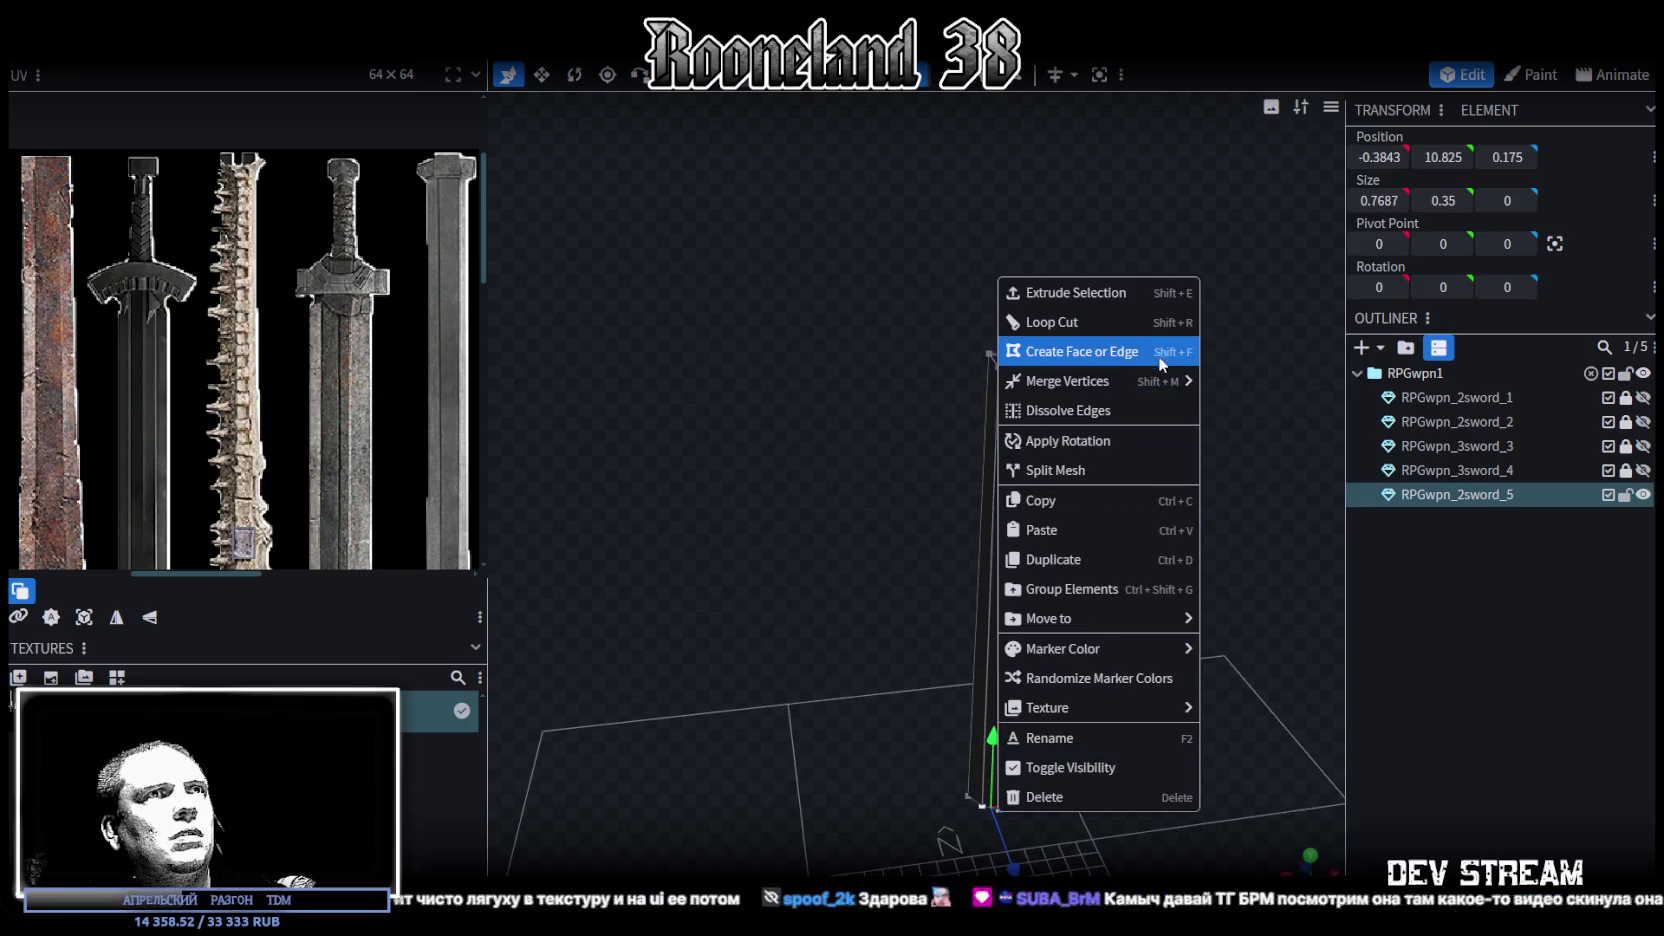
{"action": "left_click", "coordinate": [1250, 380]}
{"action": "left_click", "coordinate": [998, 366]}
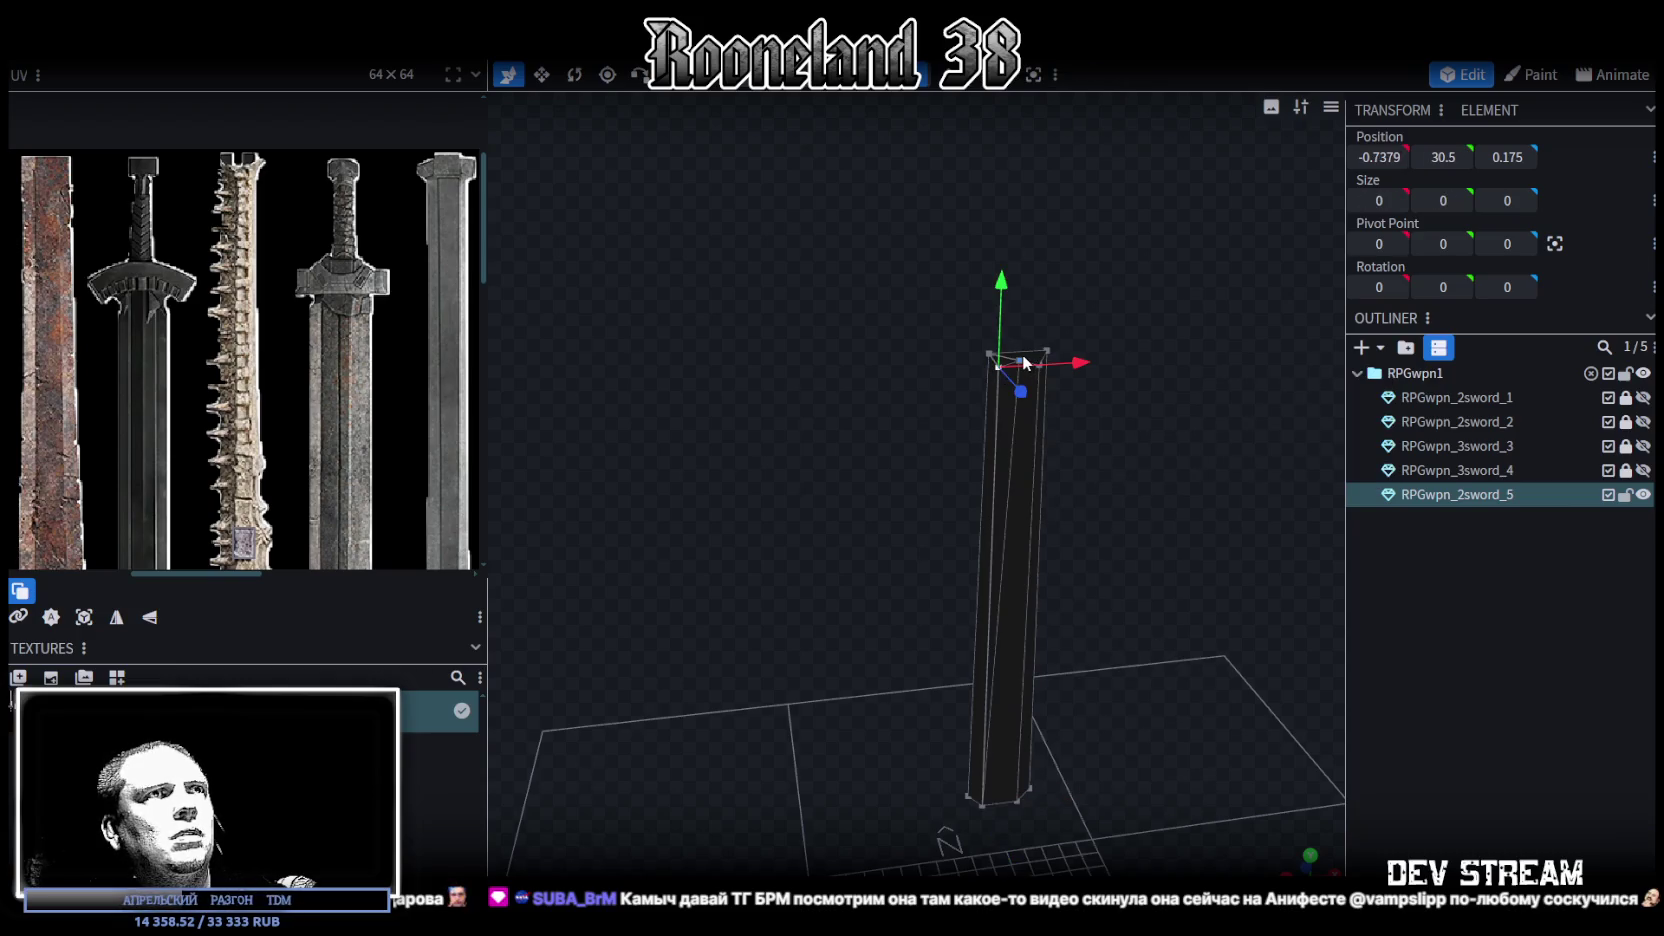
{"action": "left_click", "coordinate": [1021, 361], "text": "shift"}
{"action": "right_click", "coordinate": [1020, 362]}
{"action": "left_click", "coordinate": [1256, 470]}
Bring the column top into close view and select its top face
{"action": "mouse_move", "coordinate": [882, 606]}
{"action": "left_mouse_down"}
{"action": "mouse_move", "coordinate": [819, 544]}
{"action": "mouse_move", "coordinate": [1176, 540]}
{"action": "mouse_move", "coordinate": [1003, 518]}
{"action": "mouse_move", "coordinate": [1047, 501]}
{"action": "mouse_move", "coordinate": [995, 483]}
{"action": "mouse_move", "coordinate": [638, 220]}
{"action": "left_mouse_up"}
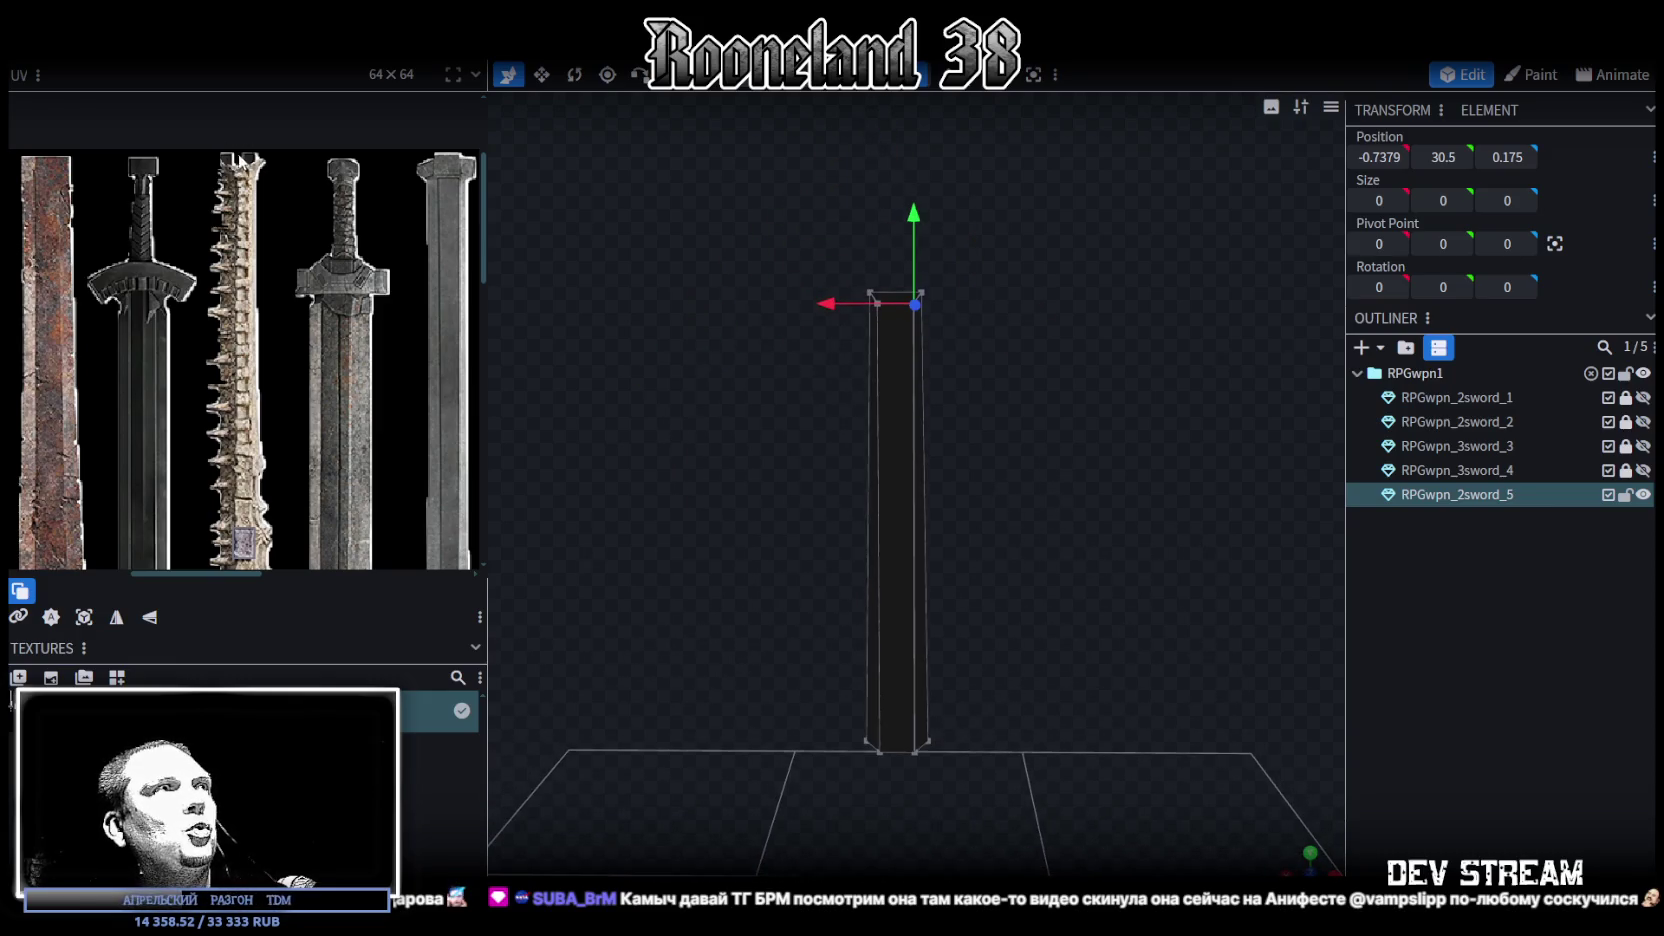
{"action": "scroll", "coordinate": [944, 318], "scroll_direction": "up", "scroll_amount": 3}
{"action": "right_click_drag", "start_coordinate": [985, 312], "coordinate": [1001, 474]}
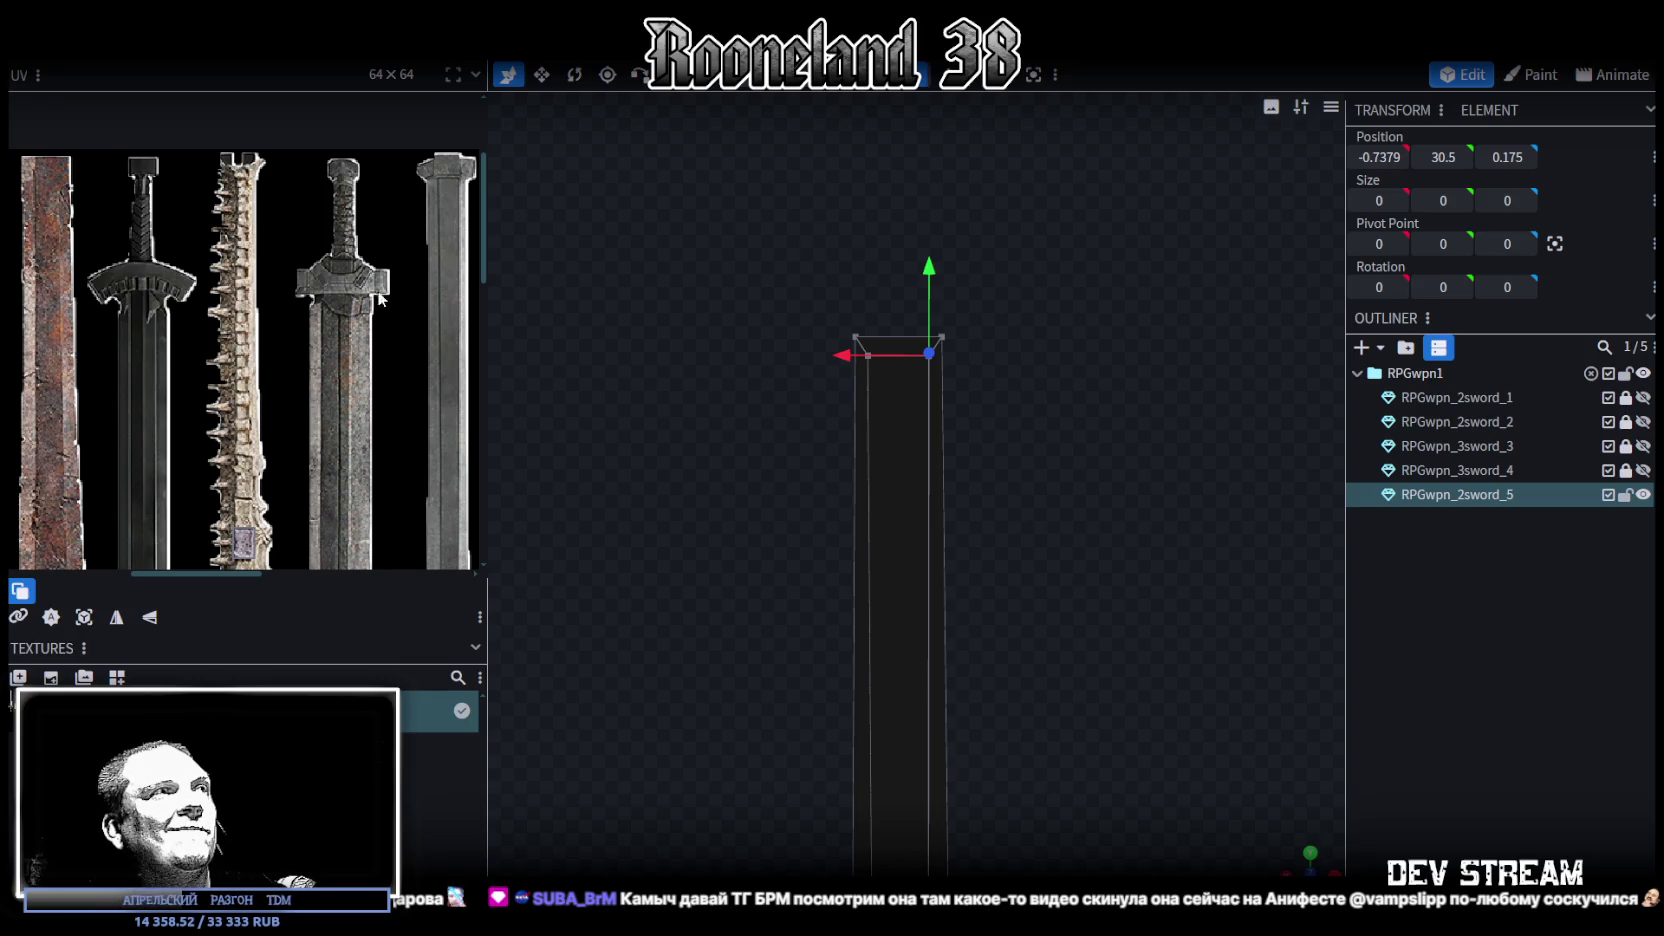
{"action": "scroll", "coordinate": [312, 374], "scroll_direction": "down", "scroll_amount": 1}
{"action": "scroll", "coordinate": [312, 374], "scroll_direction": "down", "scroll_amount": 1}
{"action": "scroll", "coordinate": [306, 360], "scroll_direction": "down", "scroll_amount": 1}
{"action": "scroll", "coordinate": [321, 318], "scroll_direction": "down", "scroll_amount": 1}
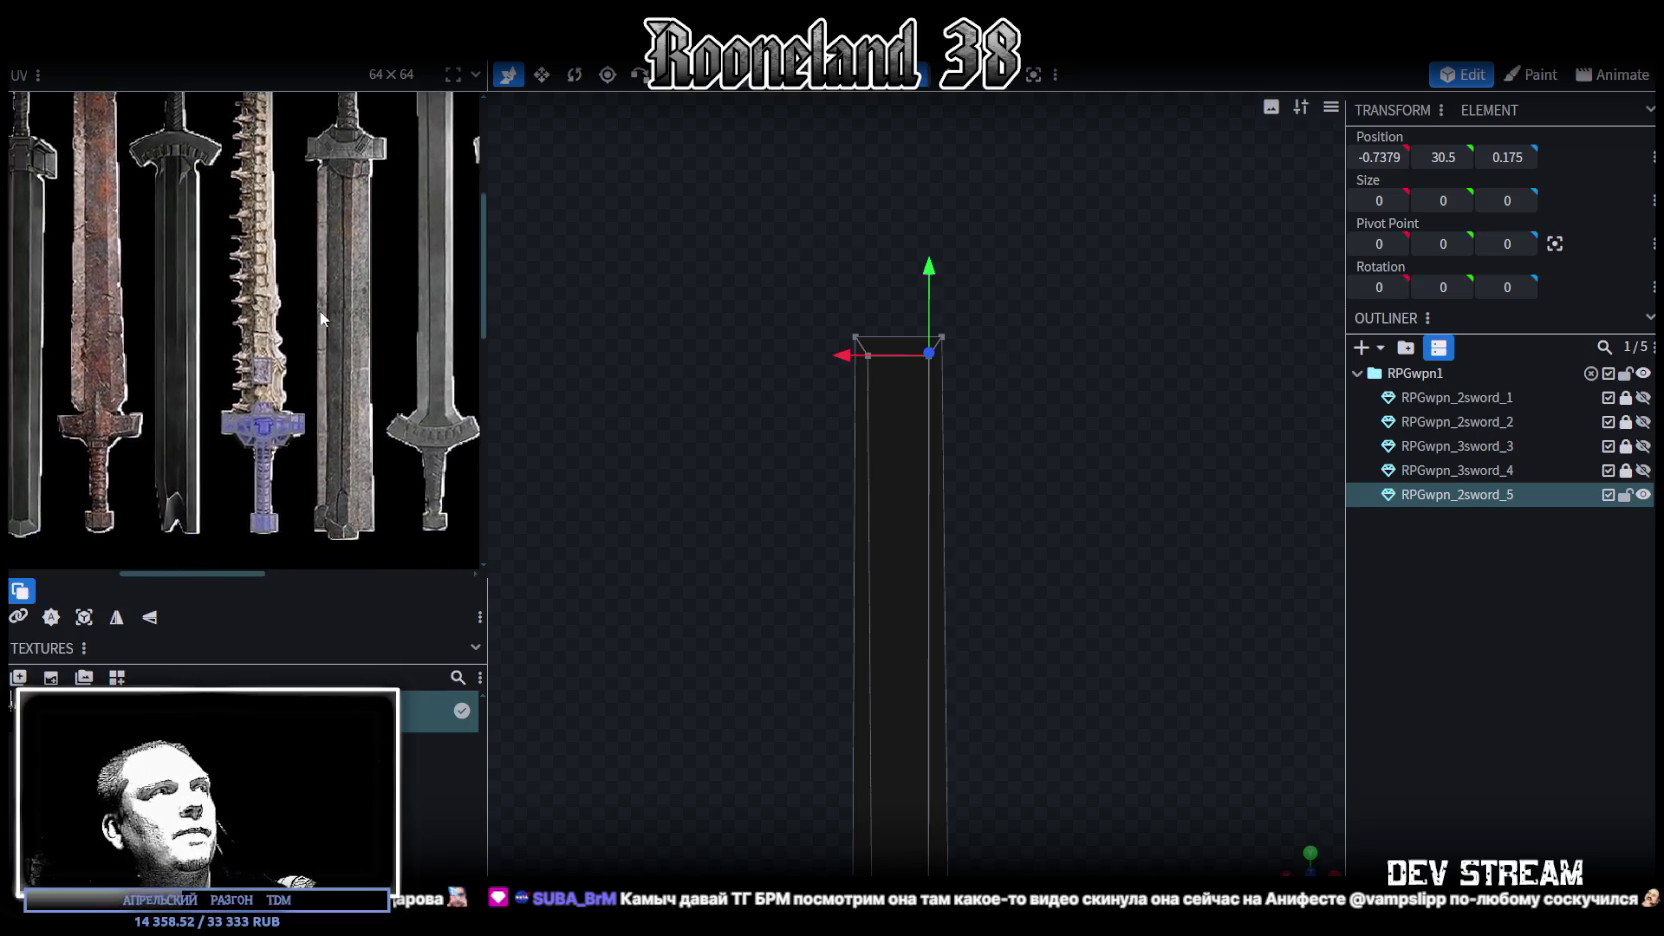
{"action": "scroll", "coordinate": [321, 318], "scroll_direction": "down", "scroll_amount": 1}
{"action": "scroll", "coordinate": [1050, 637], "scroll_direction": "down", "scroll_amount": 2}
{"action": "scroll", "coordinate": [1034, 393], "scroll_direction": "down", "scroll_amount": 2}
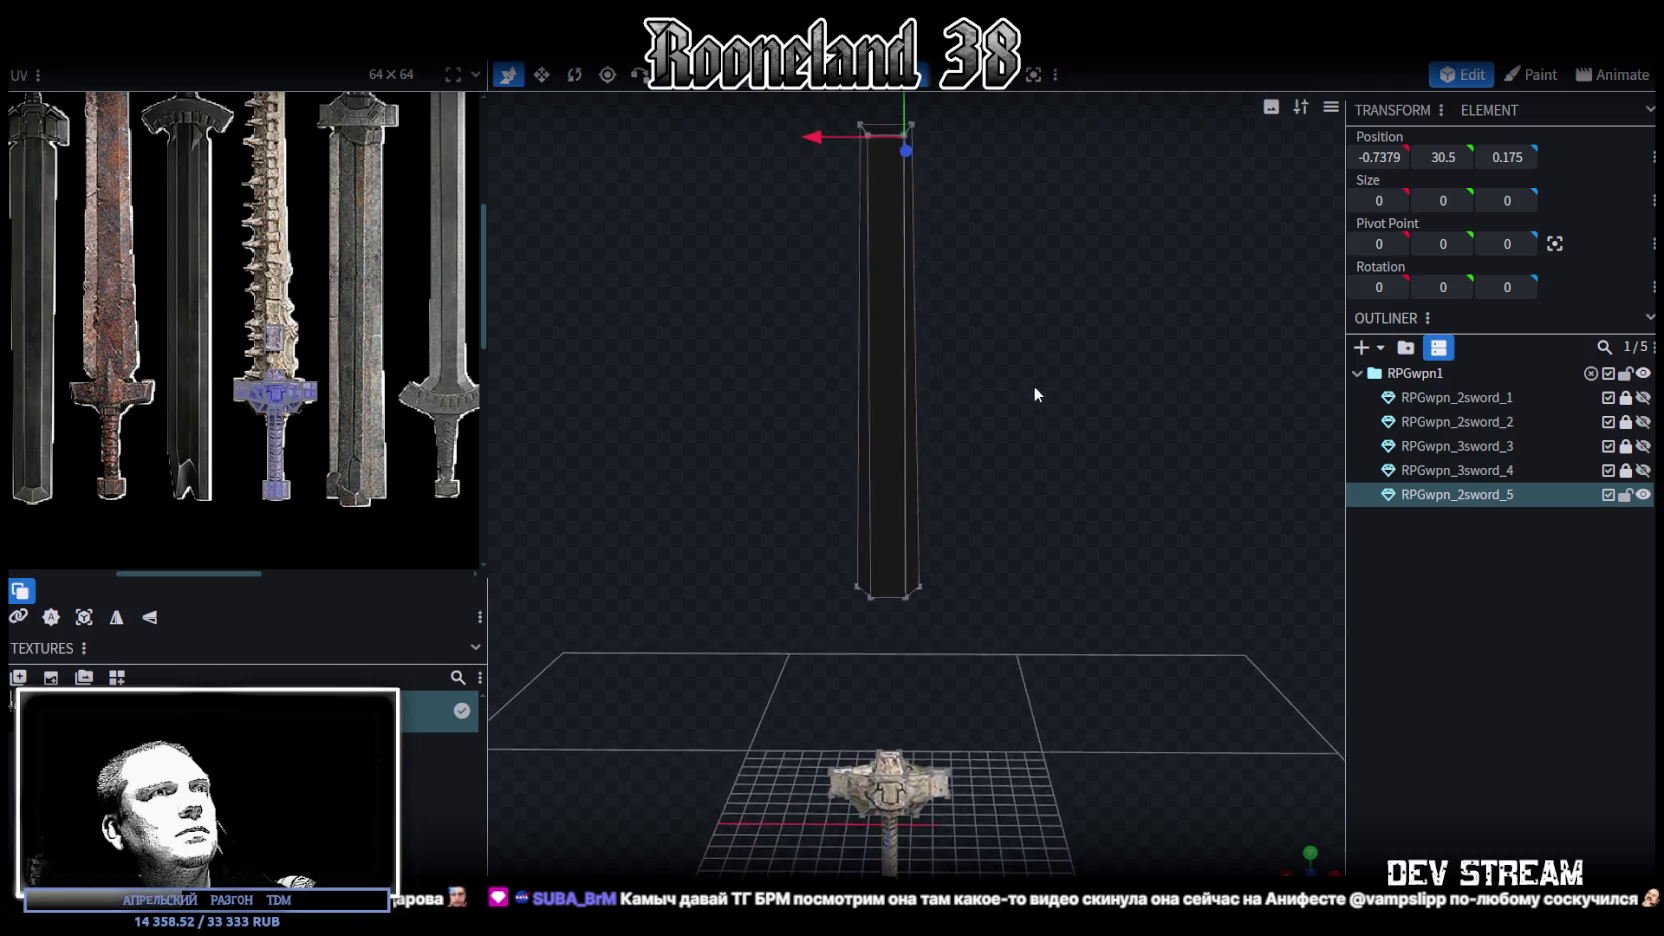
{"action": "right_click_drag", "start_coordinate": [1034, 392], "coordinate": [1065, 459]}
{"action": "scroll", "coordinate": [1050, 442], "scroll_direction": "up", "scroll_amount": 1}
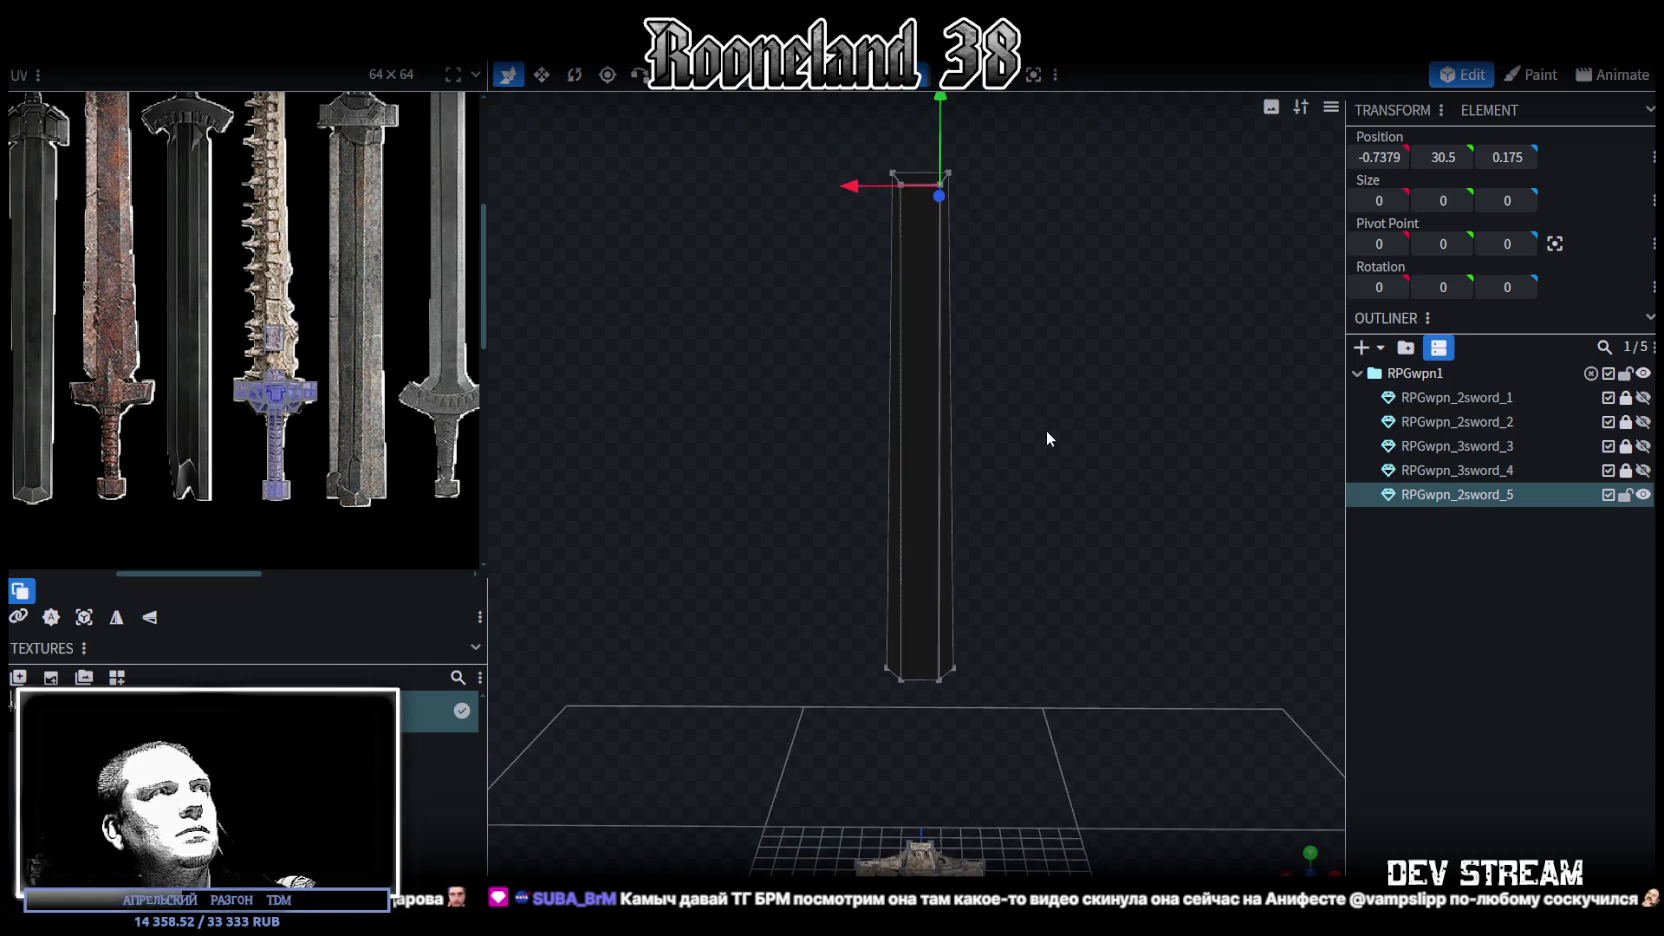
{"action": "mouse_move", "coordinate": [1024, 495]}
{"action": "left_mouse_down"}
{"action": "mouse_move", "coordinate": [1053, 505]}
{"action": "mouse_move", "coordinate": [1056, 416]}
{"action": "mouse_move", "coordinate": [1041, 536]}
{"action": "left_mouse_up"}
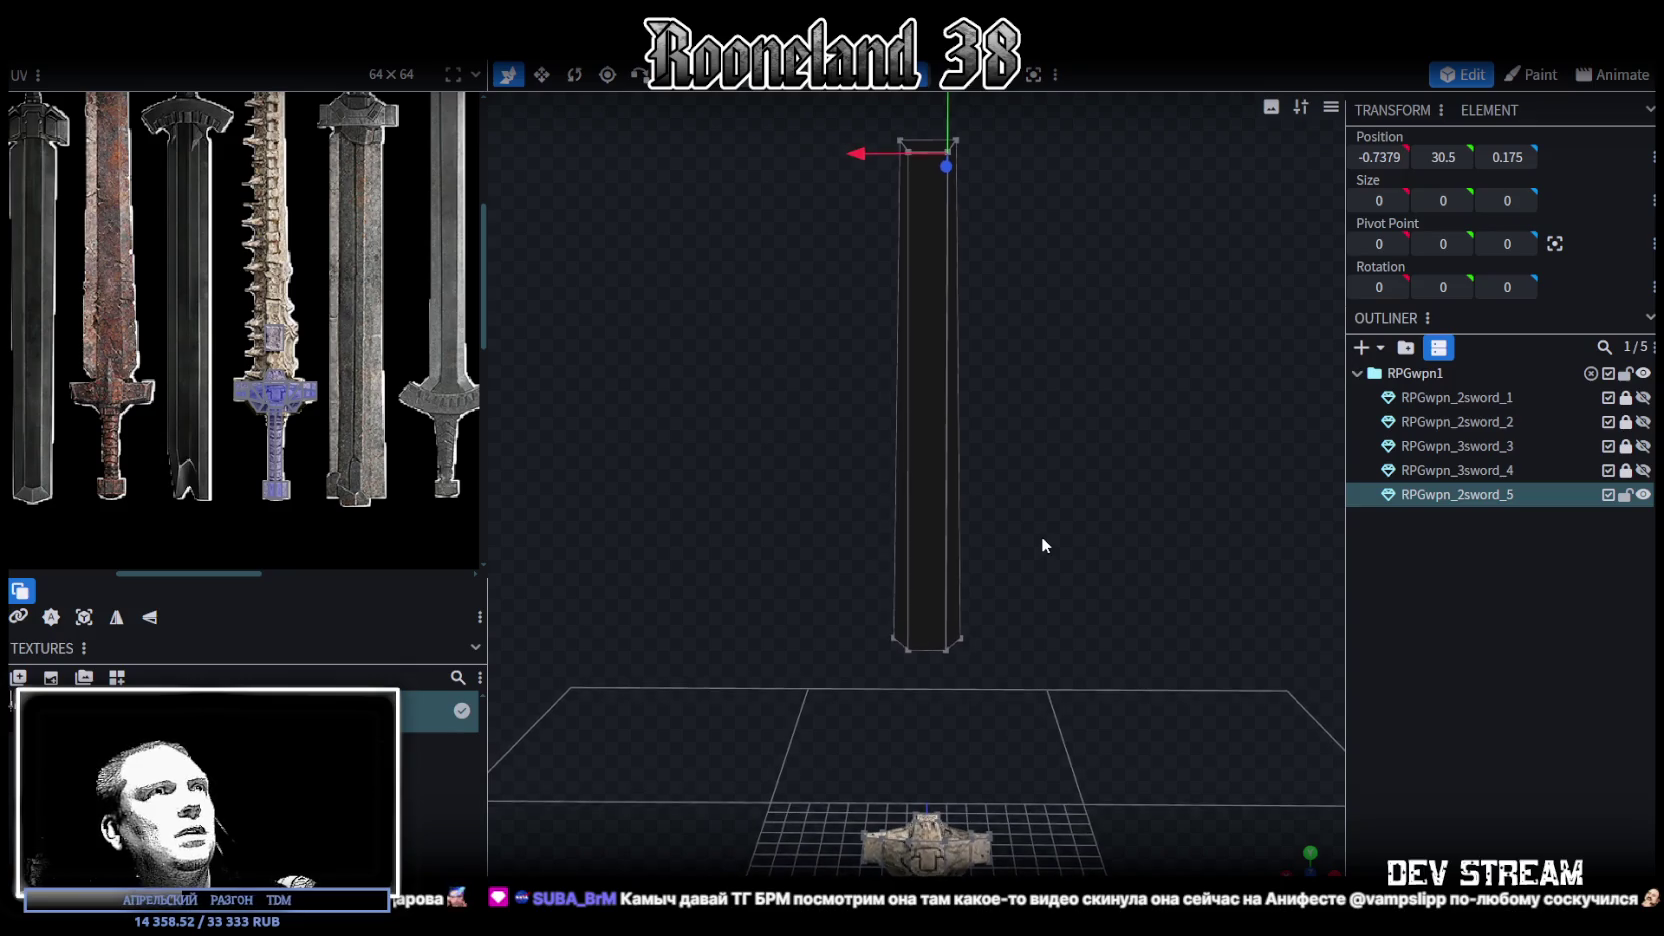
{"action": "scroll", "coordinate": [308, 320], "scroll_direction": "up", "scroll_amount": 1}
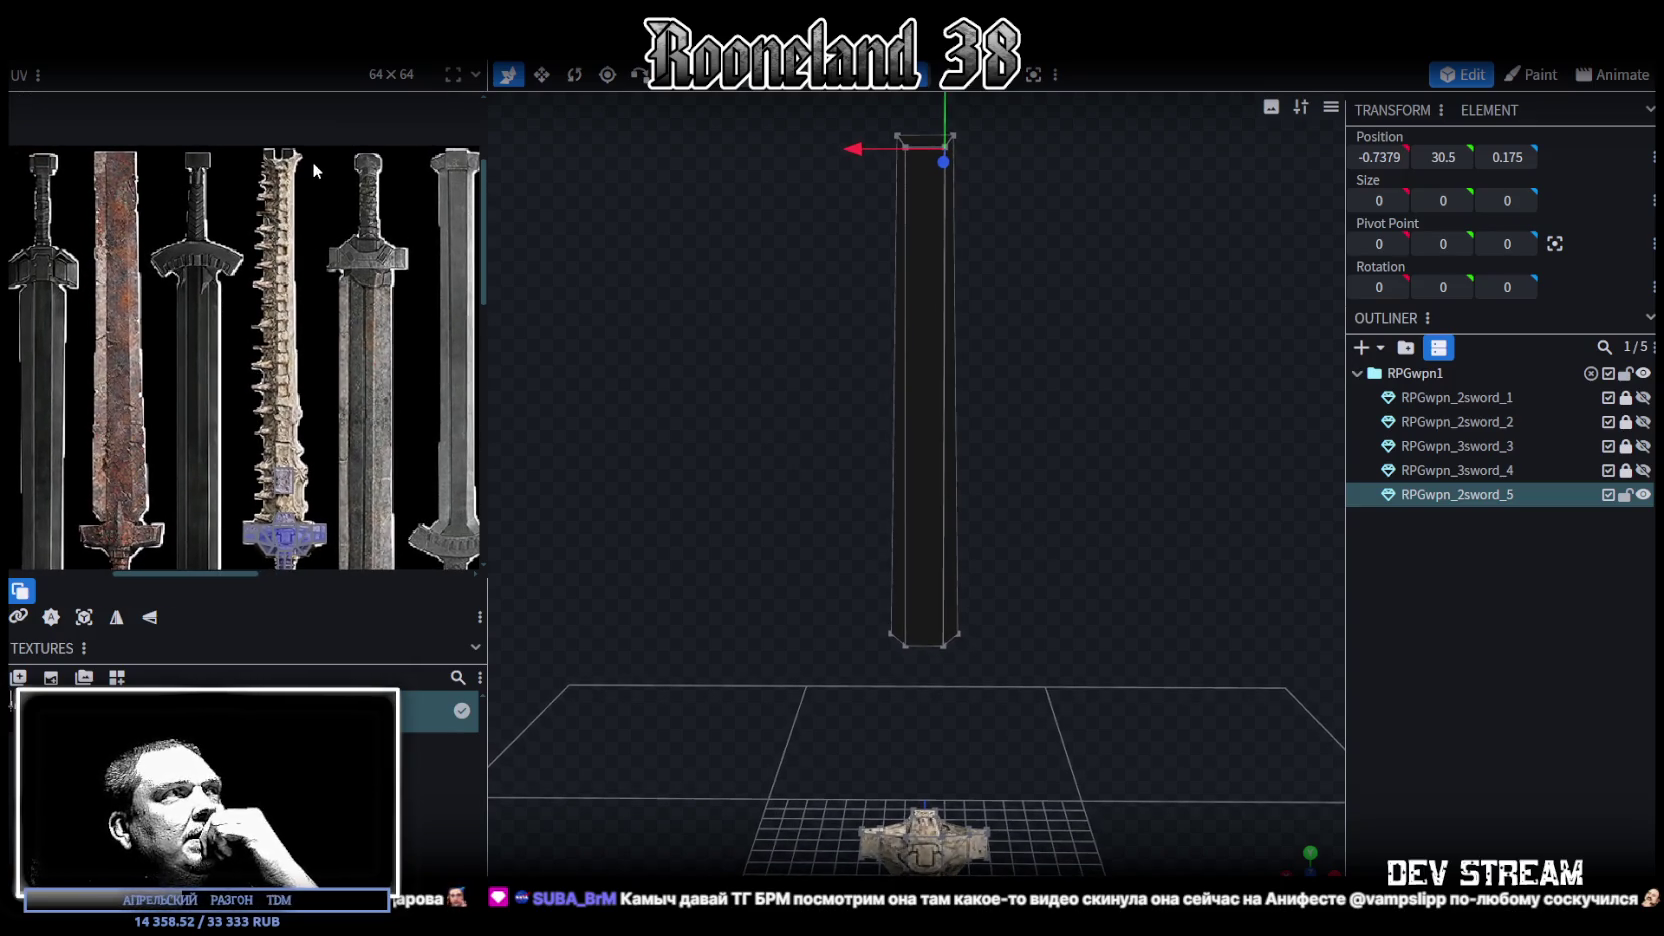
{"action": "mouse_move", "coordinate": [612, 173]}
{"action": "left_mouse_down"}
{"action": "mouse_move", "coordinate": [1046, 450]}
{"action": "mouse_move", "coordinate": [1031, 508]}
{"action": "mouse_move", "coordinate": [1024, 319]}
{"action": "mouse_move", "coordinate": [1017, 493]}
{"action": "mouse_move", "coordinate": [937, 295]}
{"action": "left_mouse_up"}
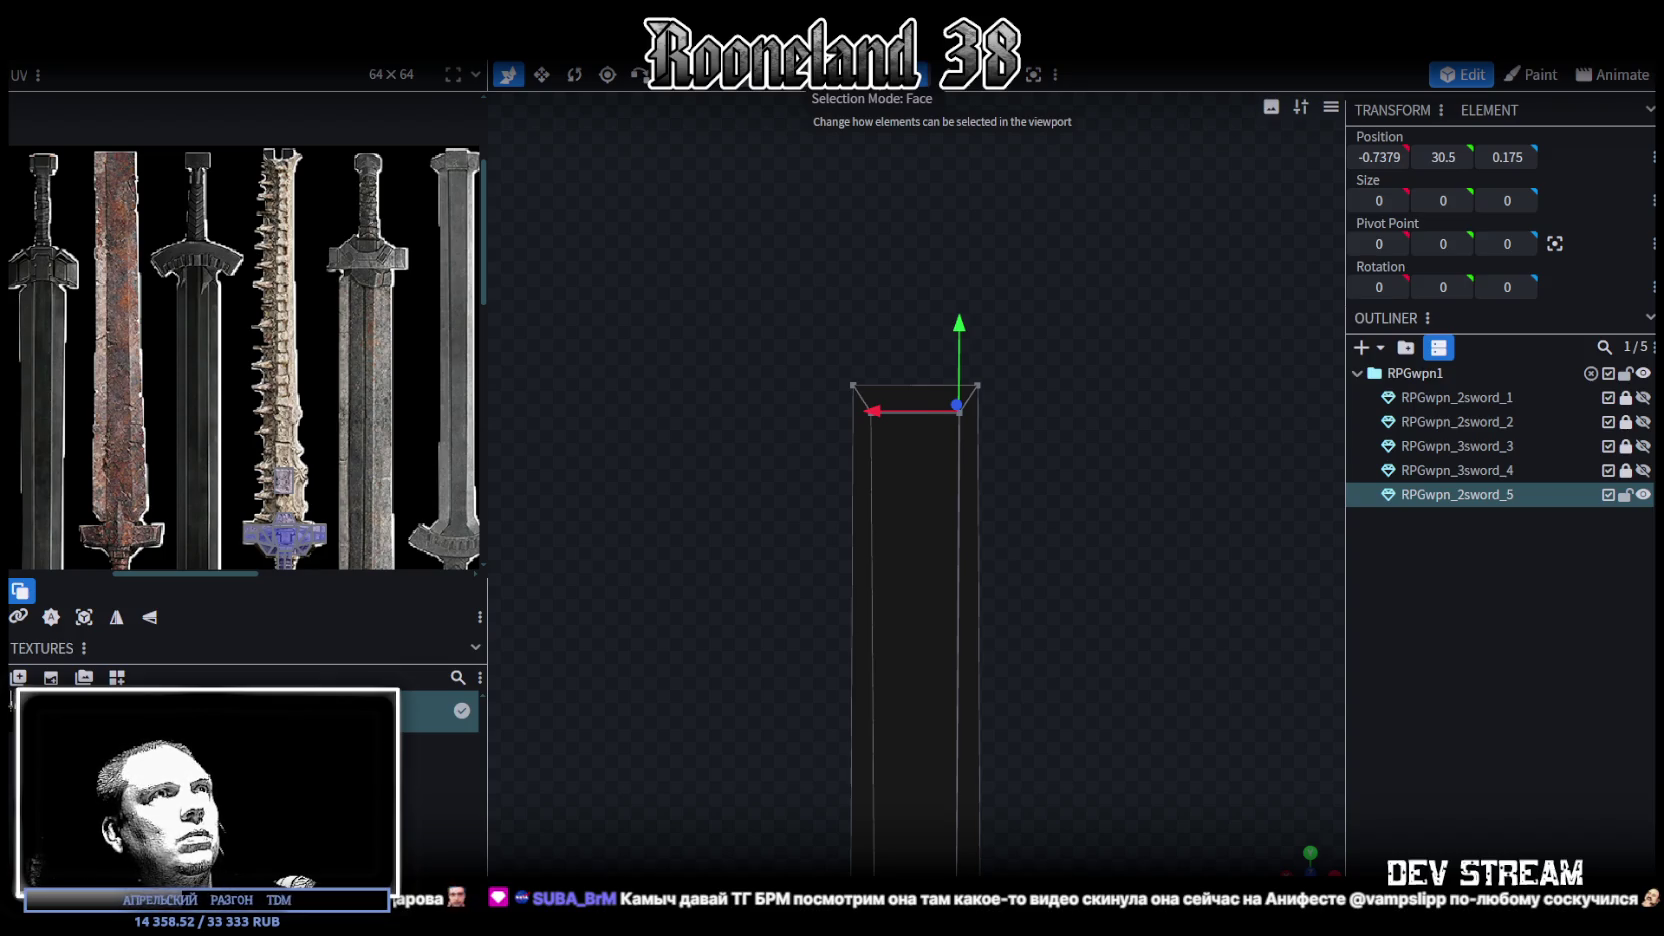
{"action": "left_click", "coordinate": [920, 403]}
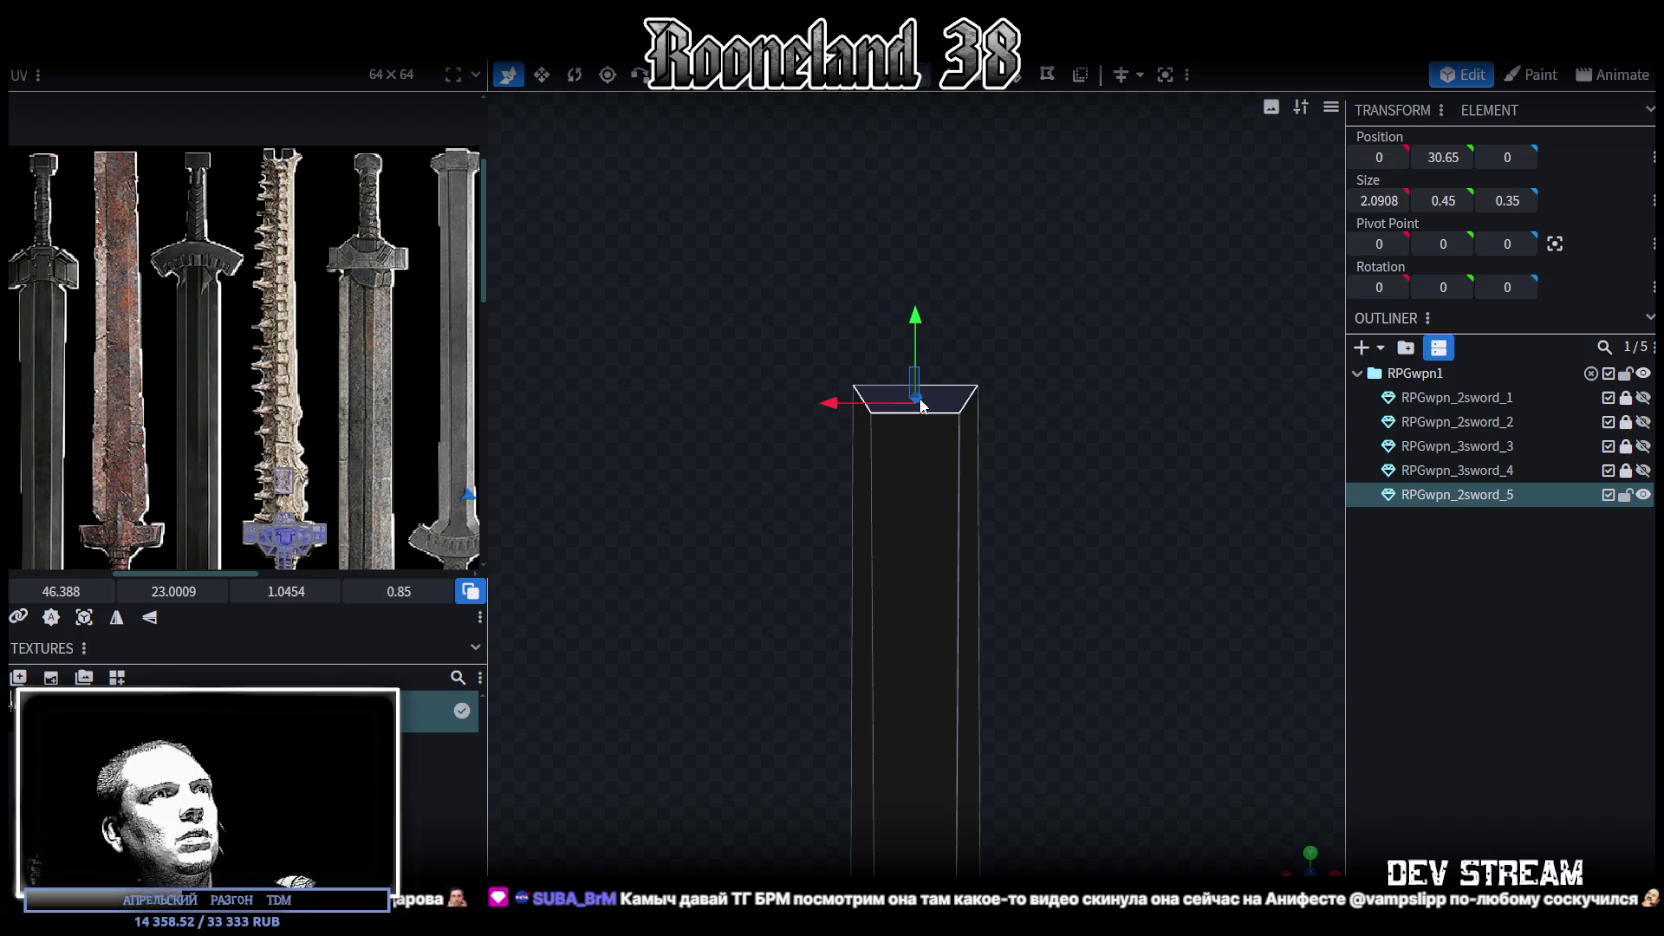
Split the top face into its own element and loop-cut it with two cuts in the other direction
{"action": "right_click", "coordinate": [940, 405]}
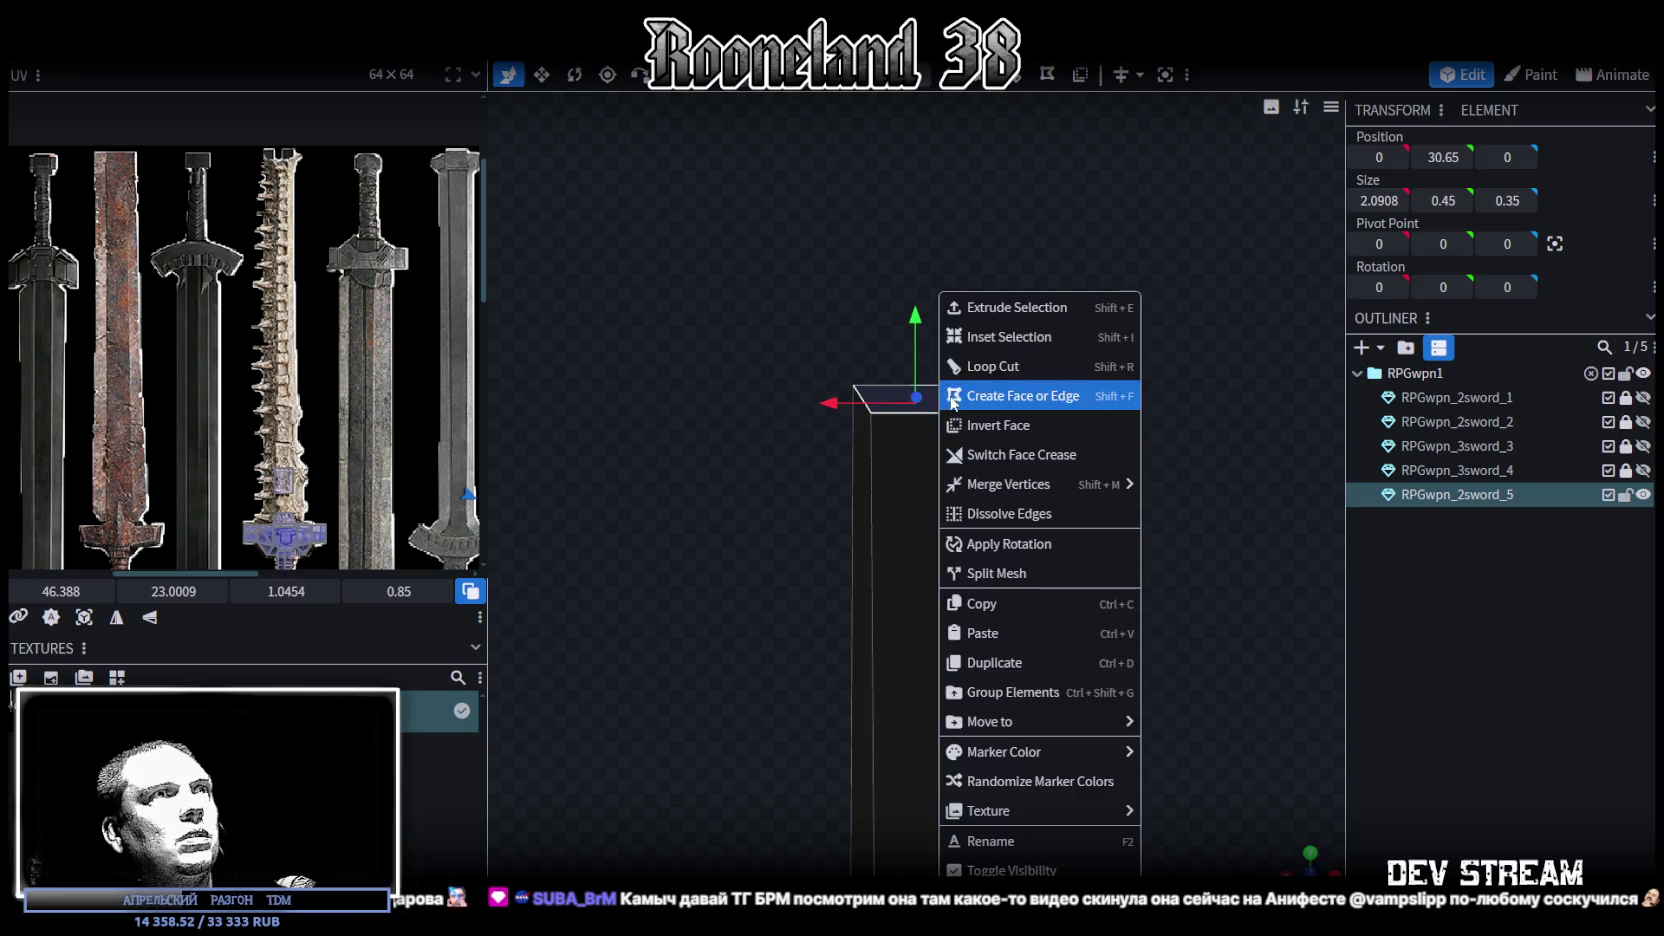
{"action": "left_click", "coordinate": [1041, 573]}
{"action": "scroll", "coordinate": [1000, 230], "scroll_direction": "up", "scroll_amount": 2}
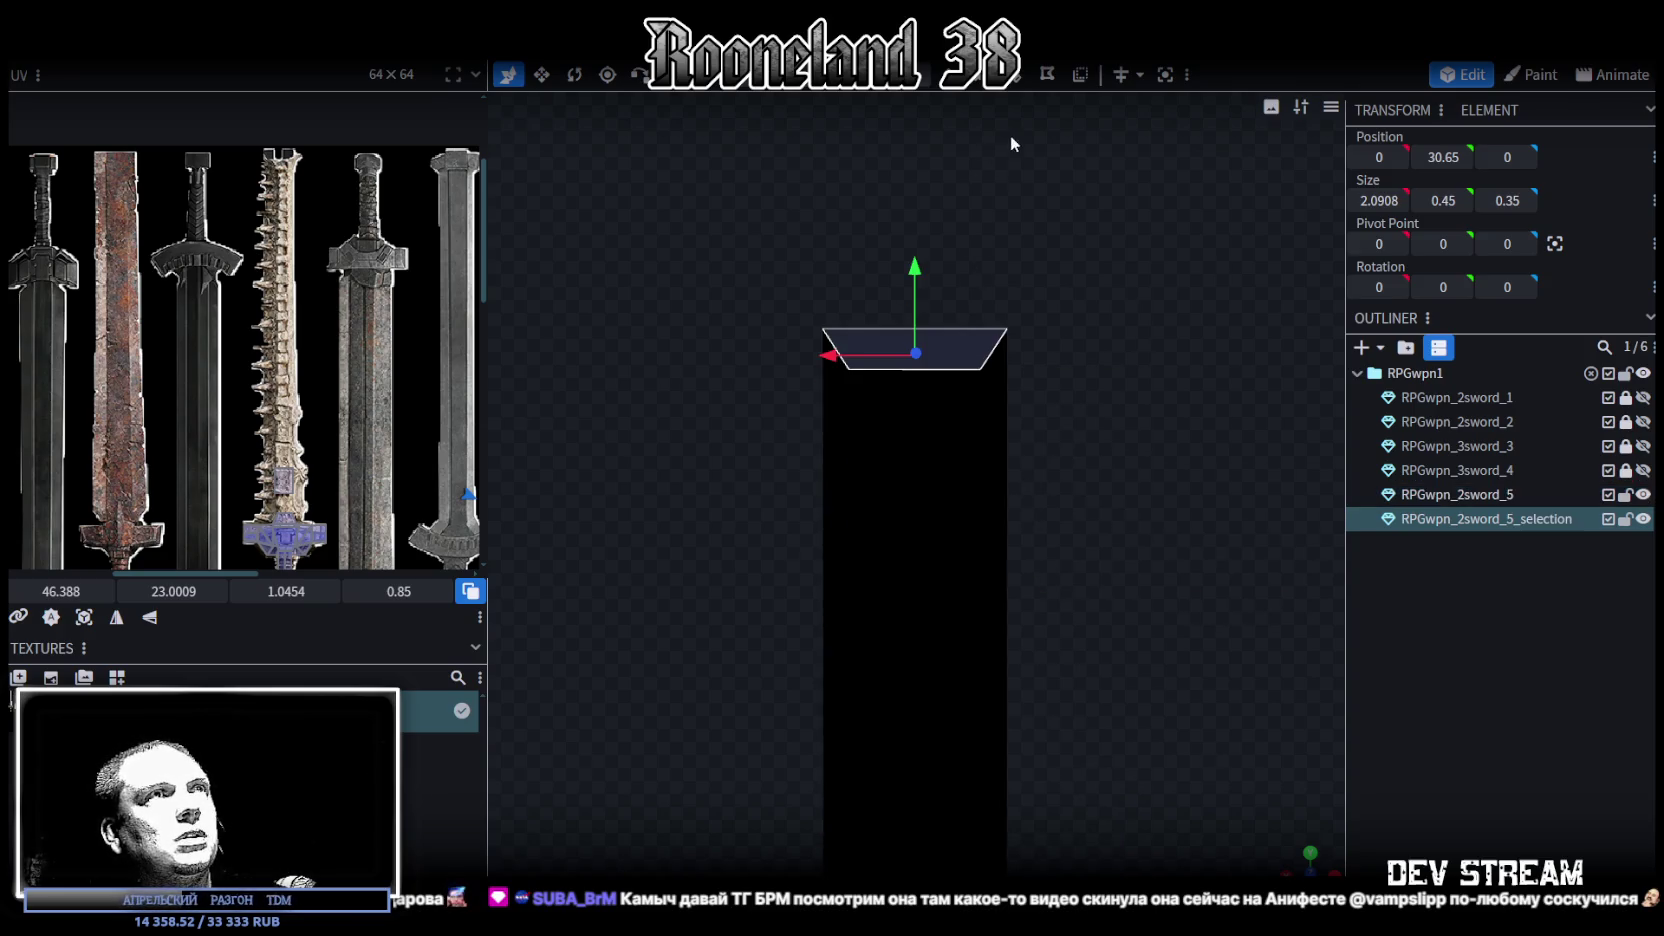
{"action": "left_click_drag", "start_coordinate": [1010, 135], "coordinate": [997, 110]}
{"action": "left_click", "coordinate": [1013, 78]}
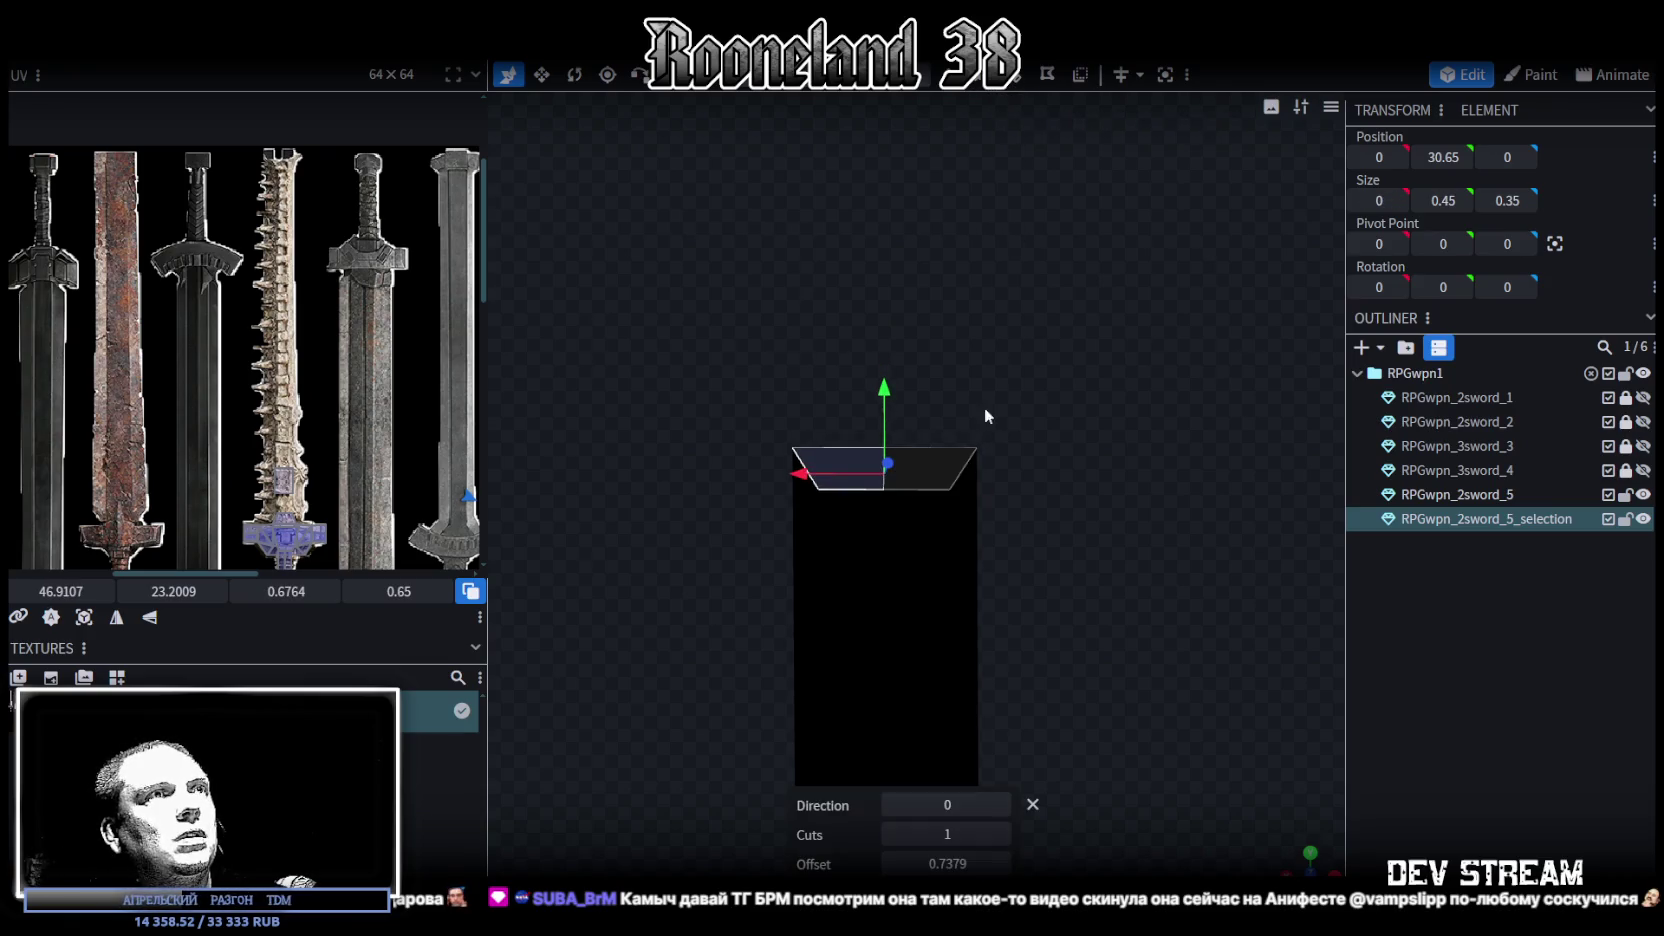
{"action": "left_click", "coordinate": [1001, 805]}
{"action": "left_click", "coordinate": [1002, 834]}
Delete the middle top face and loop-cut the right top face in the flipped direction
{"action": "scroll", "coordinate": [980, 553], "scroll_direction": "up", "scroll_amount": 3}
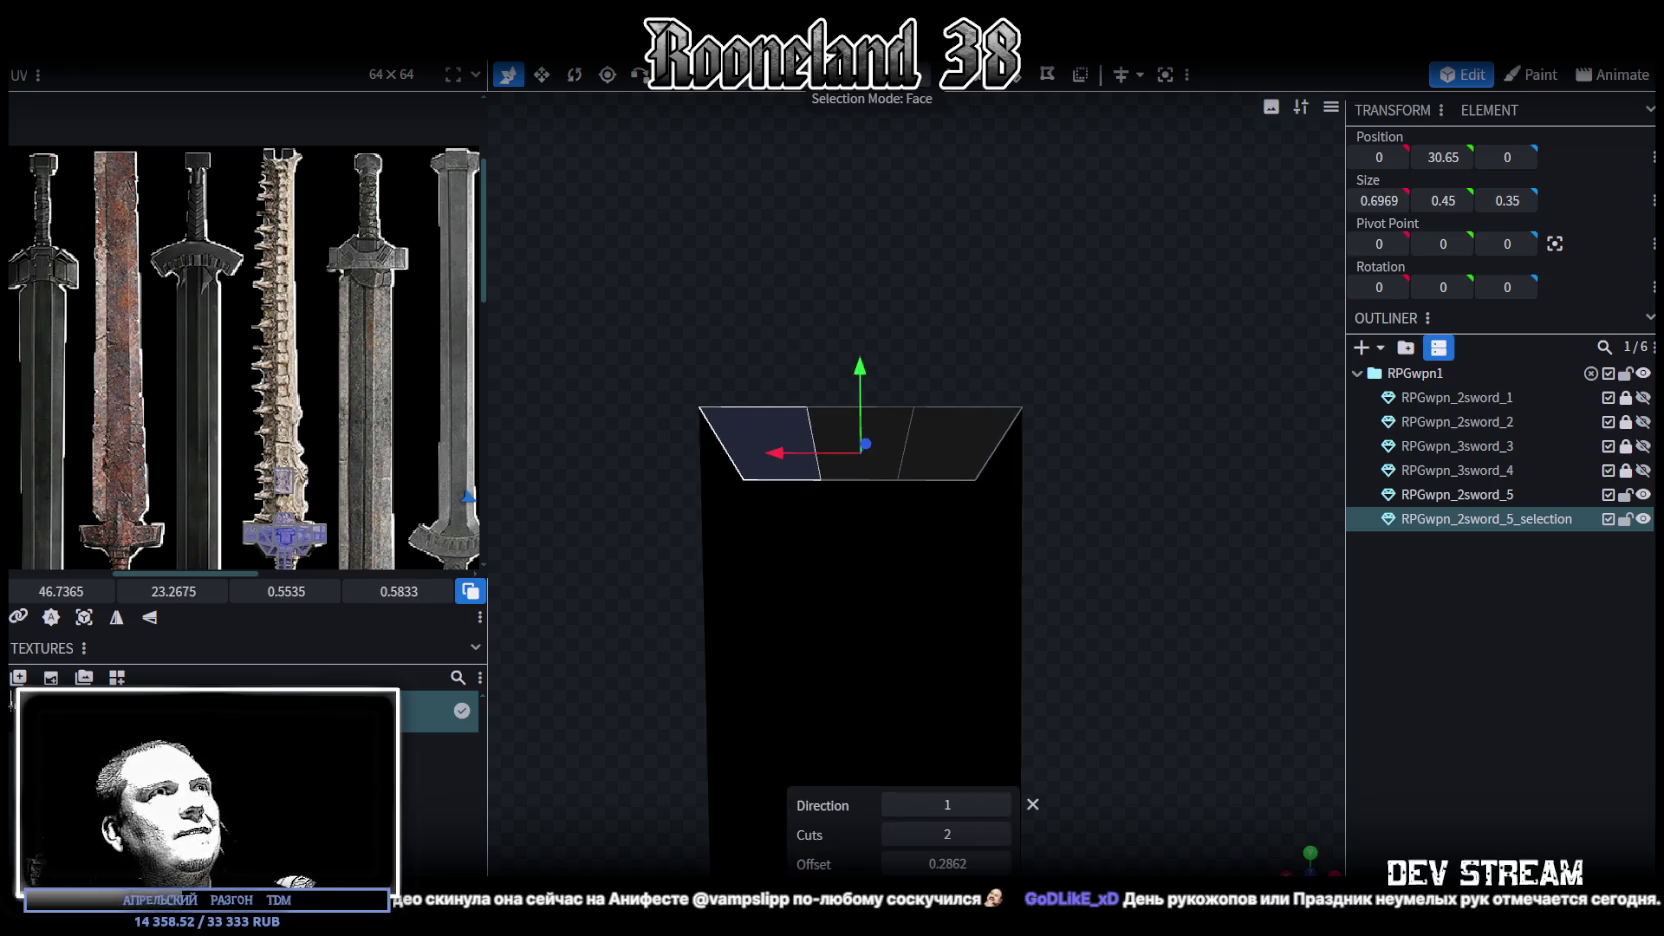
{"action": "left_click_drag", "start_coordinate": [892, 404], "coordinate": [877, 424]}
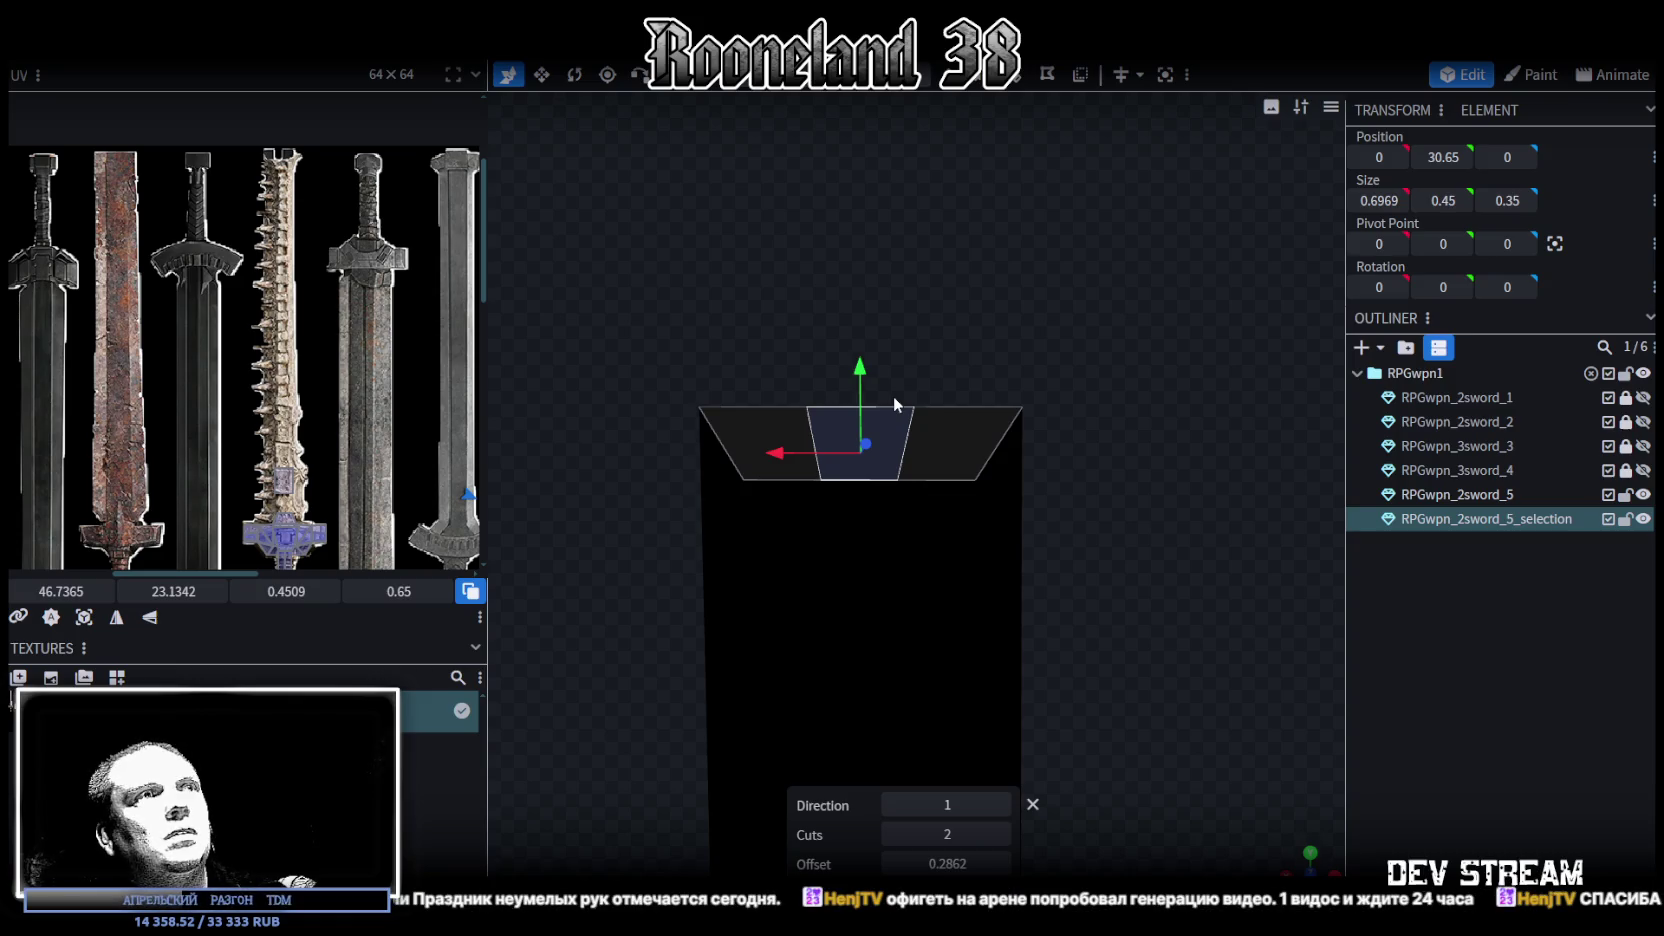
{"action": "key", "text": "Delete"}
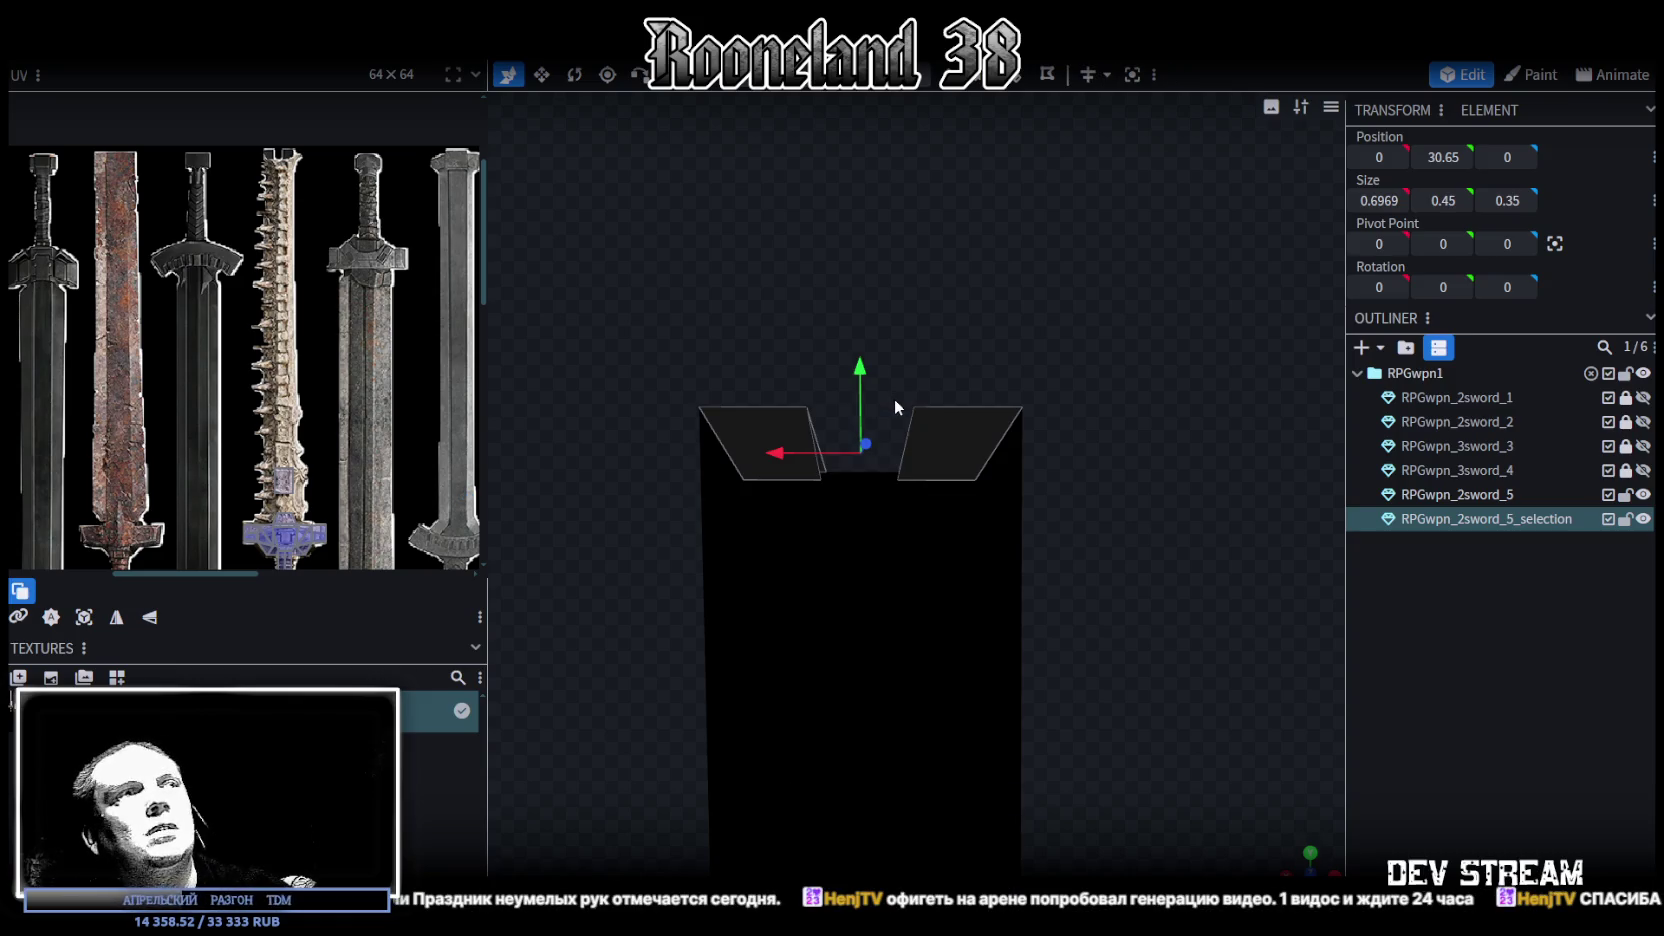
{"action": "left_click", "coordinate": [951, 442]}
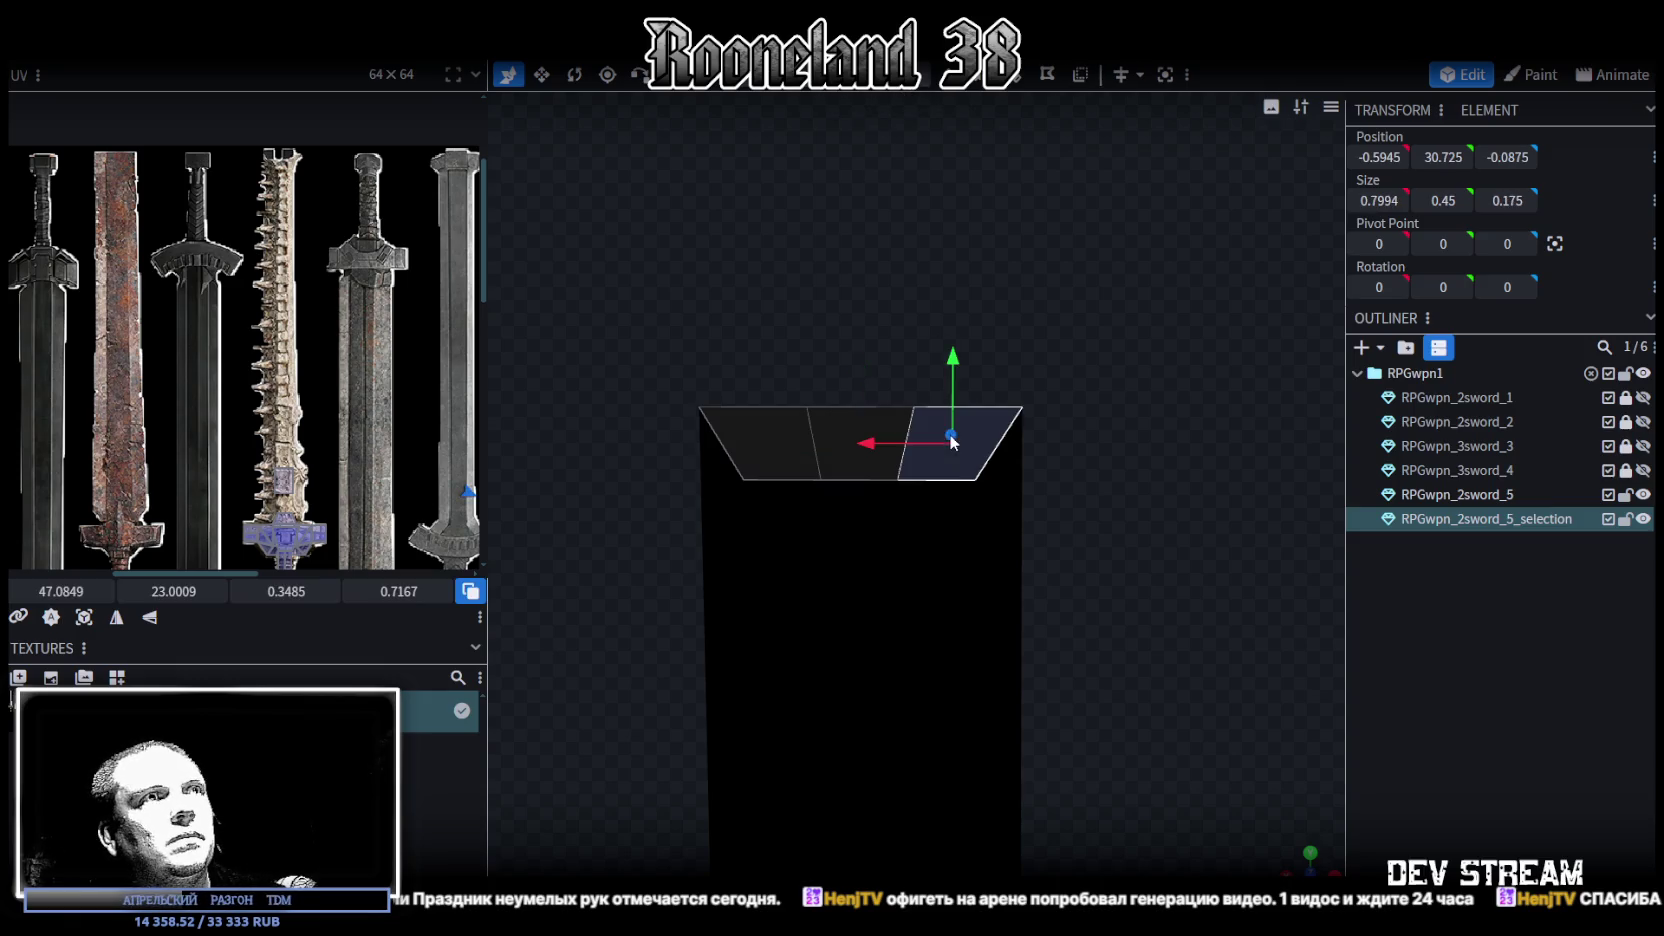
{"action": "left_click", "coordinate": [1040, 76]}
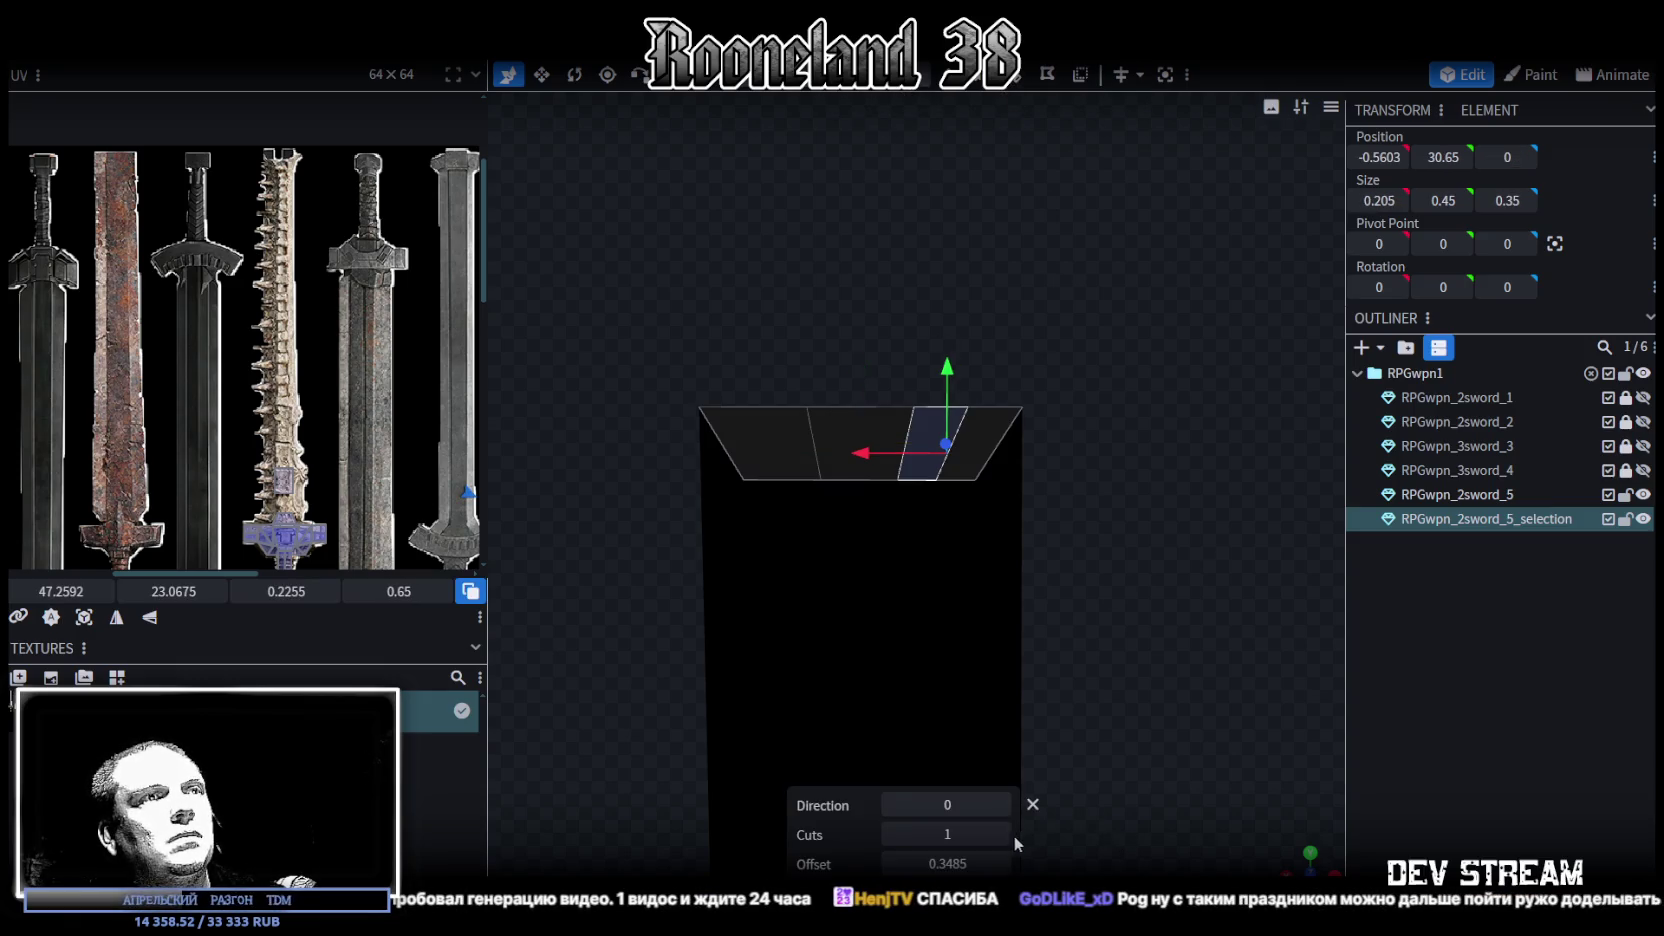
{"action": "left_click", "coordinate": [1000, 805]}
{"action": "mouse_move", "coordinate": [1022, 740]}
{"action": "left_mouse_down"}
{"action": "mouse_move", "coordinate": [979, 504]}
{"action": "mouse_move", "coordinate": [1119, 516]}
{"action": "mouse_move", "coordinate": [1027, 536]}
{"action": "left_mouse_up"}
Try a one-cut loop cut on the left face, undo the trial cuts, then add a horizontal loop cut
{"action": "left_click", "coordinate": [840, 378]}
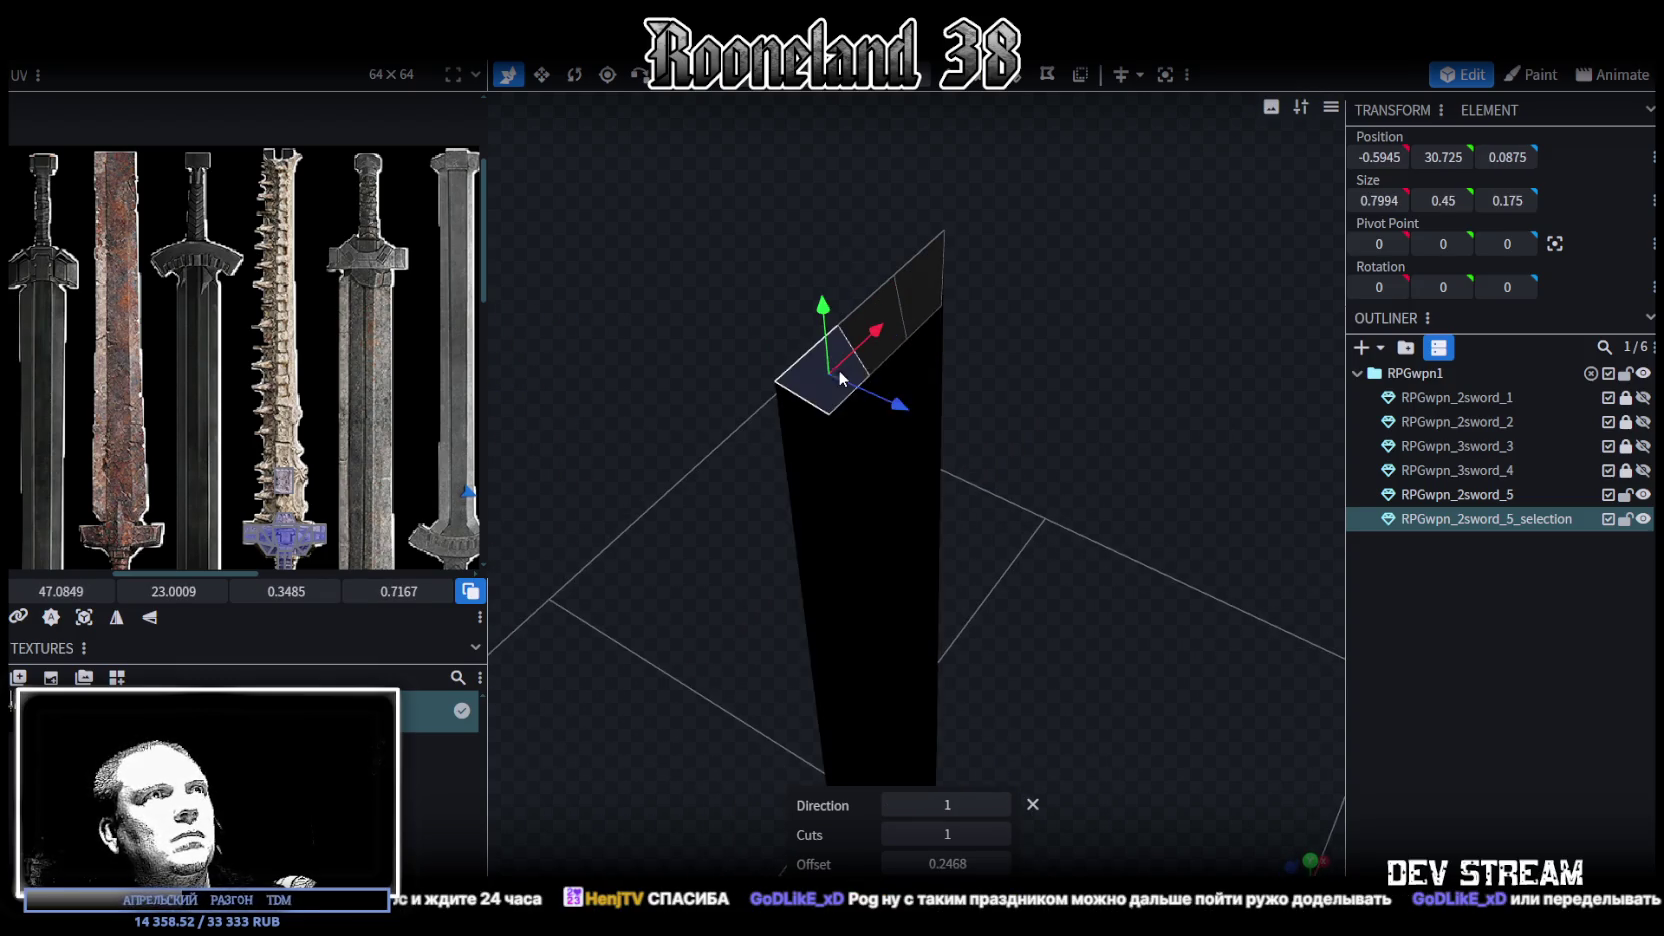
{"action": "left_click", "coordinate": [1020, 90]}
{"action": "left_click", "coordinate": [1001, 835]}
{"action": "left_click", "coordinate": [891, 833]}
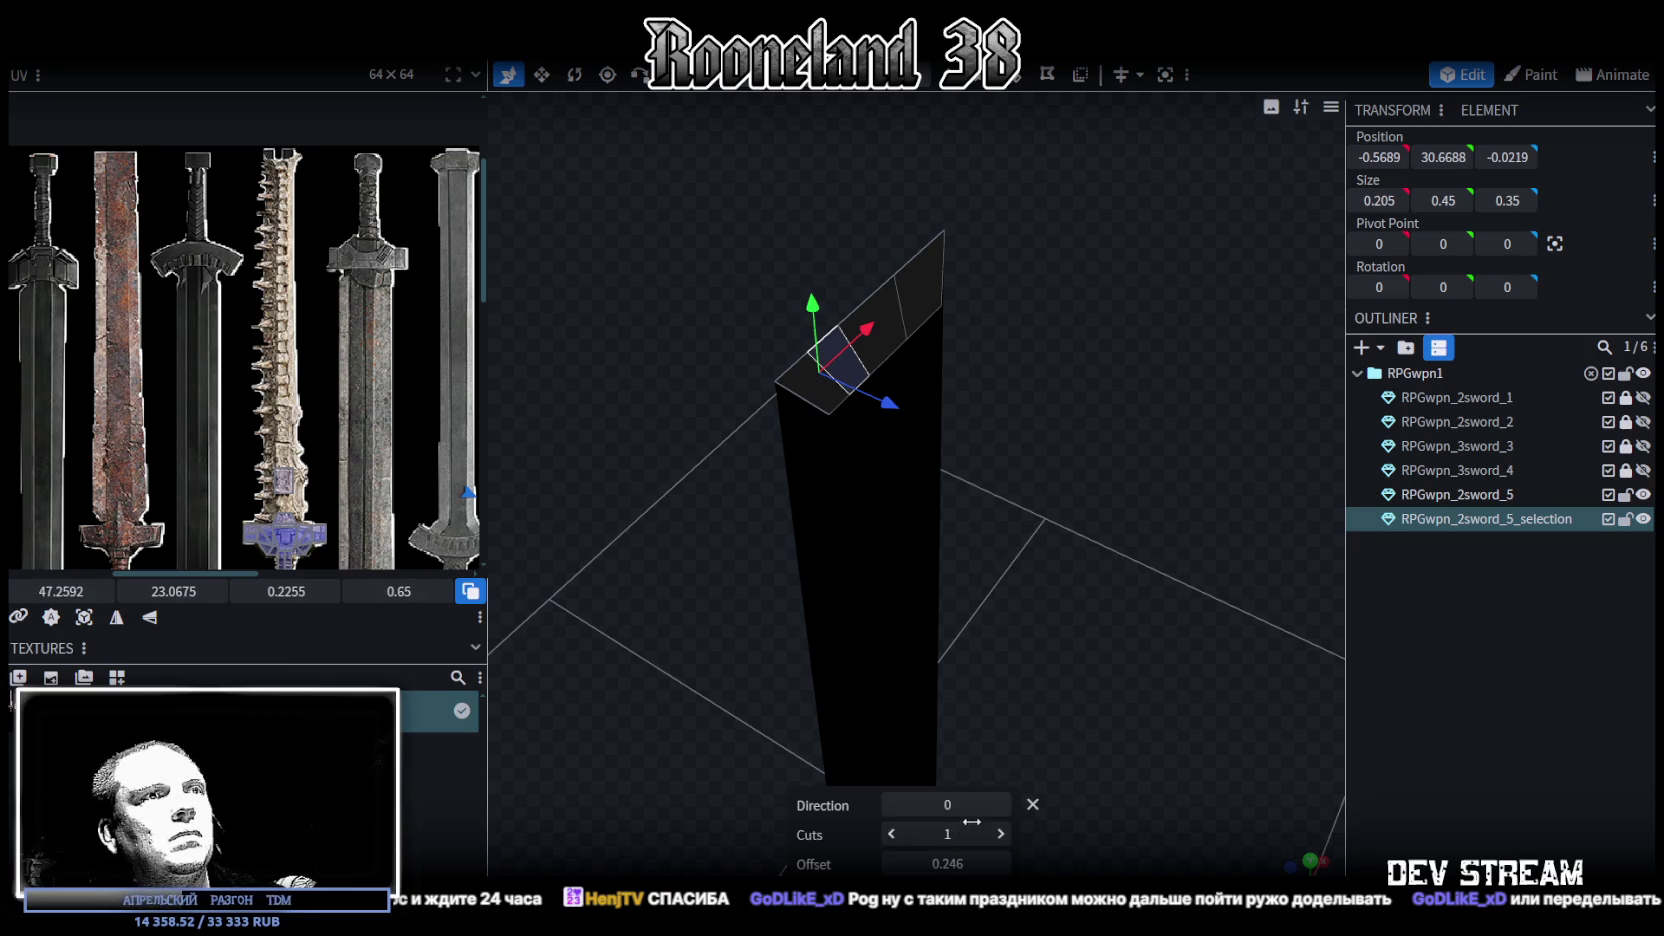
{"action": "left_click", "coordinate": [1001, 805]}
{"action": "left_click_drag", "start_coordinate": [1006, 582], "coordinate": [1219, 368]}
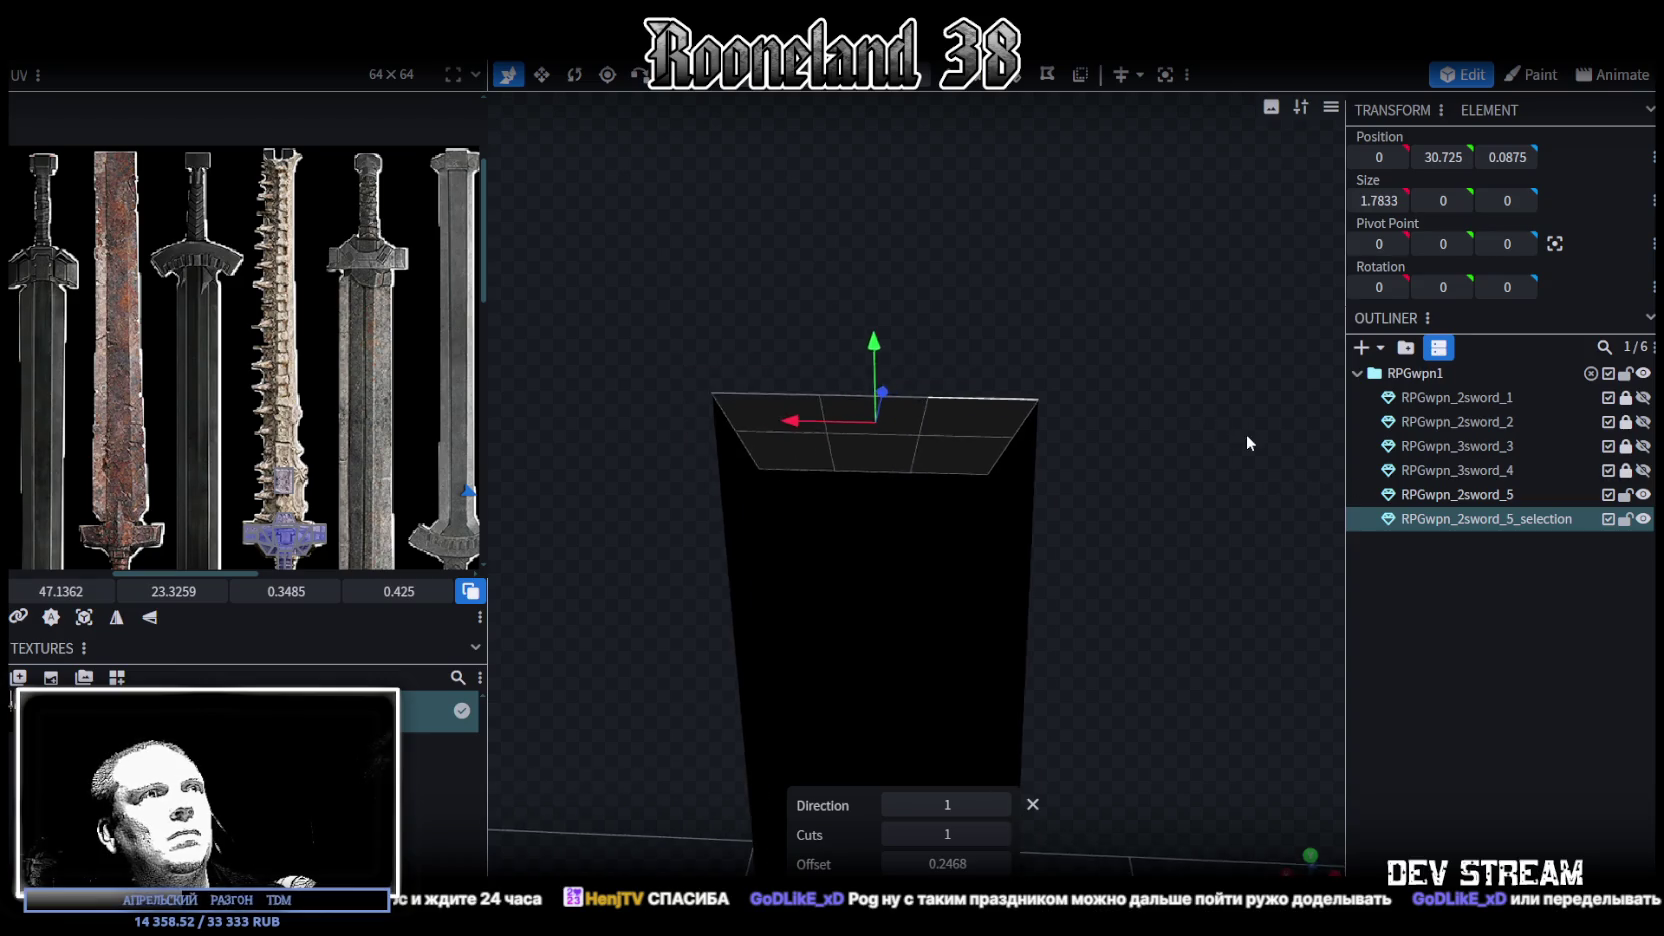
{"action": "scroll", "coordinate": [1219, 368], "scroll_direction": "up", "scroll_amount": 1}
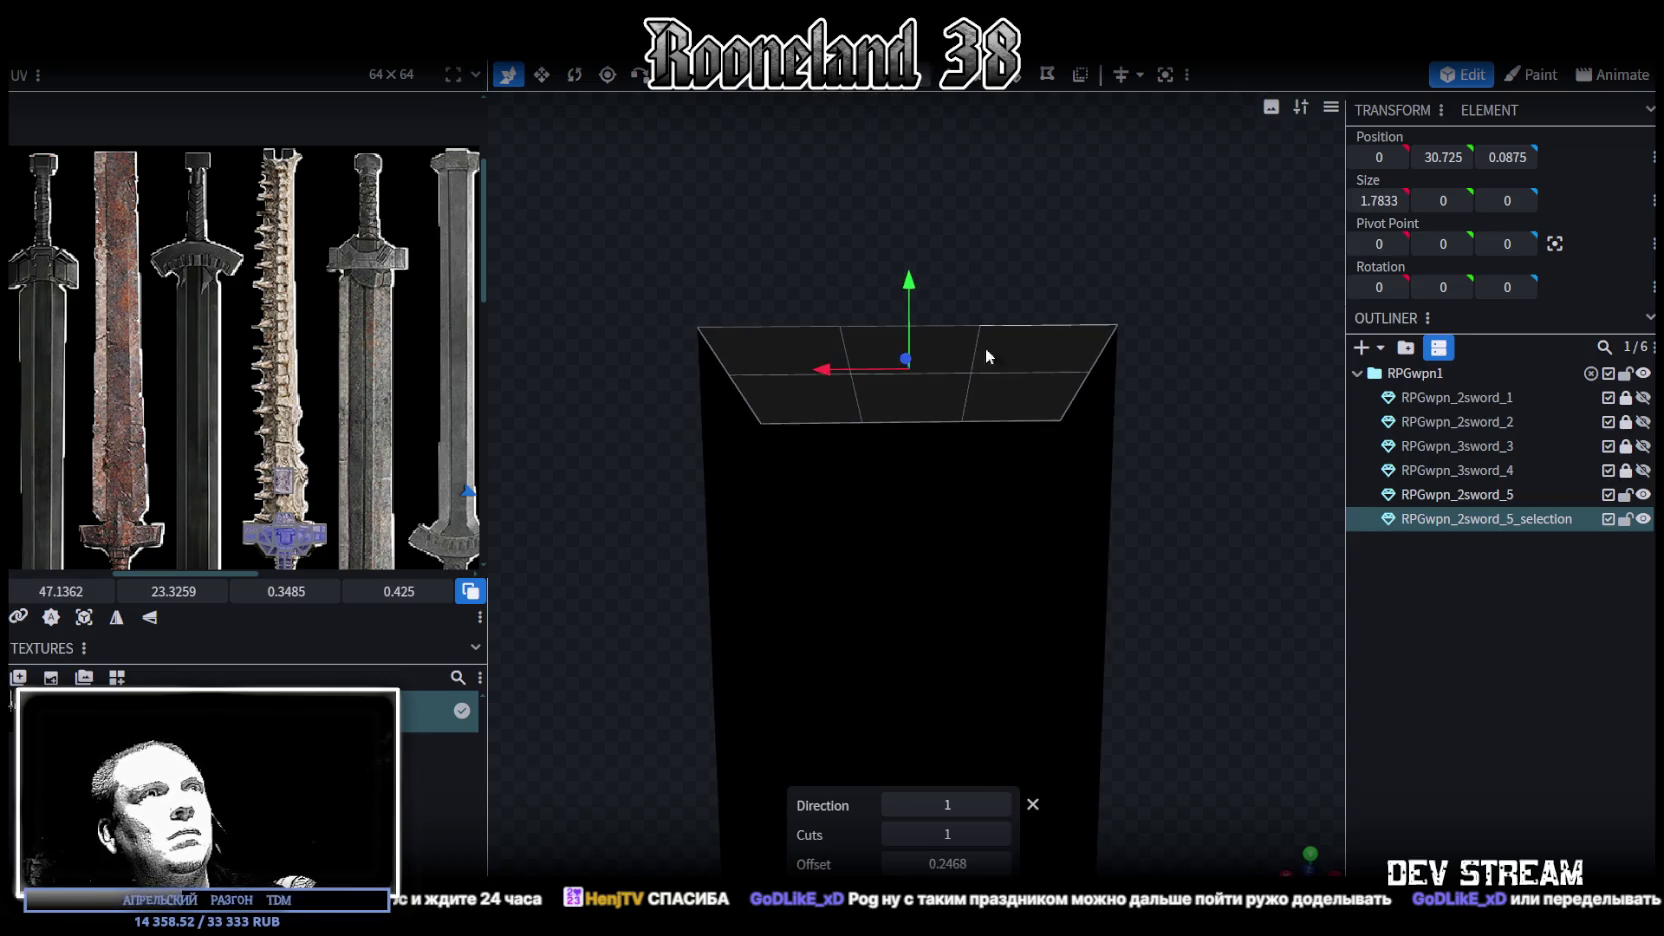
{"action": "left_click", "coordinate": [945, 343]}
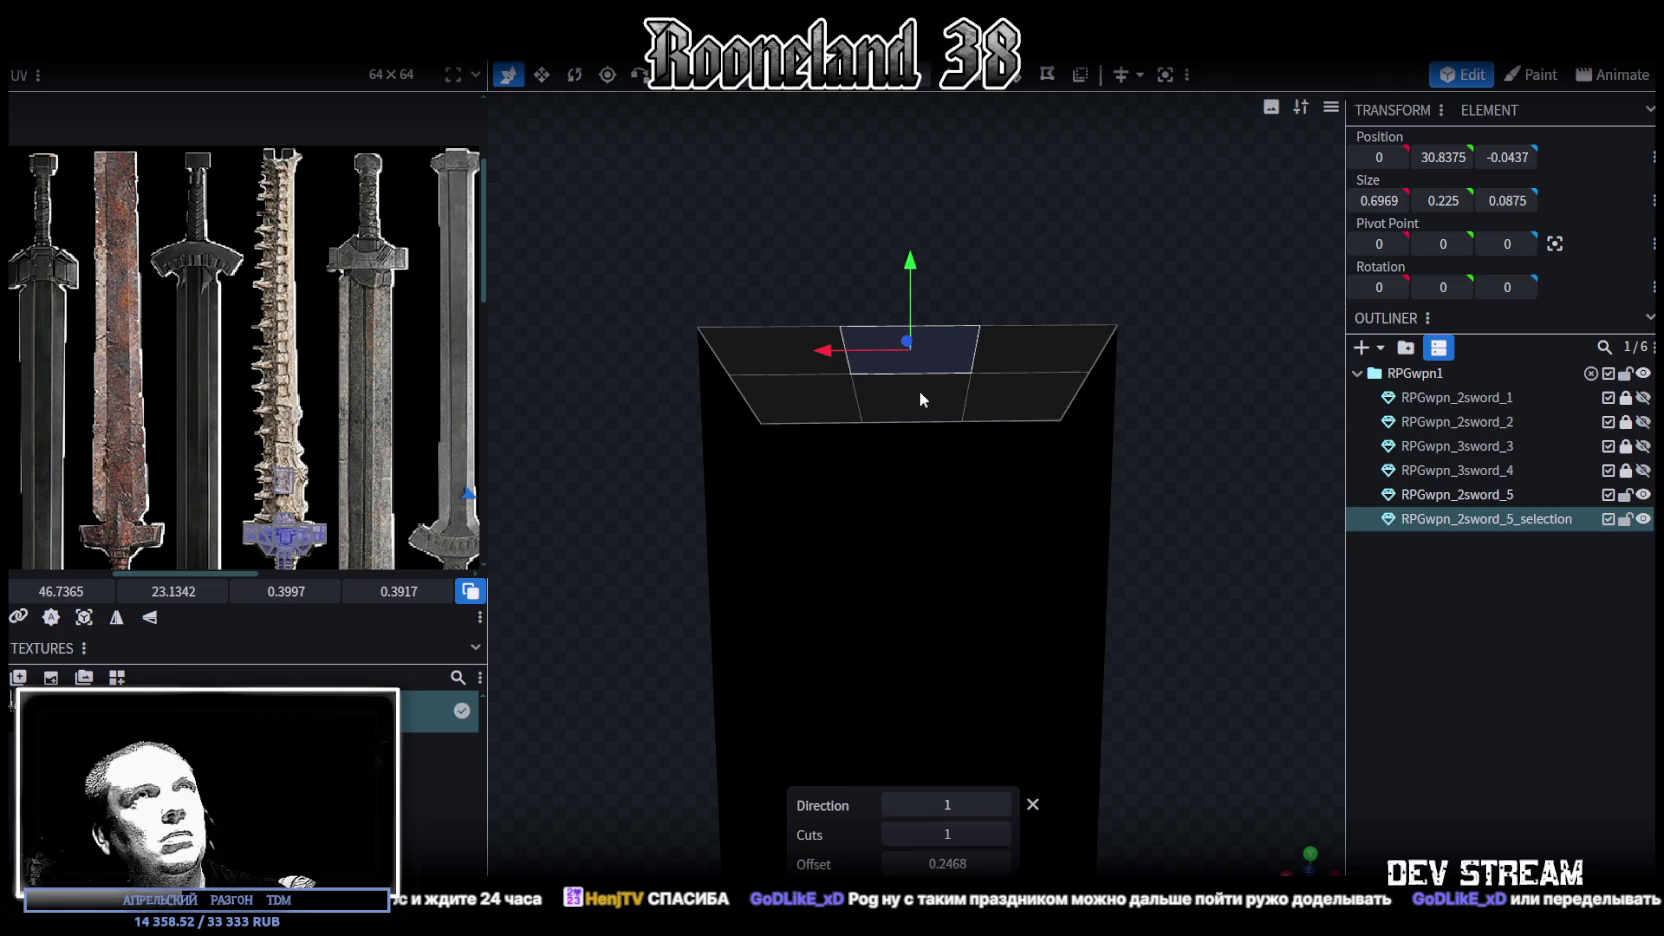
{"action": "key", "text": "ctrl+z"}
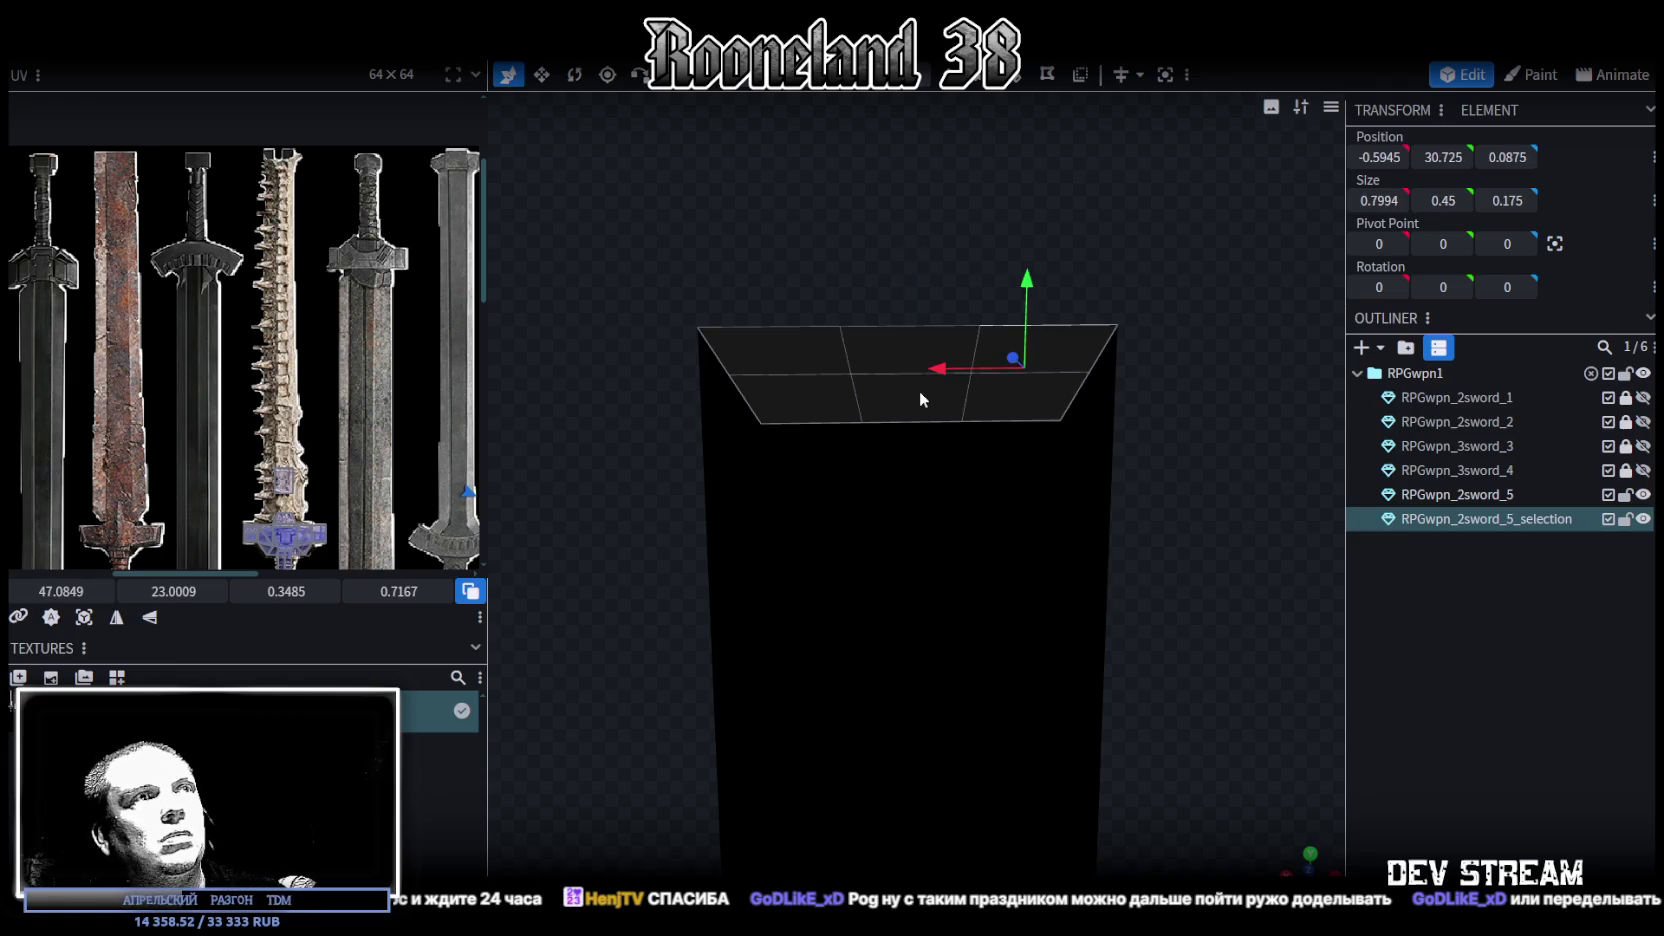
{"action": "key", "text": "ctrl+z"}
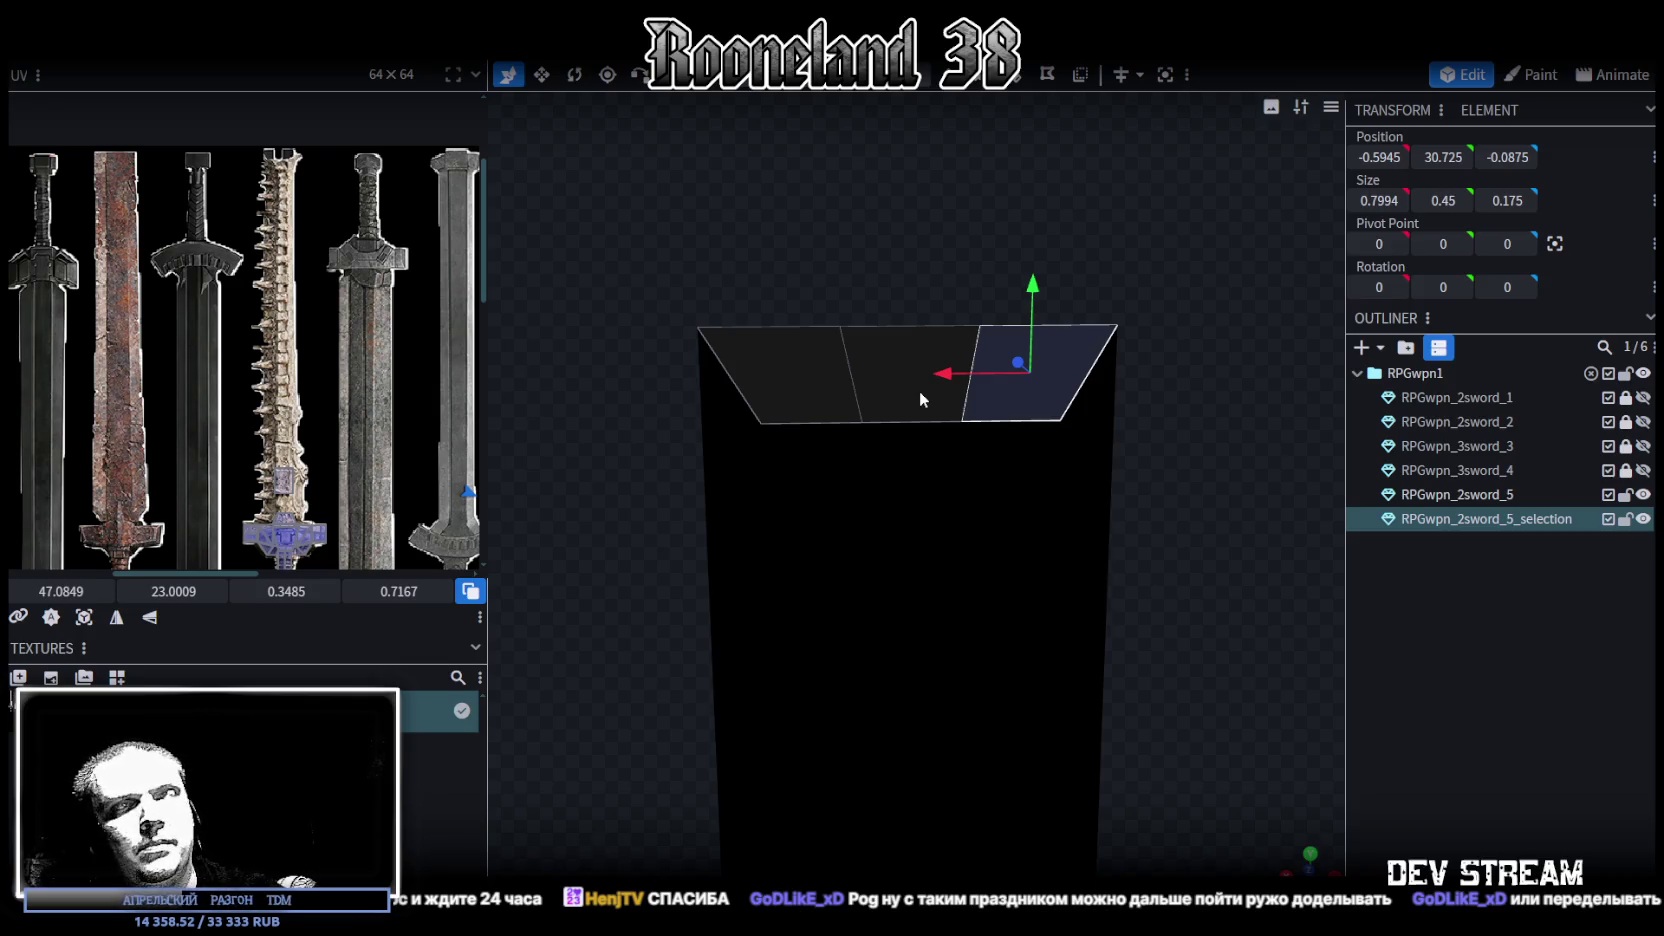
{"action": "key", "text": "ctrl+r"}
{"action": "mouse_move", "coordinate": [1090, 265]}
{"action": "left_mouse_down"}
{"action": "mouse_move", "coordinate": [866, 282]}
{"action": "mouse_move", "coordinate": [1035, 315]}
{"action": "mouse_move", "coordinate": [939, 277]}
{"action": "mouse_move", "coordinate": [995, 260]}
{"action": "mouse_move", "coordinate": [891, 342]}
{"action": "mouse_move", "coordinate": [936, 356]}
{"action": "mouse_move", "coordinate": [895, 357]}
{"action": "mouse_move", "coordinate": [1122, 334]}
{"action": "mouse_move", "coordinate": [1181, 319]}
{"action": "mouse_move", "coordinate": [1170, 300]}
{"action": "left_mouse_up"}
Merge the two vertices of one edge on the left of the tip into one
{"action": "left_click", "coordinate": [896, 306]}
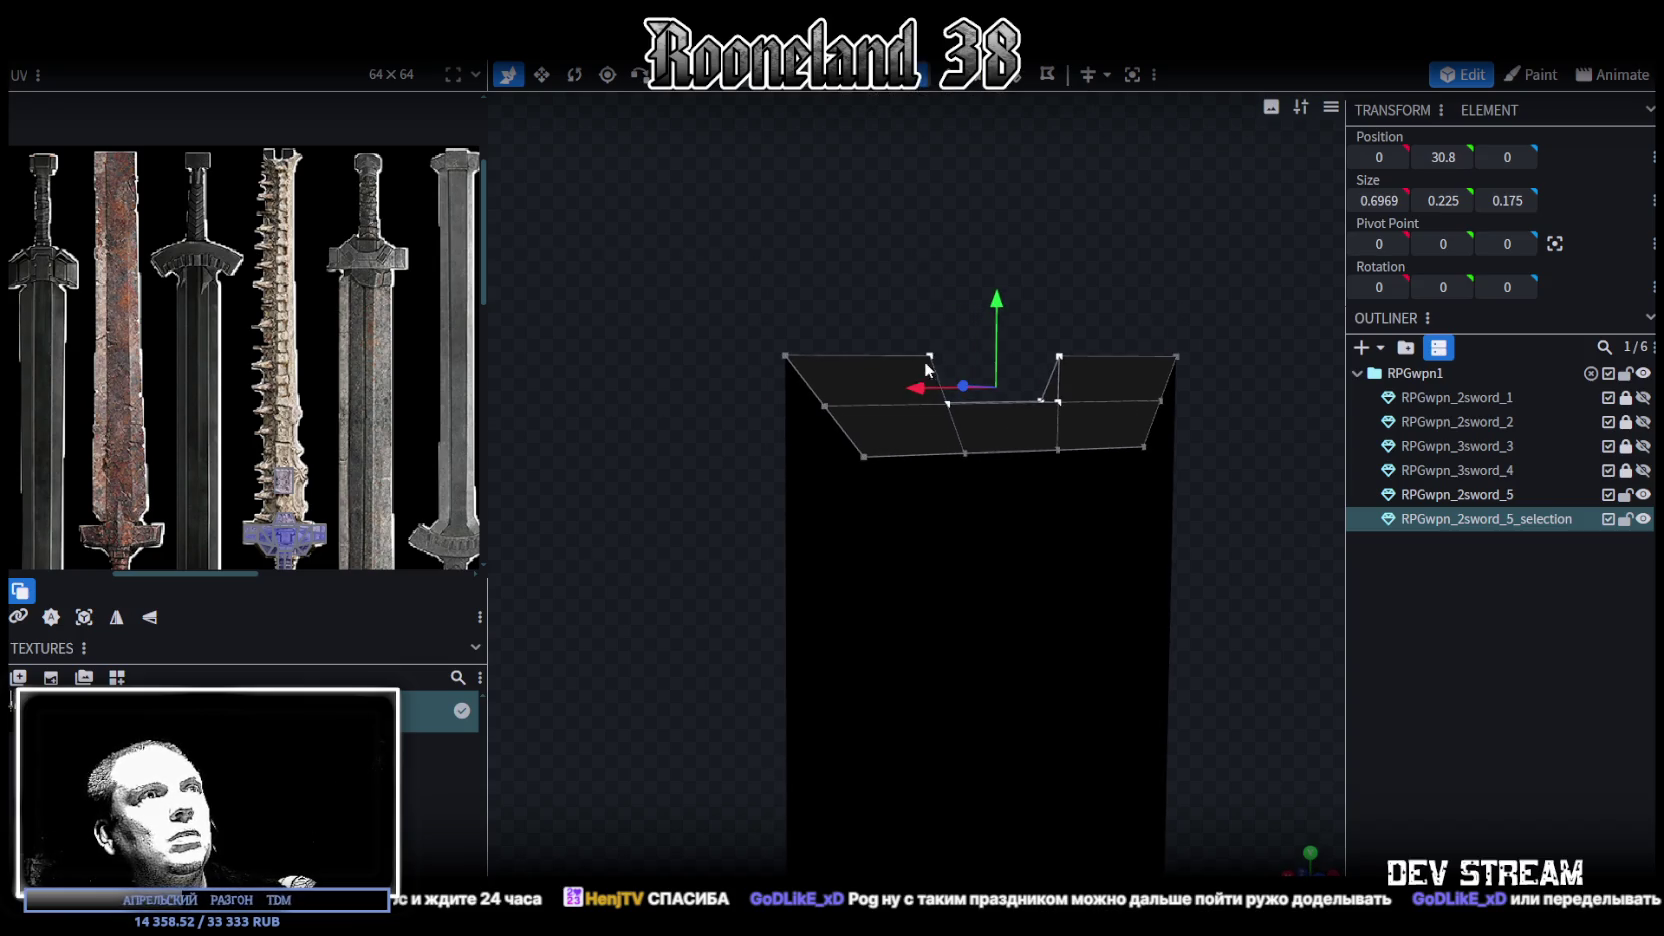
{"action": "left_click_drag", "start_coordinate": [924, 361], "coordinate": [855, 445]}
{"action": "left_click", "coordinate": [828, 416]}
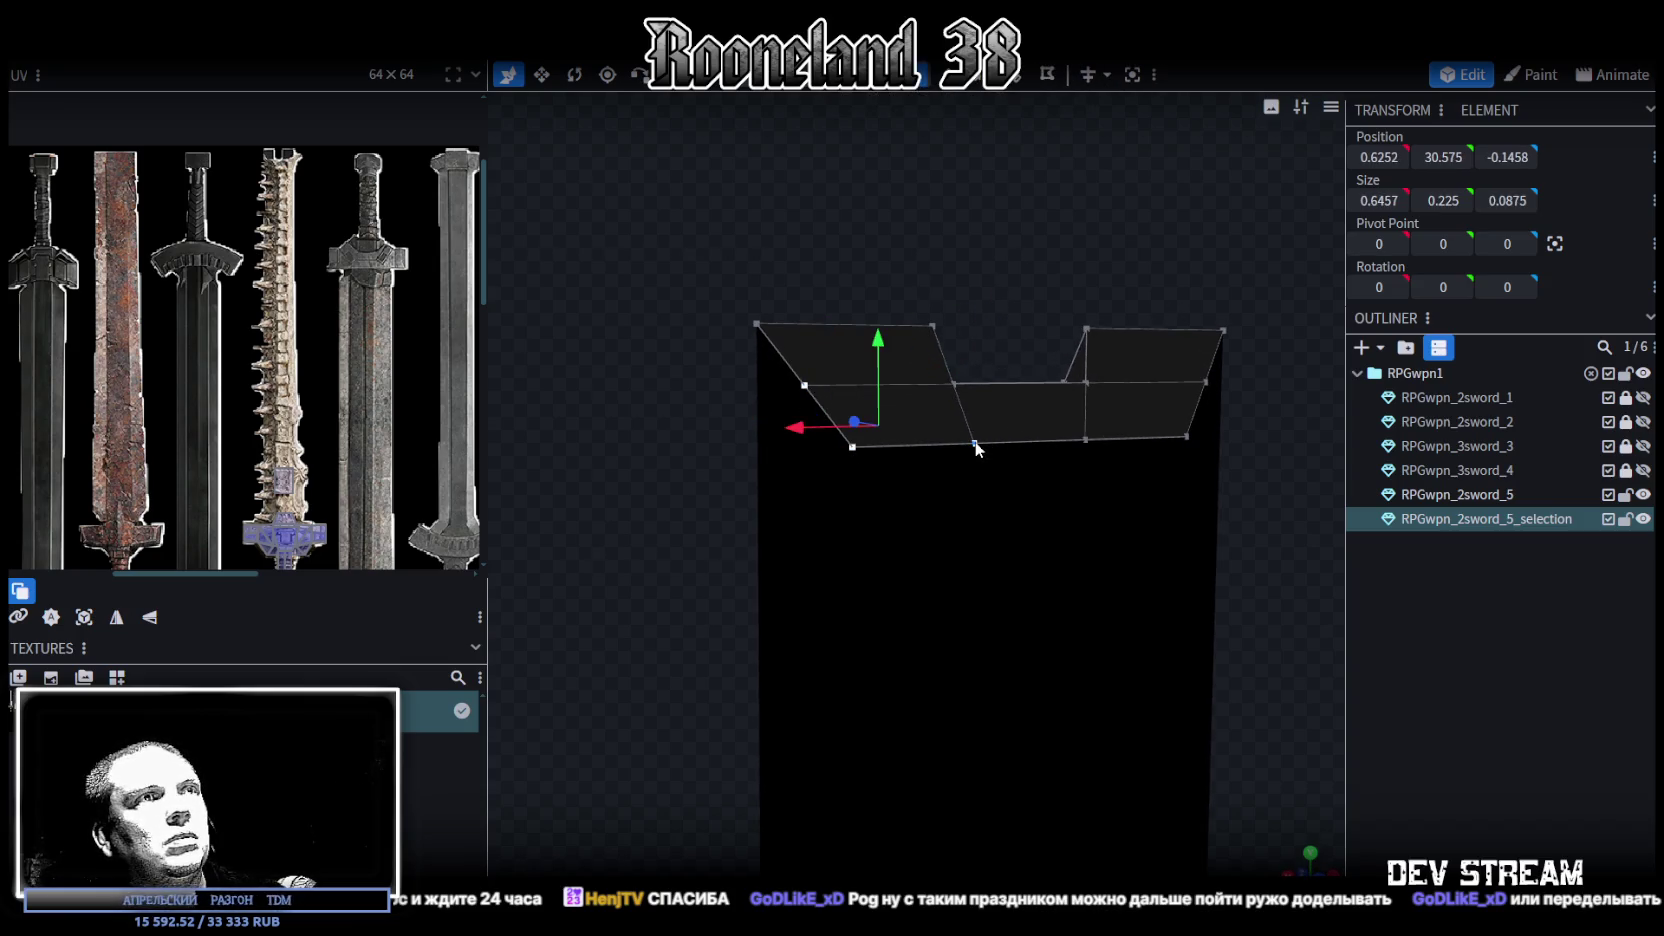
{"action": "right_click", "coordinate": [972, 350]}
{"action": "left_click", "coordinate": [1215, 480]}
Merge a set of right-side and left-side tip vertices into a single point
{"action": "left_click_drag", "start_coordinate": [1106, 260], "coordinate": [1131, 434]}
{"action": "left_click", "coordinate": [1124, 432]}
{"action": "left_click", "coordinate": [1162, 372], "text": "shift"}
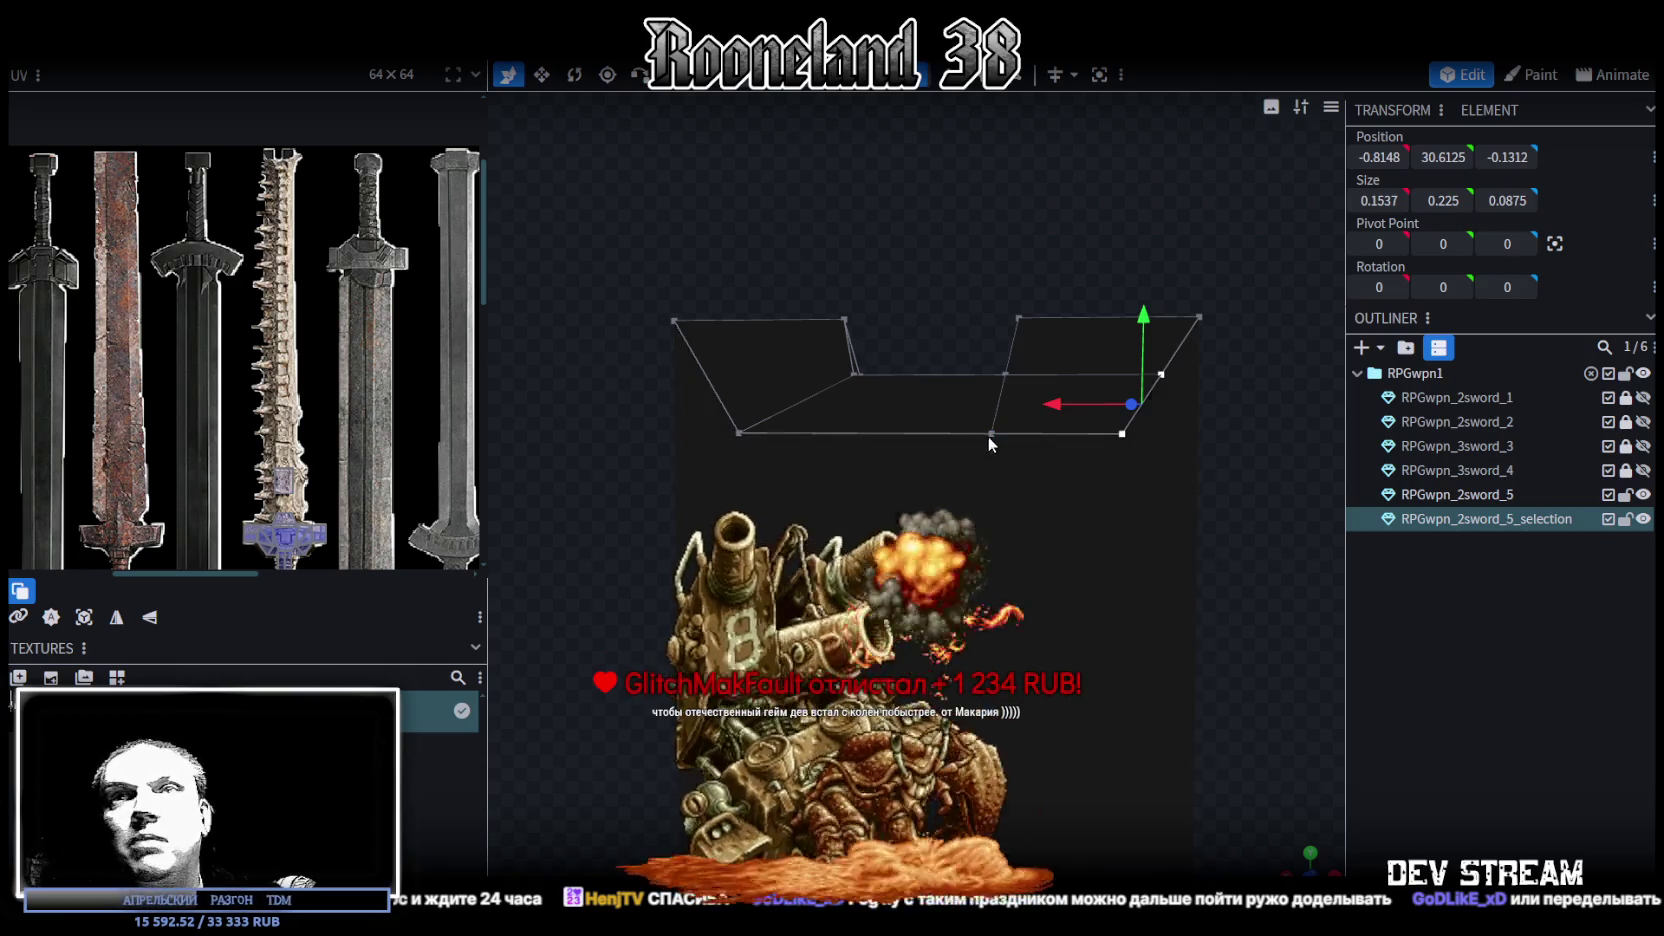
{"action": "left_click", "coordinate": [989, 434], "text": "shift"}
{"action": "mouse_move", "coordinate": [1115, 247]}
{"action": "left_mouse_down"}
{"action": "mouse_move", "coordinate": [676, 302]}
{"action": "mouse_move", "coordinate": [736, 290]}
{"action": "left_mouse_up"}
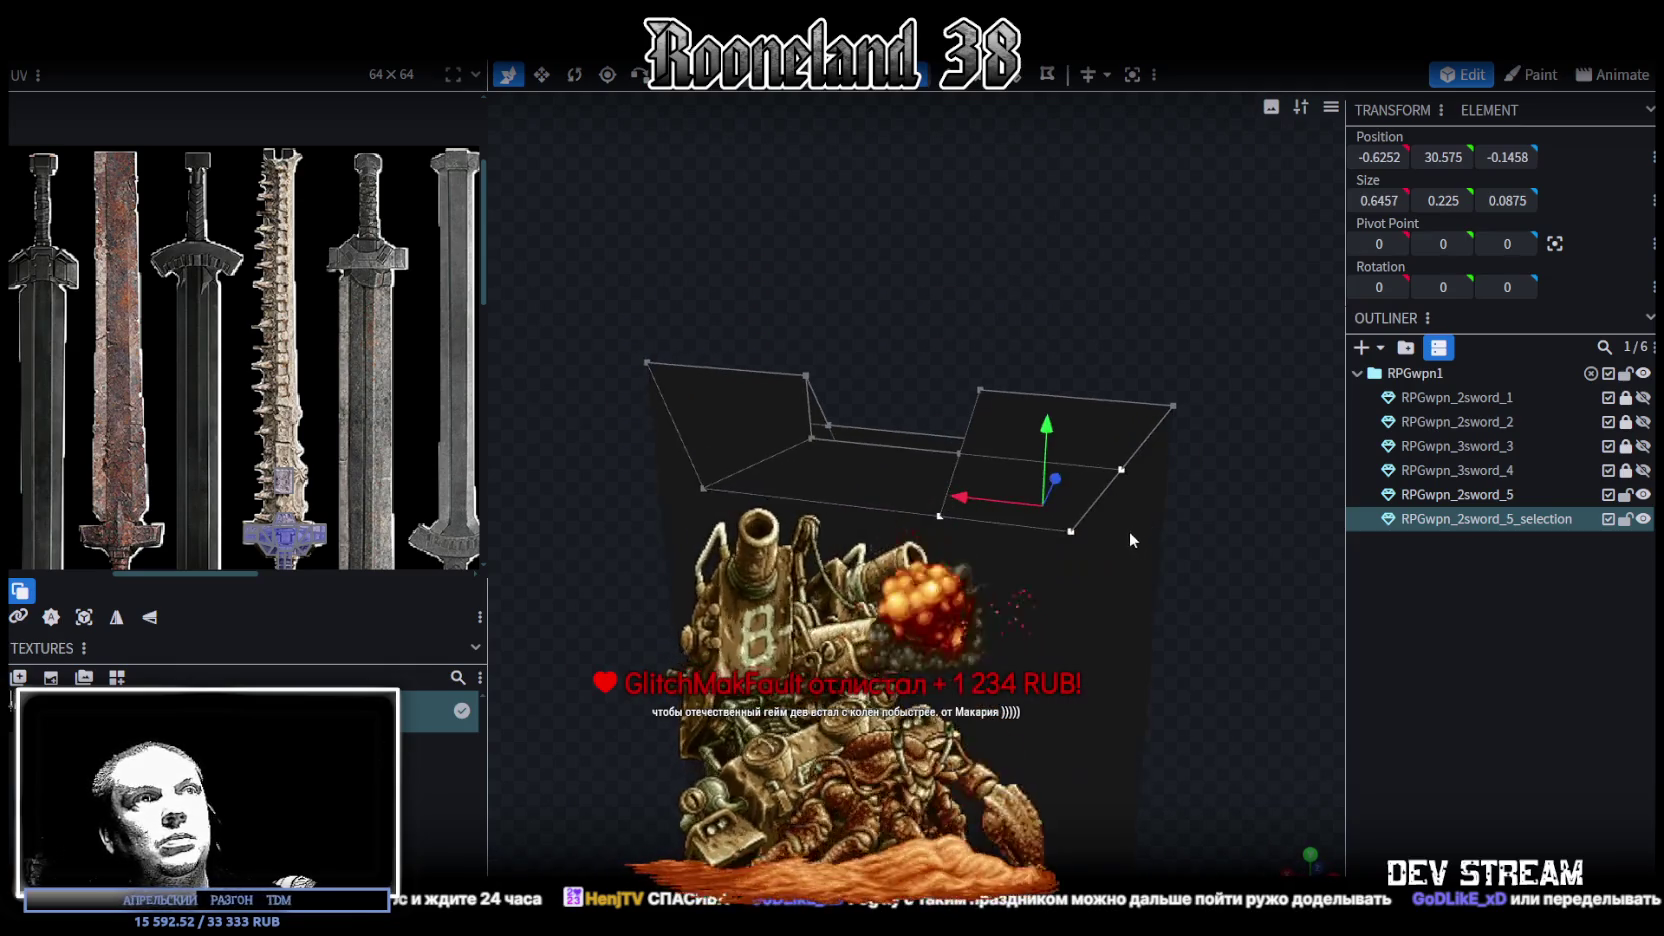
{"action": "right_click", "coordinate": [1072, 520]}
{"action": "mouse_move", "coordinate": [1139, 484]}
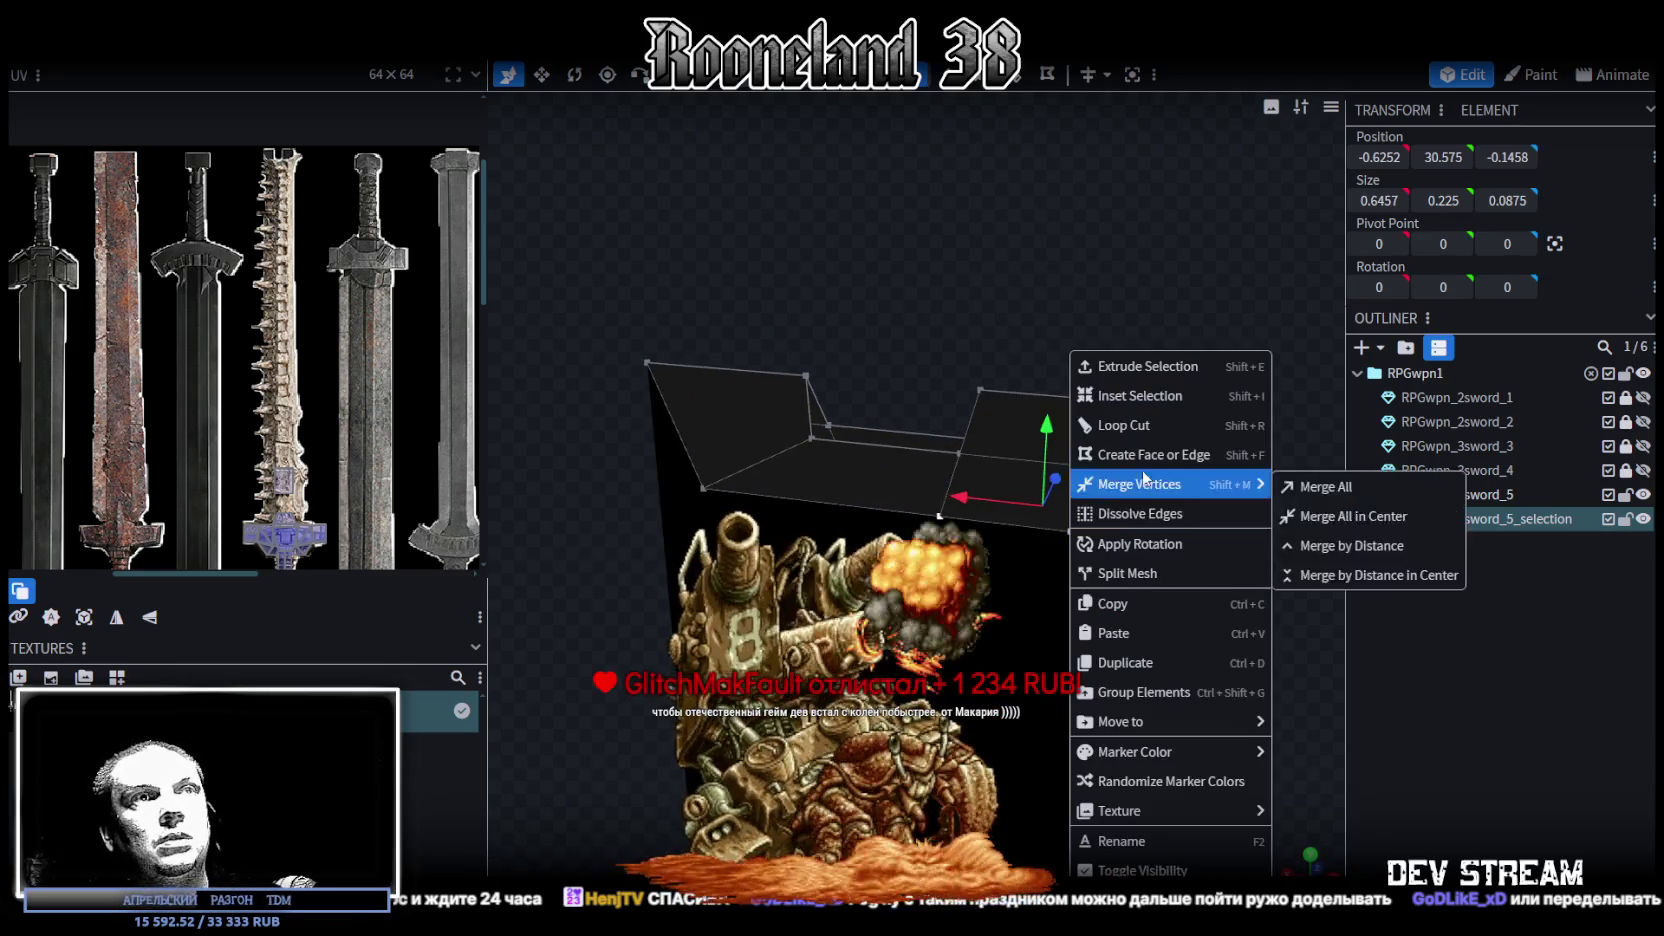
{"action": "left_click", "coordinate": [1307, 487]}
Select three vertices on the opposite side of the tip and bring up the merge options
{"action": "mouse_move", "coordinate": [1307, 487]}
{"action": "left_mouse_down"}
{"action": "mouse_move", "coordinate": [852, 481]}
{"action": "mouse_move", "coordinate": [1131, 536]}
{"action": "mouse_move", "coordinate": [772, 340]}
{"action": "mouse_move", "coordinate": [871, 387]}
{"action": "left_mouse_up"}
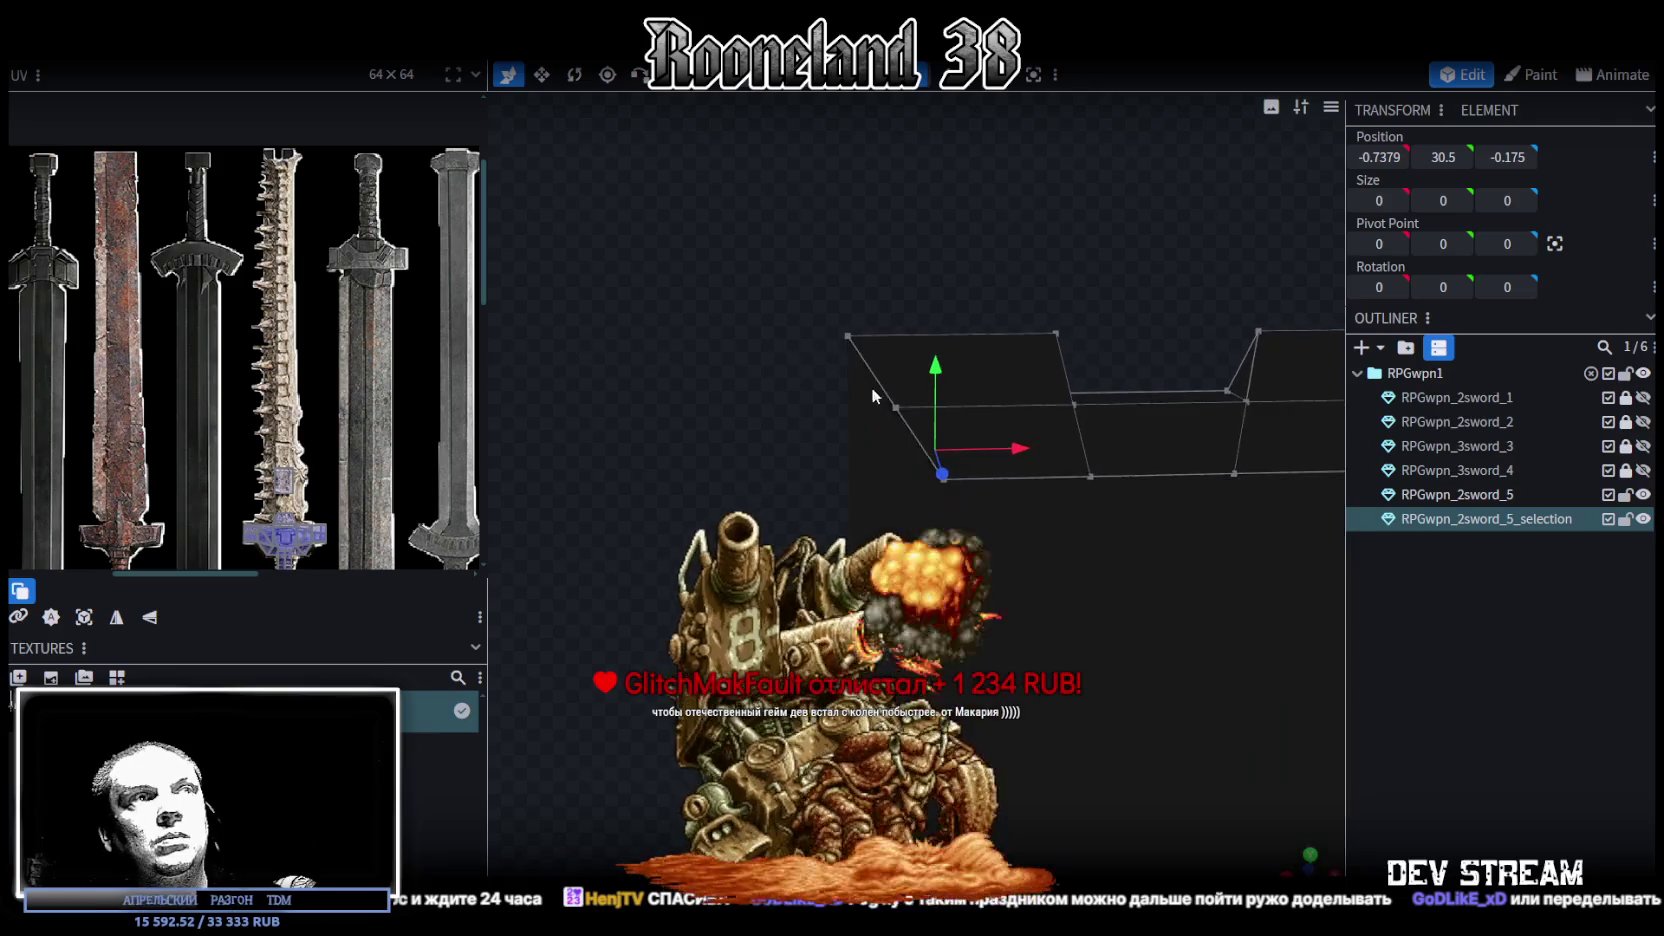
{"action": "left_click", "coordinate": [944, 478]}
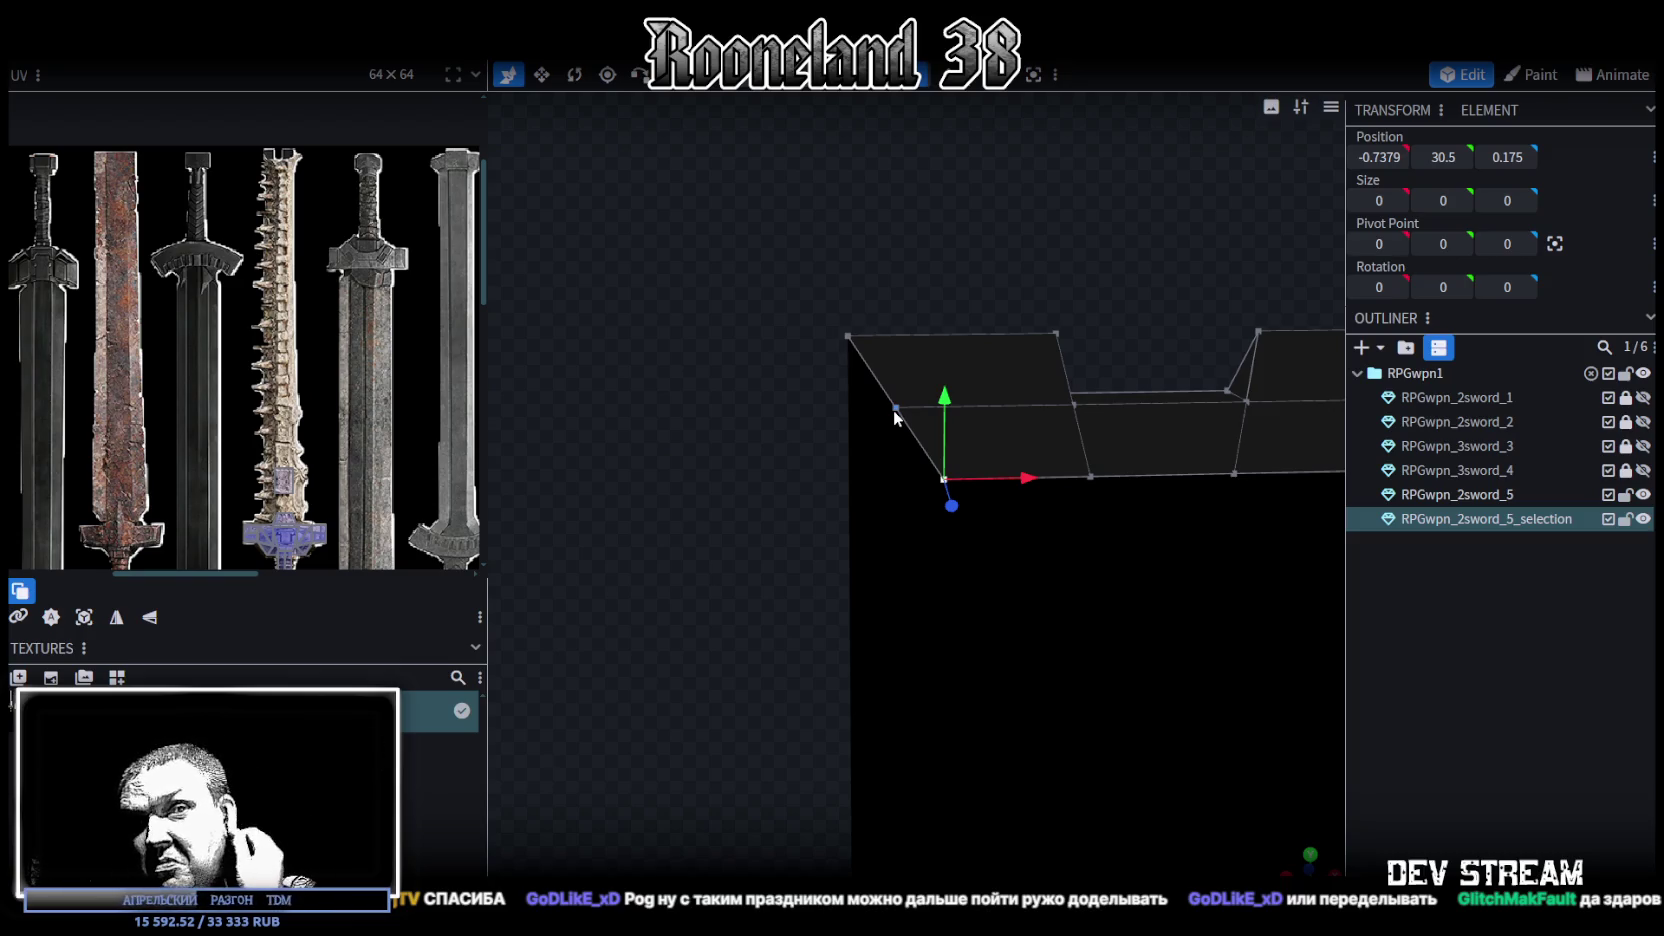
{"action": "left_click", "coordinate": [895, 408], "text": "shift"}
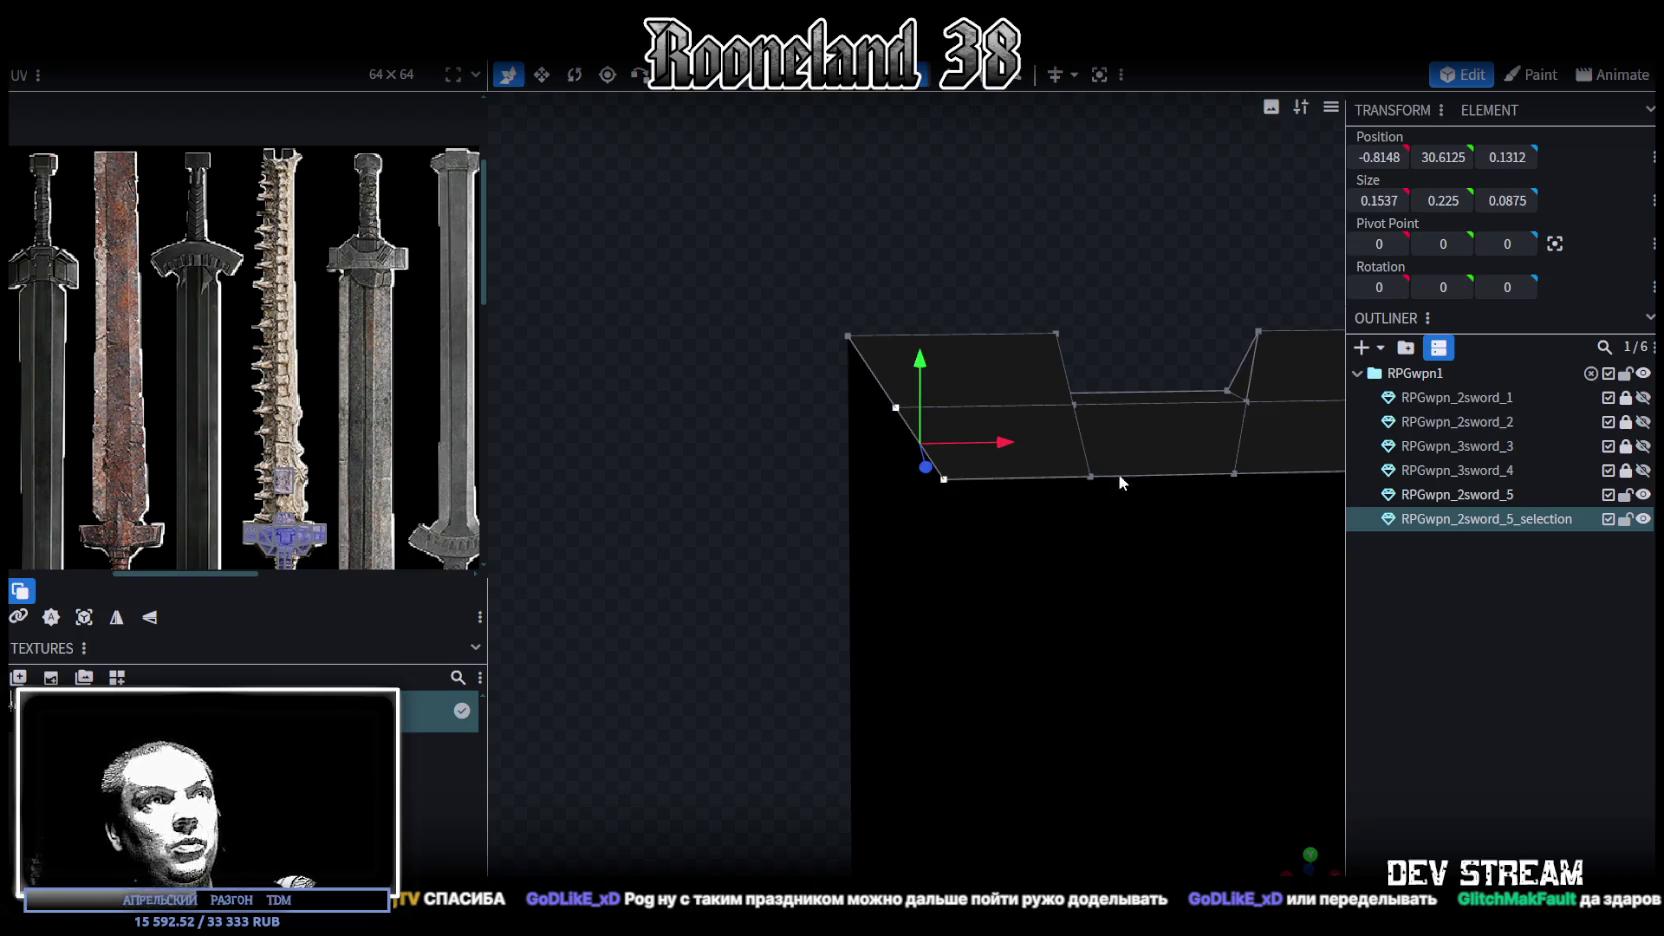
{"action": "left_click", "coordinate": [1090, 476], "text": "shift"}
{"action": "right_click", "coordinate": [1090, 480]}
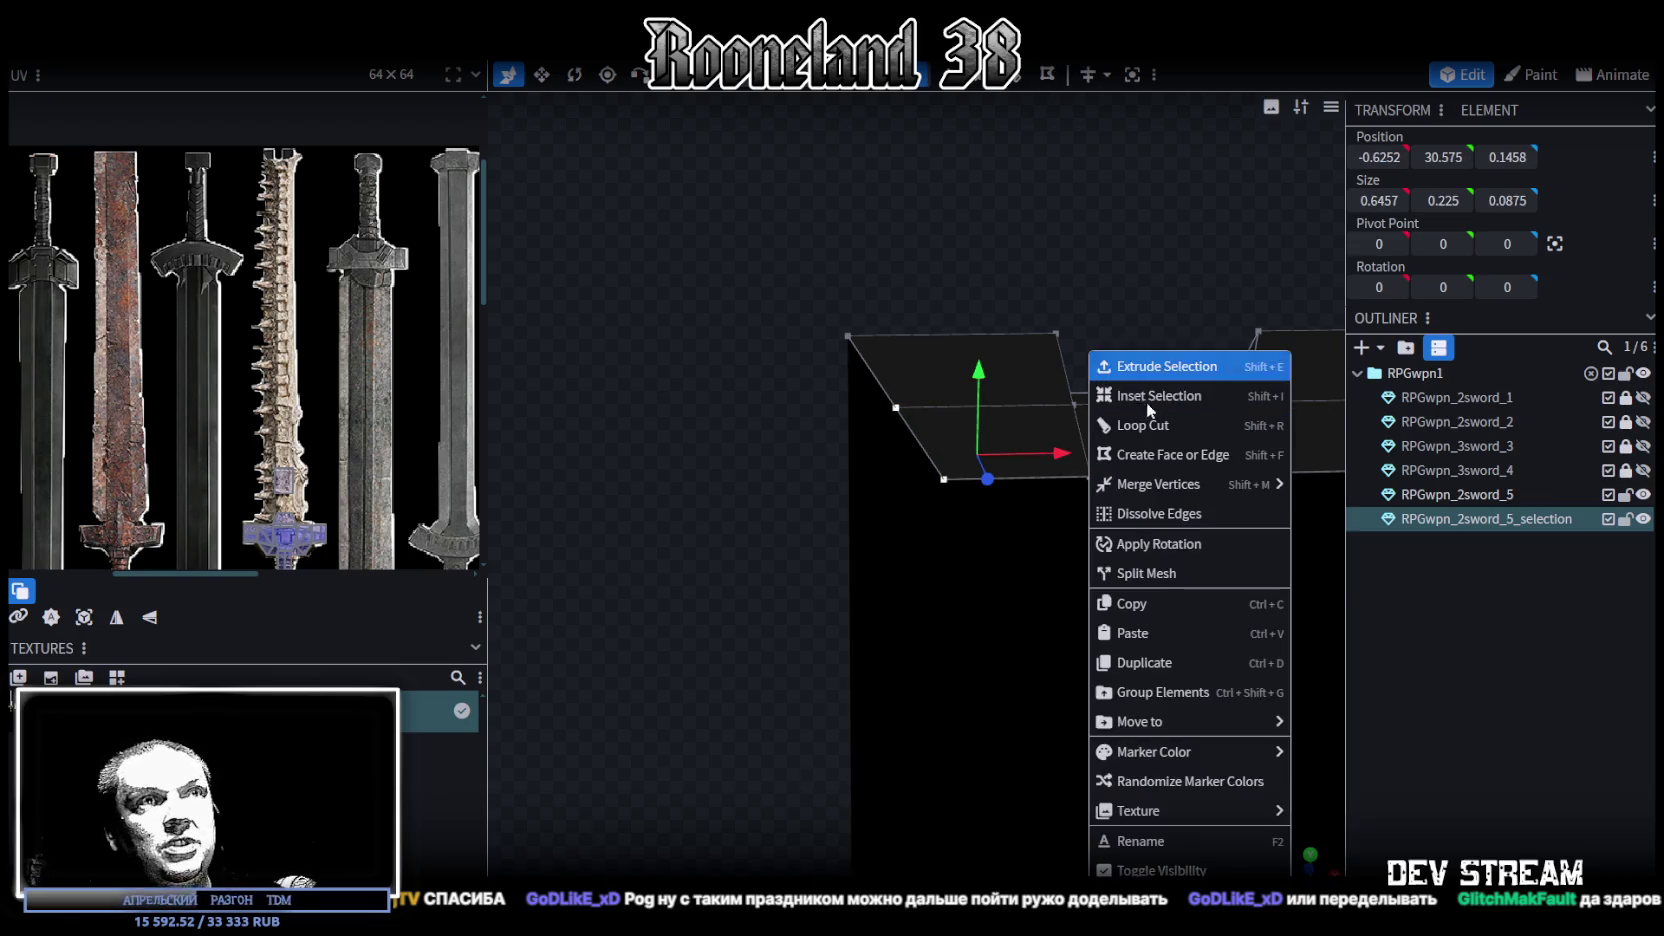
Merge the selected vertices, then merge the three remaining right-side vertices into one
{"action": "left_click", "coordinate": [1322, 488]}
{"action": "left_click_drag", "start_coordinate": [1121, 510], "coordinate": [1089, 480]}
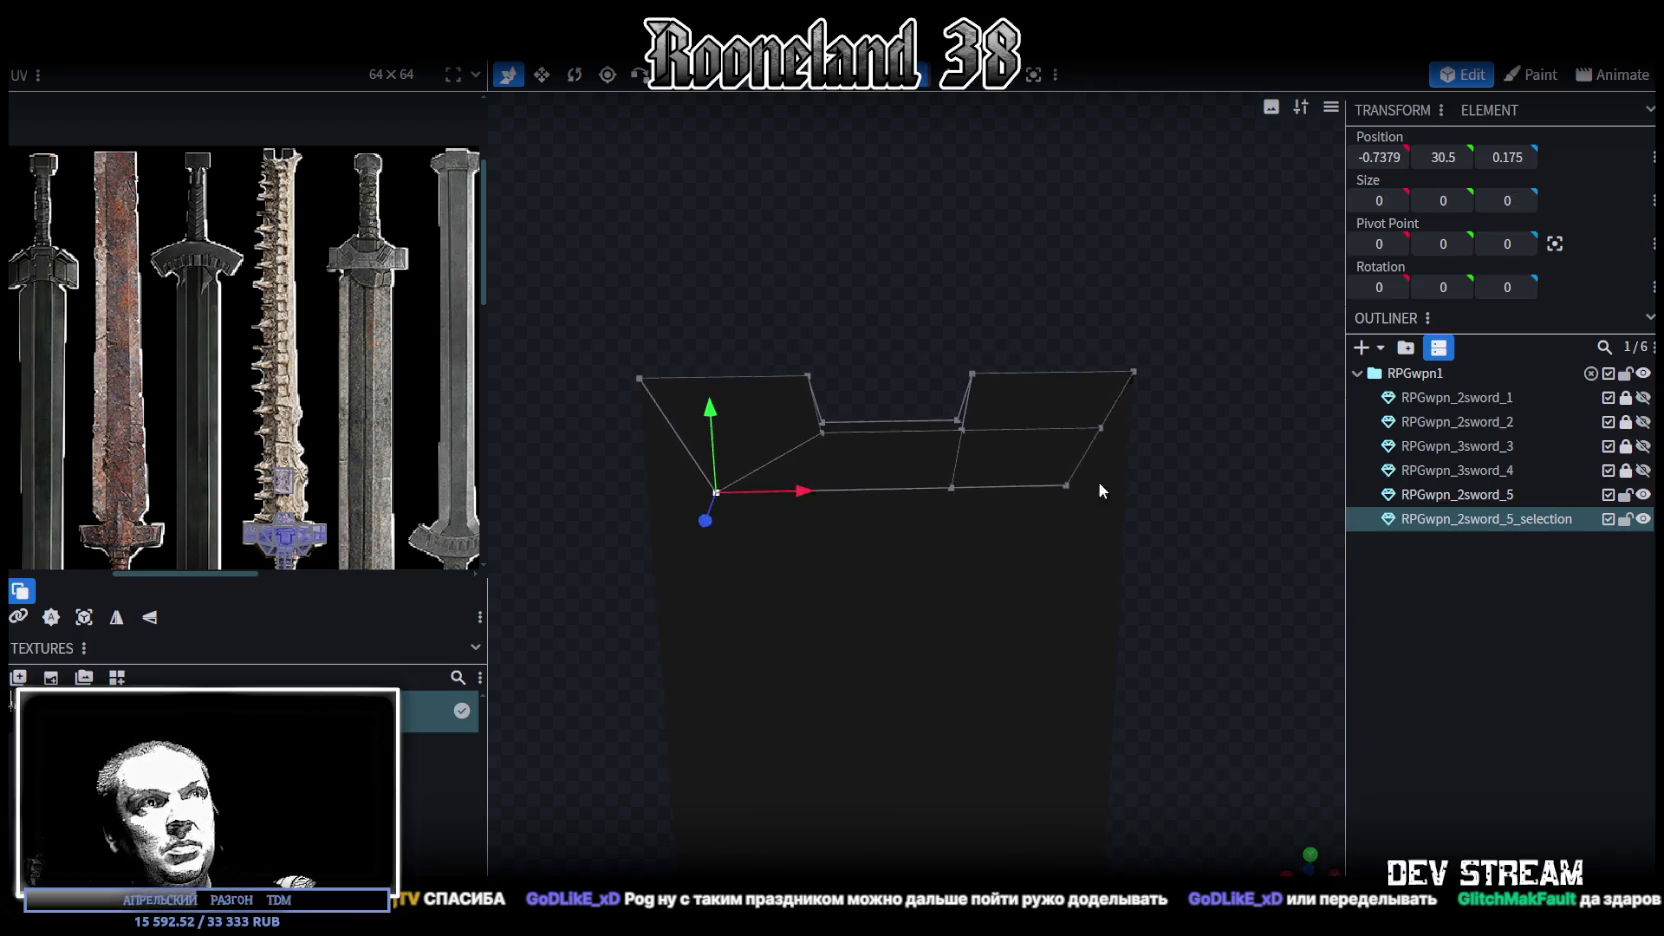
{"action": "left_click", "coordinate": [1065, 485]}
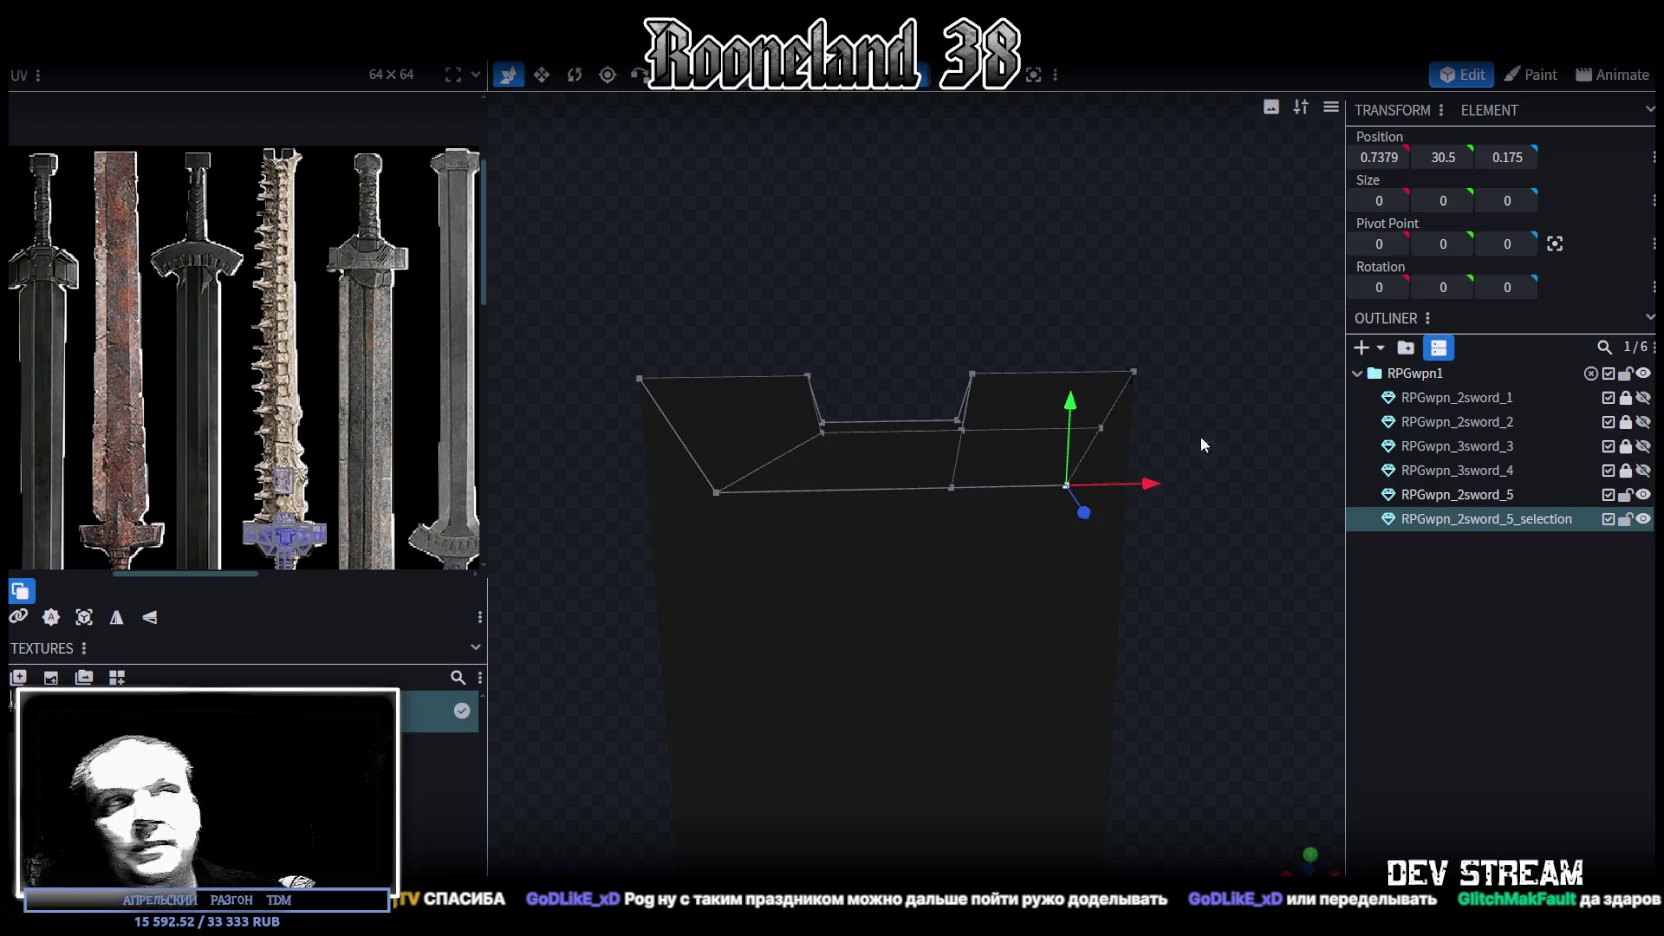
{"action": "left_click", "coordinate": [1101, 426], "text": "shift"}
{"action": "left_click", "coordinate": [951, 488], "text": "shift"}
{"action": "right_click", "coordinate": [946, 488]}
{"action": "left_click", "coordinate": [1190, 479]}
Select the notch's bottom edge and lower it along Y to deepen the notch floor
{"action": "mouse_move", "coordinate": [1206, 416]}
{"action": "left_mouse_down"}
{"action": "mouse_move", "coordinate": [748, 458]}
{"action": "mouse_move", "coordinate": [772, 403]}
{"action": "mouse_move", "coordinate": [696, 406]}
{"action": "left_mouse_up"}
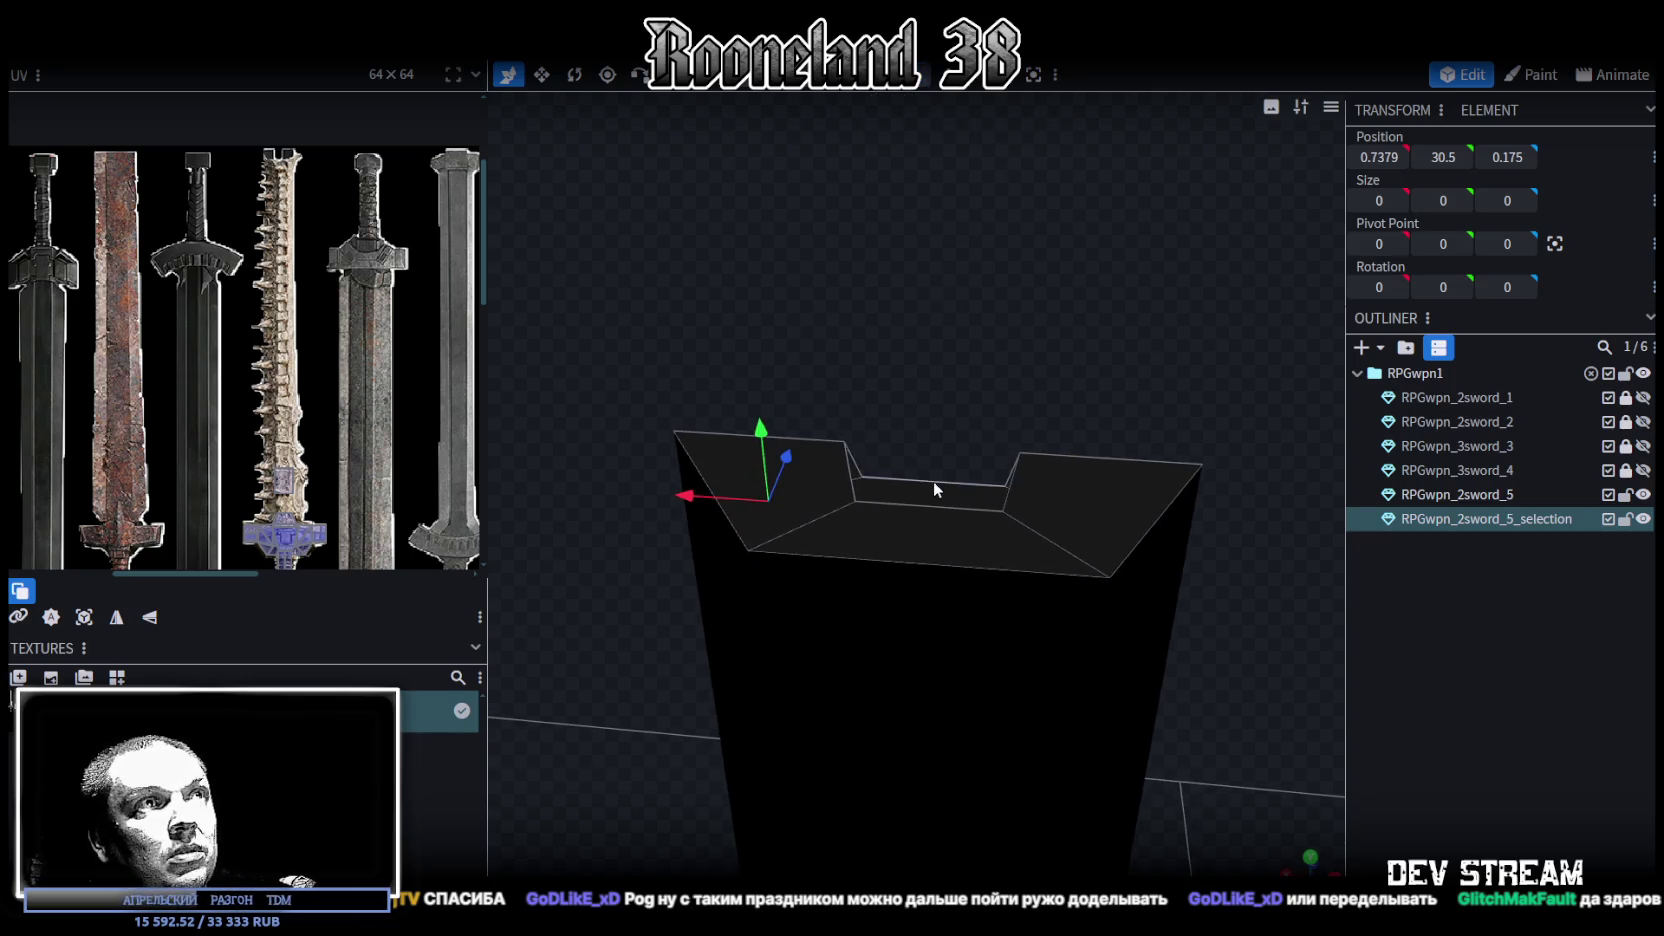
{"action": "left_click", "coordinate": [963, 502]}
{"action": "mouse_move", "coordinate": [983, 405]}
{"action": "left_mouse_down"}
{"action": "mouse_move", "coordinate": [884, 339]}
{"action": "mouse_move", "coordinate": [946, 308]}
{"action": "mouse_move", "coordinate": [940, 330]}
{"action": "left_mouse_up"}
{"action": "scroll", "coordinate": [940, 330], "scroll_direction": "up", "scroll_amount": 2}
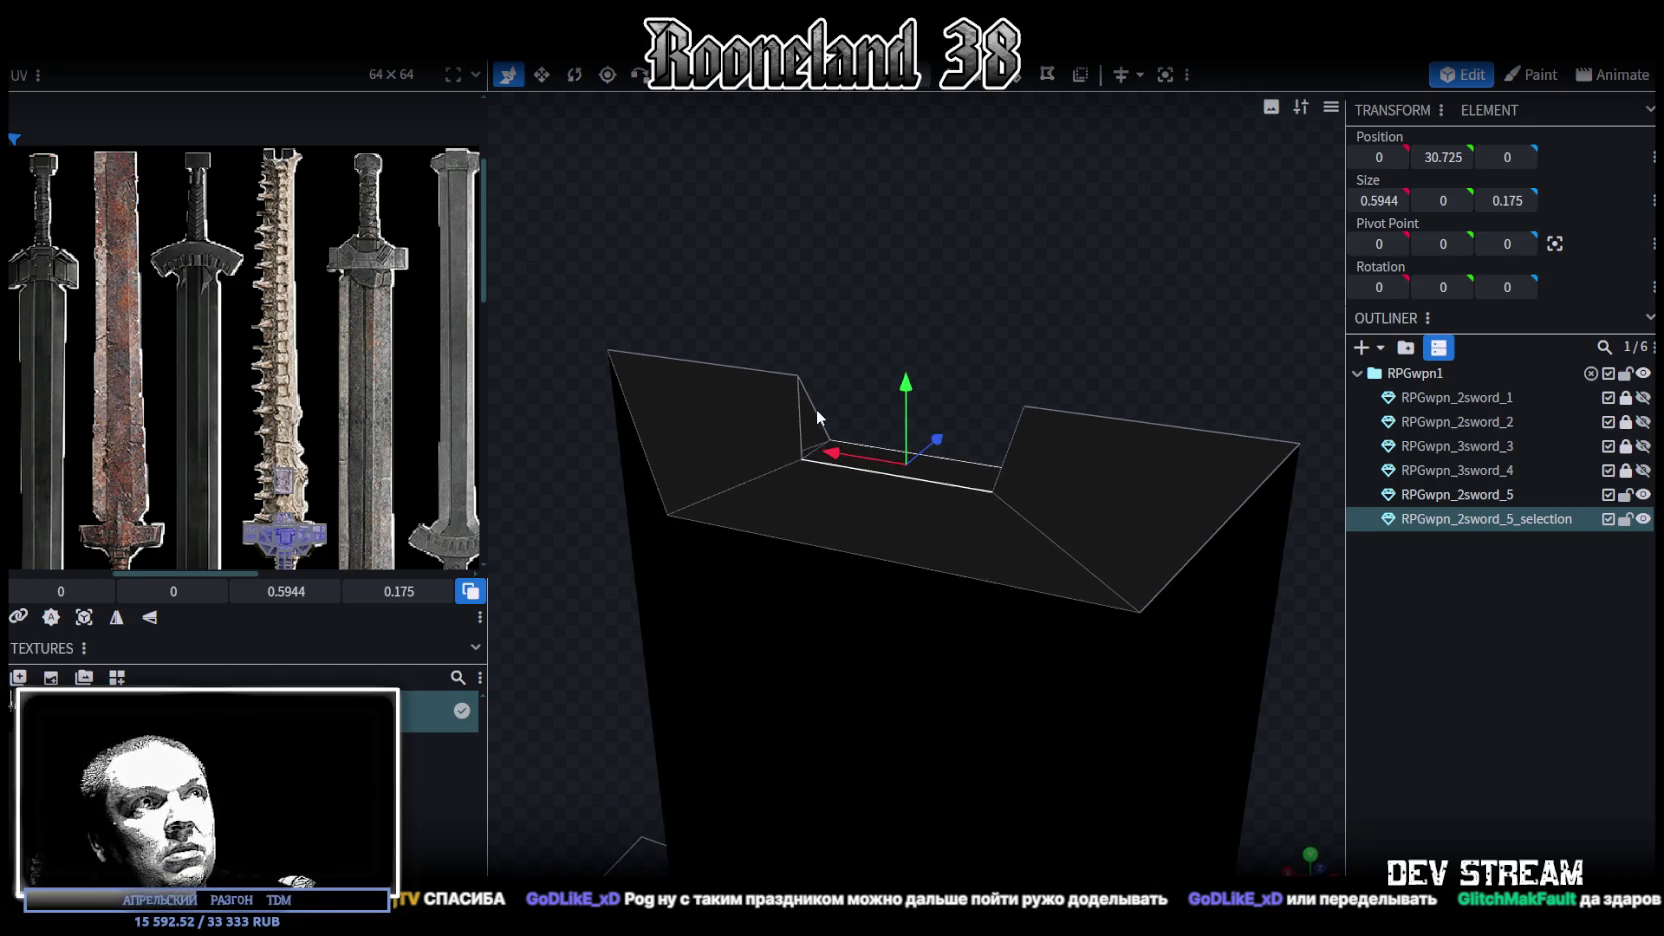
{"action": "left_click", "coordinate": [801, 418]}
{"action": "mouse_move", "coordinate": [921, 330]}
{"action": "left_mouse_down"}
{"action": "mouse_move", "coordinate": [1074, 380]}
{"action": "mouse_move", "coordinate": [935, 315]}
{"action": "mouse_move", "coordinate": [826, 338]}
{"action": "mouse_move", "coordinate": [860, 230]}
{"action": "left_mouse_up"}
{"action": "left_click", "coordinate": [1080, 401]}
{"action": "left_click", "coordinate": [1081, 416]}
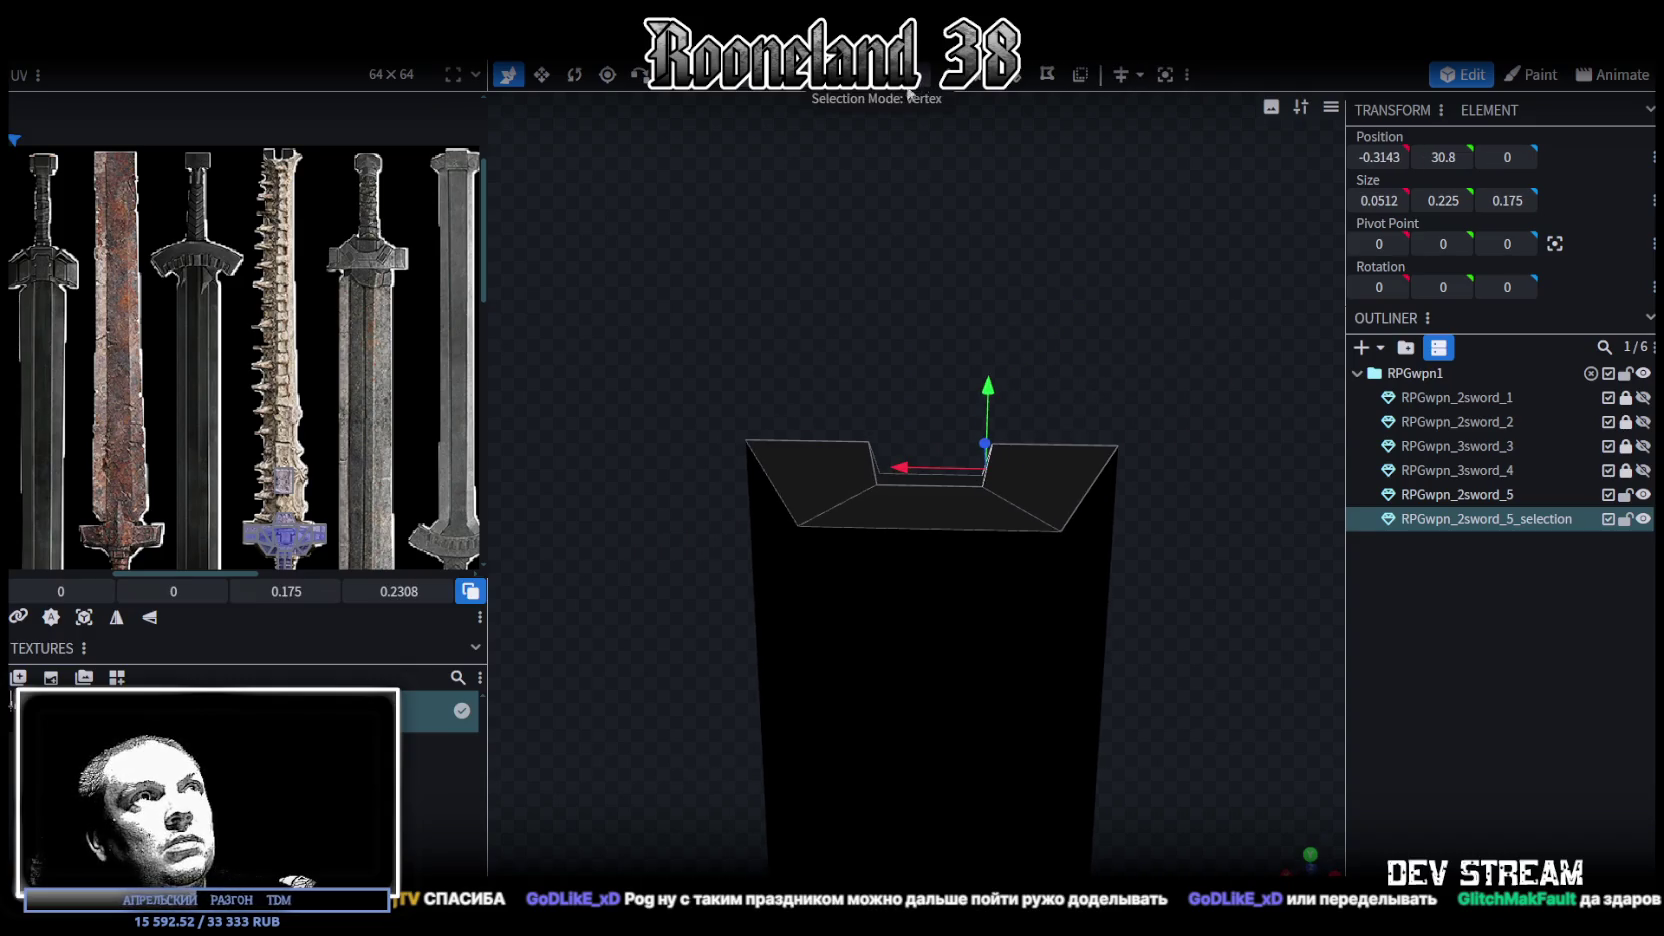
{"action": "left_click", "coordinate": [930, 480]}
{"action": "mouse_move", "coordinate": [930, 480]}
{"action": "left_mouse_down"}
{"action": "mouse_move", "coordinate": [931, 378]}
{"action": "mouse_move", "coordinate": [922, 427]}
{"action": "mouse_move", "coordinate": [923, 391]}
{"action": "mouse_move", "coordinate": [838, 451]}
{"action": "mouse_move", "coordinate": [1179, 299]}
{"action": "left_mouse_up"}
{"action": "scroll", "coordinate": [961, 393], "scroll_direction": "up", "scroll_amount": 2}
{"action": "left_click_drag", "start_coordinate": [945, 355], "coordinate": [946, 330]}
Scale the notch floor's Z size down to 0.275
{"action": "mouse_move", "coordinate": [1026, 272]}
{"action": "left_mouse_down"}
{"action": "mouse_move", "coordinate": [850, 408]}
{"action": "mouse_move", "coordinate": [932, 510]}
{"action": "left_mouse_up"}
{"action": "key", "text": "s"}
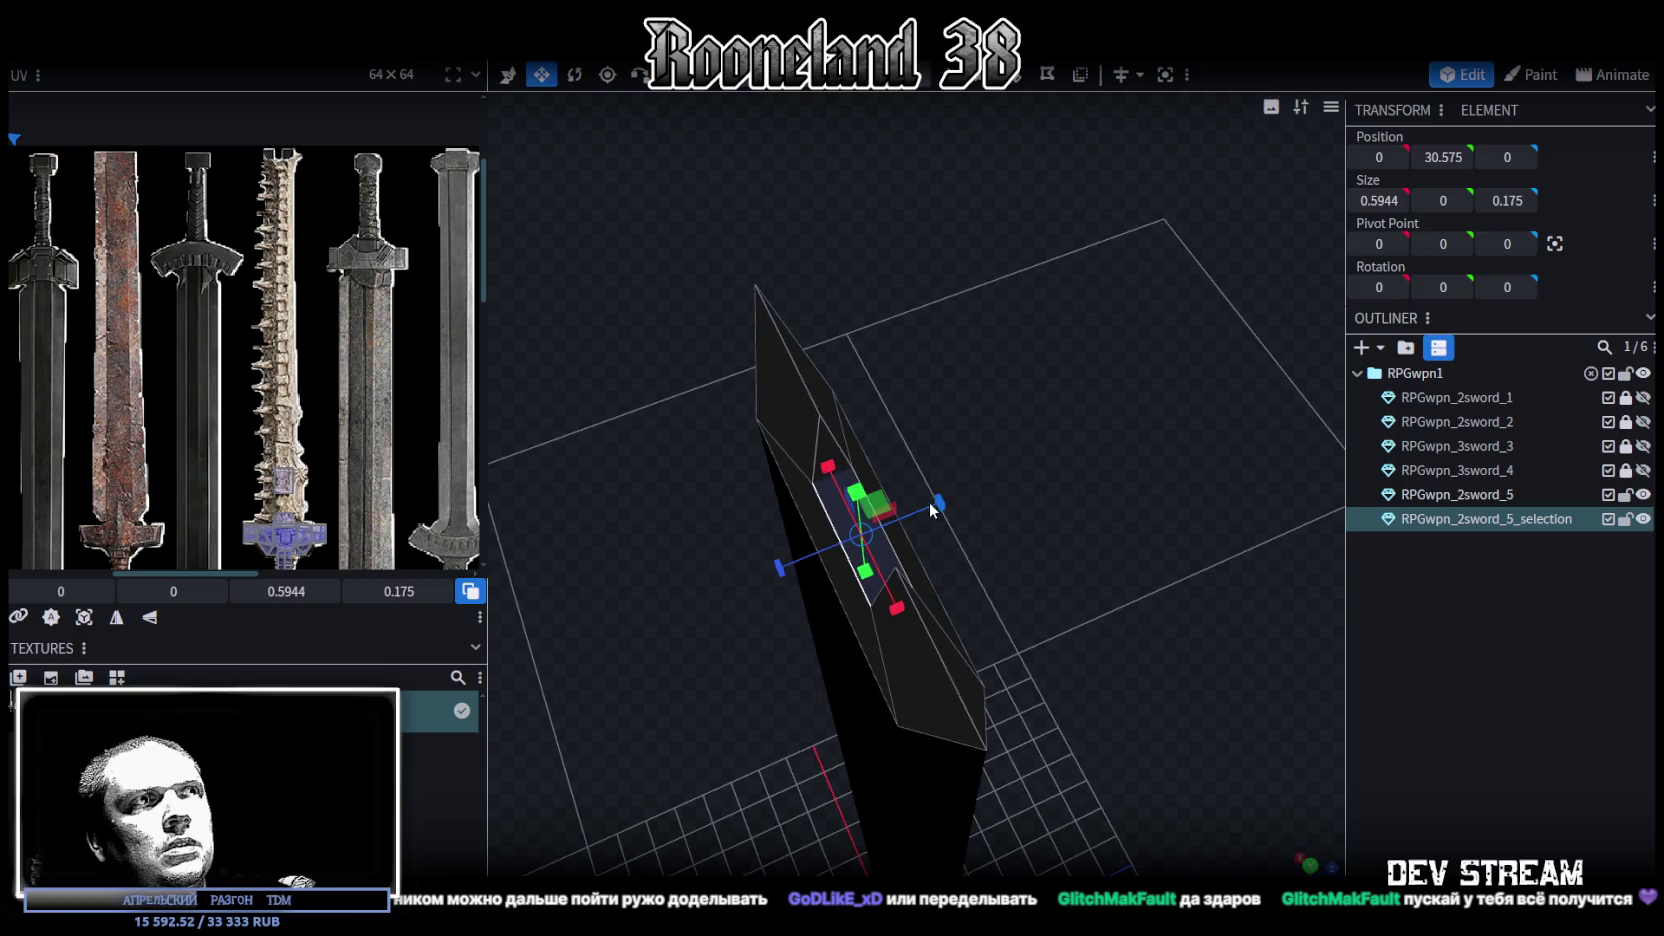
{"action": "mouse_move", "coordinate": [1030, 465]}
{"action": "left_mouse_down"}
{"action": "mouse_move", "coordinate": [987, 528]}
{"action": "mouse_move", "coordinate": [967, 508]}
{"action": "mouse_move", "coordinate": [883, 524]}
{"action": "left_mouse_up"}
{"action": "left_click_drag", "start_coordinate": [992, 536], "coordinate": [1131, 384]}
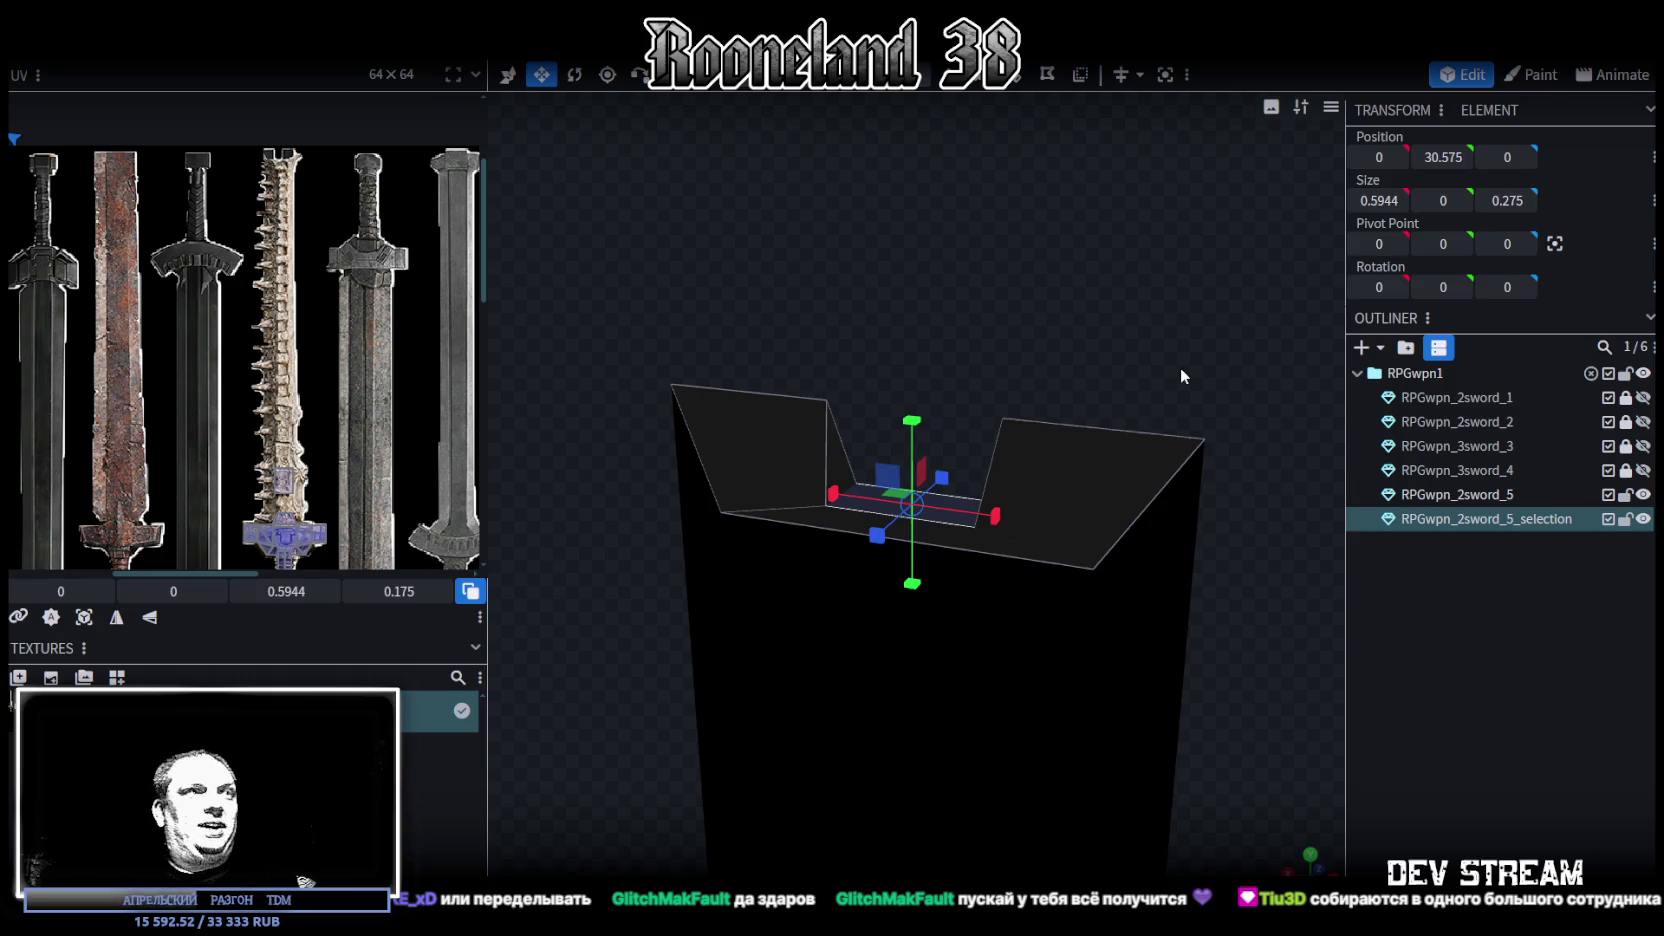
{"action": "scroll", "coordinate": [742, 489], "scroll_direction": "down", "scroll_amount": 4}
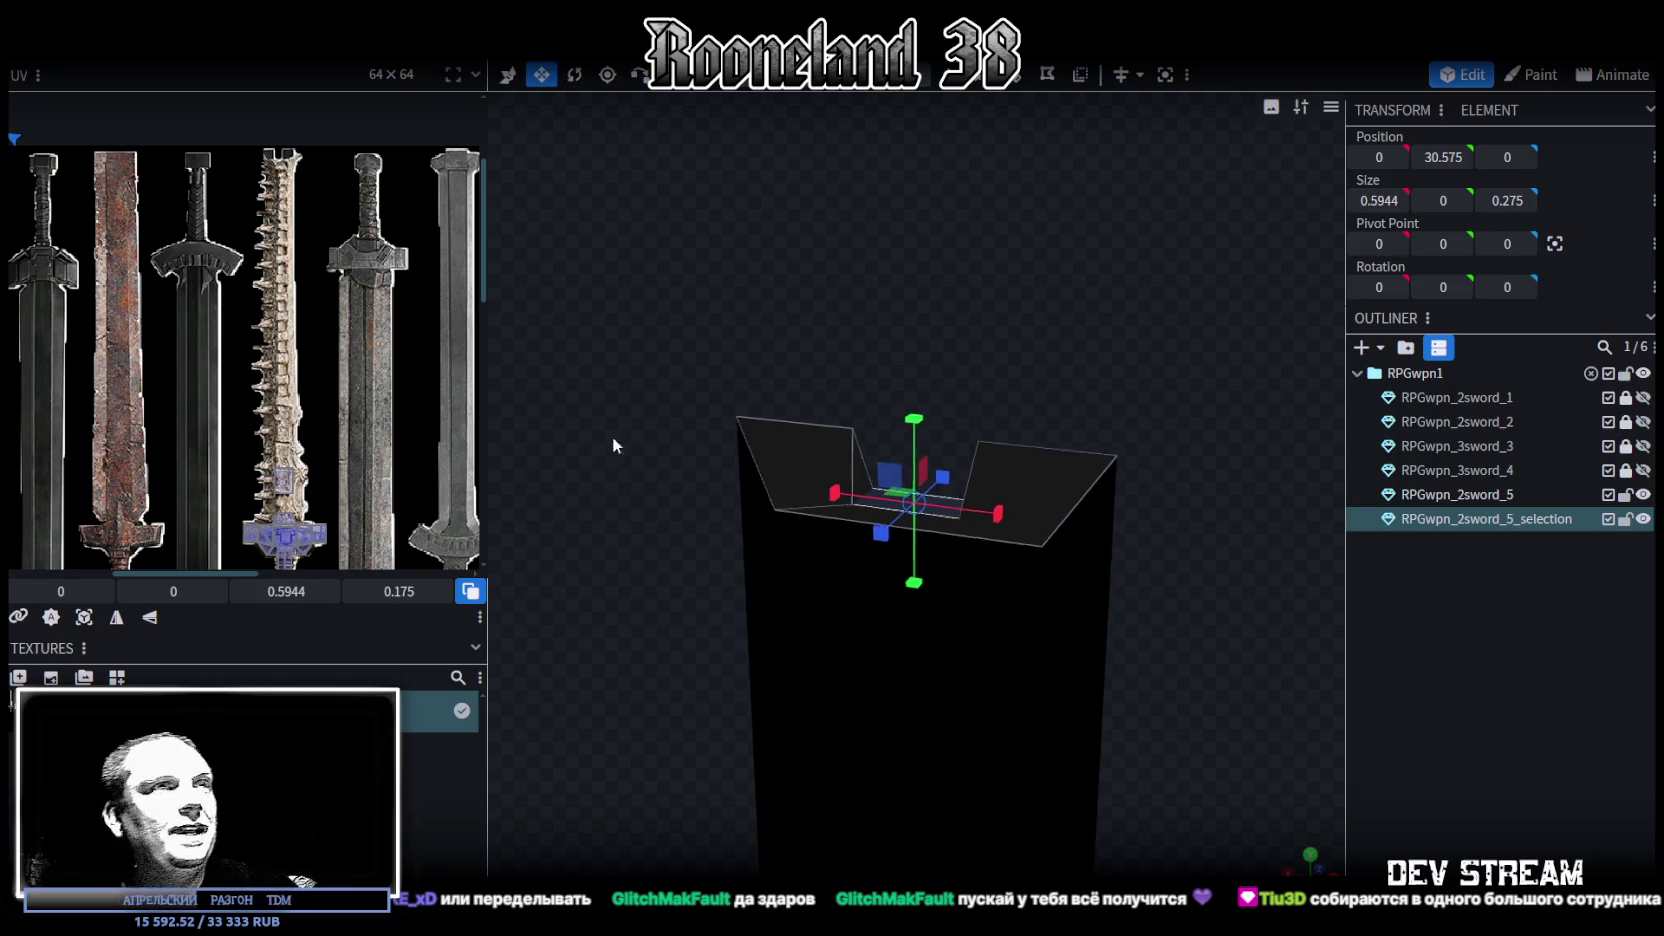
Merge the split-off tip piece back into RPGwpn_2sword_5
{"action": "left_click_drag", "start_coordinate": [604, 450], "coordinate": [823, 465]}
{"action": "left_click", "coordinate": [1485, 494], "text": "ctrl"}
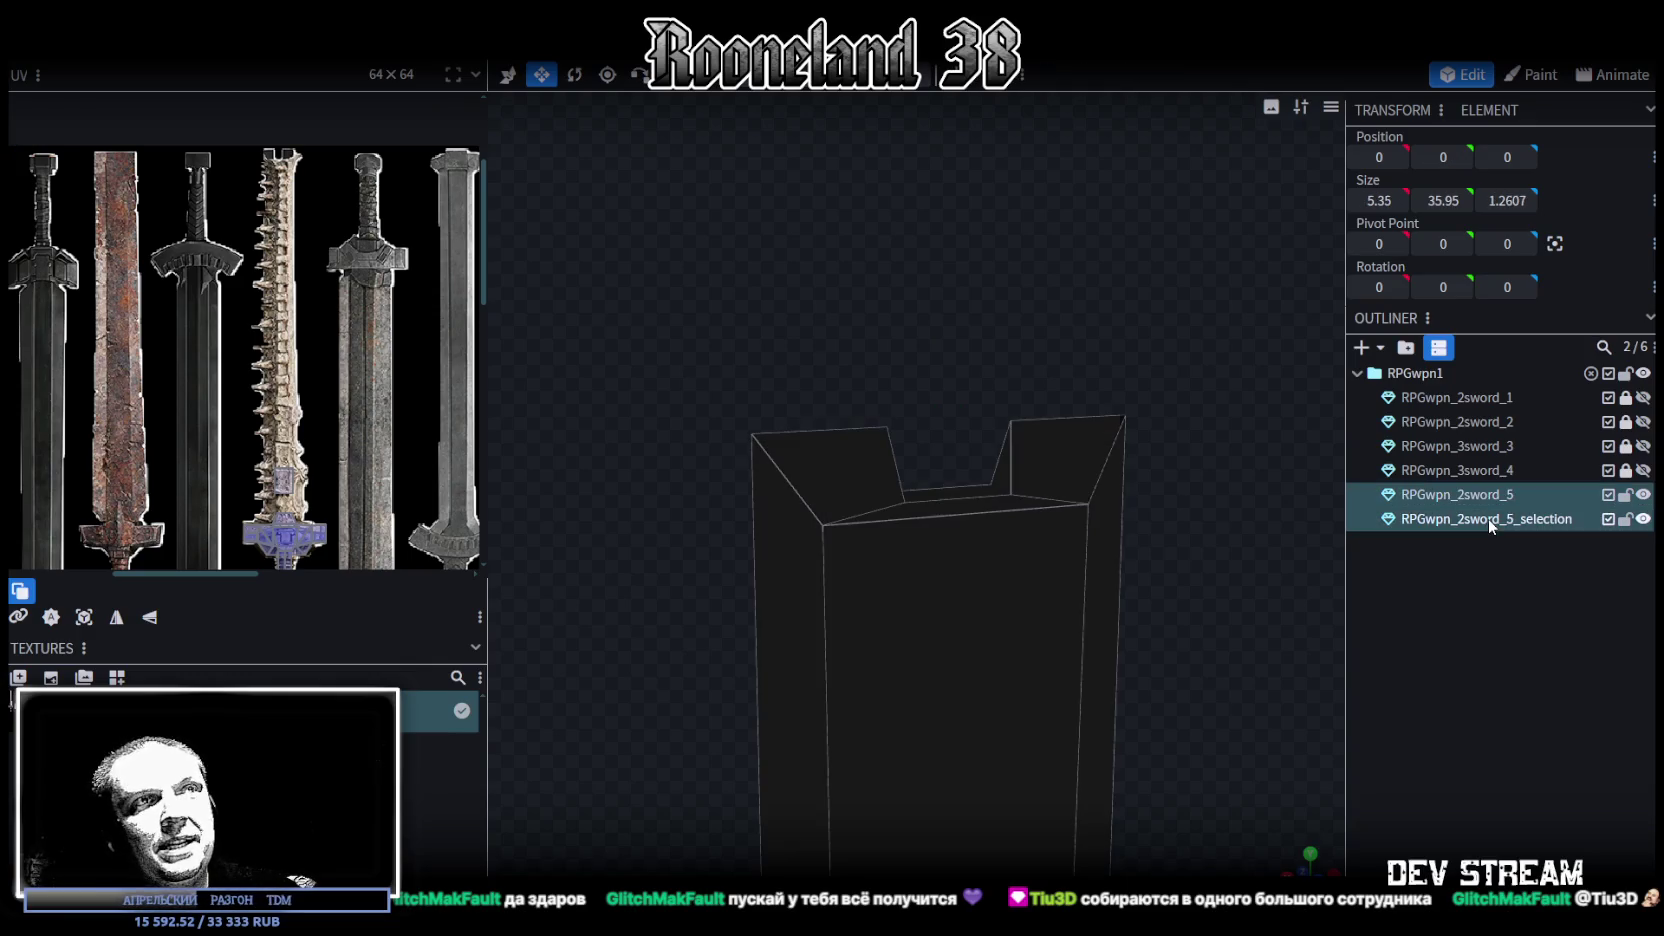
{"action": "right_click", "coordinate": [1490, 518]}
{"action": "left_click", "coordinate": [1348, 566]}
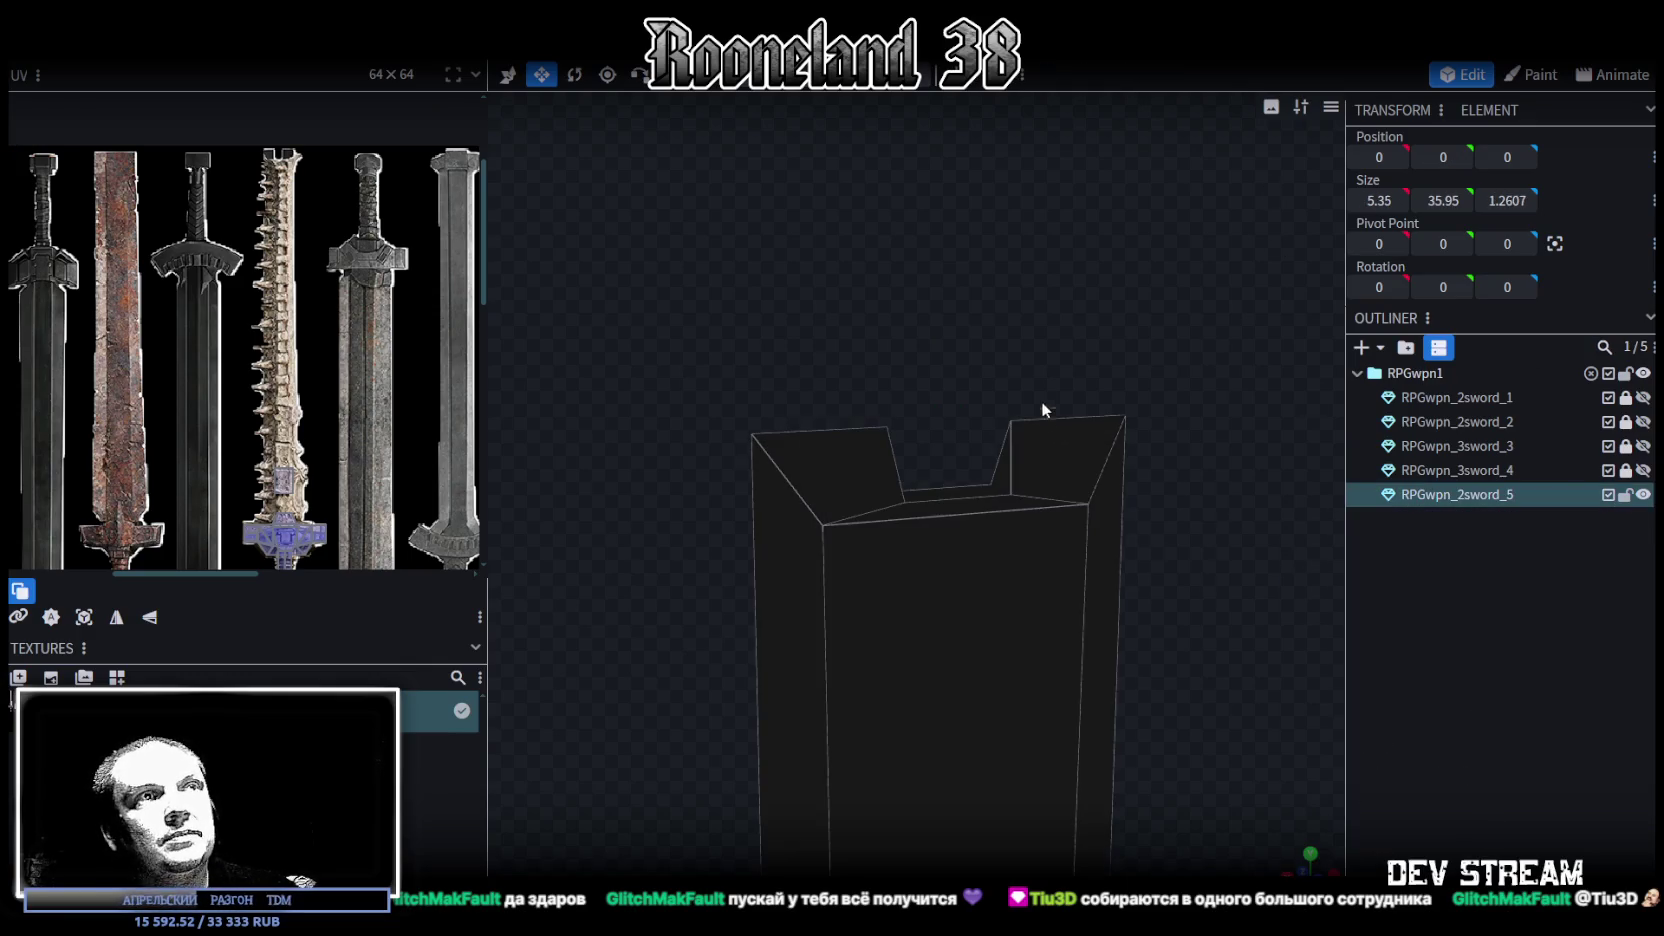
With vertex snap on, snap the bar down so the six overlapping vertices weld
{"action": "mouse_move", "coordinate": [1096, 566]}
{"action": "left_mouse_down"}
{"action": "mouse_move", "coordinate": [1086, 374]}
{"action": "mouse_move", "coordinate": [1086, 621]}
{"action": "mouse_move", "coordinate": [1066, 504]}
{"action": "mouse_move", "coordinate": [932, 708]}
{"action": "left_mouse_up"}
{"action": "key", "text": "x"}
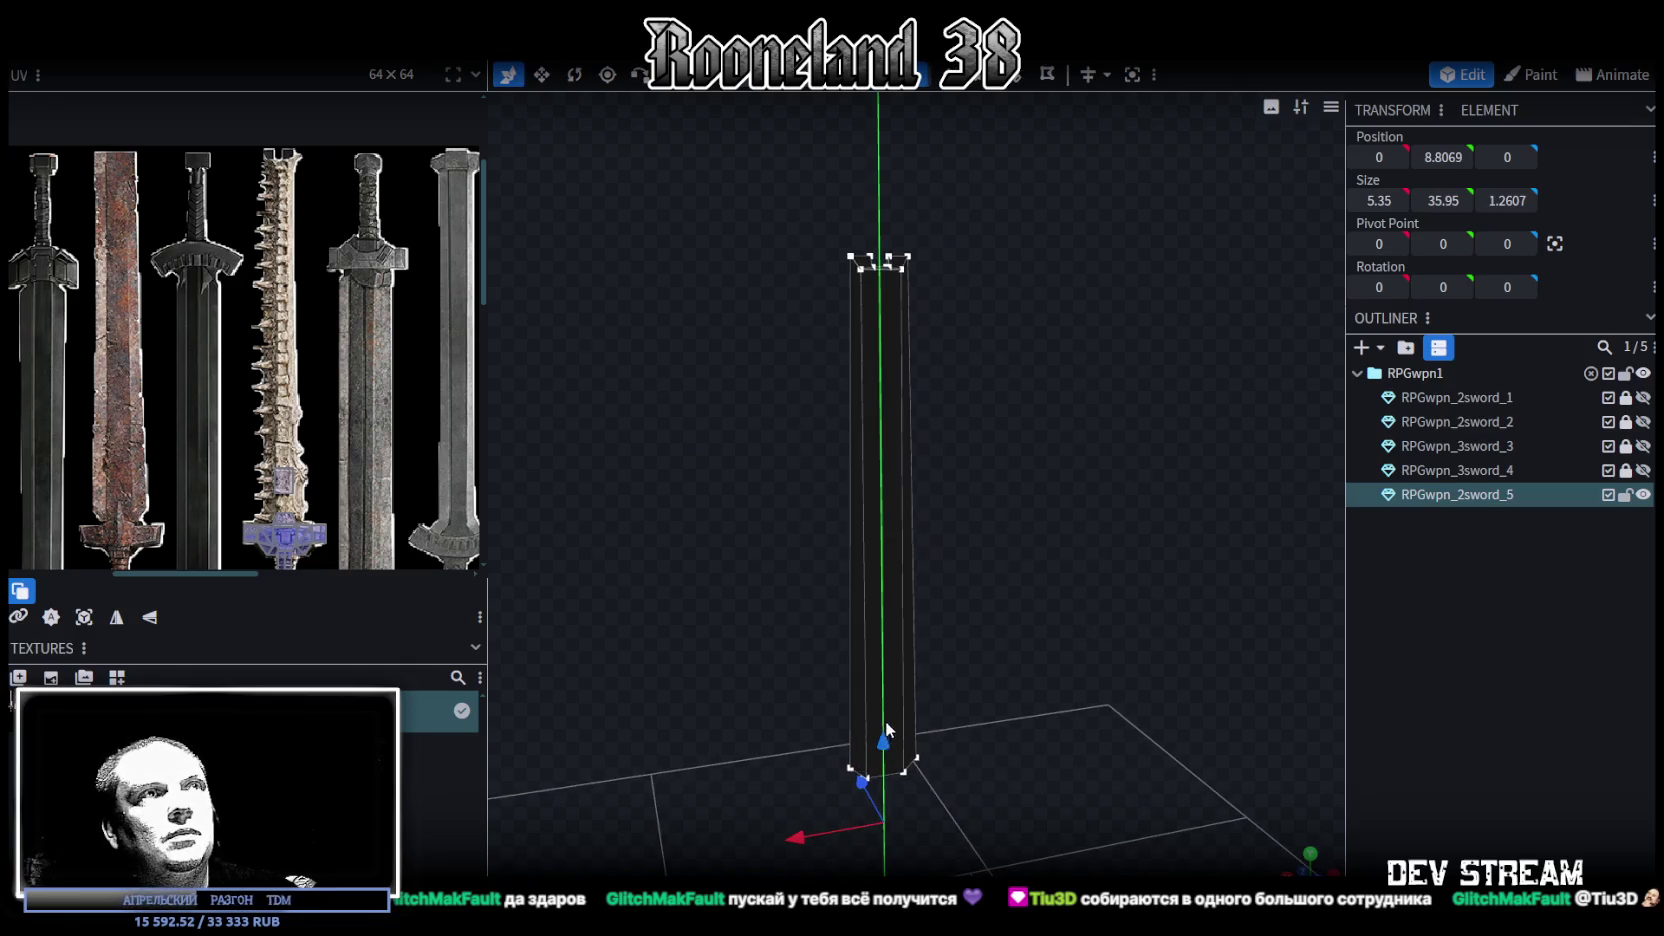
{"action": "left_click", "coordinate": [884, 737]}
{"action": "left_click", "coordinate": [800, 214]}
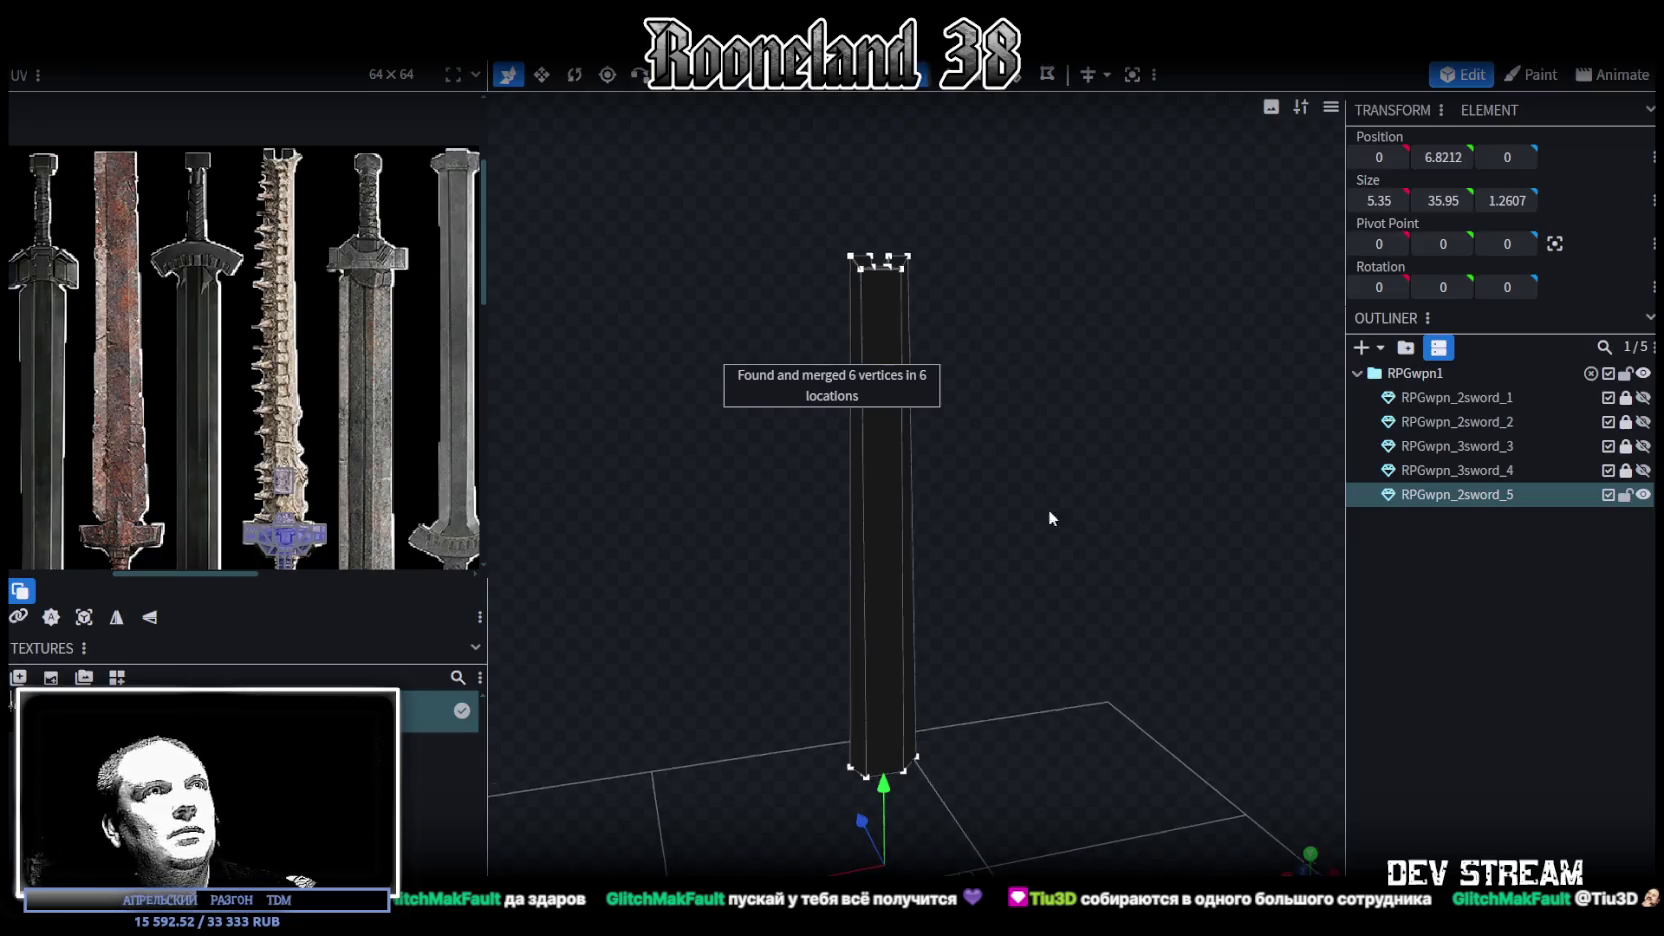
Switch to the front view and frame the whole blade
{"action": "scroll", "coordinate": [1020, 512], "scroll_direction": "up", "scroll_amount": 2}
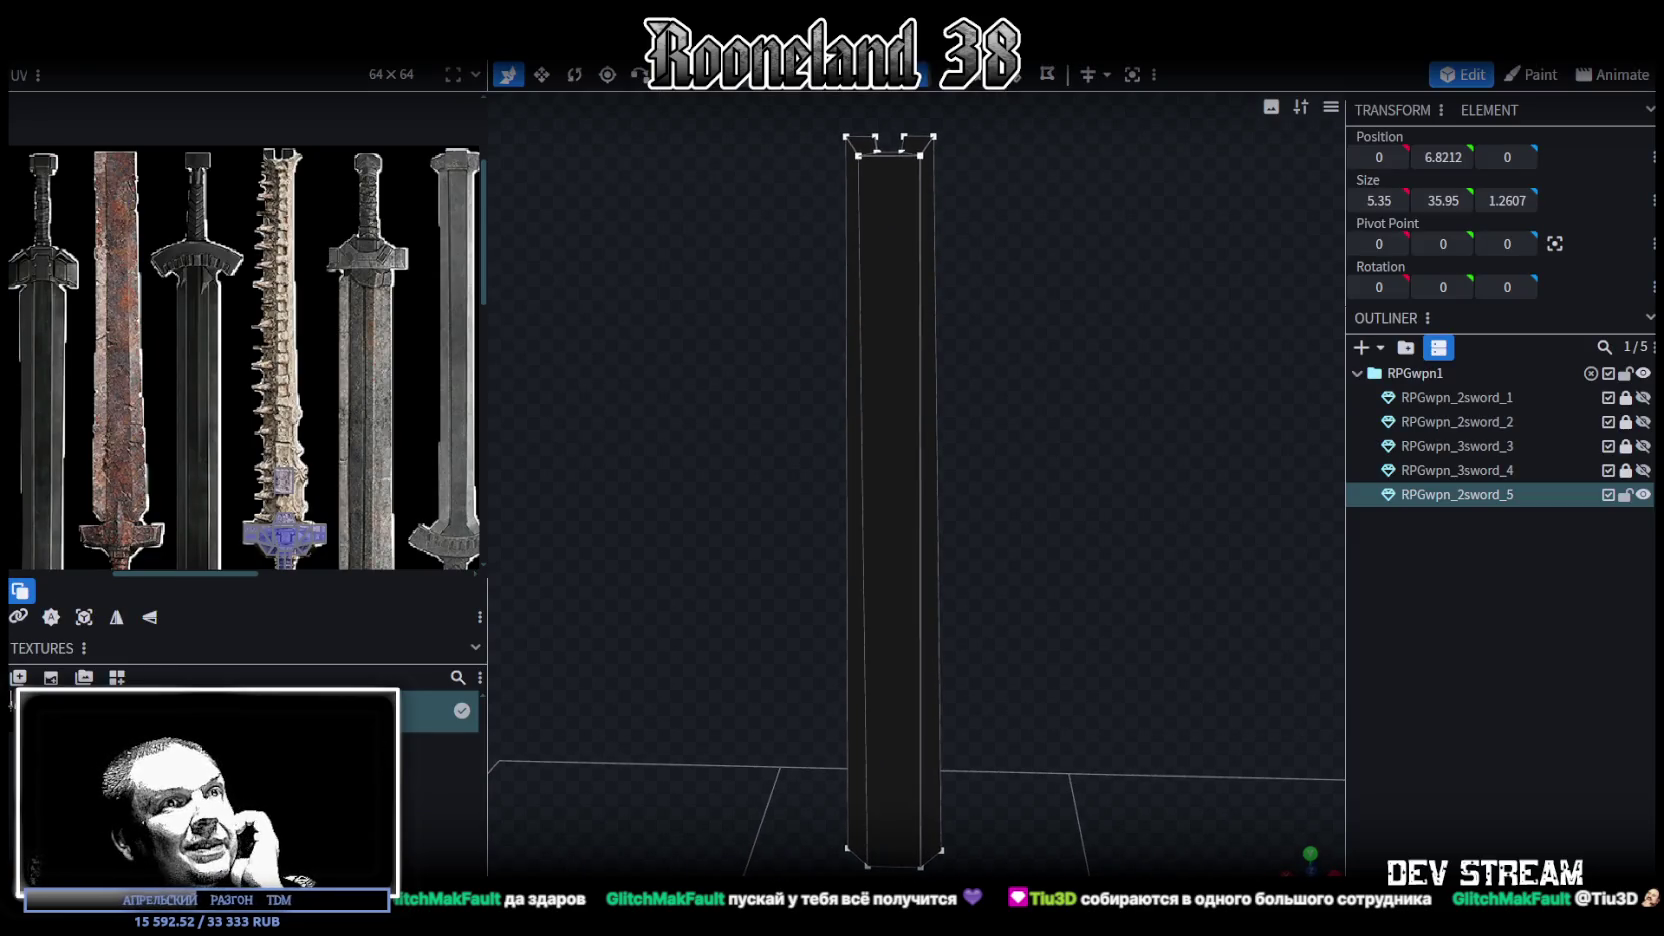
{"action": "key", "text": "KP_1"}
{"action": "scroll", "coordinate": [928, 598], "scroll_direction": "down", "scroll_amount": 3}
{"action": "scroll", "coordinate": [940, 570], "scroll_direction": "down", "scroll_amount": 2}
{"action": "key", "text": "KP_Decimal"}
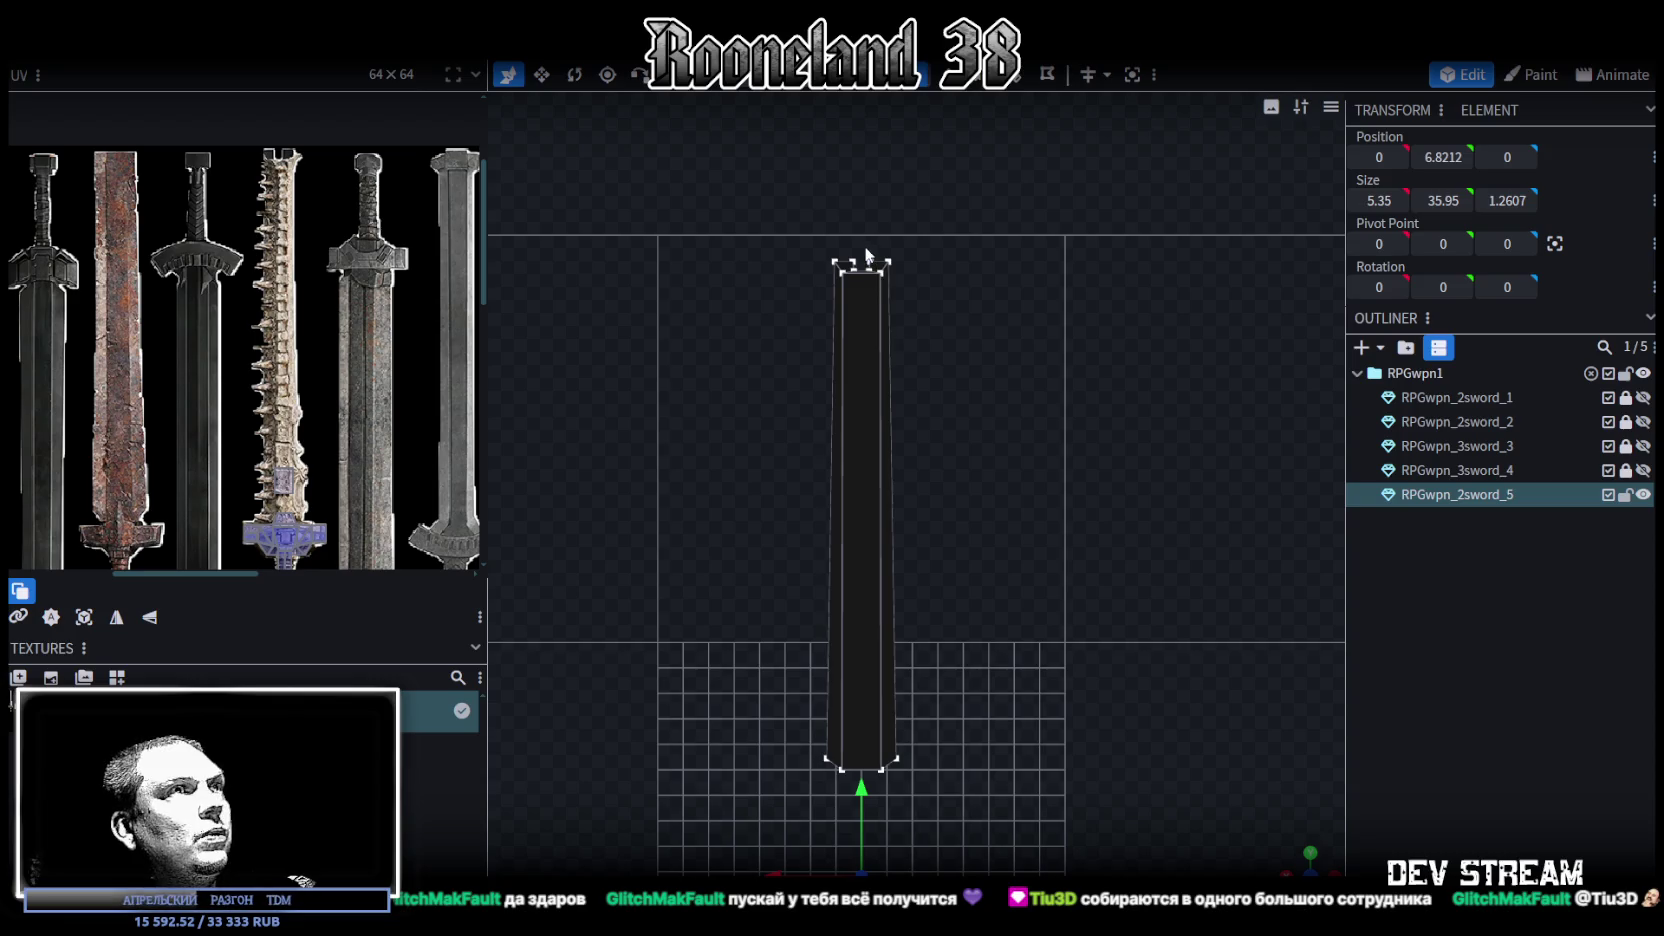
Flatten the thin inner blade strip to X -0.25 and dismiss the concave-quad warning without fixing
{"action": "left_click", "coordinate": [878, 708]}
{"action": "left_click", "coordinate": [859, 790]}
{"action": "left_click", "coordinate": [878, 797]}
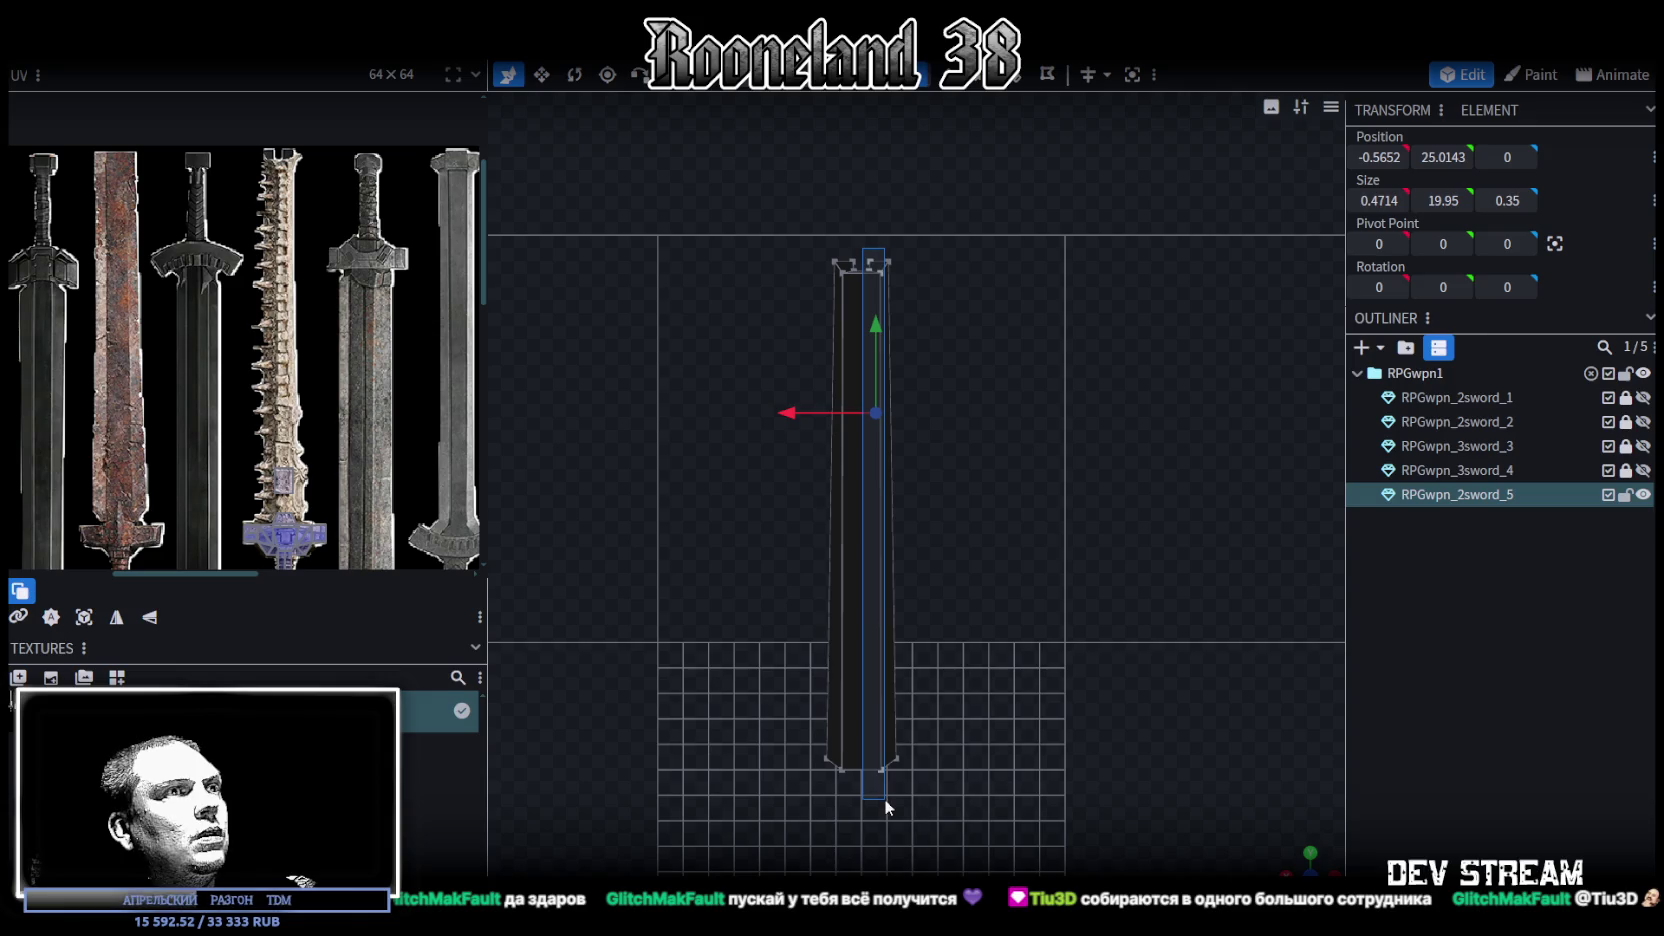
{"action": "left_click", "coordinate": [1374, 155]}
{"action": "left_click", "coordinate": [1376, 156]}
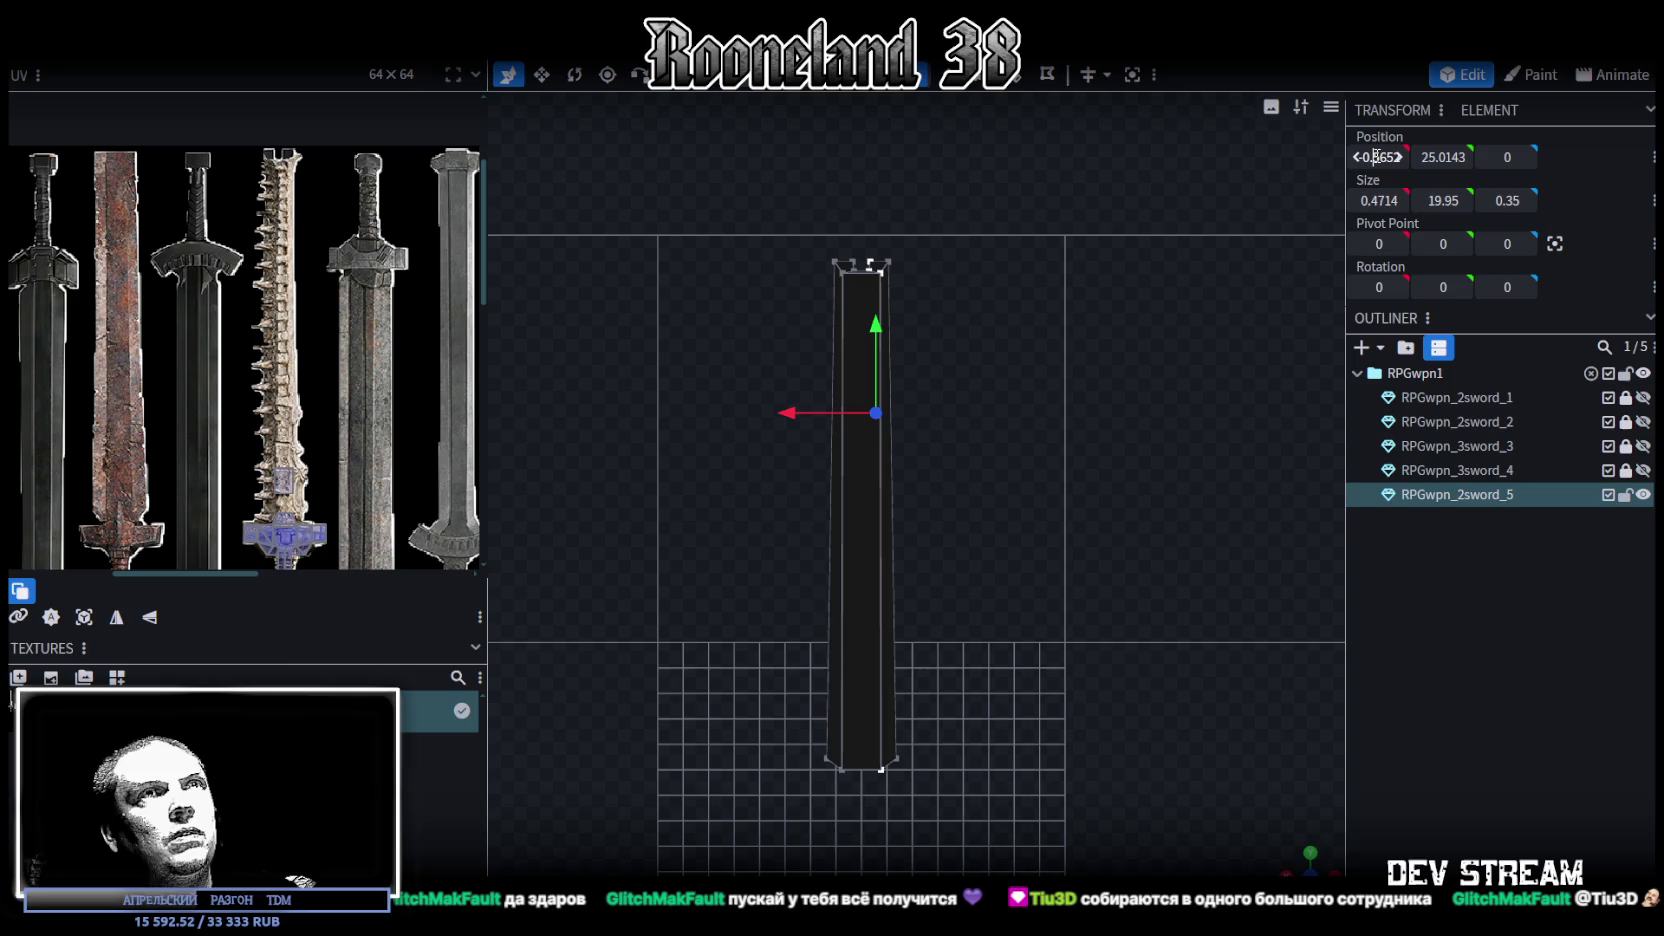
{"action": "type", "text": "0.25"}
{"action": "key", "text": "Return"}
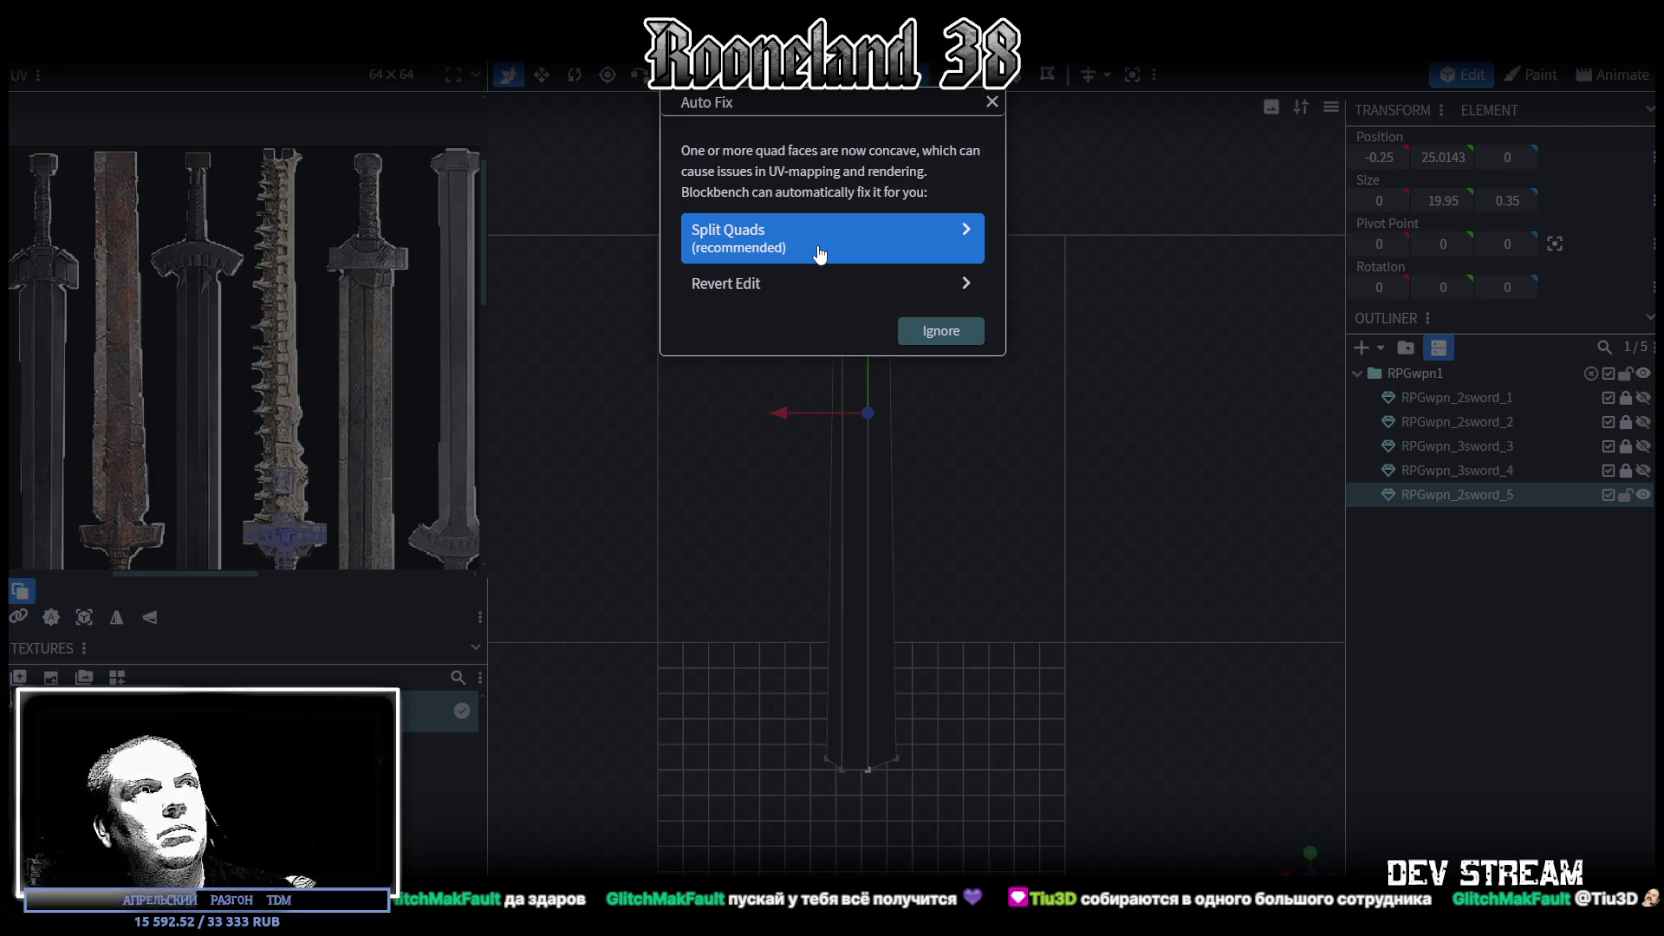
{"action": "left_click", "coordinate": [993, 102]}
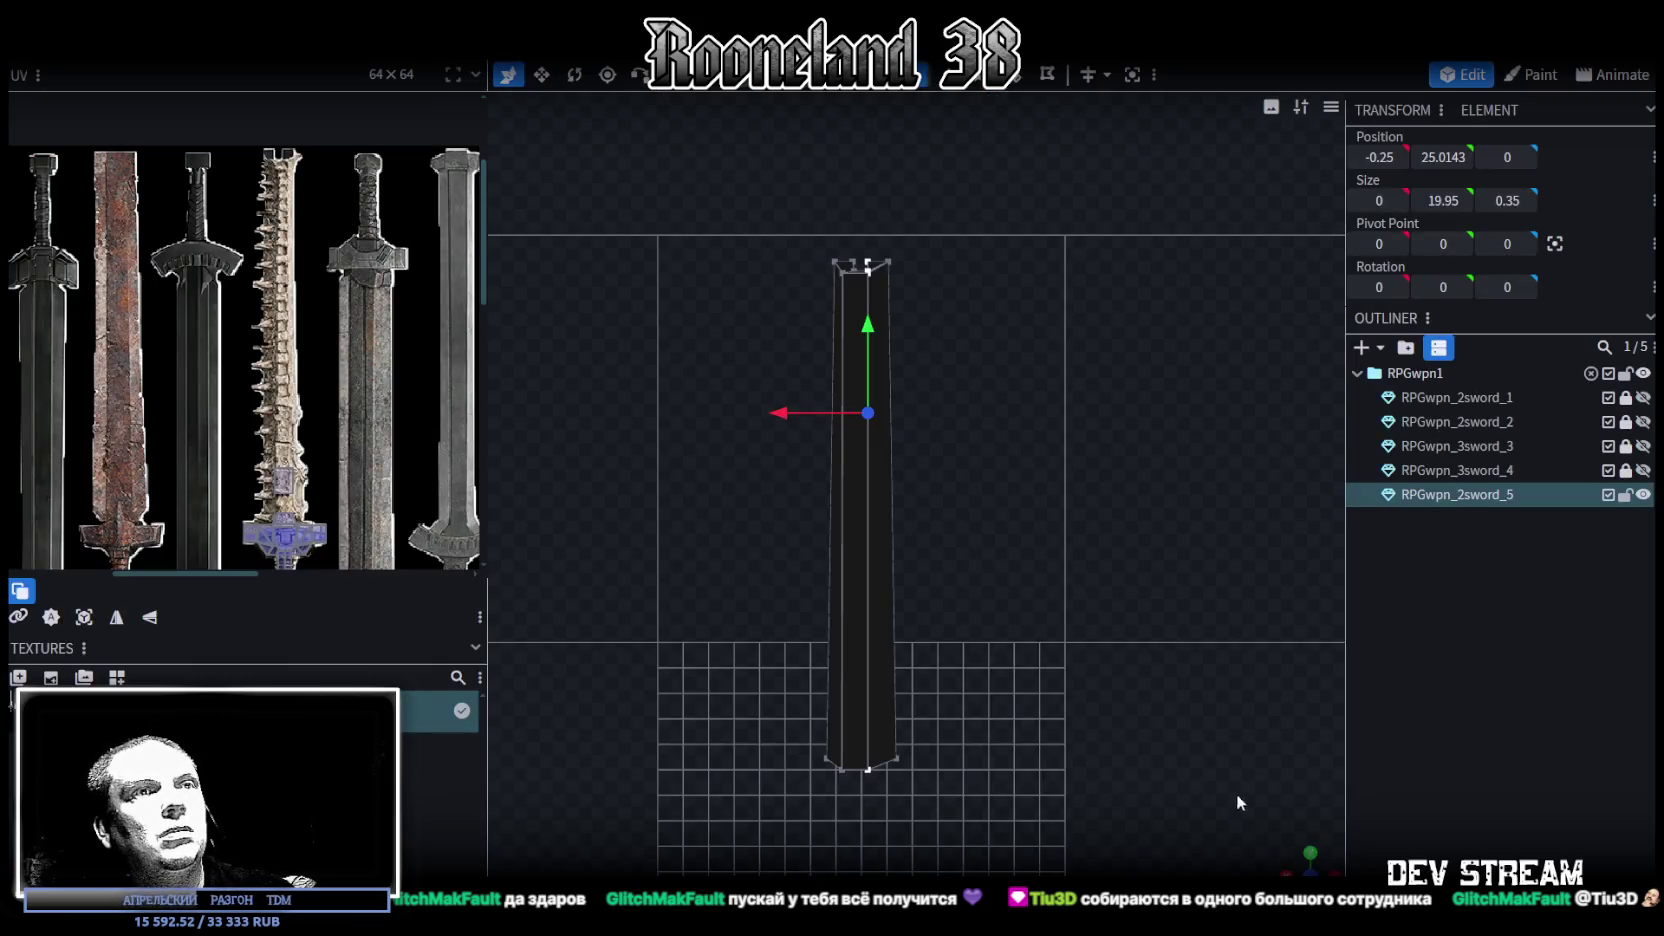
{"action": "left_click_drag", "start_coordinate": [1301, 853], "coordinate": [1089, 402]}
Zoom in on the blade tip and inspect the notch faces from several angles
{"action": "scroll", "coordinate": [1093, 430], "scroll_direction": "up", "scroll_amount": 2}
{"action": "scroll", "coordinate": [1095, 460], "scroll_direction": "up", "scroll_amount": 2}
{"action": "scroll", "coordinate": [1096, 465], "scroll_direction": "up", "scroll_amount": 2}
{"action": "scroll", "coordinate": [1096, 465], "scroll_direction": "up", "scroll_amount": 2}
{"action": "scroll", "coordinate": [1139, 486], "scroll_direction": "up", "scroll_amount": 2}
{"action": "scroll", "coordinate": [1182, 510], "scroll_direction": "up", "scroll_amount": 3}
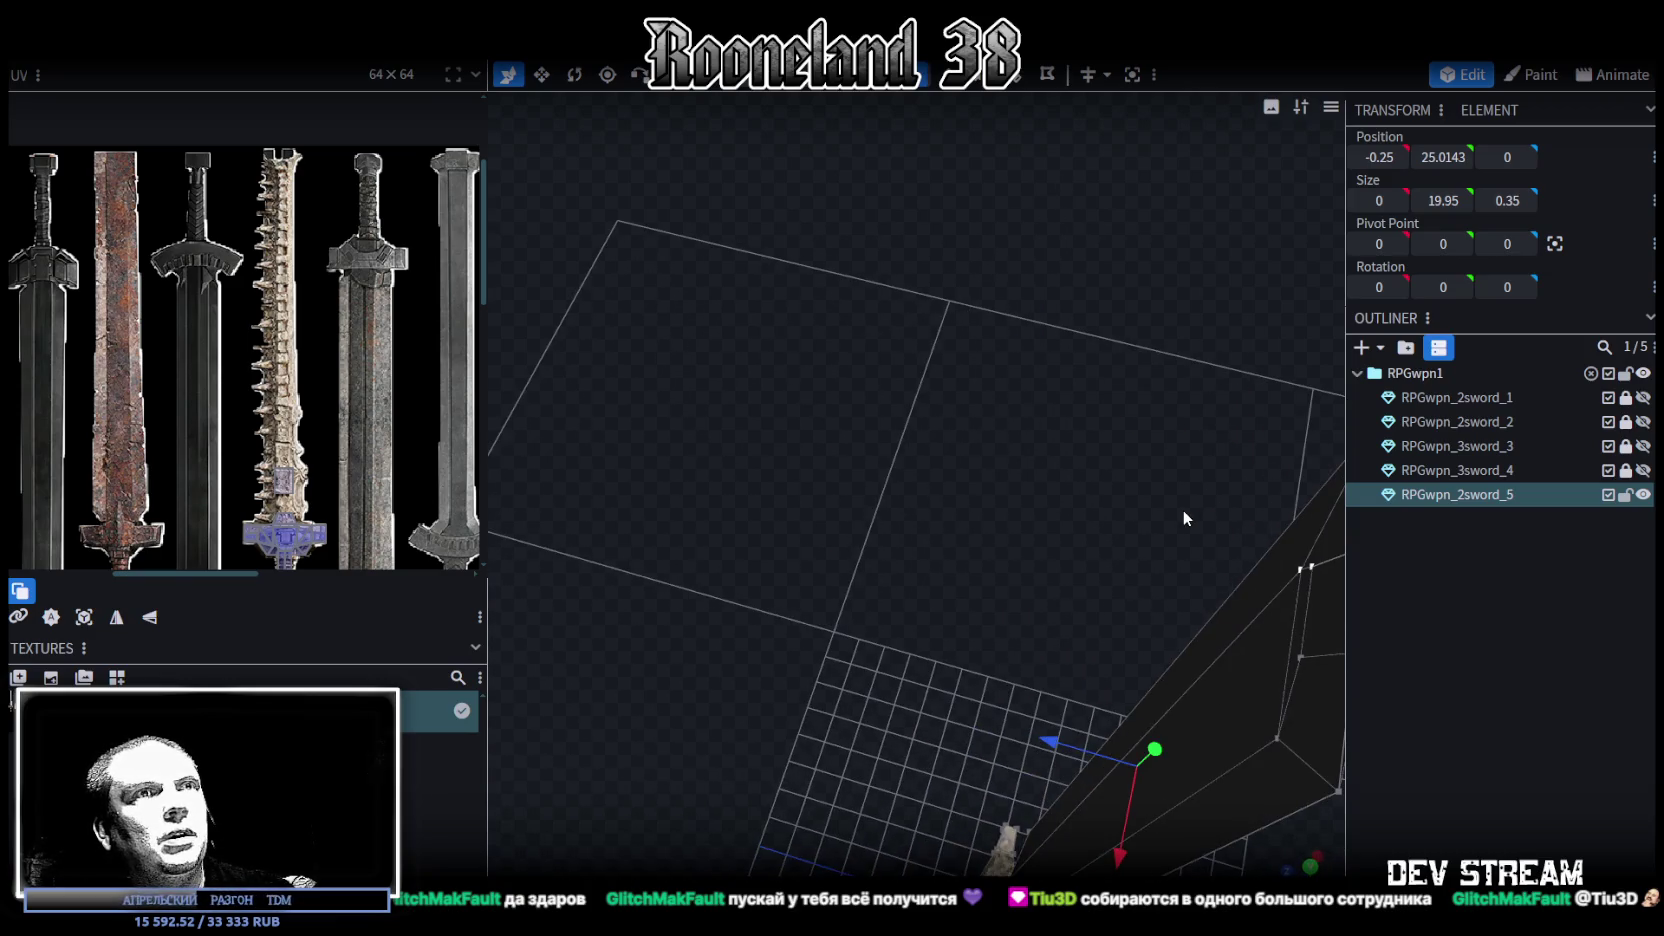
{"action": "mouse_move", "coordinate": [1182, 510]}
{"action": "left_mouse_down"}
{"action": "mouse_move", "coordinate": [1053, 464]}
{"action": "mouse_move", "coordinate": [1097, 432]}
{"action": "mouse_move", "coordinate": [1165, 463]}
{"action": "mouse_move", "coordinate": [1017, 434]}
{"action": "mouse_move", "coordinate": [1063, 462]}
{"action": "left_mouse_up"}
{"action": "scroll", "coordinate": [1030, 451], "scroll_direction": "up", "scroll_amount": 2}
{"action": "scroll", "coordinate": [1027, 448], "scroll_direction": "up", "scroll_amount": 2}
{"action": "left_click", "coordinate": [800, 332]}
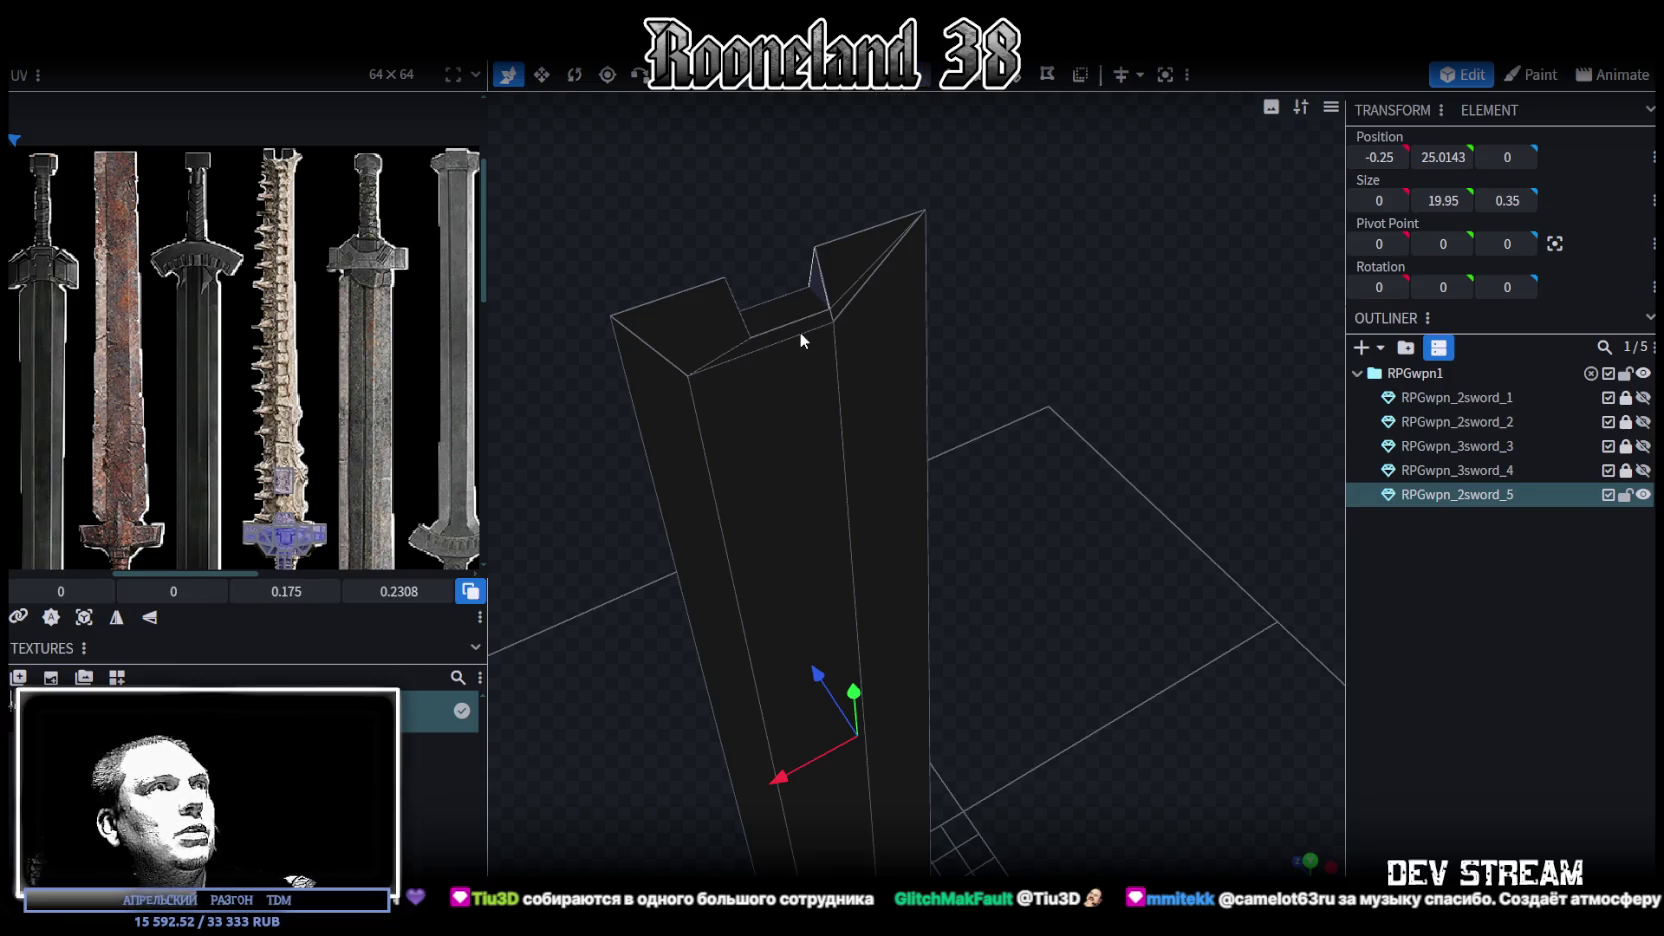
{"action": "left_click", "coordinate": [790, 312]}
{"action": "mouse_move", "coordinate": [911, 262]}
{"action": "left_mouse_down"}
{"action": "mouse_move", "coordinate": [1099, 290]}
{"action": "mouse_move", "coordinate": [743, 271]}
{"action": "mouse_move", "coordinate": [846, 262]}
{"action": "left_mouse_up"}
{"action": "left_click_drag", "start_coordinate": [1004, 300], "coordinate": [1036, 387]}
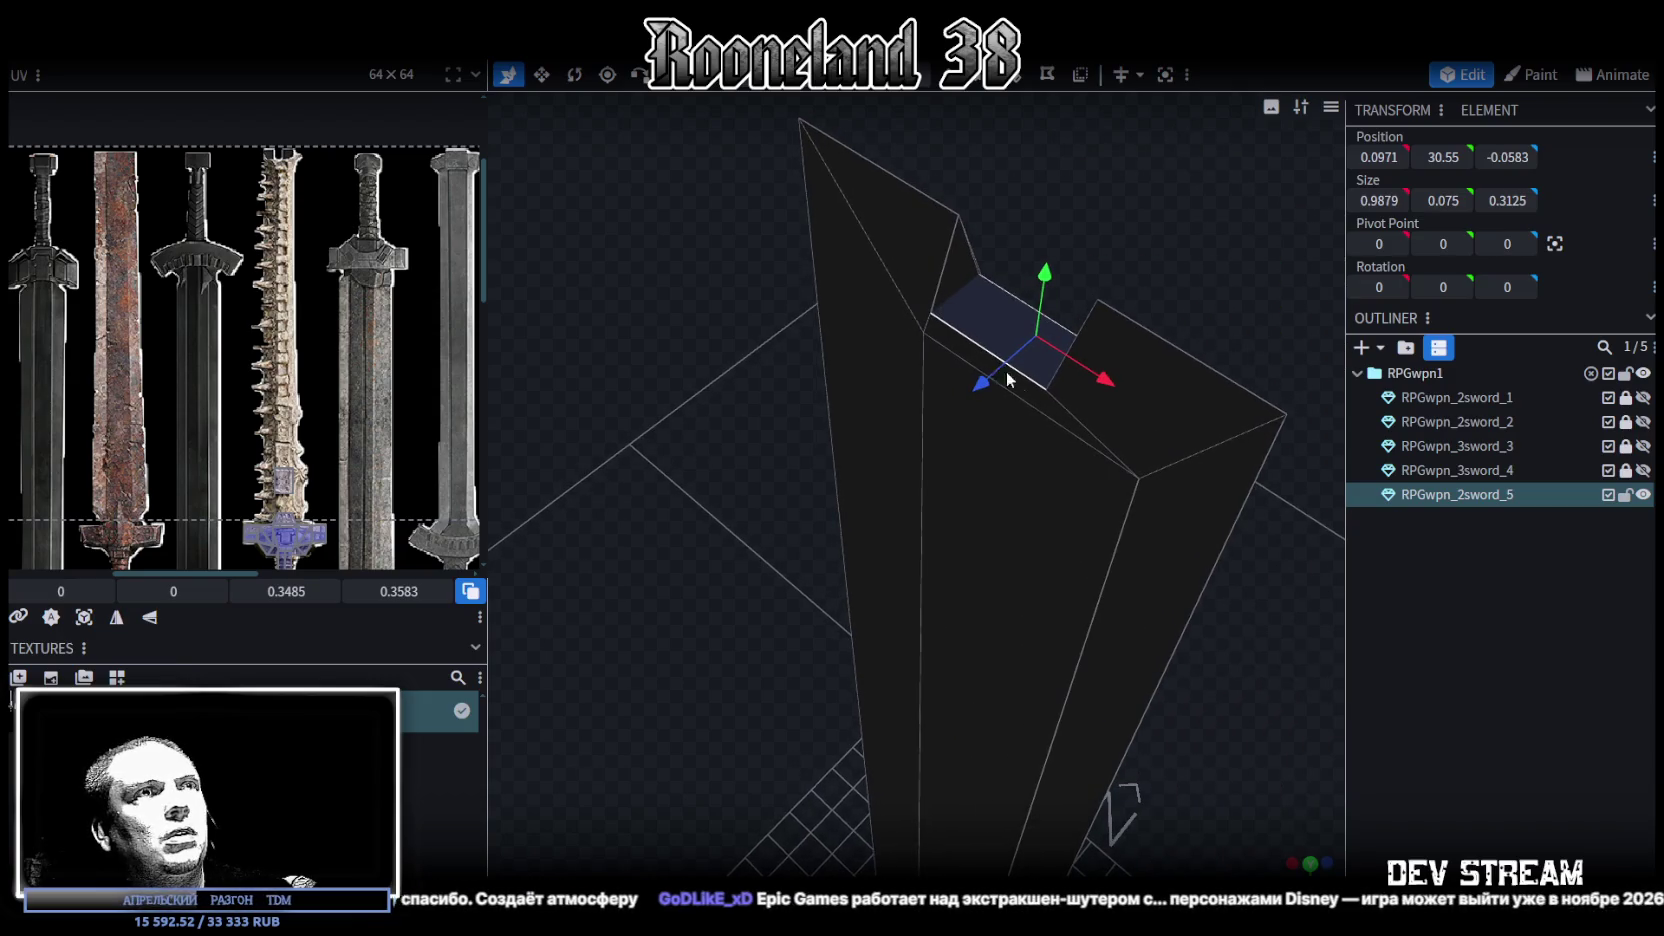
{"action": "left_click", "coordinate": [1036, 387]}
{"action": "left_click", "coordinate": [1034, 374]}
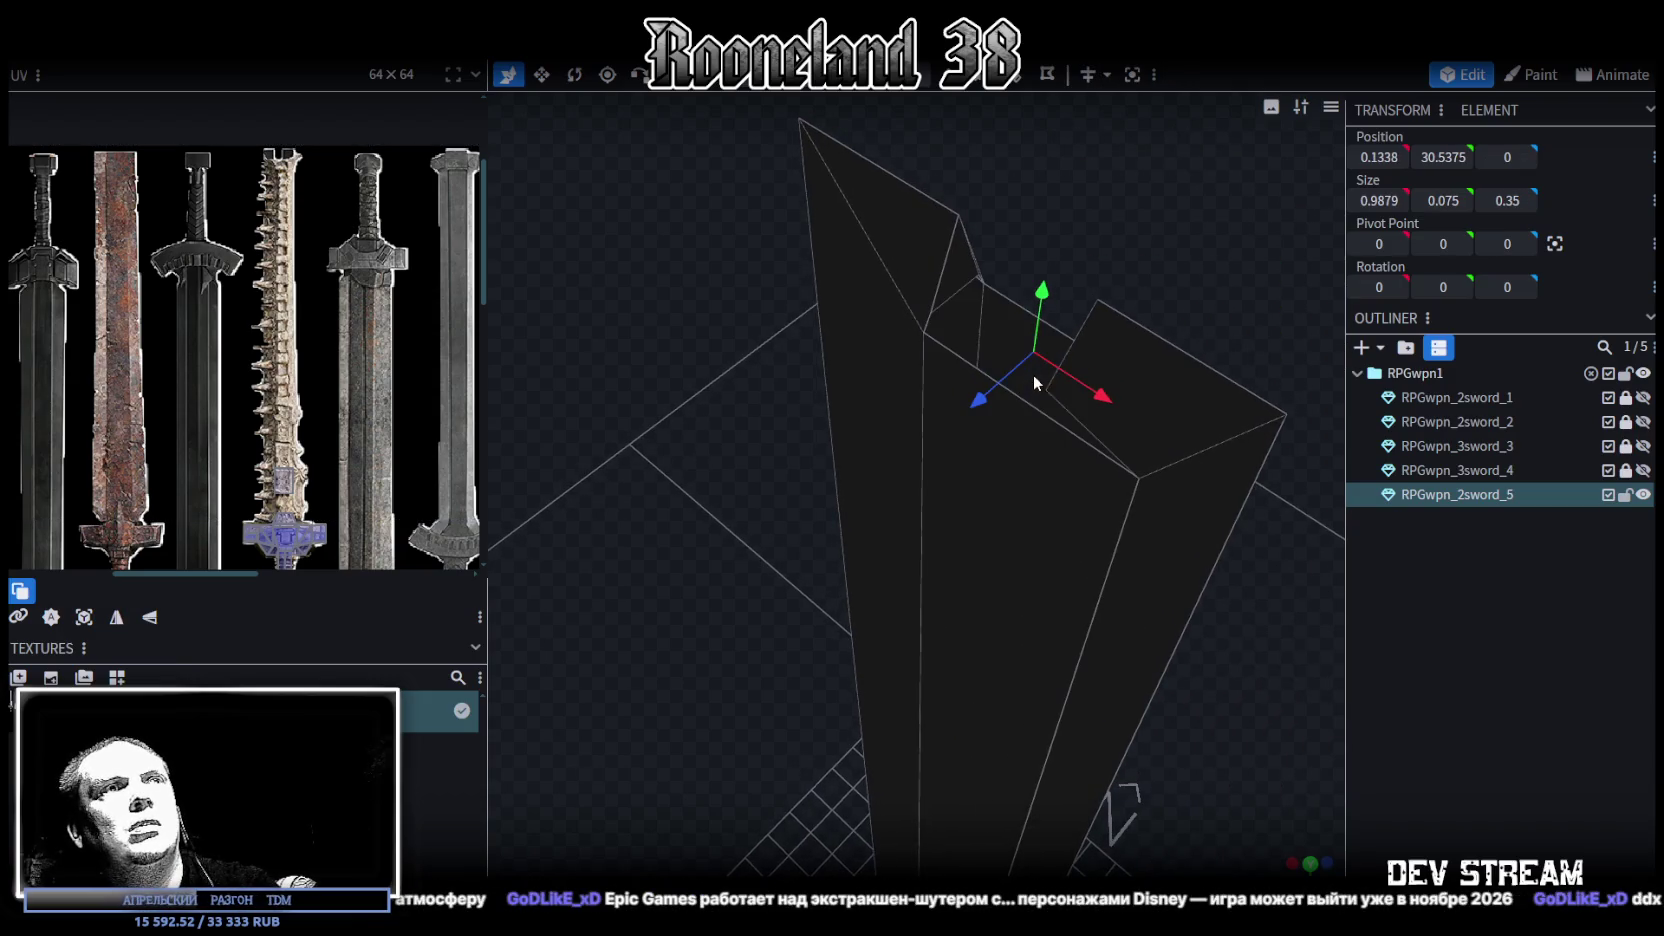
{"action": "mouse_move", "coordinate": [1034, 374]}
{"action": "left_mouse_down"}
{"action": "mouse_move", "coordinate": [753, 300]}
{"action": "mouse_move", "coordinate": [1060, 567]}
{"action": "mouse_move", "coordinate": [956, 566]}
{"action": "mouse_move", "coordinate": [1079, 537]}
{"action": "mouse_move", "coordinate": [1159, 550]}
{"action": "mouse_move", "coordinate": [992, 665]}
{"action": "mouse_move", "coordinate": [1058, 594]}
{"action": "mouse_move", "coordinate": [960, 187]}
{"action": "left_mouse_up"}
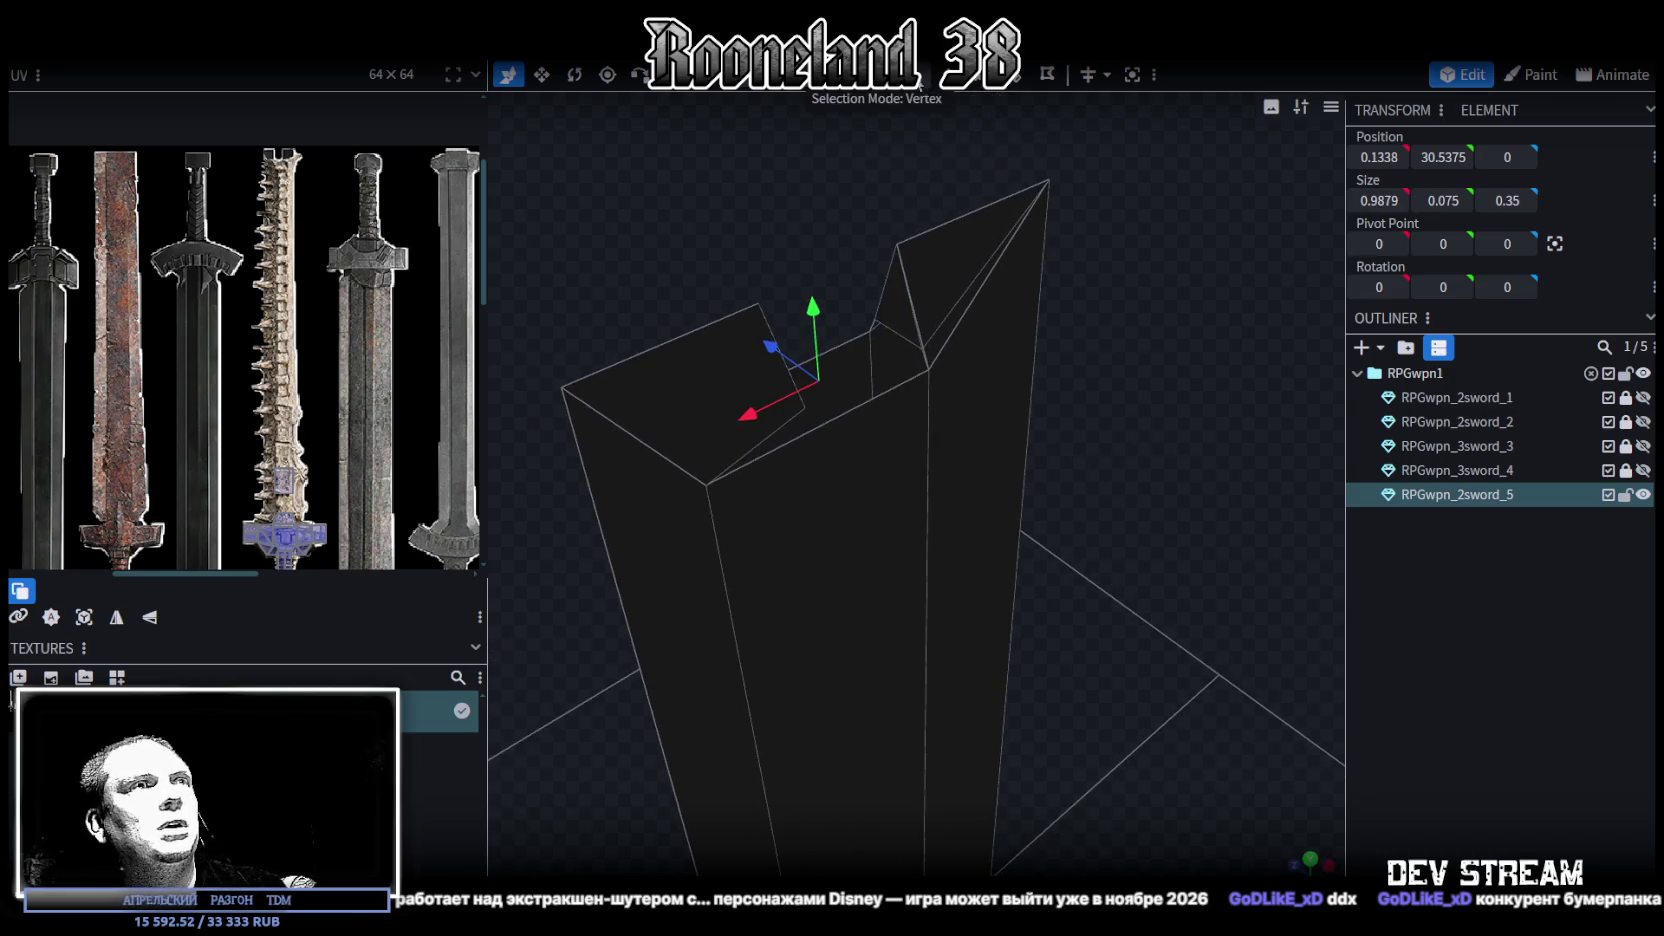
{"action": "scroll", "coordinate": [953, 357], "scroll_direction": "up", "scroll_amount": 3}
Merge the first two pairs of doubled corner vertices at the notch with Merge All
{"action": "left_click", "coordinate": [924, 279]}
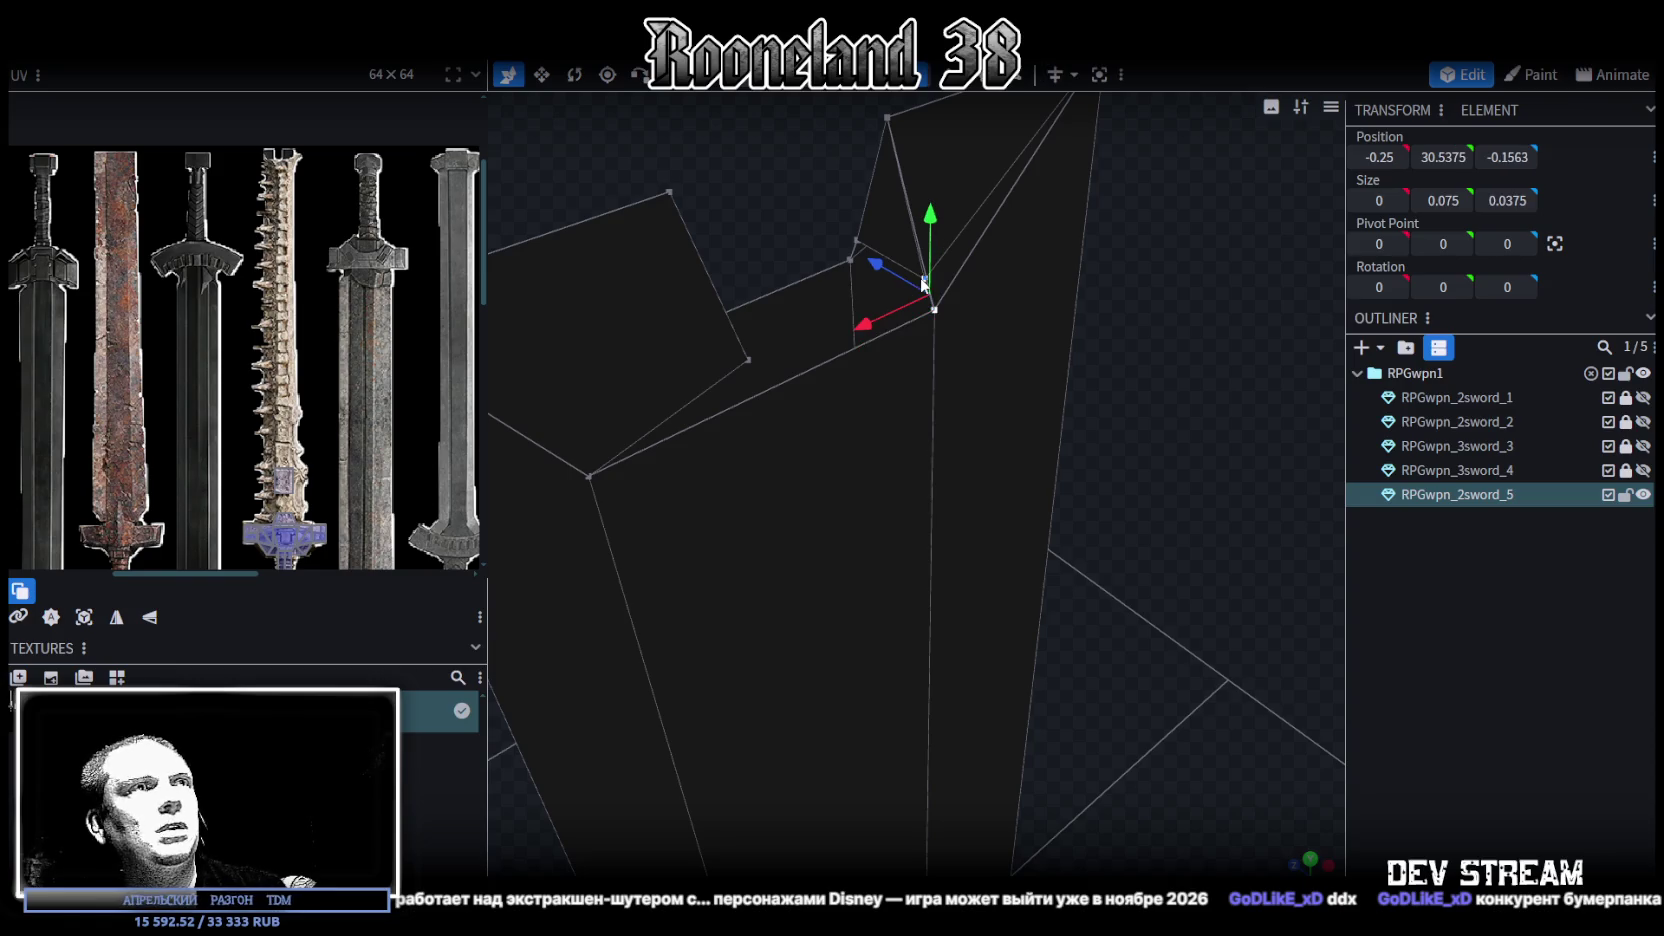
{"action": "right_click", "coordinate": [920, 277]}
{"action": "left_click", "coordinate": [1145, 388]}
{"action": "left_click", "coordinate": [857, 241]}
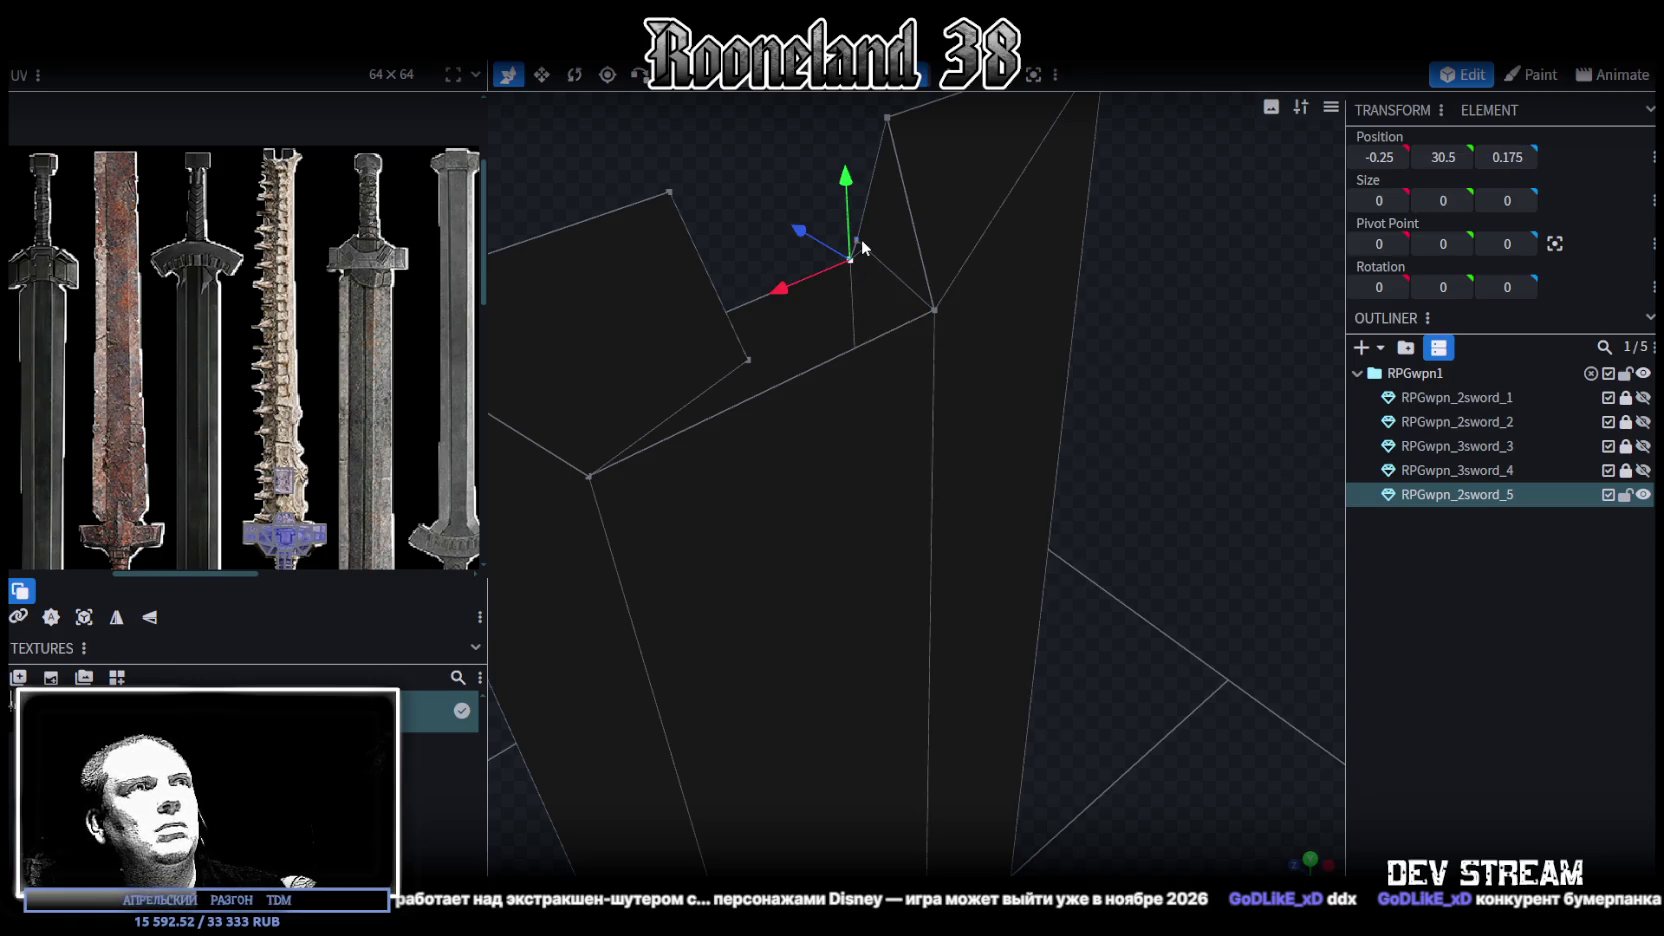
{"action": "right_click", "coordinate": [858, 241]}
{"action": "left_click", "coordinate": [1112, 348]}
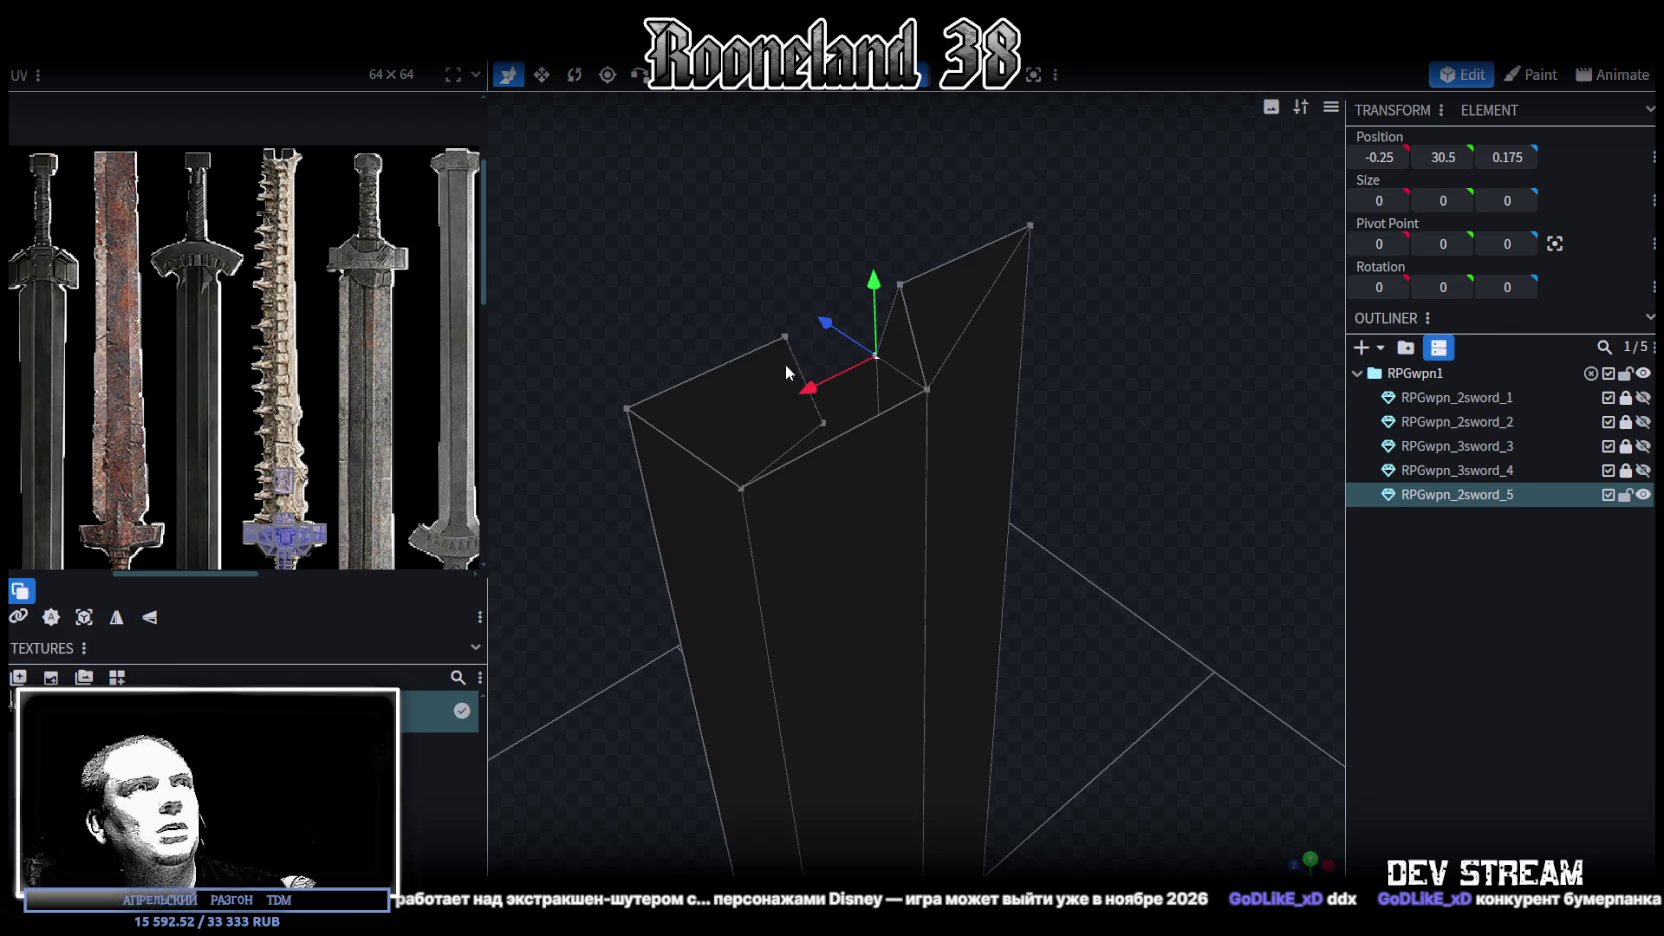
{"action": "left_click", "coordinate": [748, 489]}
{"action": "left_click_drag", "start_coordinate": [818, 421], "coordinate": [805, 388]}
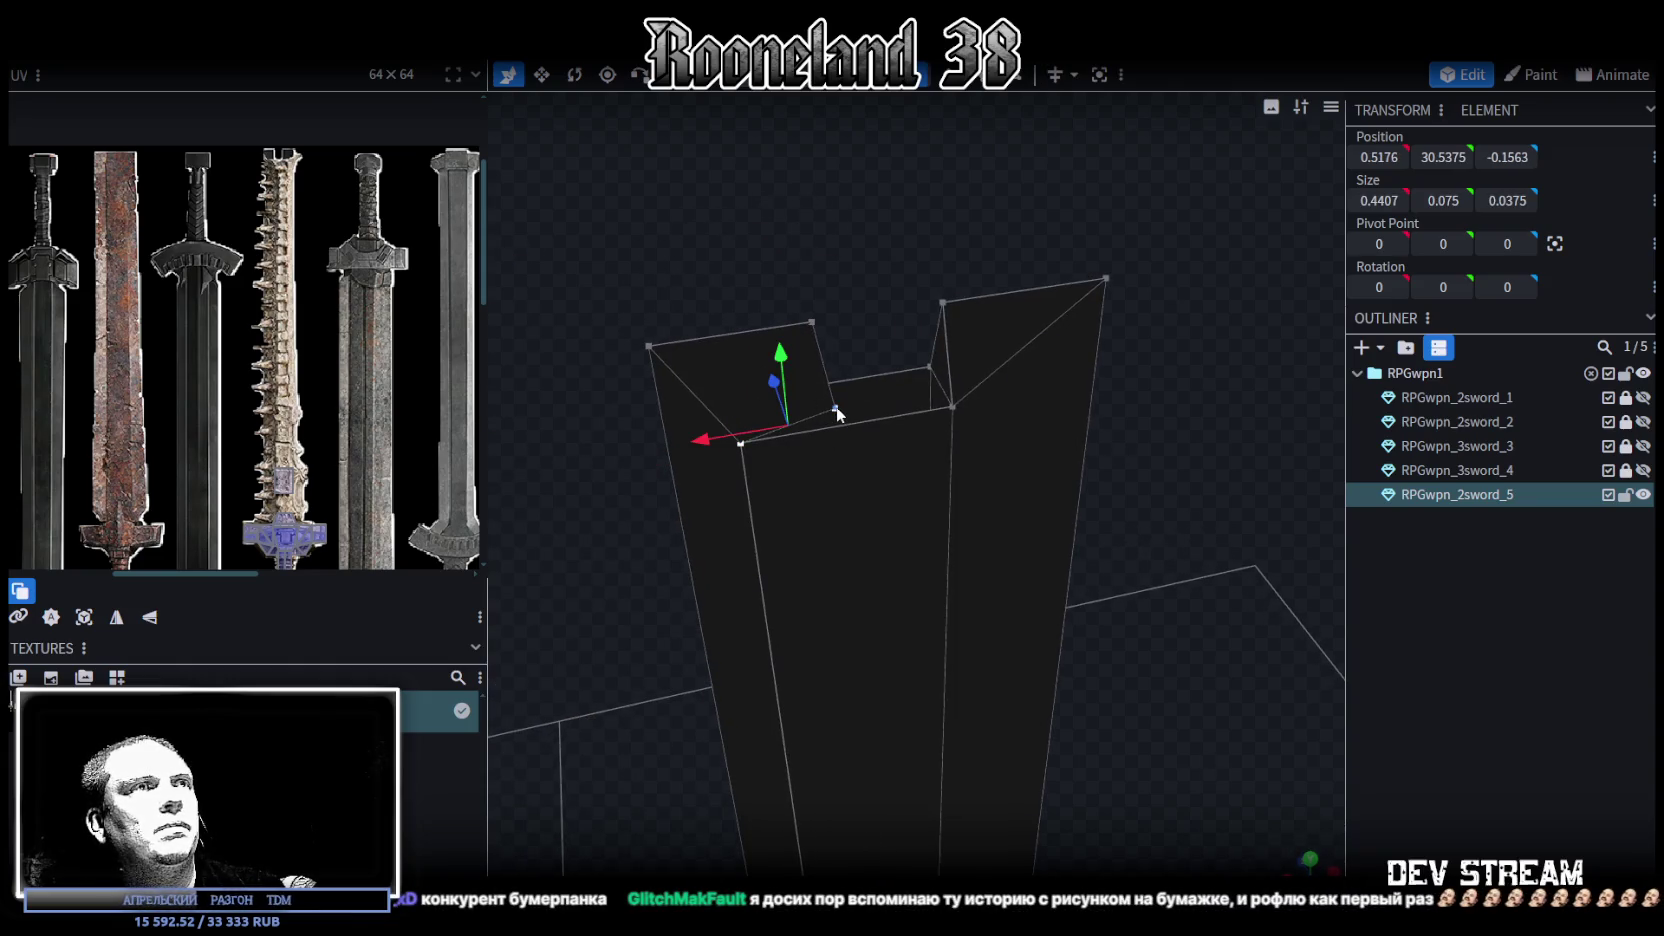
{"action": "right_click", "coordinate": [836, 406]}
{"action": "left_click", "coordinate": [1077, 479]}
{"action": "mouse_move", "coordinate": [1077, 479]}
{"action": "left_mouse_down"}
{"action": "mouse_move", "coordinate": [670, 354]}
{"action": "mouse_move", "coordinate": [855, 368]}
{"action": "mouse_move", "coordinate": [855, 410]}
{"action": "mouse_move", "coordinate": [867, 399]}
{"action": "left_mouse_up"}
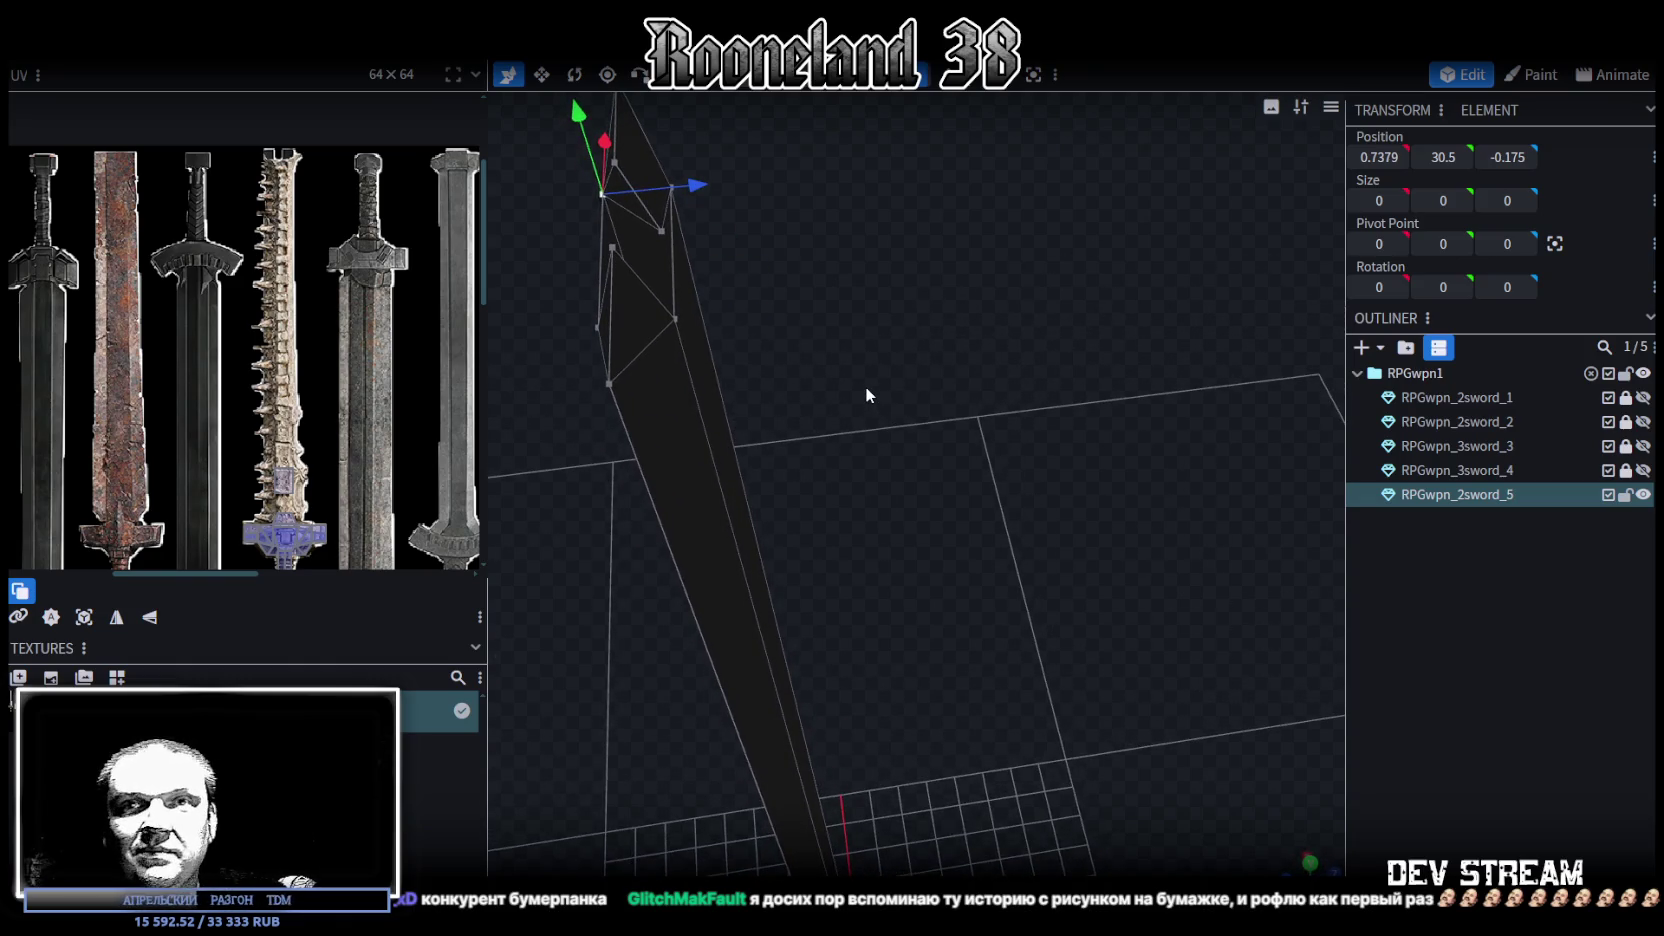
Merge the remaining doubled corner vertex pair at the sword tip
{"action": "mouse_move", "coordinate": [866, 395]}
{"action": "left_mouse_down"}
{"action": "mouse_move", "coordinate": [1030, 428]}
{"action": "mouse_move", "coordinate": [860, 400]}
{"action": "mouse_move", "coordinate": [928, 448]}
{"action": "mouse_move", "coordinate": [1011, 430]}
{"action": "mouse_move", "coordinate": [881, 248]}
{"action": "left_mouse_up"}
{"action": "left_click", "coordinate": [812, 273]}
{"action": "left_click", "coordinate": [896, 260]}
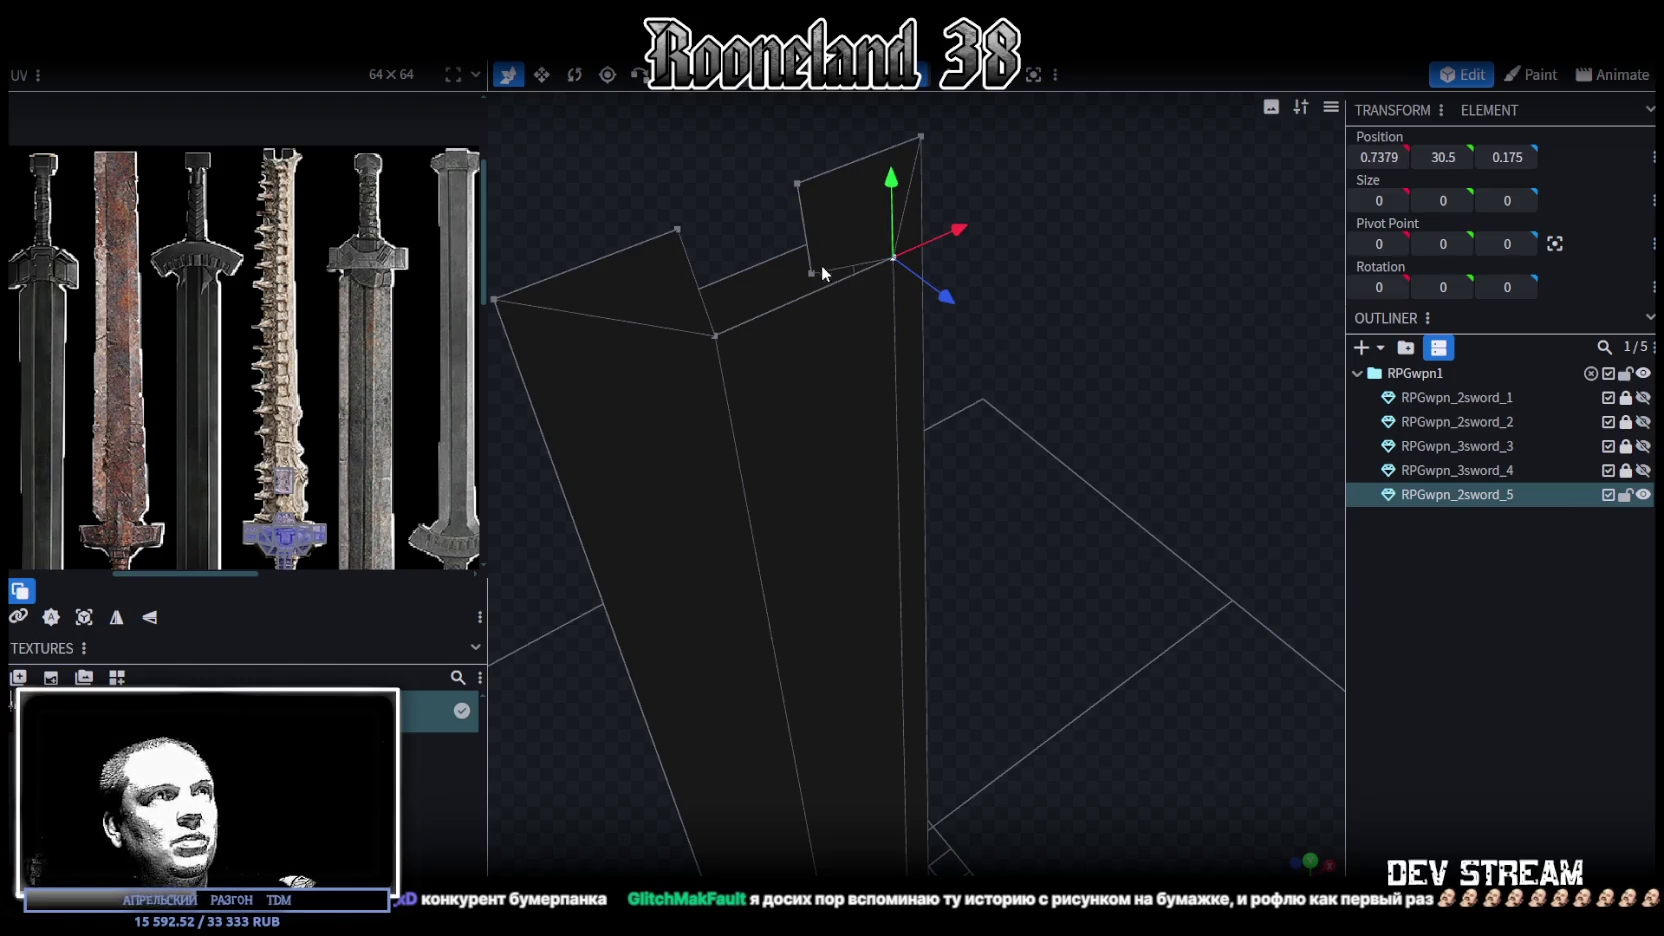
{"action": "left_click", "coordinate": [812, 273], "text": "shift"}
{"action": "right_click", "coordinate": [811, 274]}
{"action": "left_click", "coordinate": [1045, 381]}
{"action": "mouse_move", "coordinate": [843, 446]}
{"action": "left_mouse_down"}
{"action": "mouse_move", "coordinate": [846, 489]}
{"action": "mouse_move", "coordinate": [1035, 422]}
{"action": "mouse_move", "coordinate": [1022, 404]}
{"action": "left_mouse_up"}
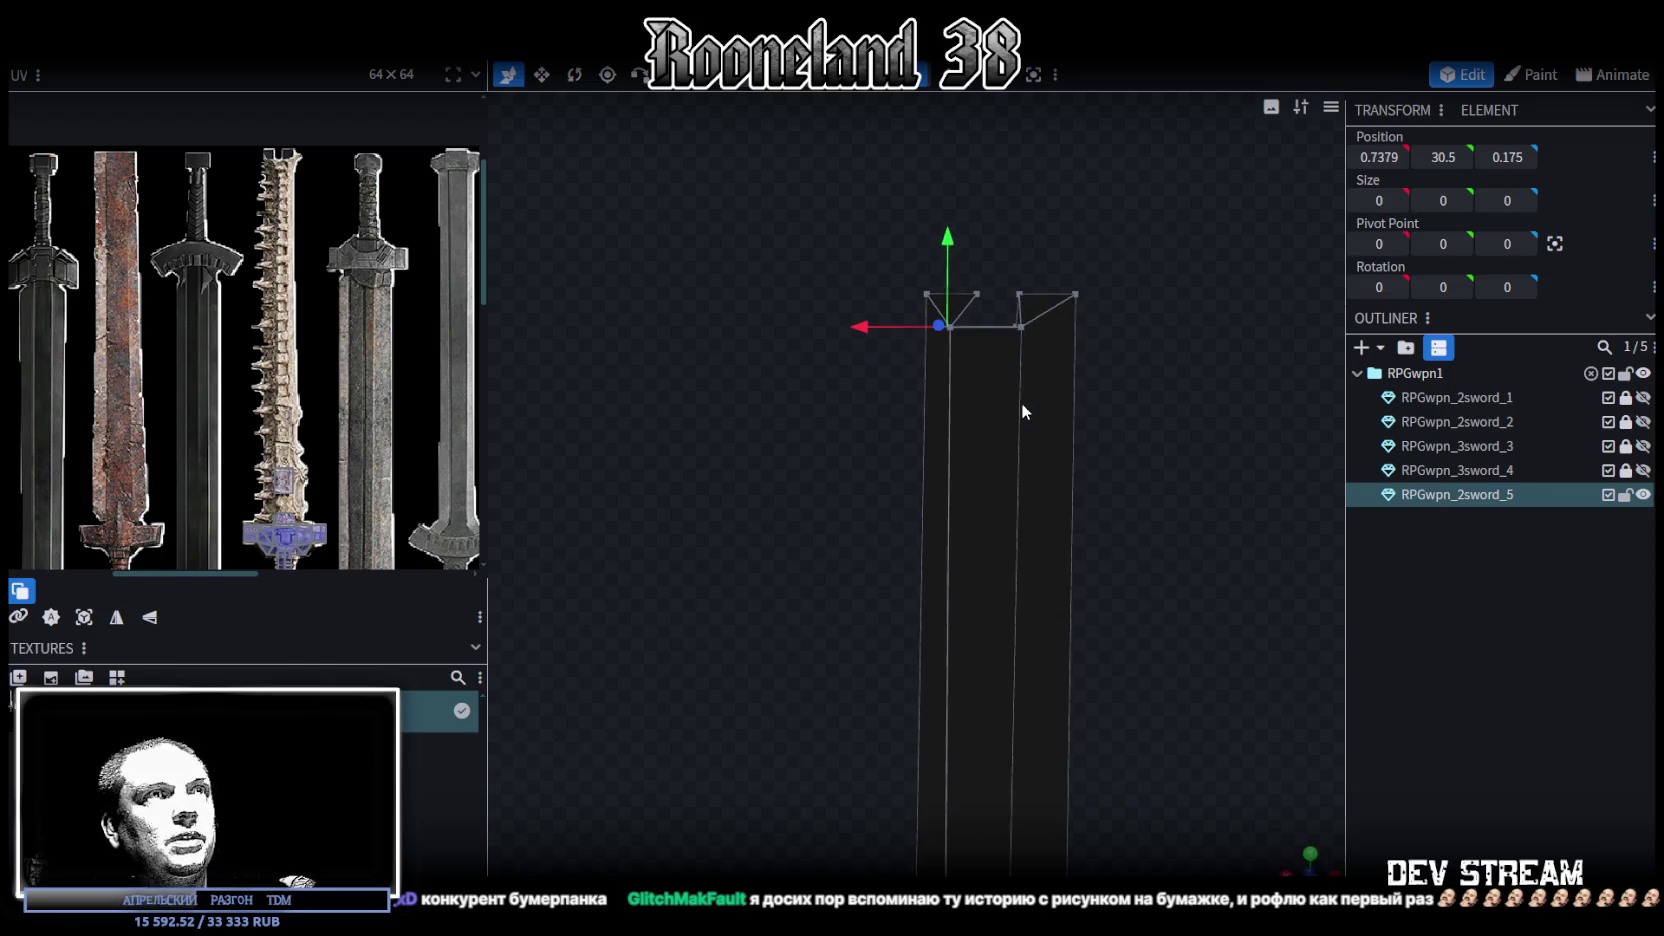
{"action": "left_click", "coordinate": [1020, 328]}
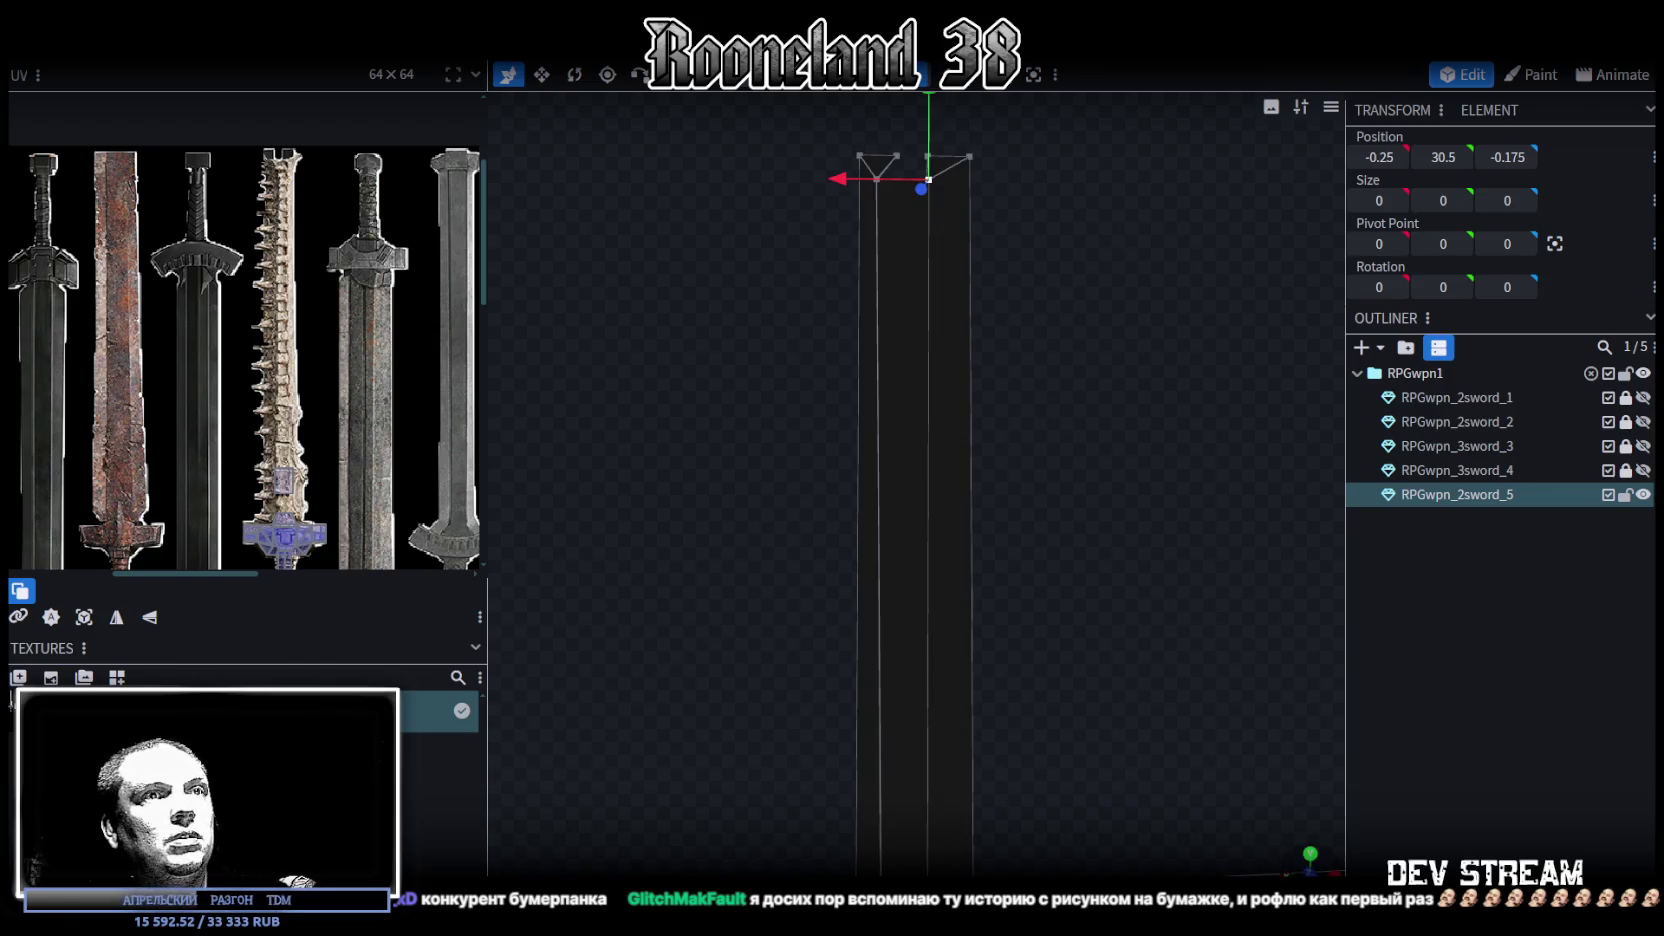
Set the left face strip to X 0.25 and the blade's right edge to X -0.5
{"action": "mouse_move", "coordinate": [936, 565]}
{"action": "left_mouse_down"}
{"action": "mouse_move", "coordinate": [913, 643]}
{"action": "mouse_move", "coordinate": [808, 801]}
{"action": "left_mouse_up"}
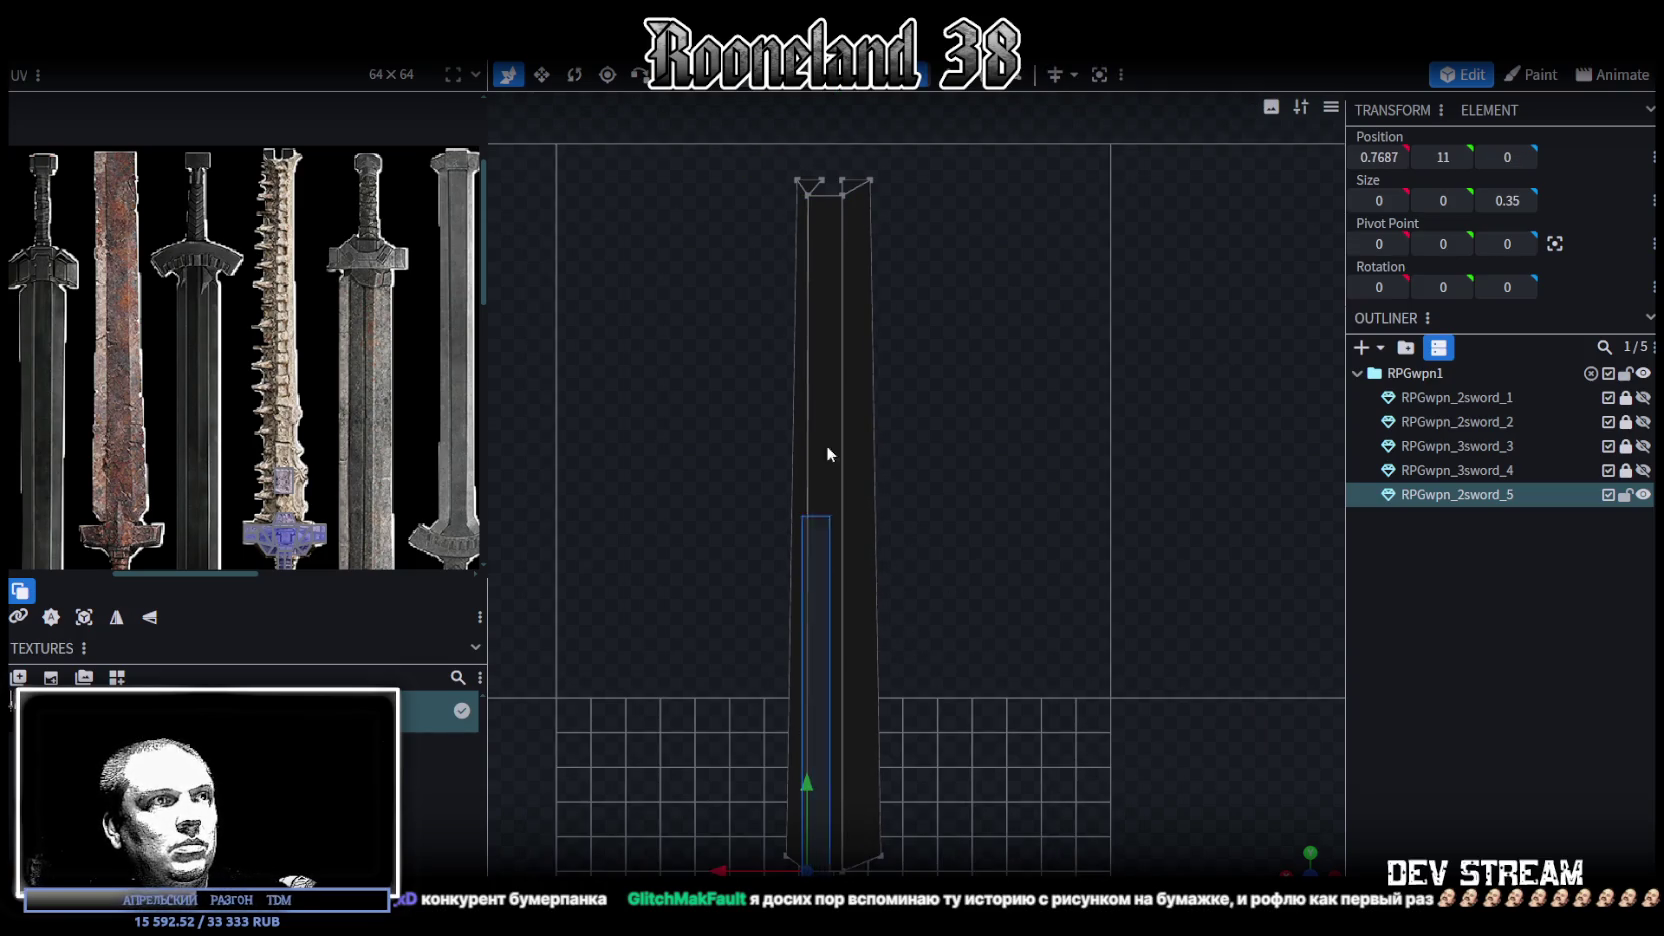
{"action": "left_click", "coordinate": [815, 218]}
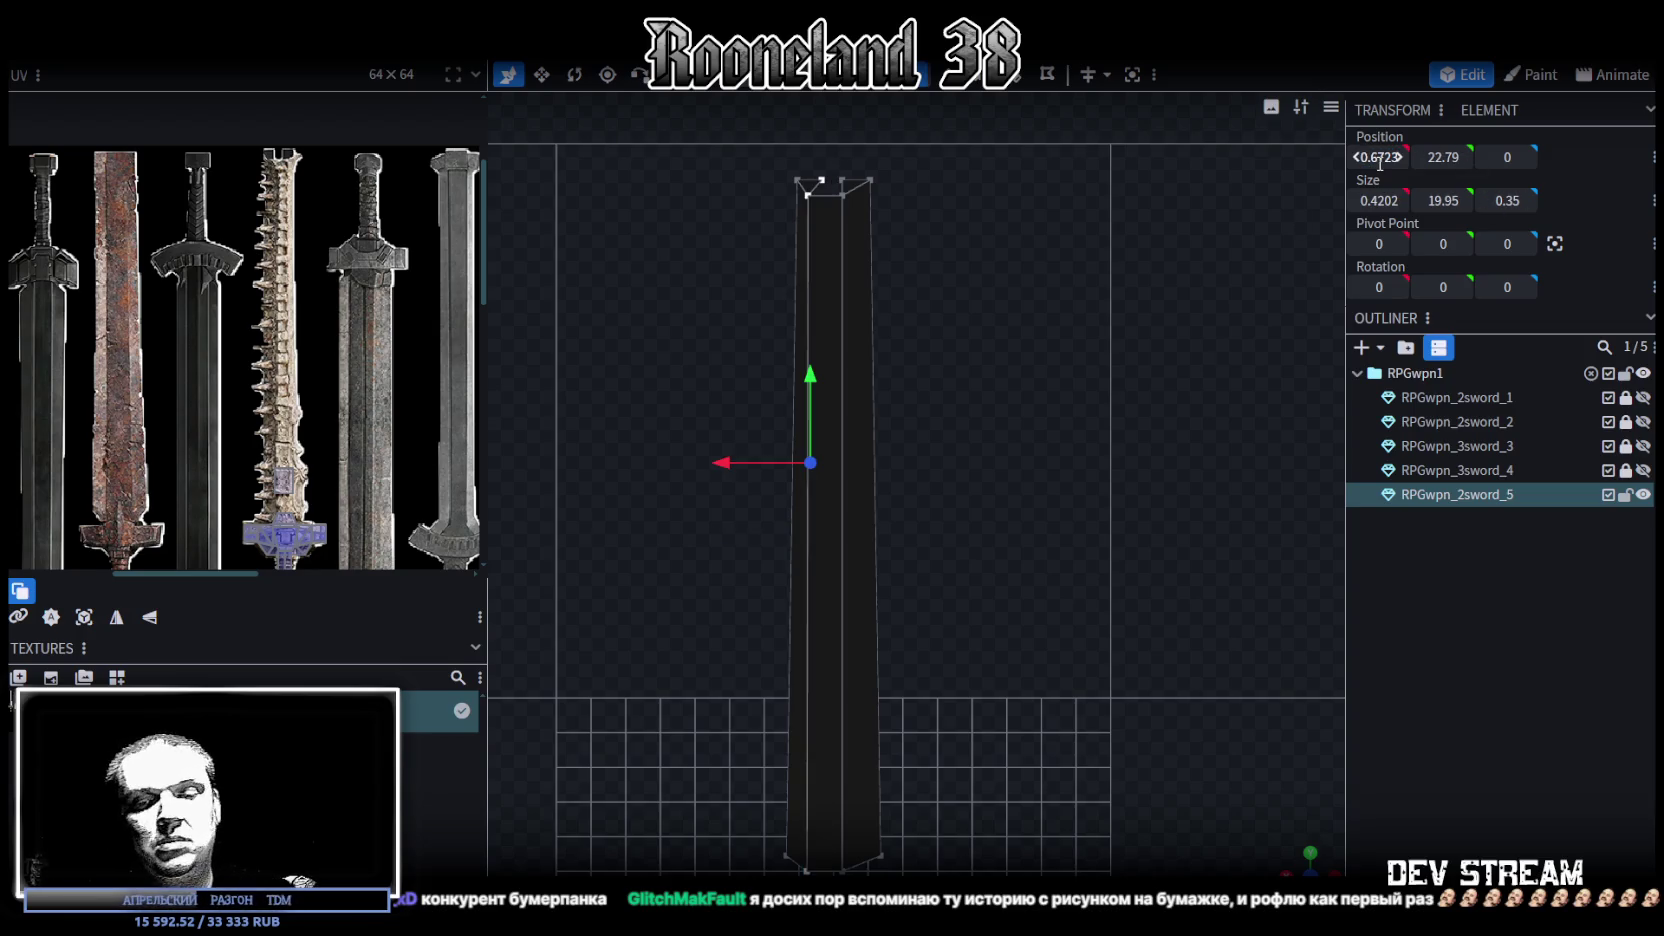
{"action": "type", "text": "5"}
{"action": "key", "text": "Return"}
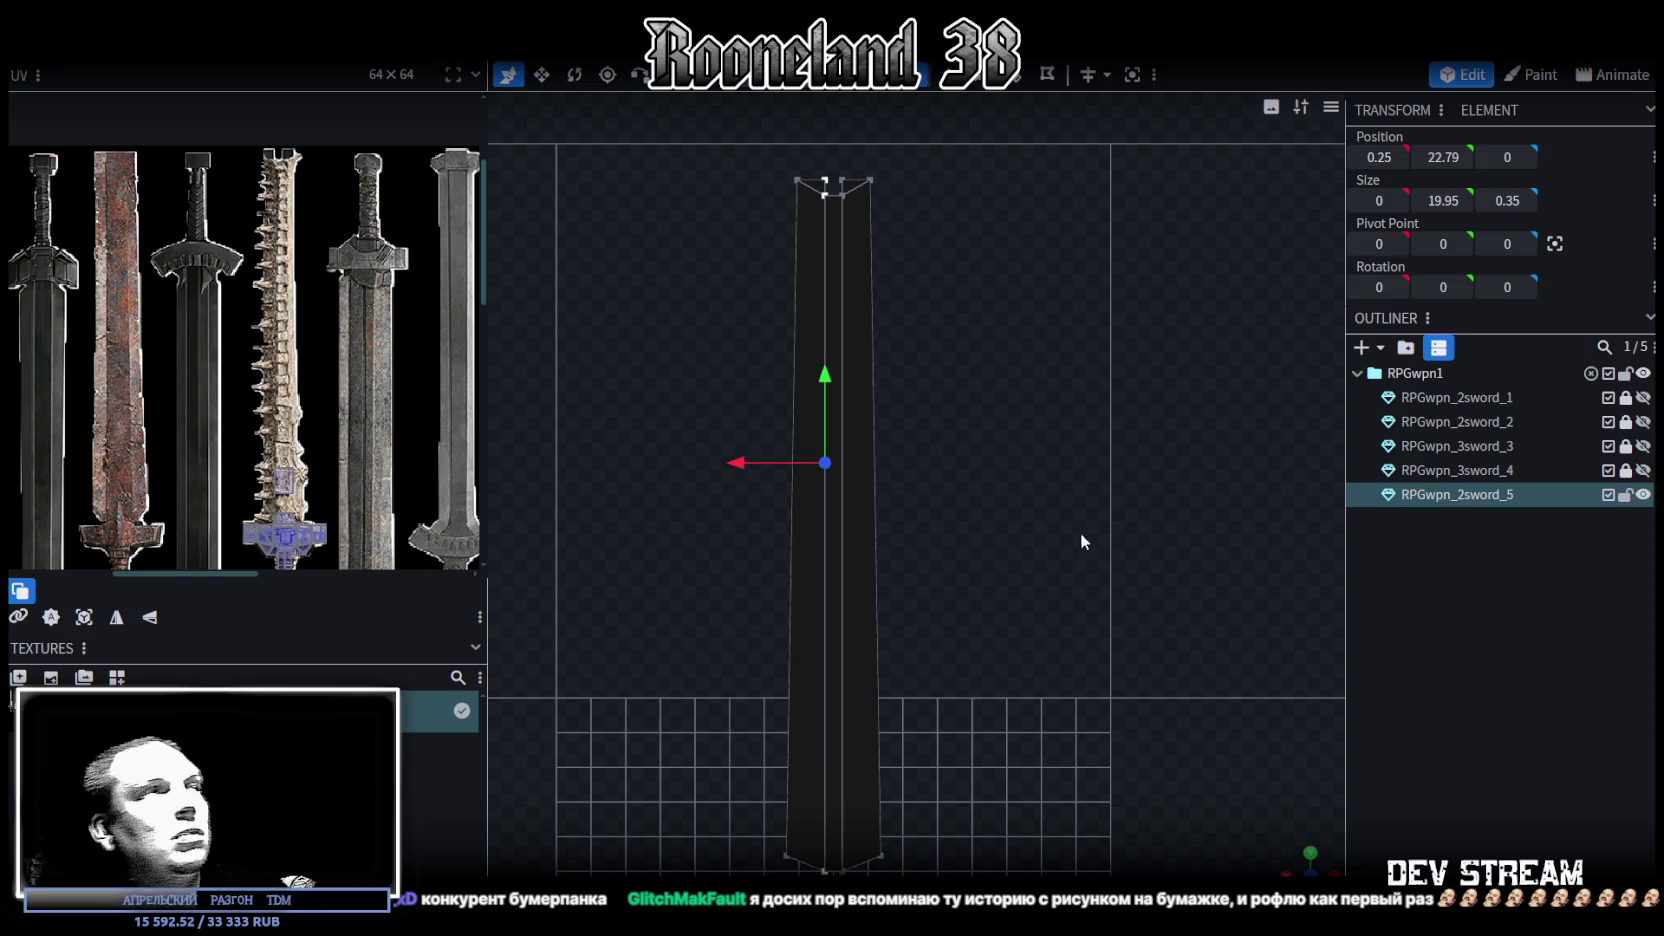
{"action": "scroll", "coordinate": [826, 517], "scroll_direction": "down", "scroll_amount": 1}
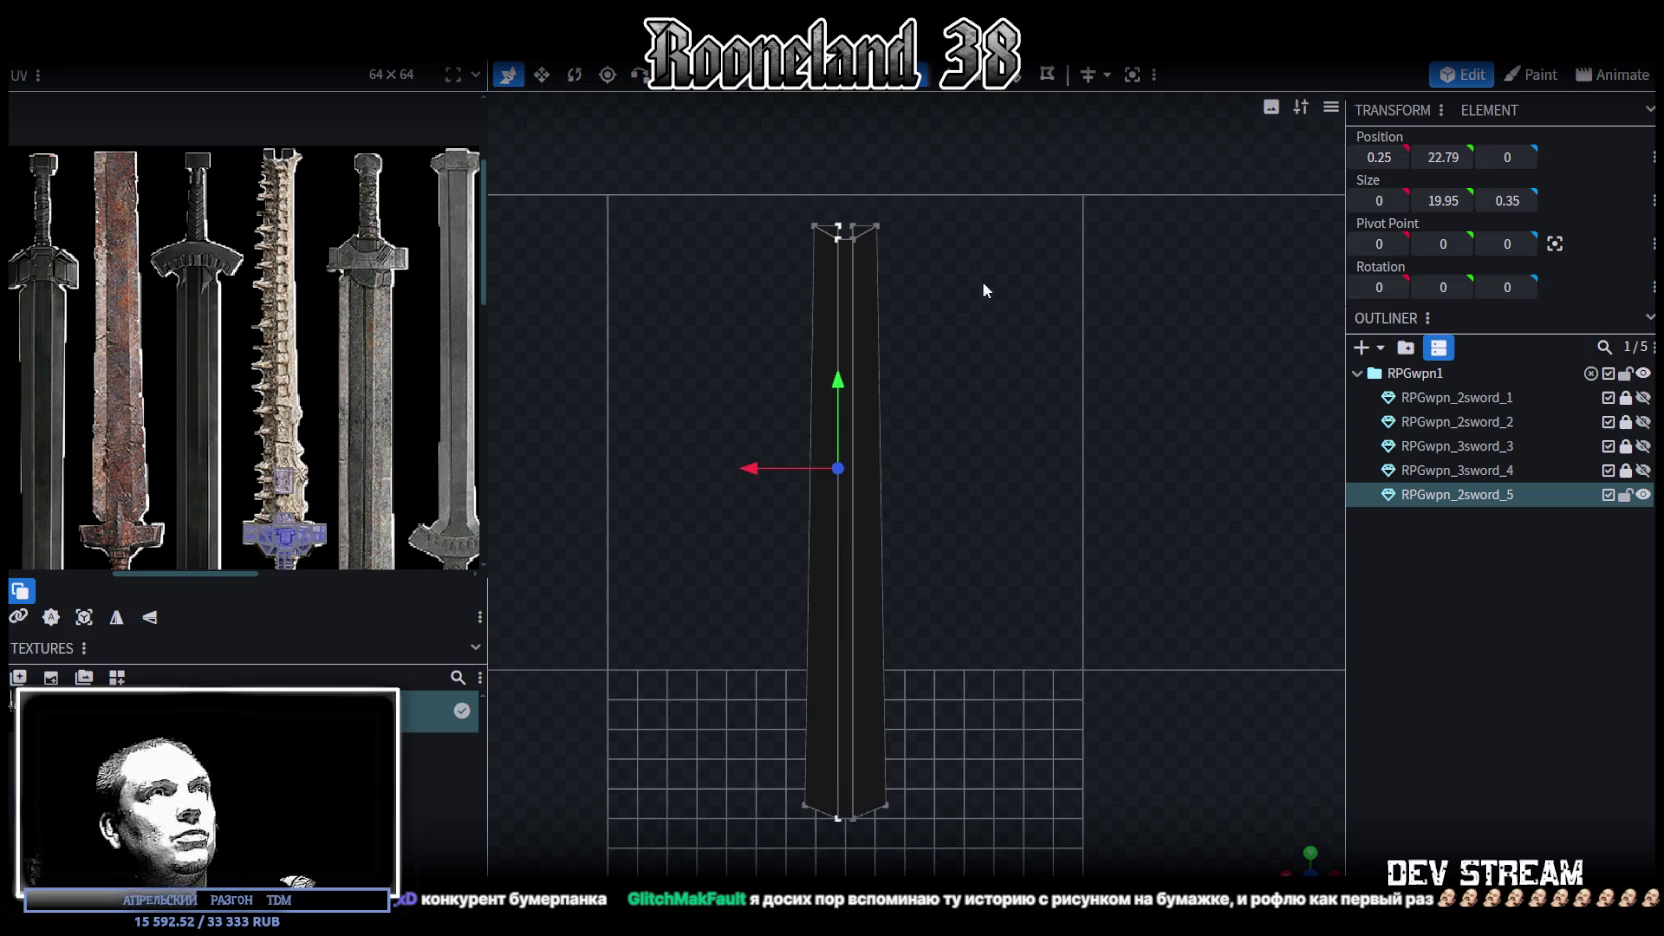
{"action": "left_click", "coordinate": [881, 300]}
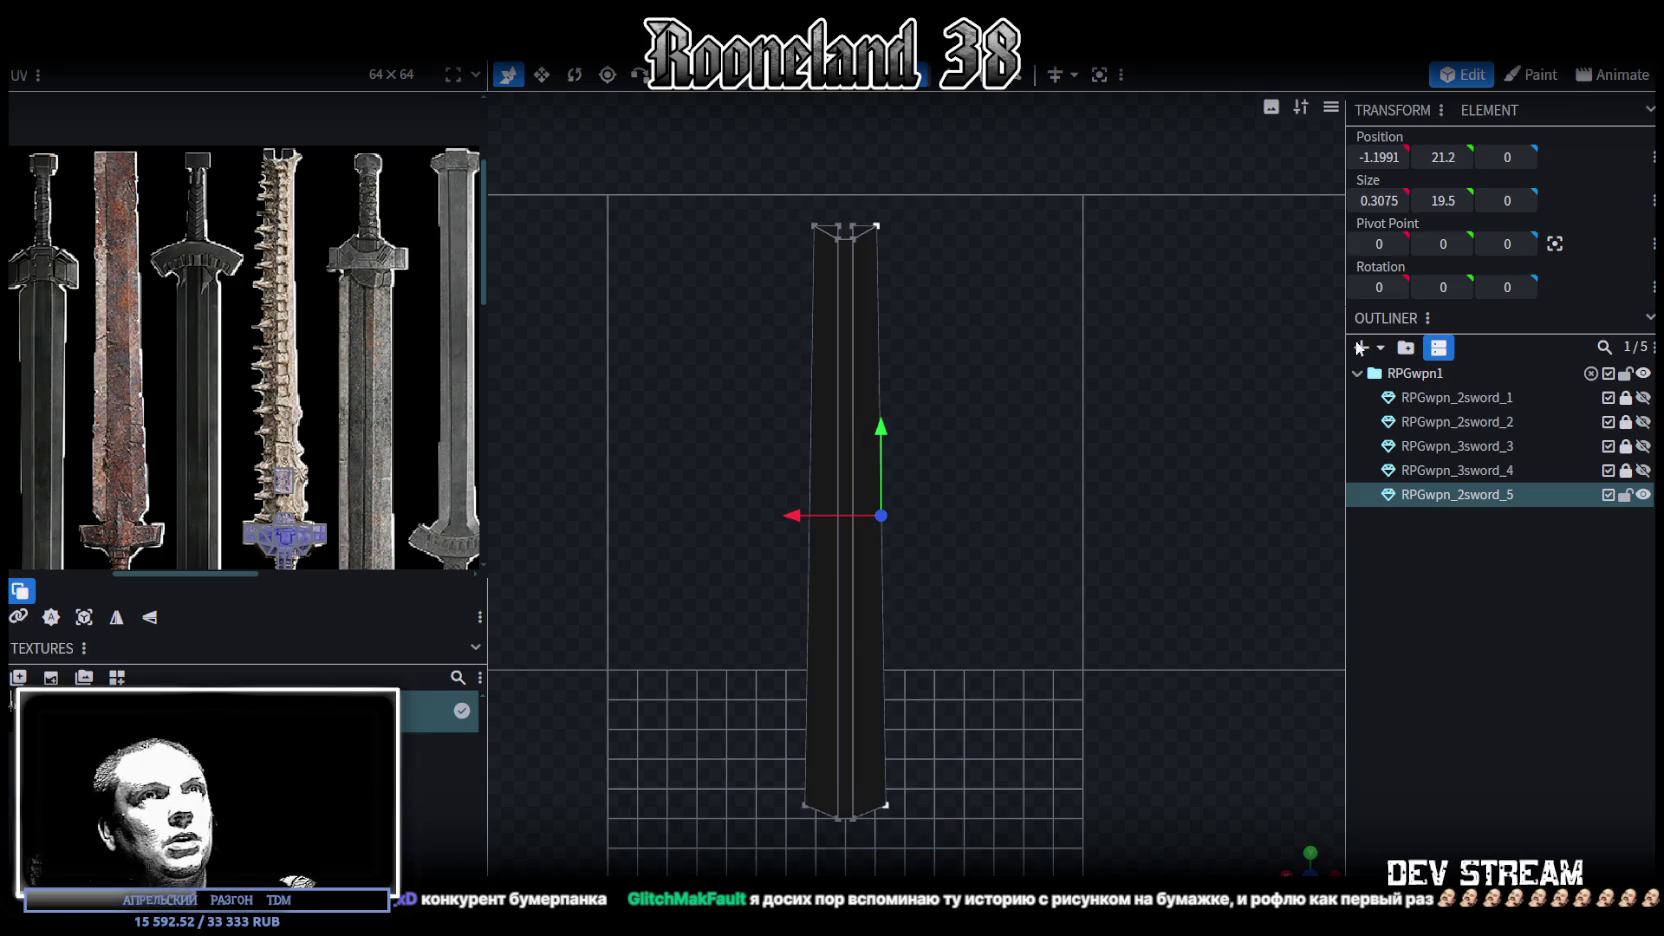
{"action": "left_click", "coordinate": [1382, 157]}
{"action": "type", "text": "-0.5"}
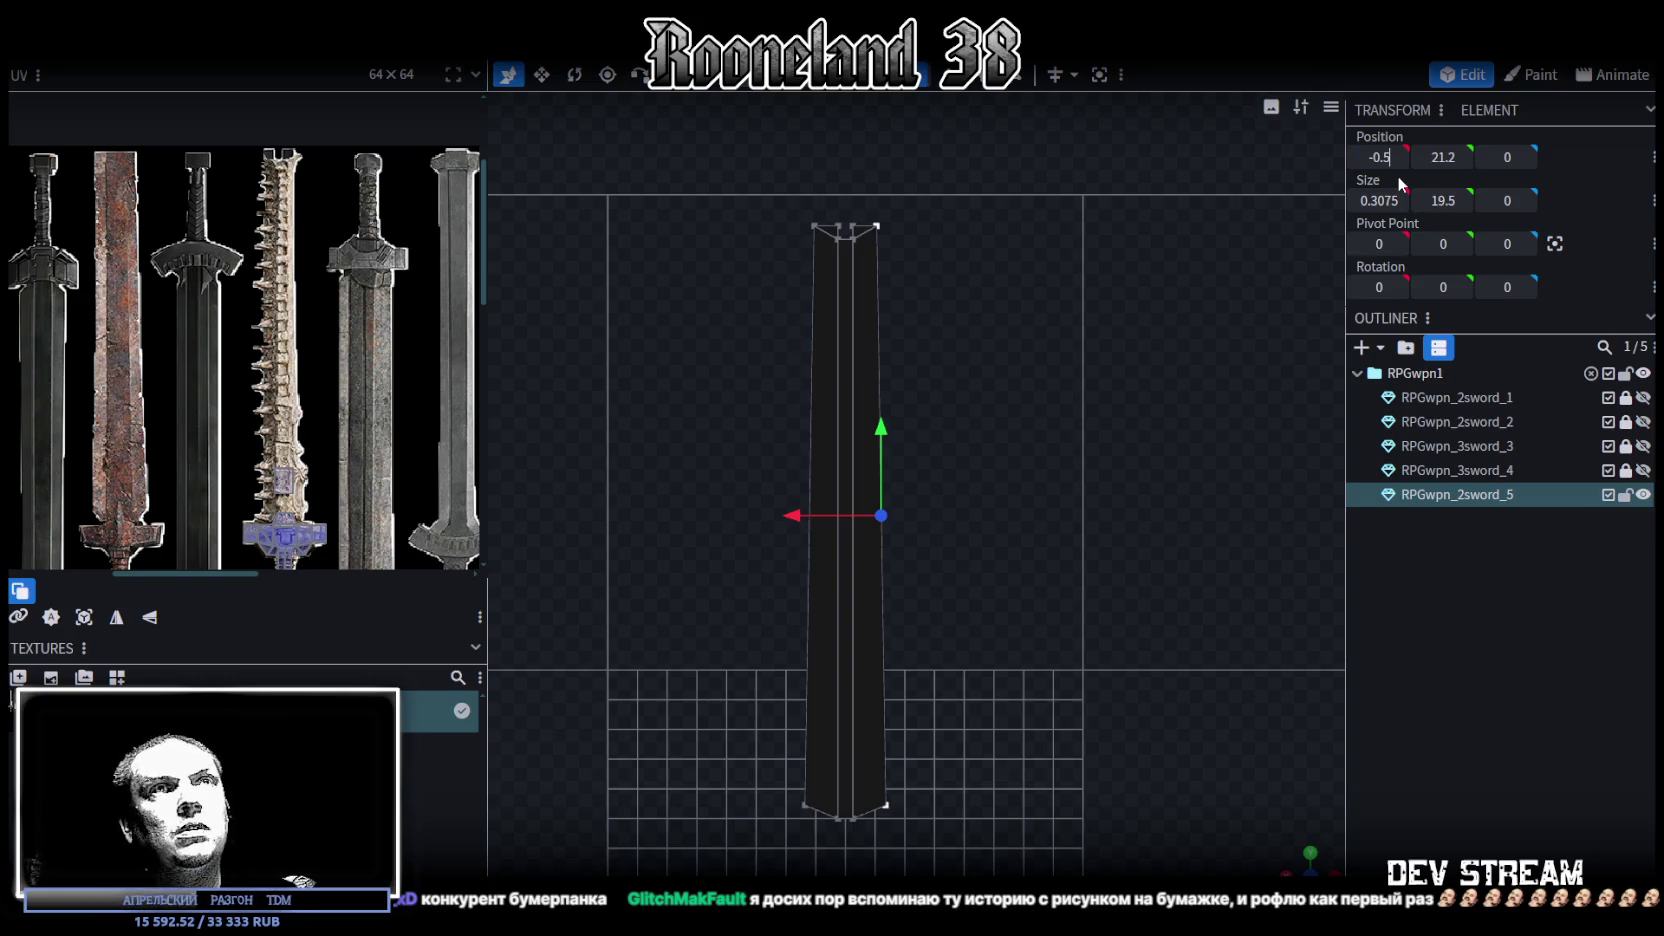
{"action": "key", "text": "Return"}
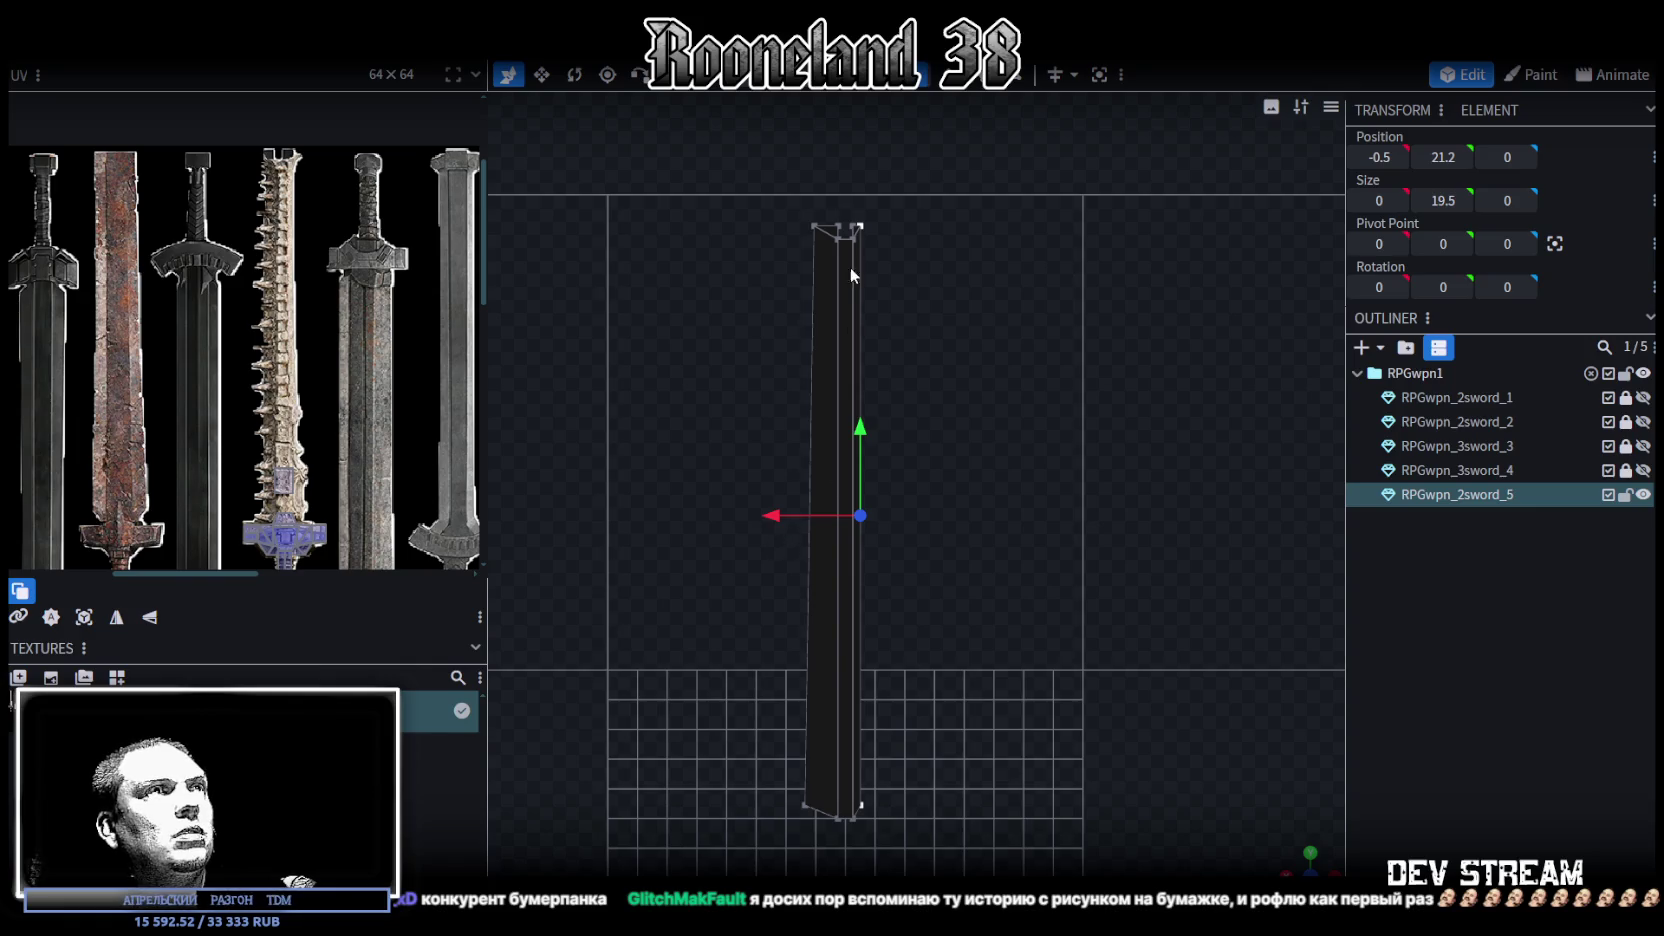
Line up the left-edge vertices at X 0.5 and shift both blade edges outward along X
{"action": "left_click_drag", "start_coordinate": [745, 198], "coordinate": [819, 820]}
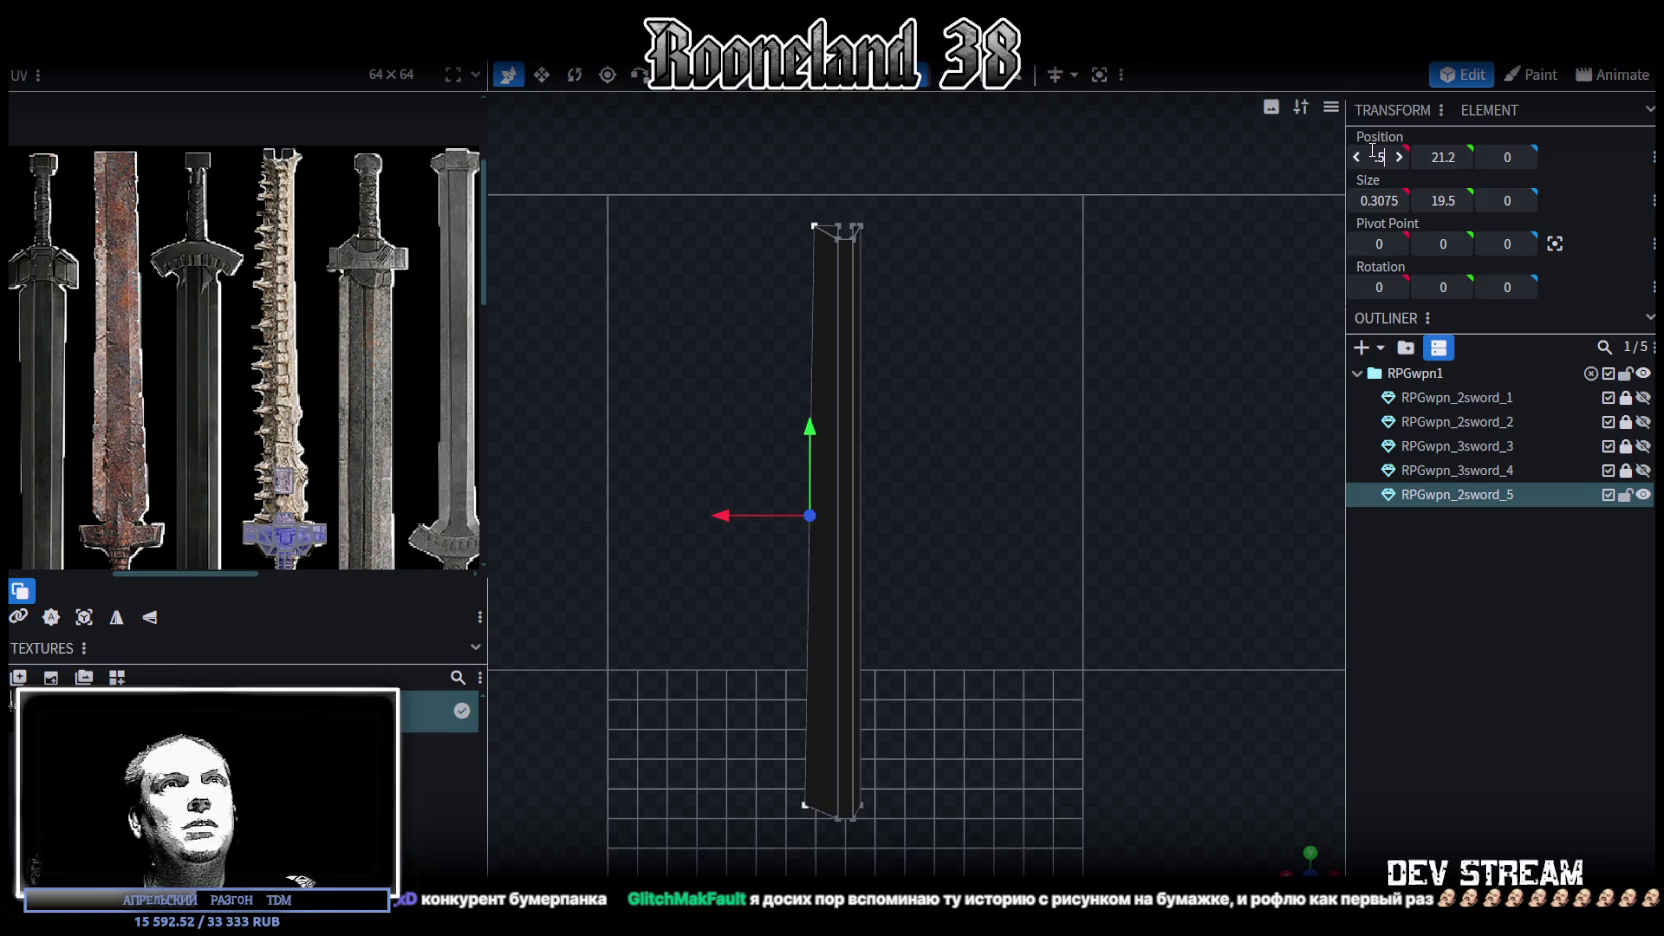
{"action": "left_click_drag", "start_coordinate": [1370, 152], "coordinate": [1368, 152]}
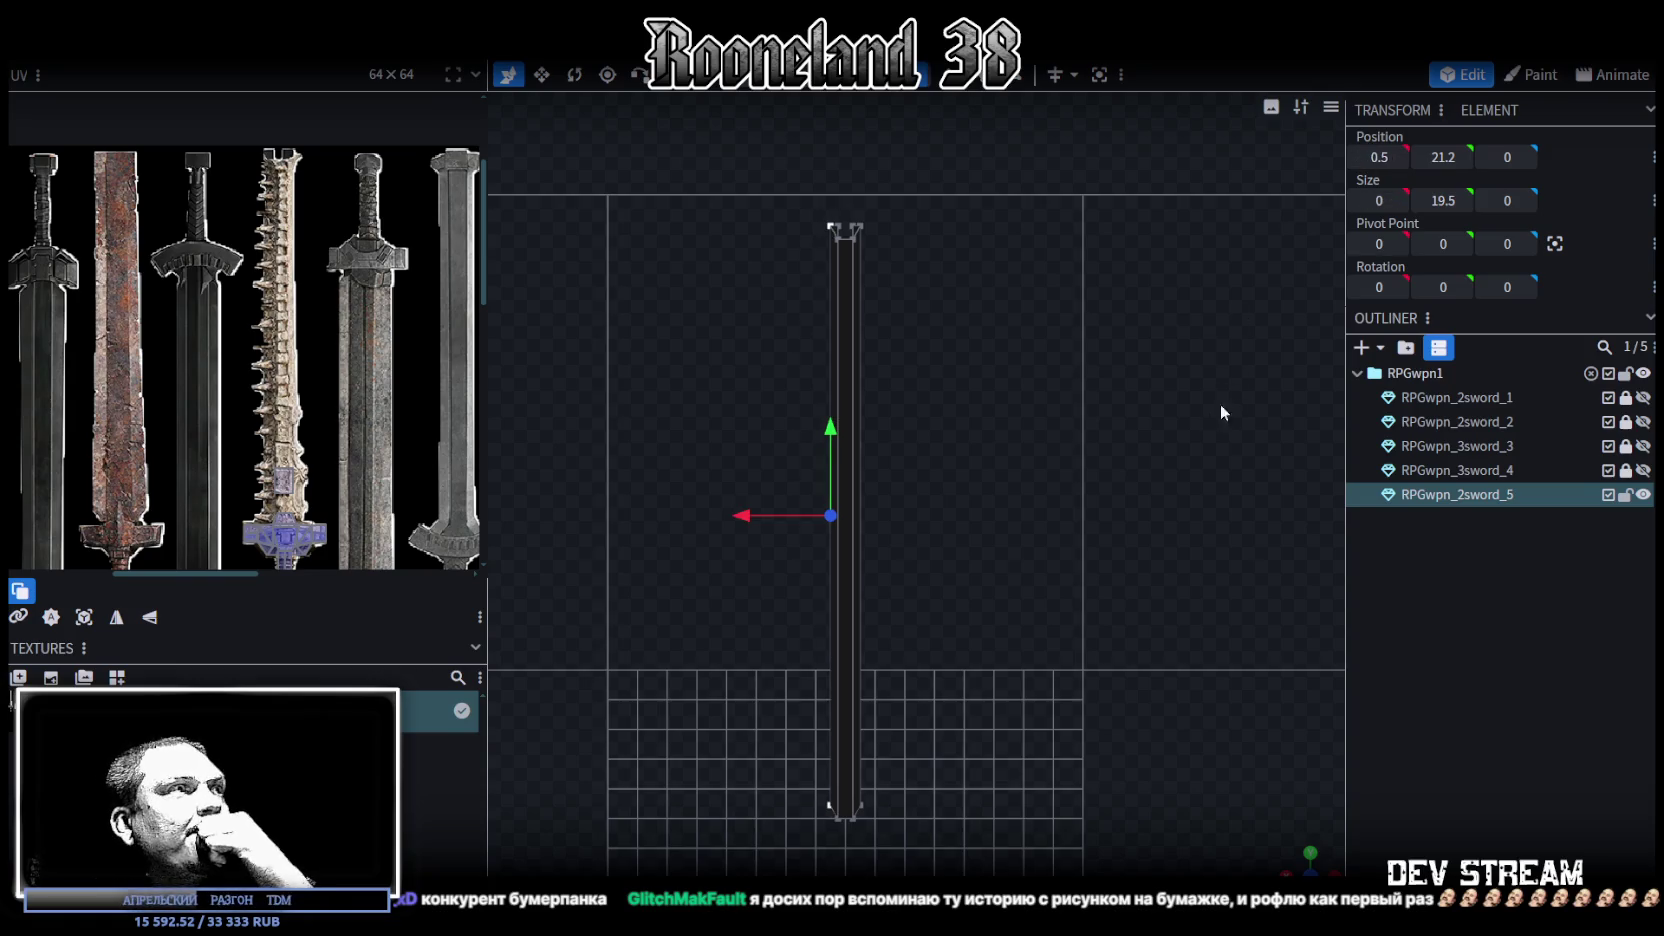
{"action": "key", "text": "3"}
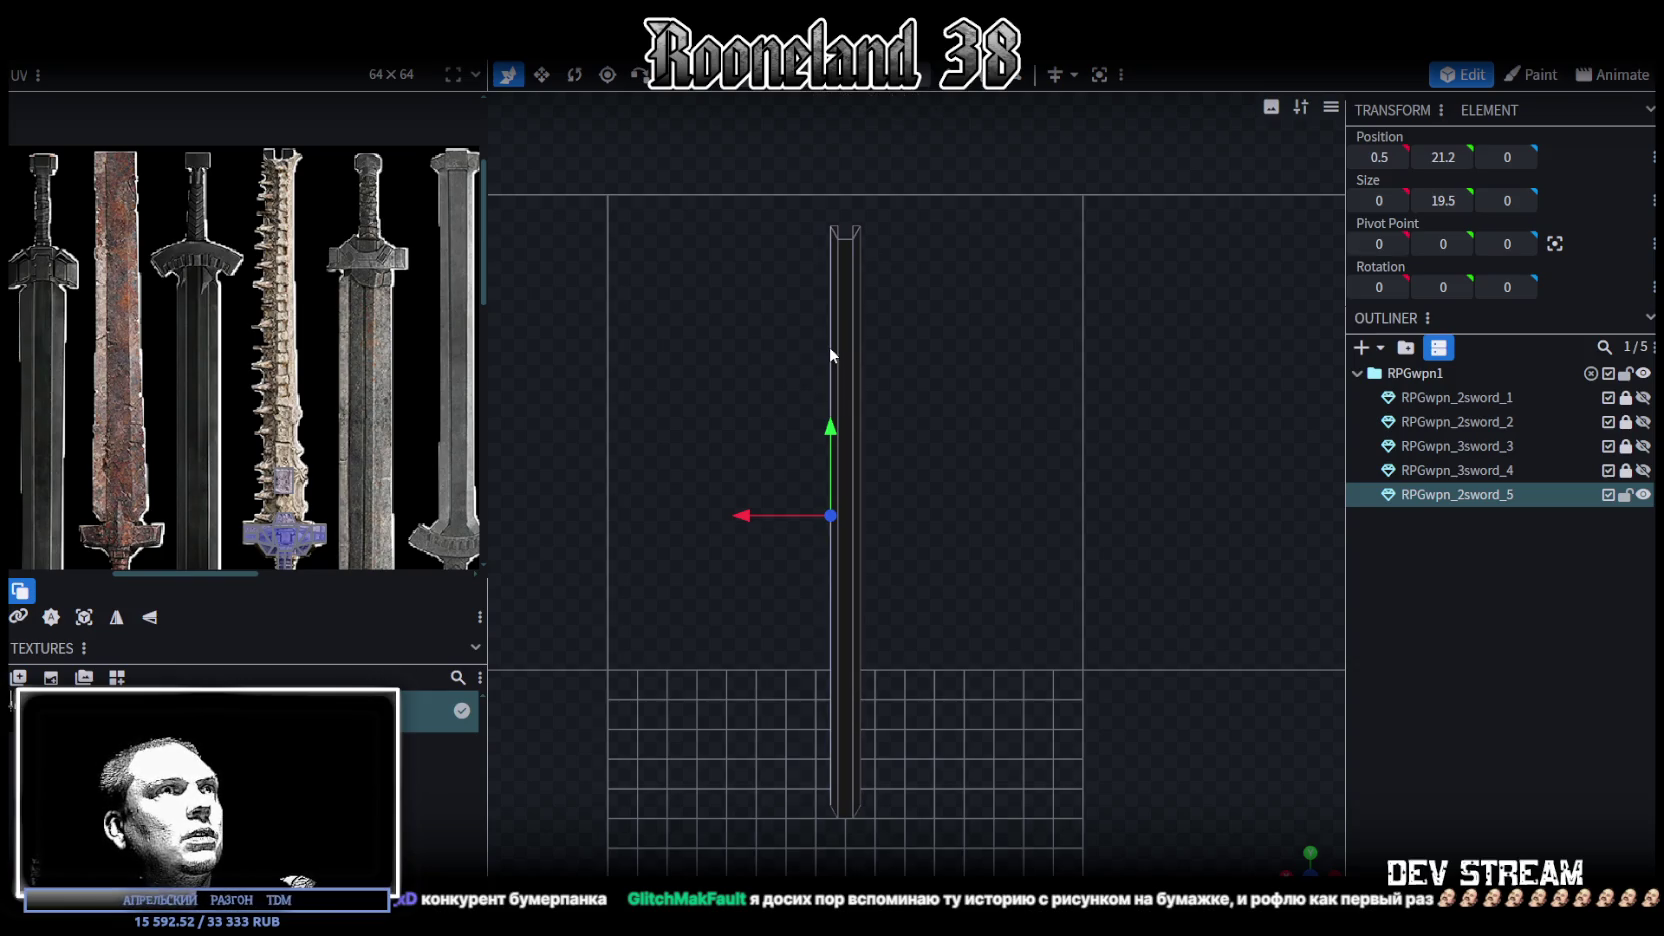
{"action": "left_click_drag", "start_coordinate": [748, 517], "coordinate": [738, 514]}
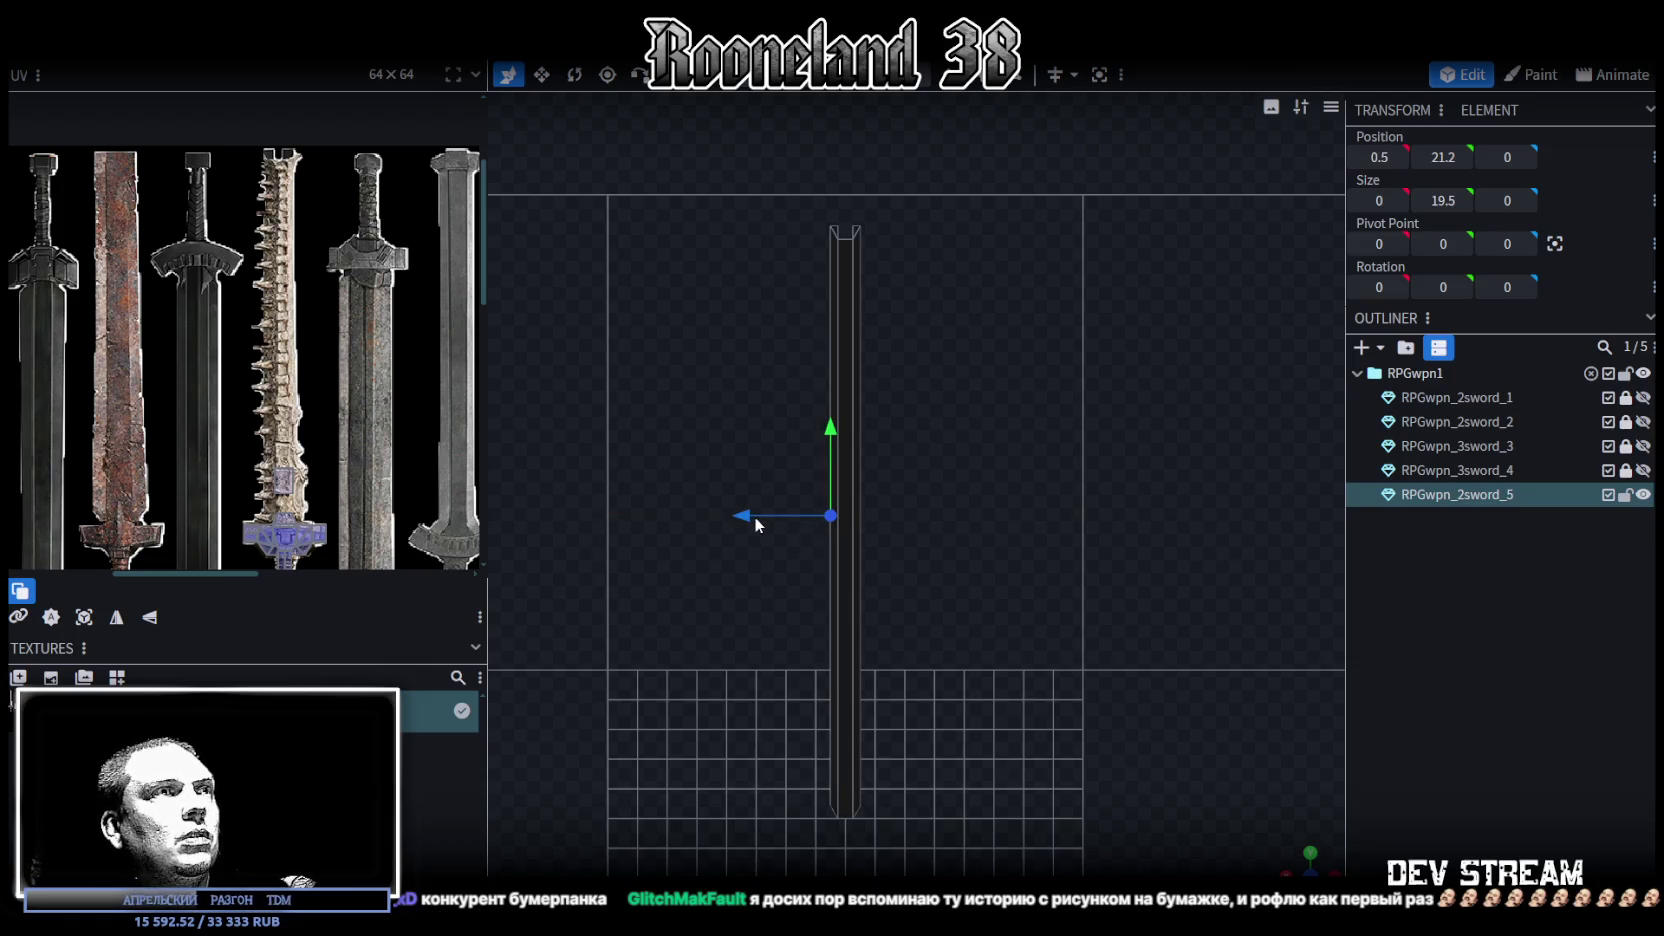
{"action": "left_click", "coordinate": [864, 454]}
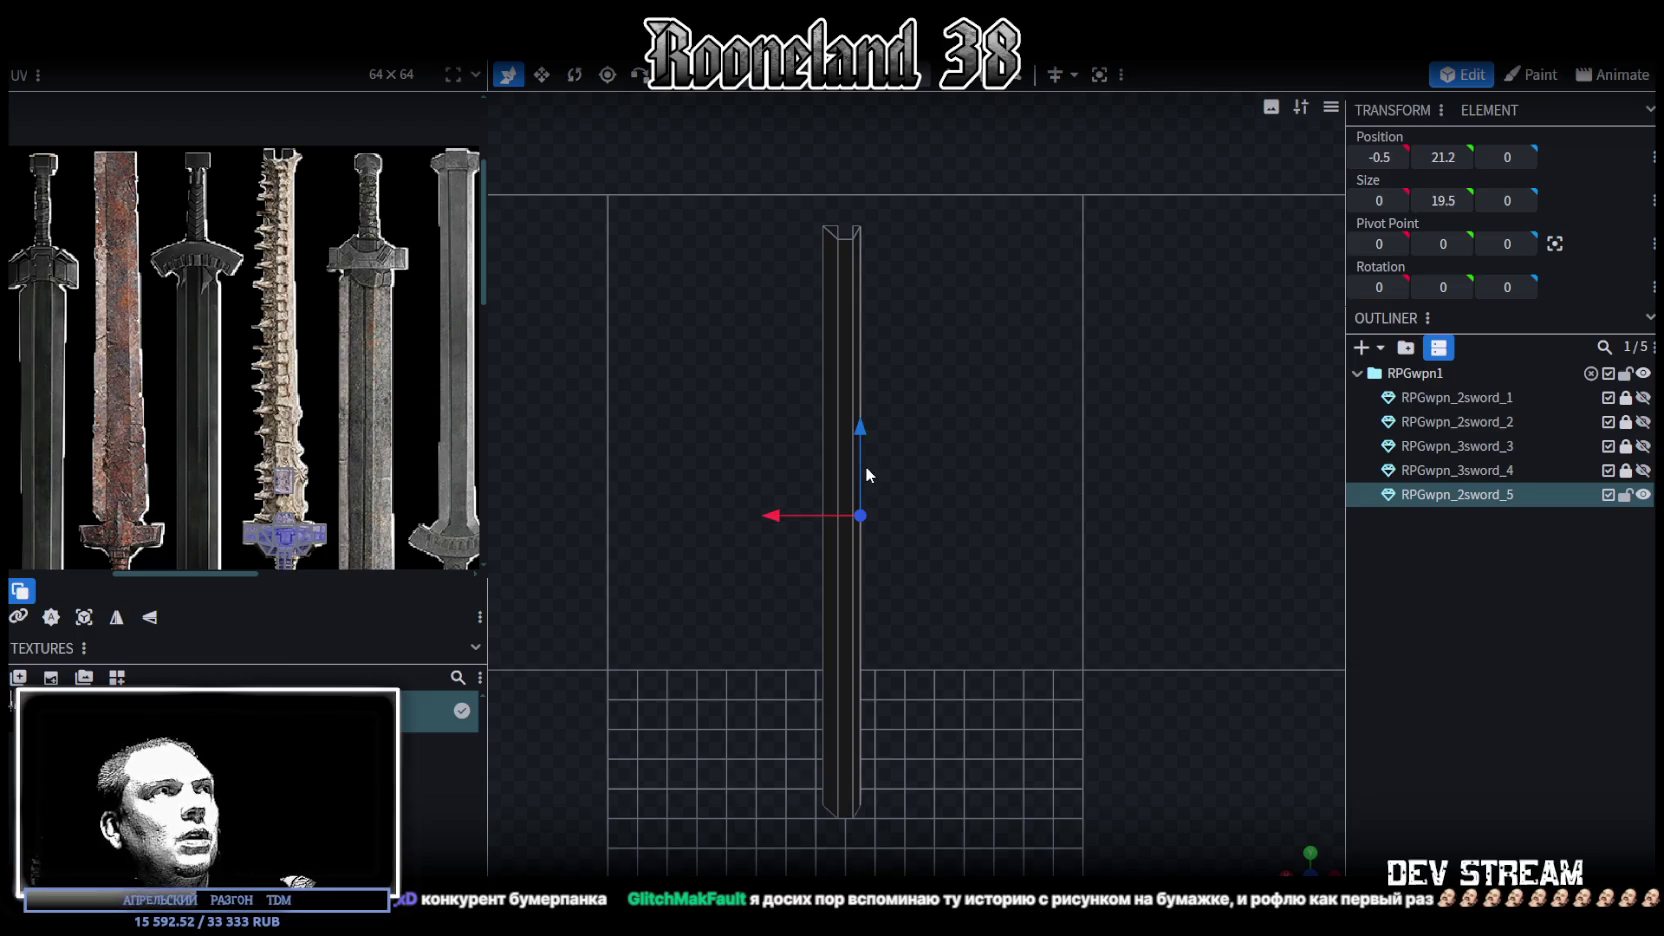
{"action": "left_click_drag", "start_coordinate": [780, 515], "coordinate": [779, 514]}
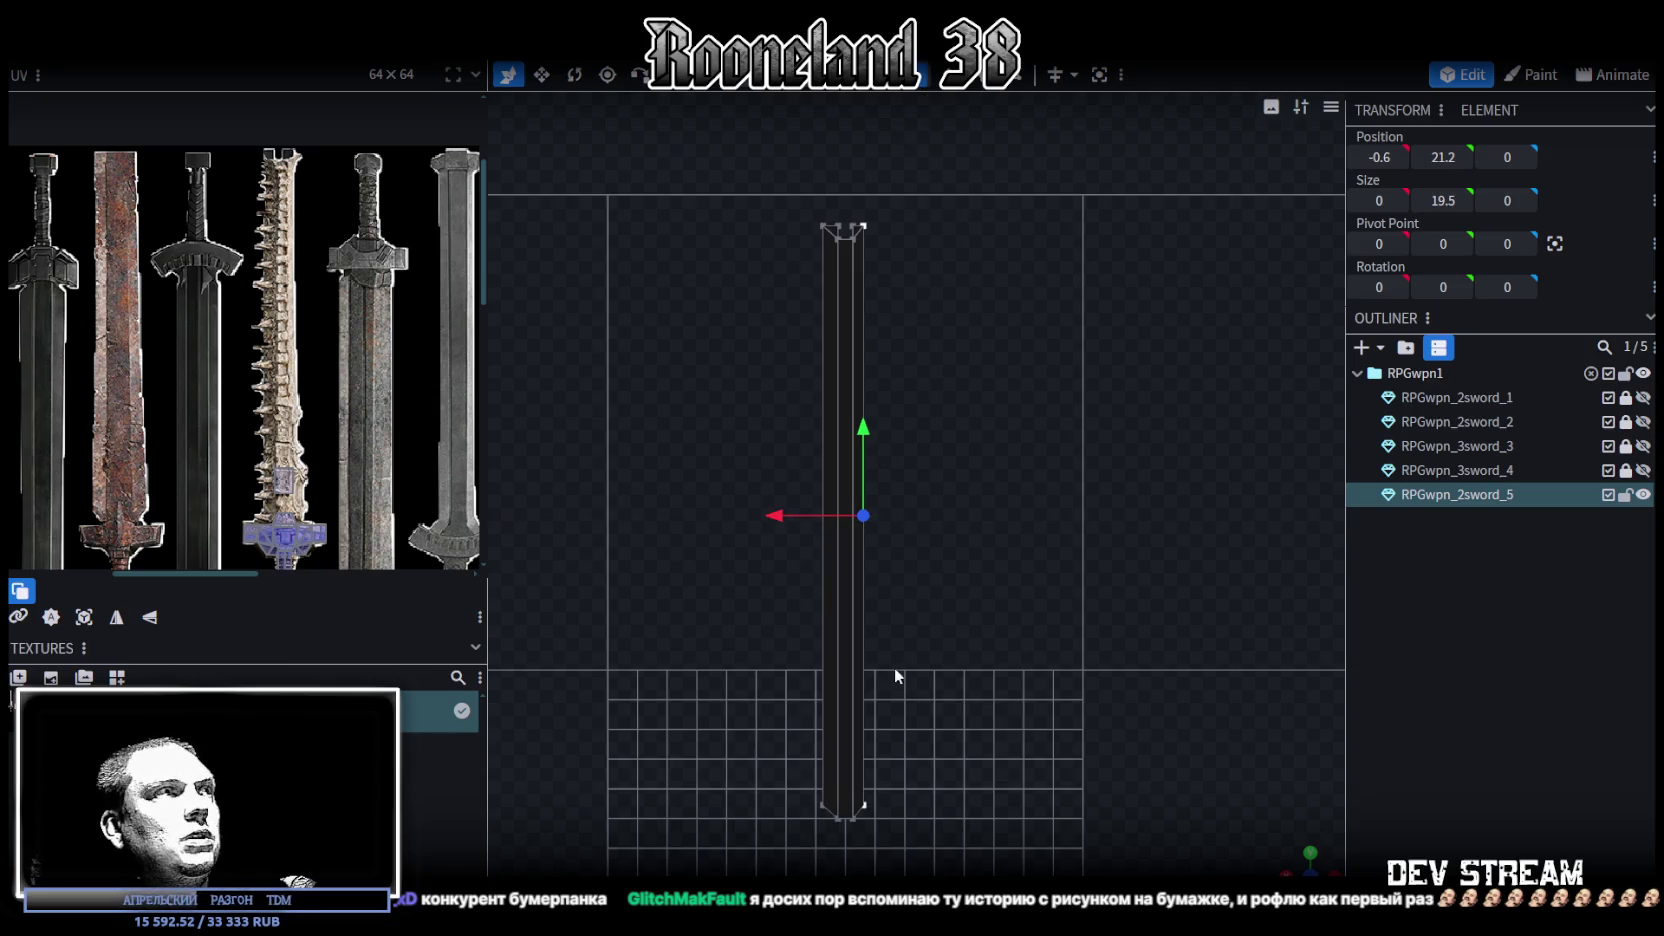
Move the bottom vertices along X so the blade sides slant and taper toward the tip
{"action": "left_click", "coordinate": [866, 804]}
{"action": "left_click_drag", "start_coordinate": [786, 806], "coordinate": [807, 806]}
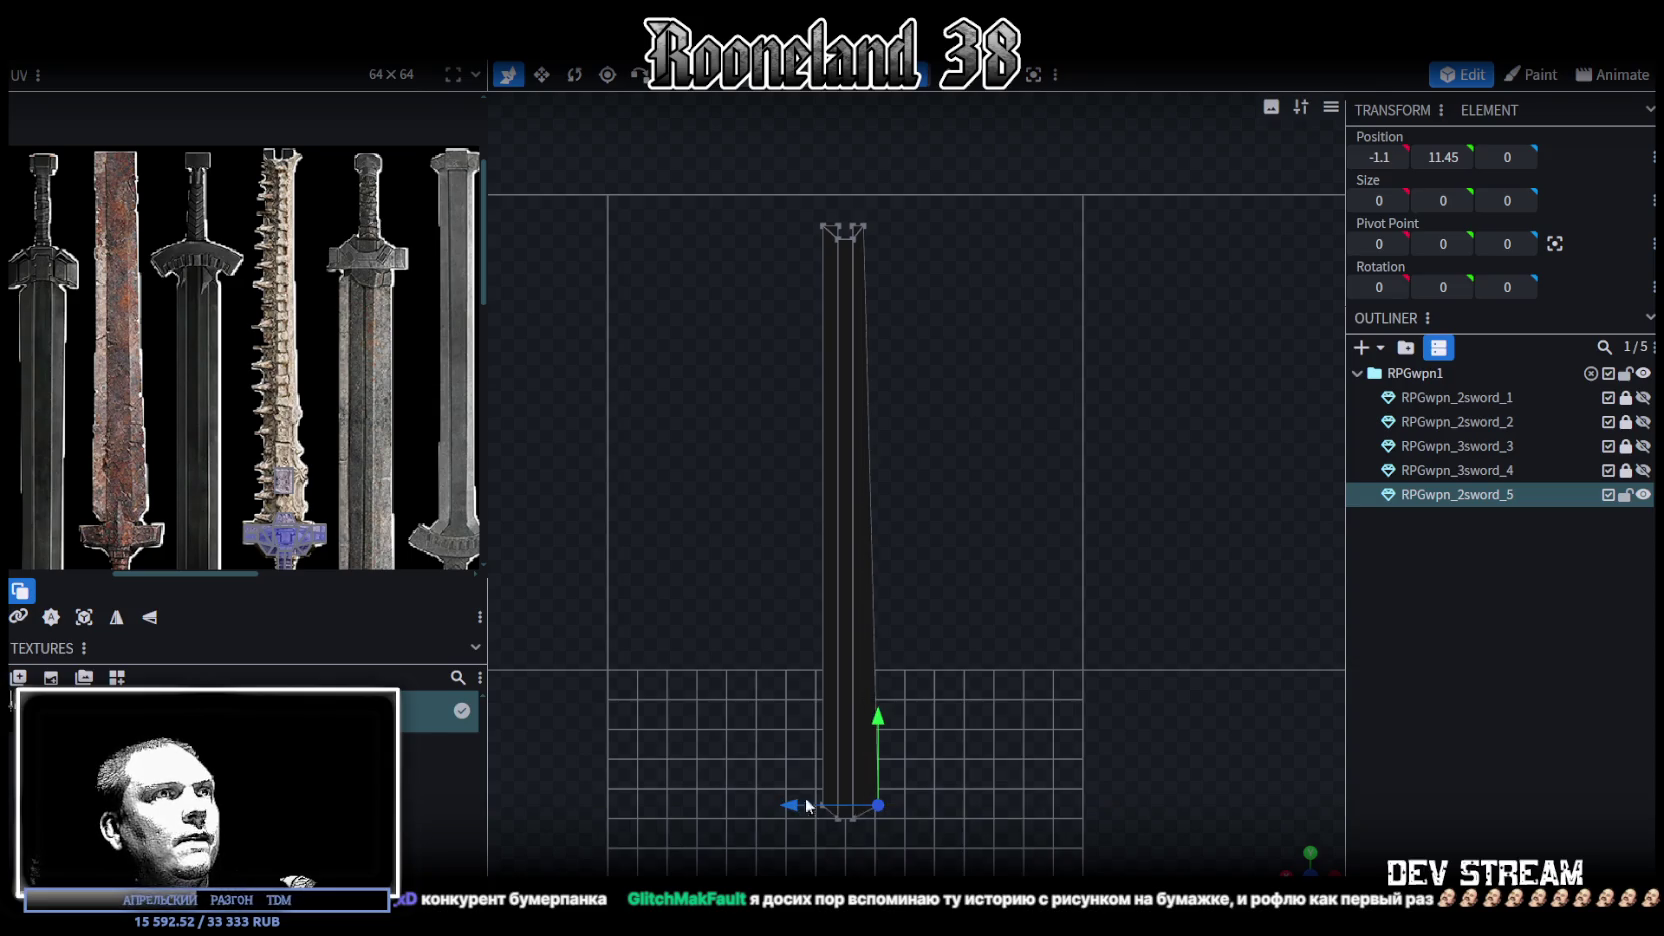
{"action": "right_click_drag", "start_coordinate": [957, 612], "coordinate": [1017, 536]}
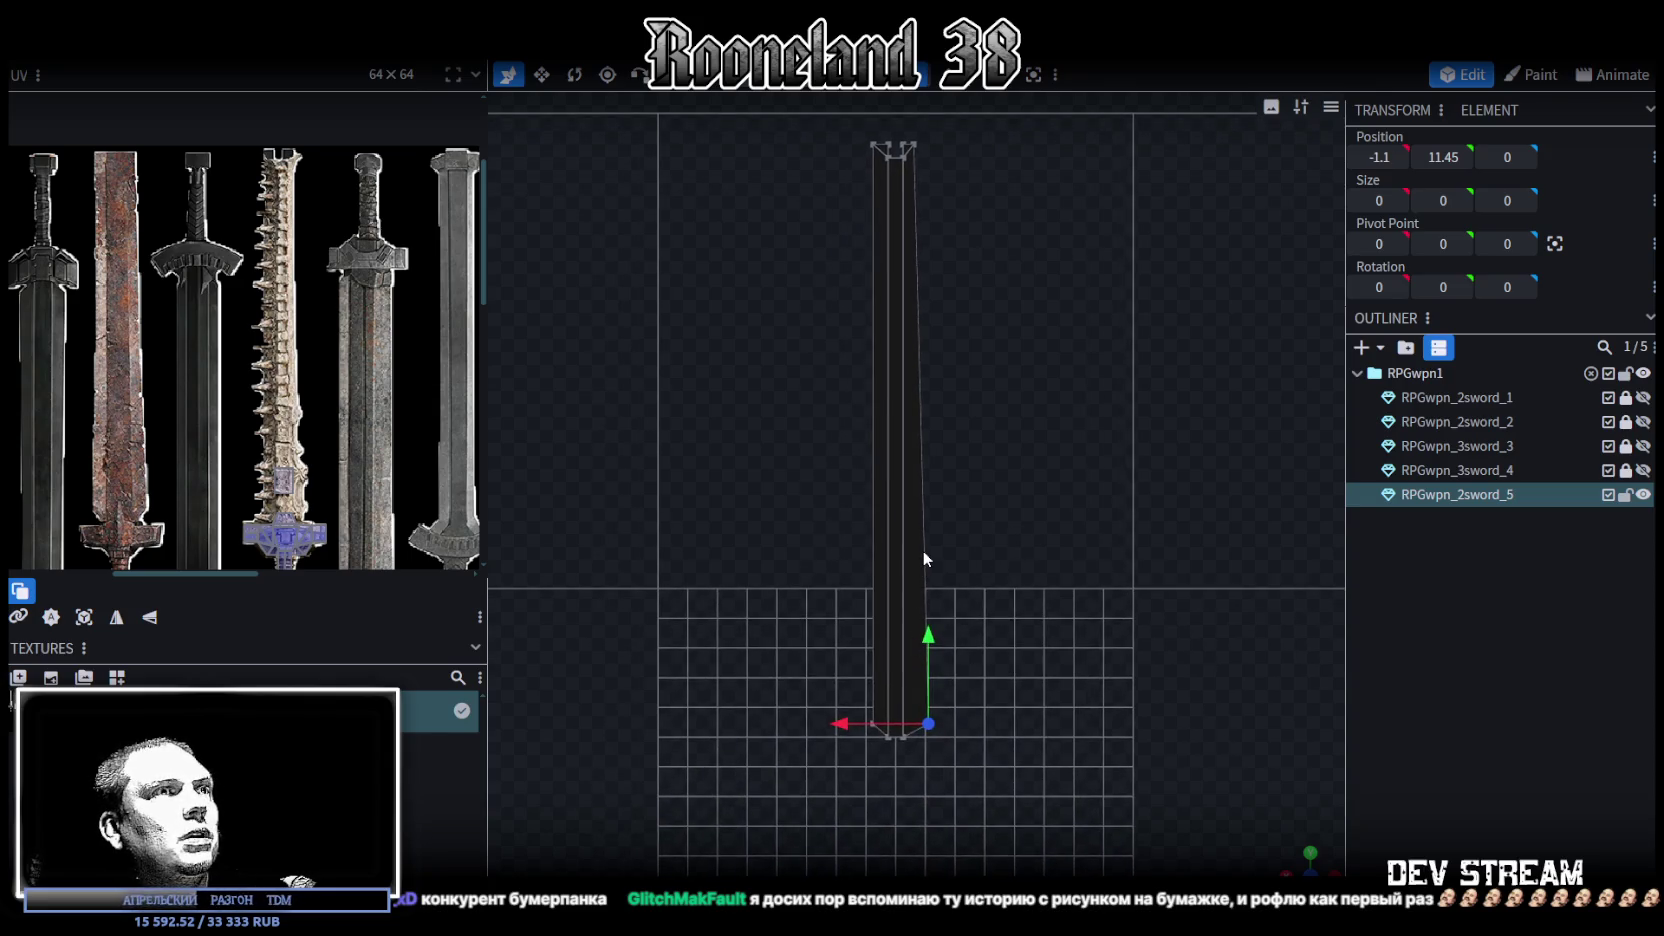
{"action": "left_click", "coordinate": [876, 723]}
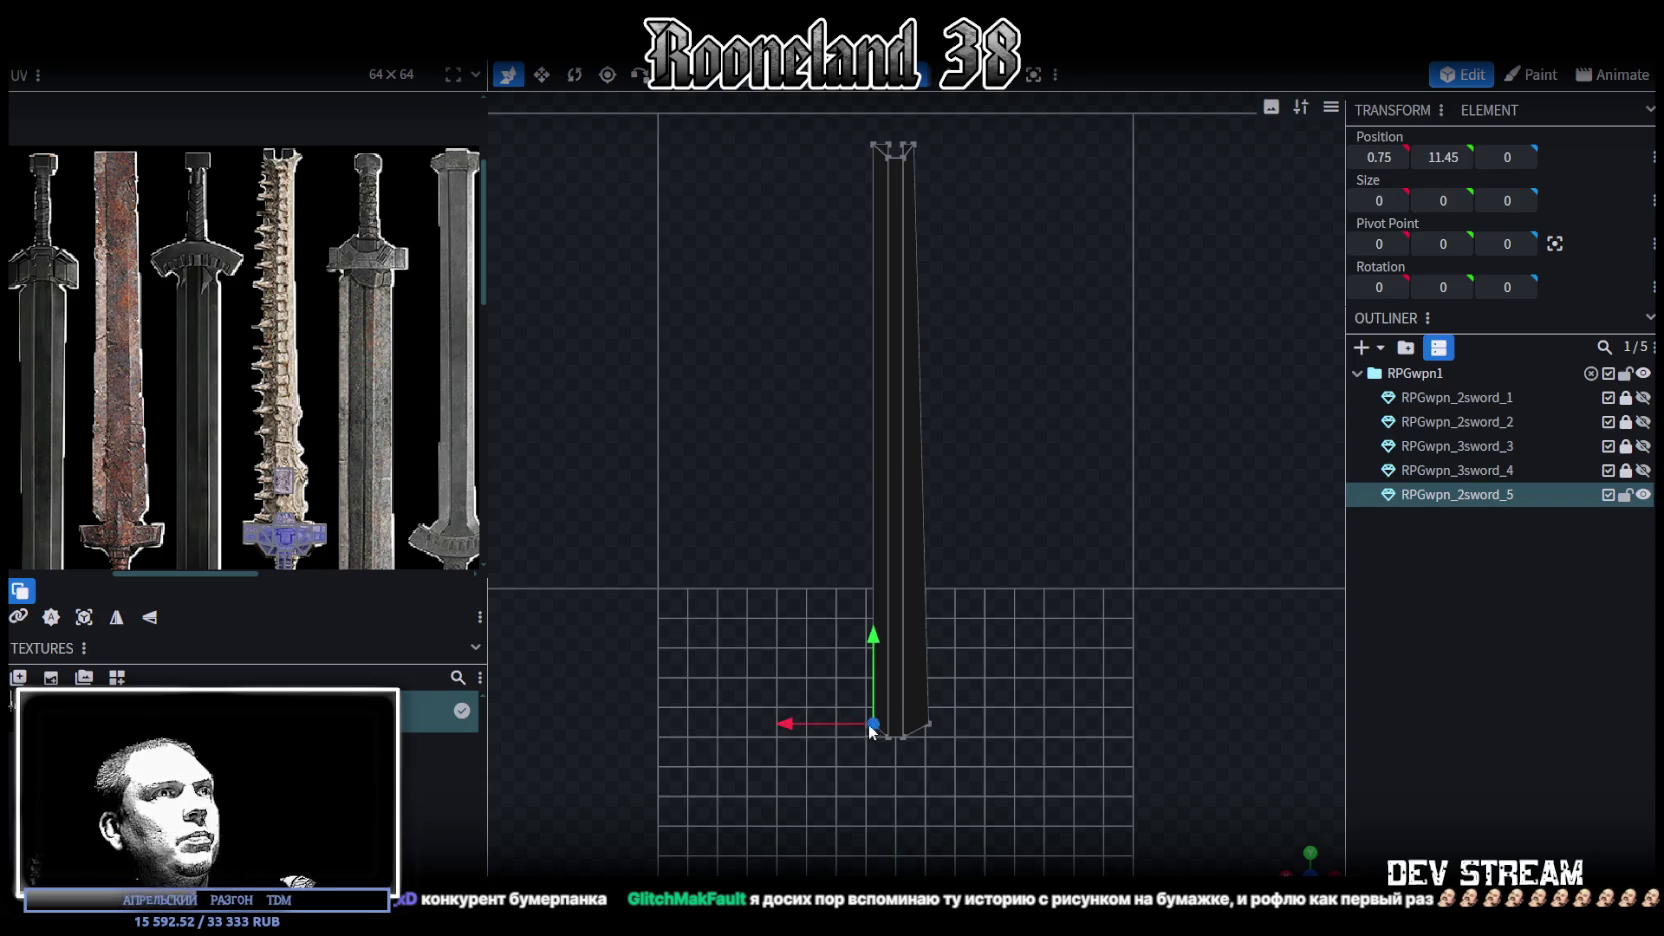
{"action": "left_click_drag", "start_coordinate": [815, 722], "coordinate": [808, 730]}
{"action": "scroll", "coordinate": [1024, 648], "scroll_direction": "down", "scroll_amount": 2}
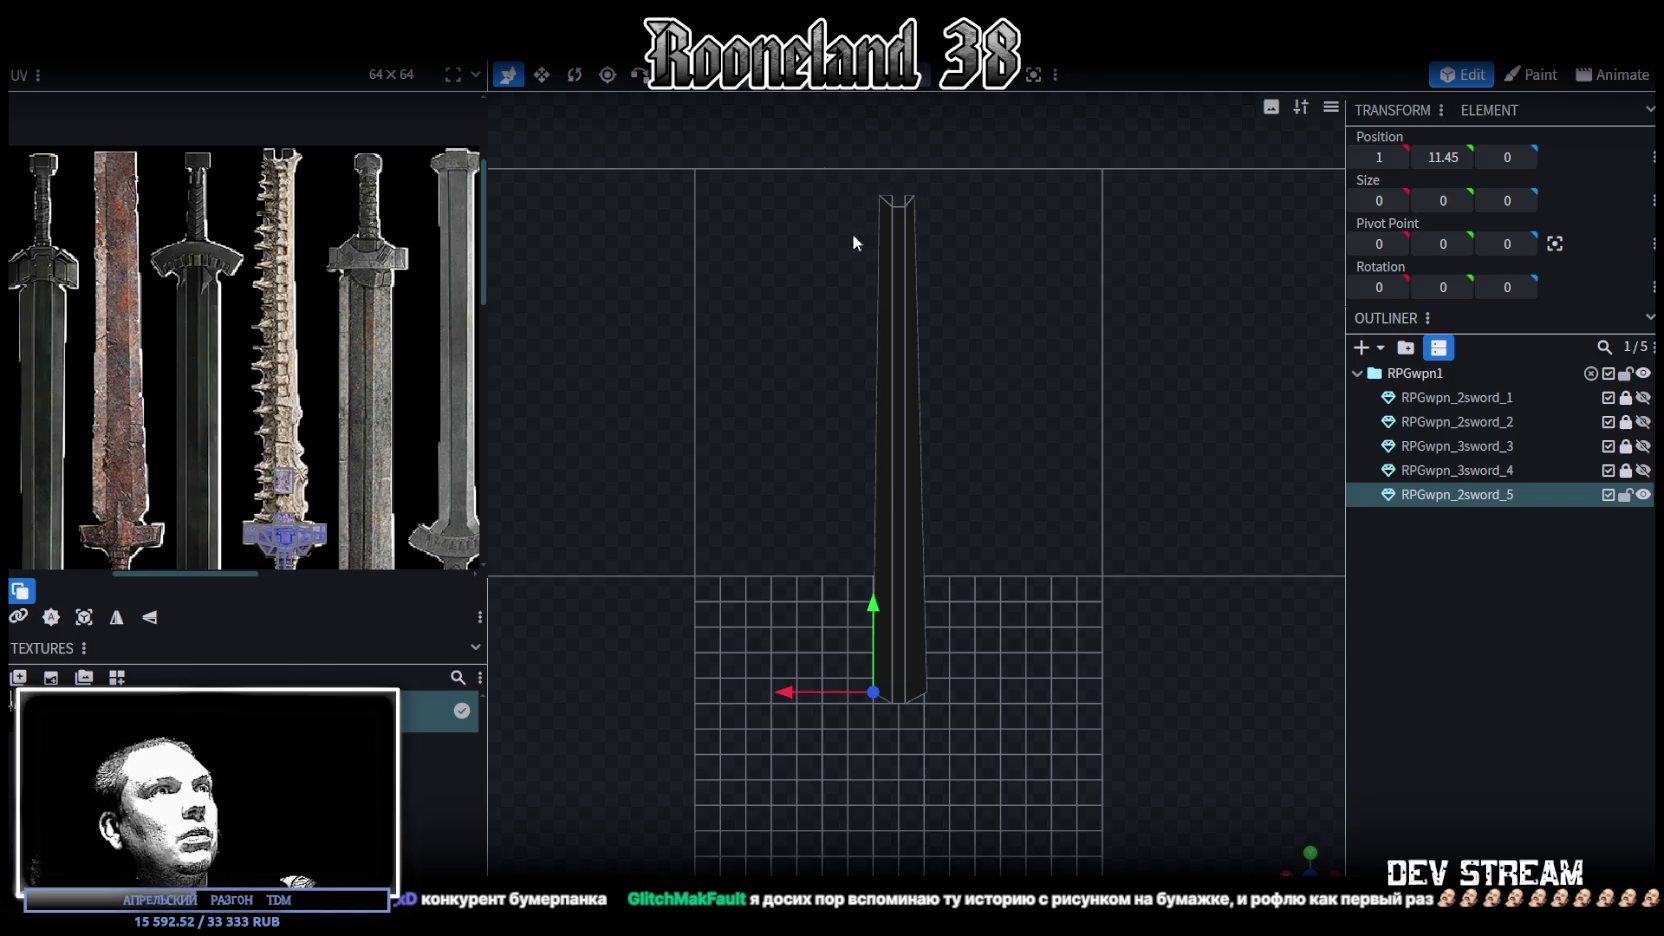
{"action": "left_click_drag", "start_coordinate": [826, 170], "coordinate": [994, 604]}
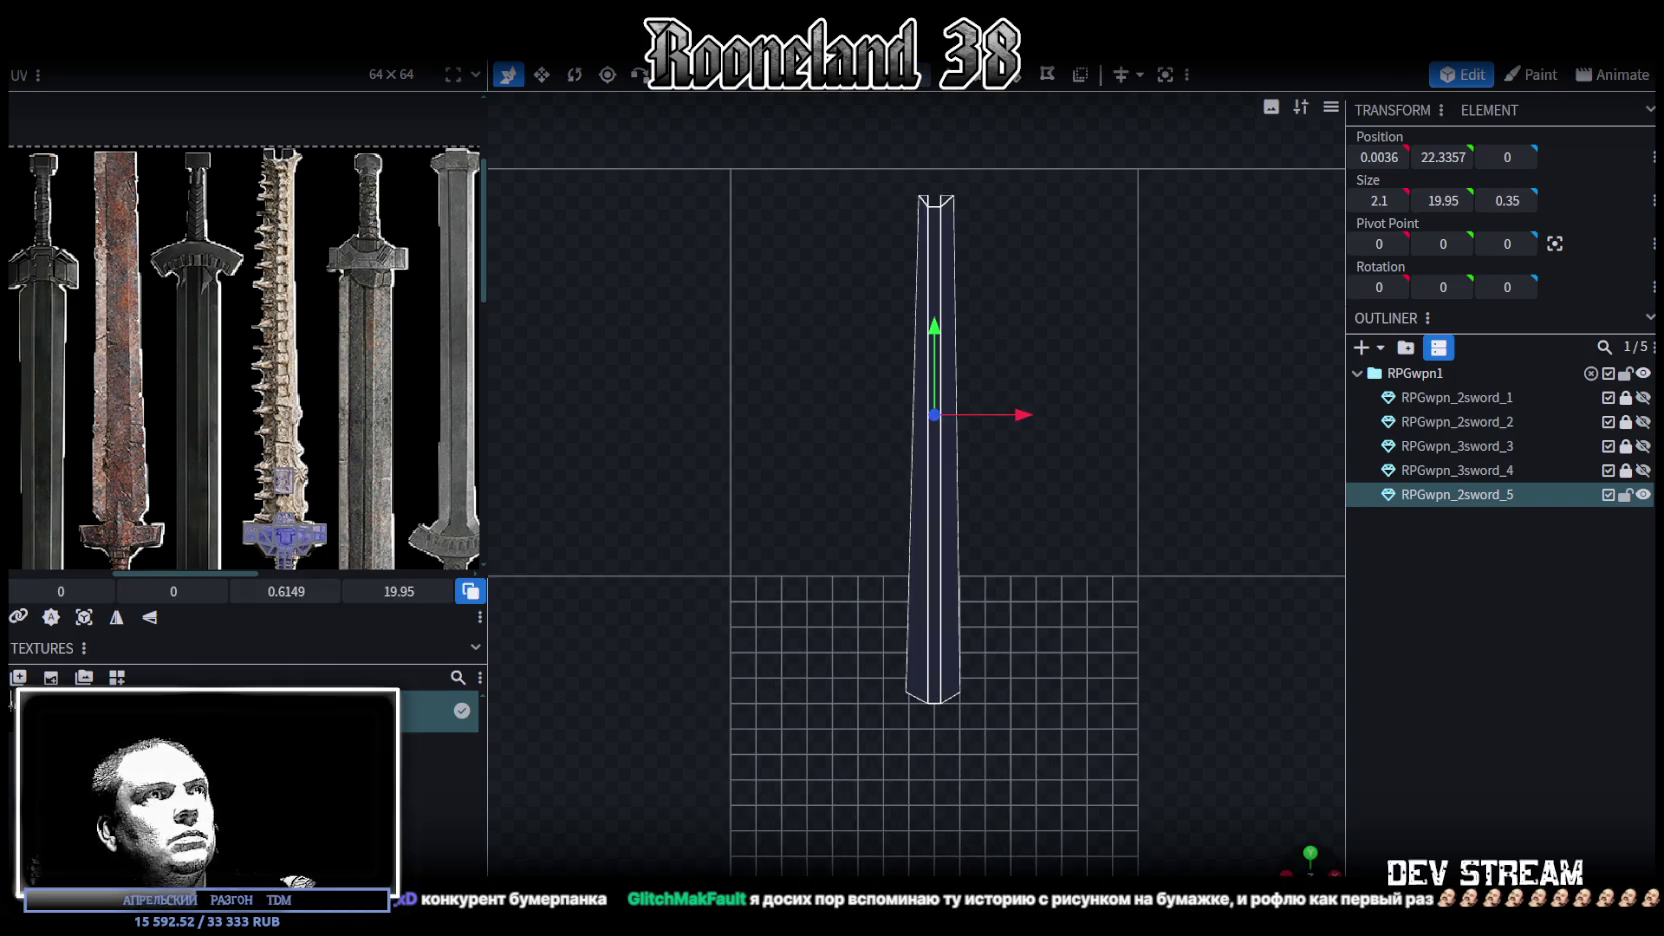
Lower the blade's top vertices by one unit
{"action": "left_click", "coordinate": [84, 617]}
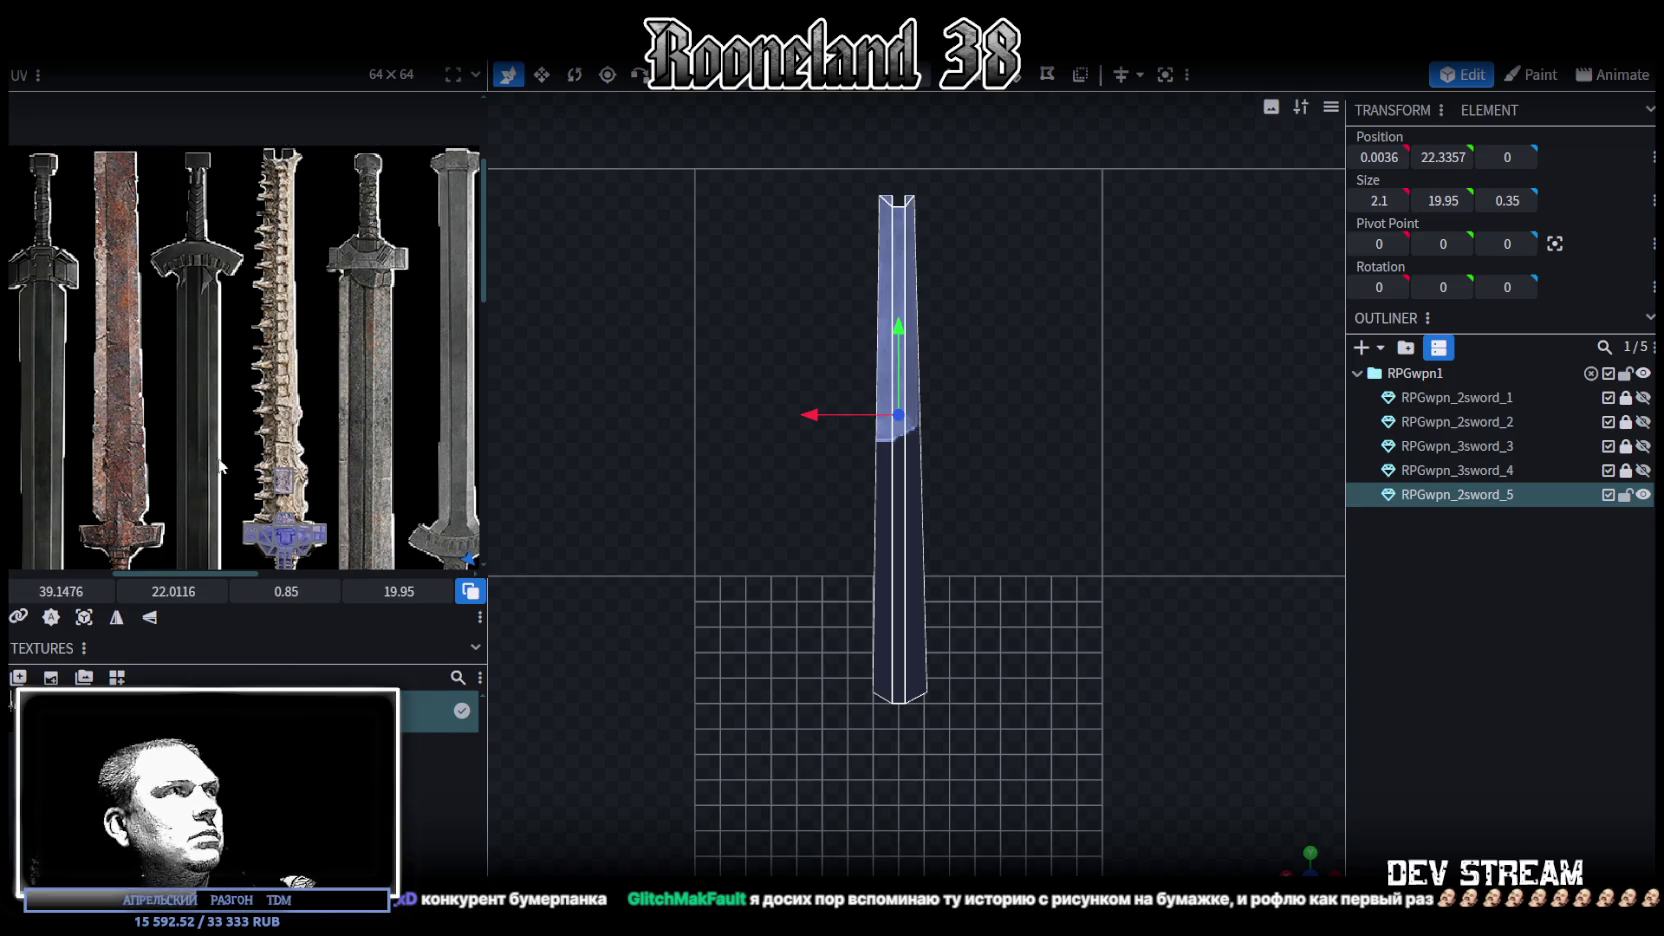
{"action": "scroll", "coordinate": [308, 440], "scroll_direction": "down", "scroll_amount": 3}
{"action": "scroll", "coordinate": [337, 455], "scroll_direction": "up", "scroll_amount": 3}
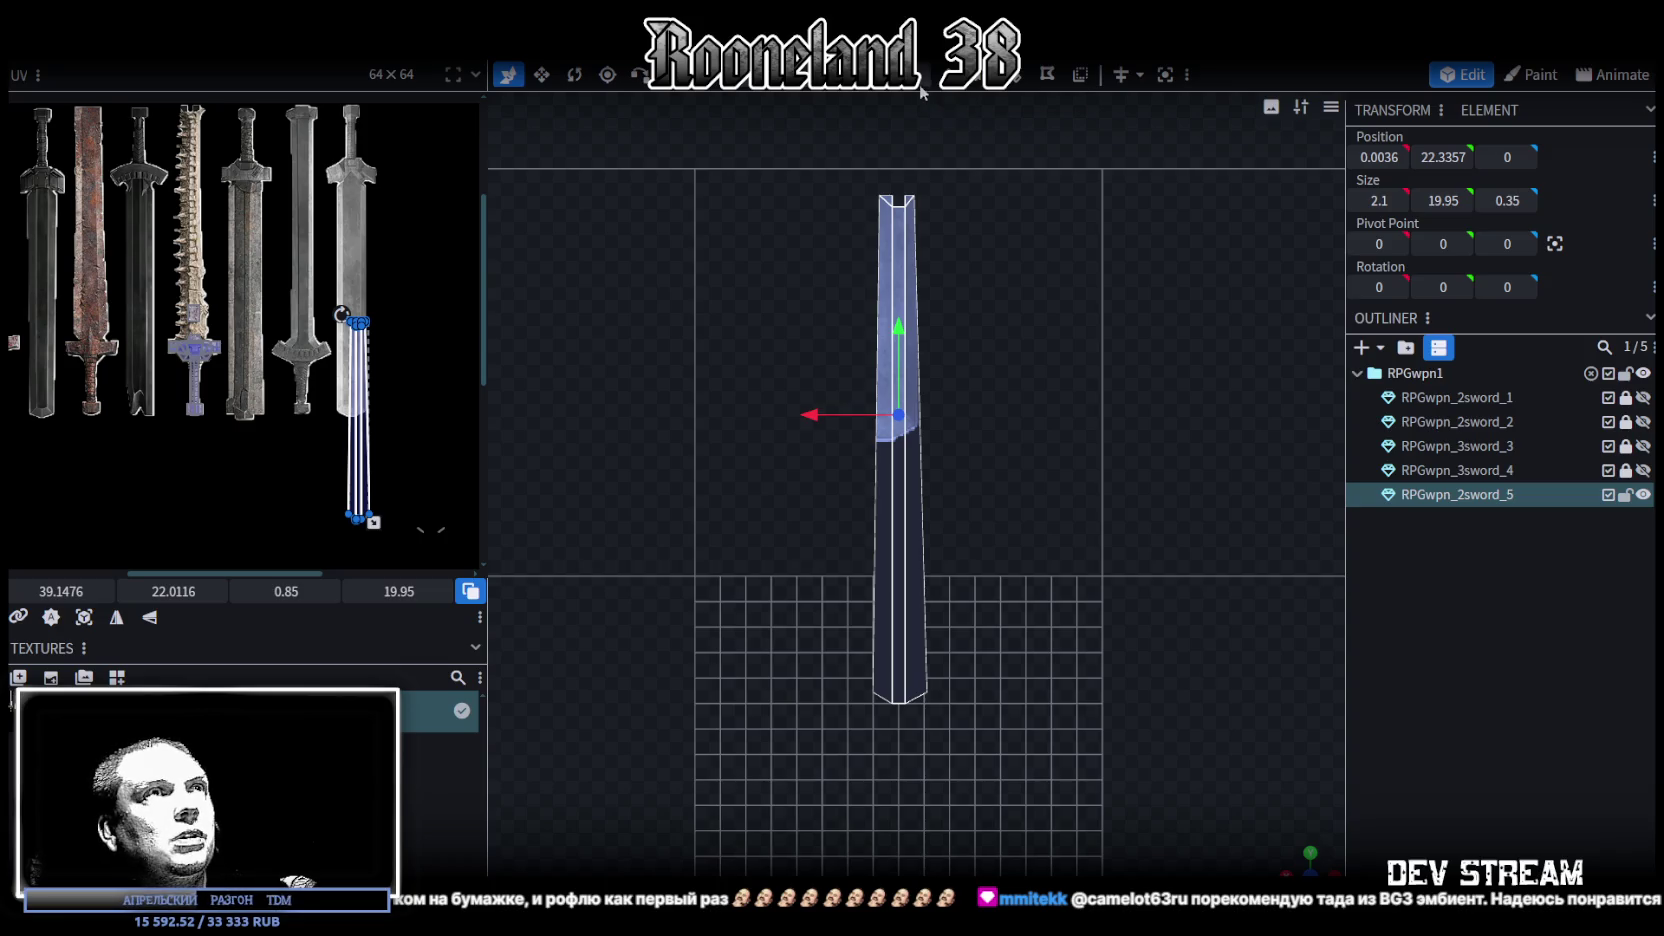
{"action": "left_click_drag", "start_coordinate": [796, 159], "coordinate": [1030, 660]}
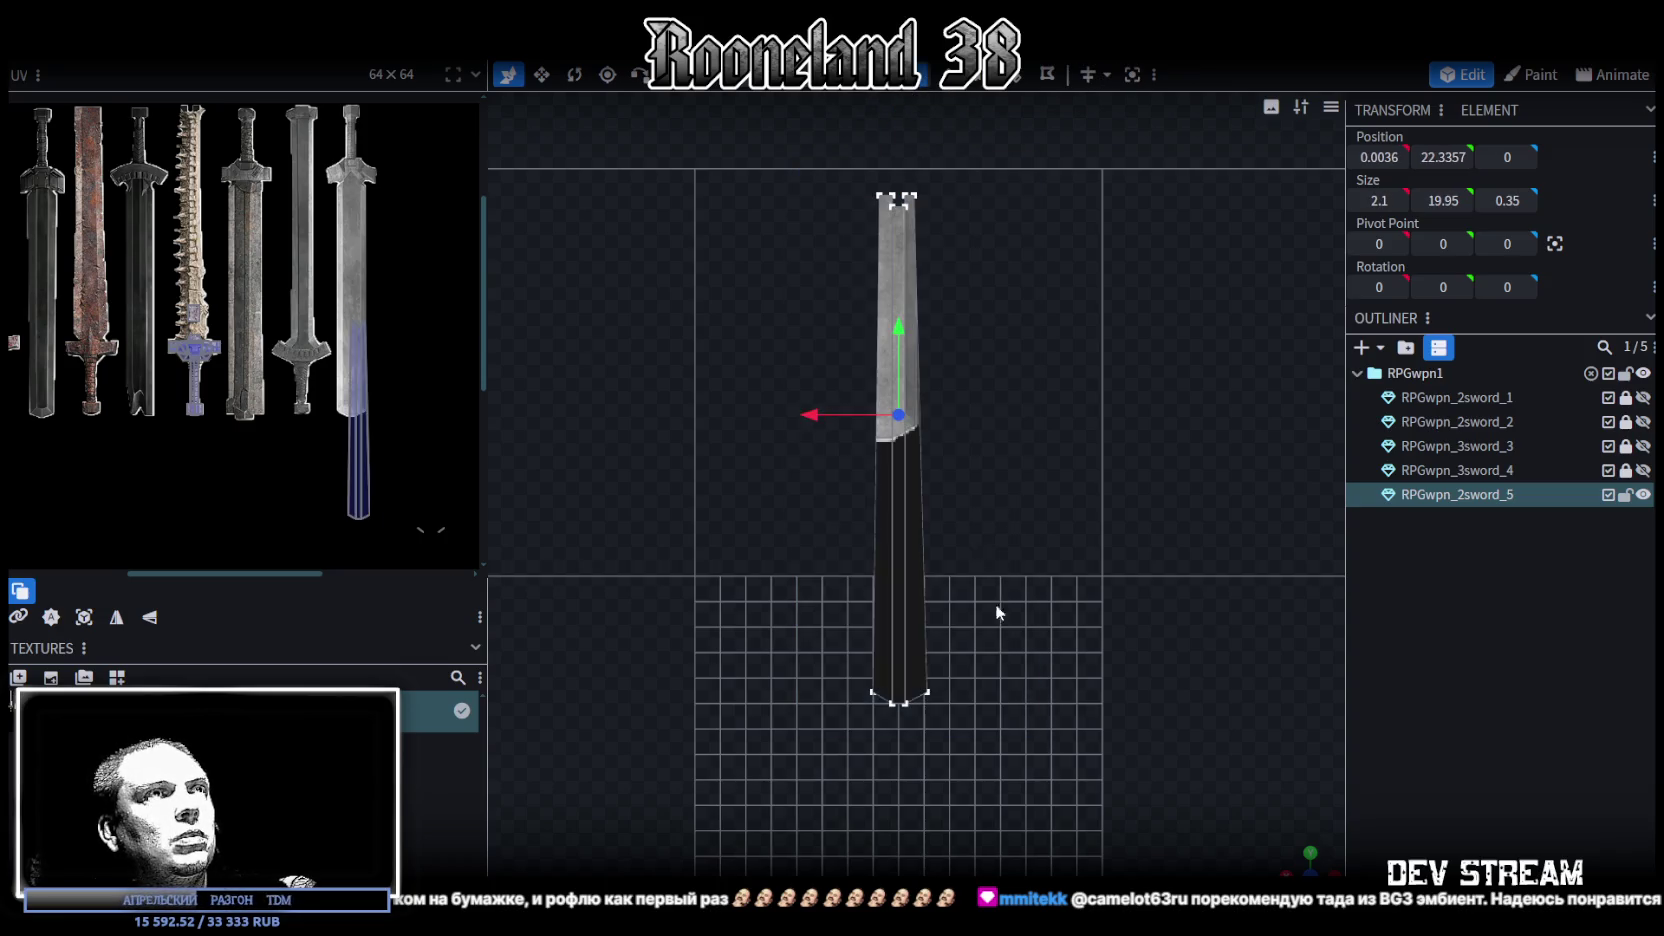
{"action": "left_click_drag", "start_coordinate": [896, 348], "coordinate": [900, 366]}
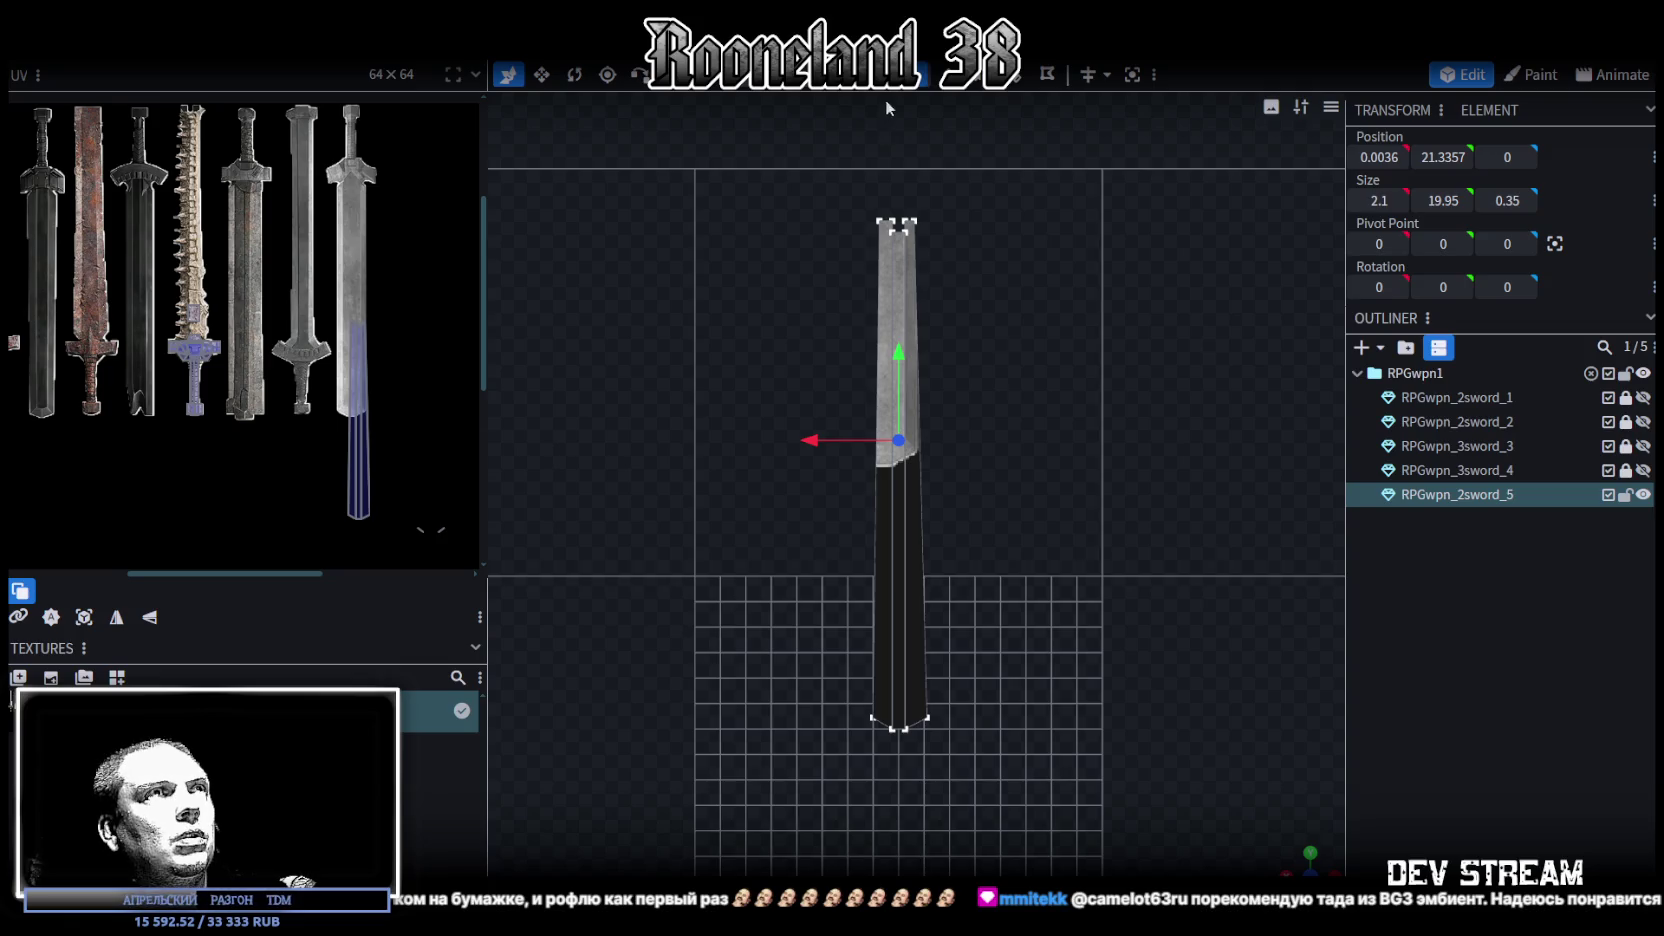
Place and stretch the blade's UV island over the spiked sword in the reference texture
{"action": "left_click_drag", "start_coordinate": [788, 138], "coordinate": [1027, 757]}
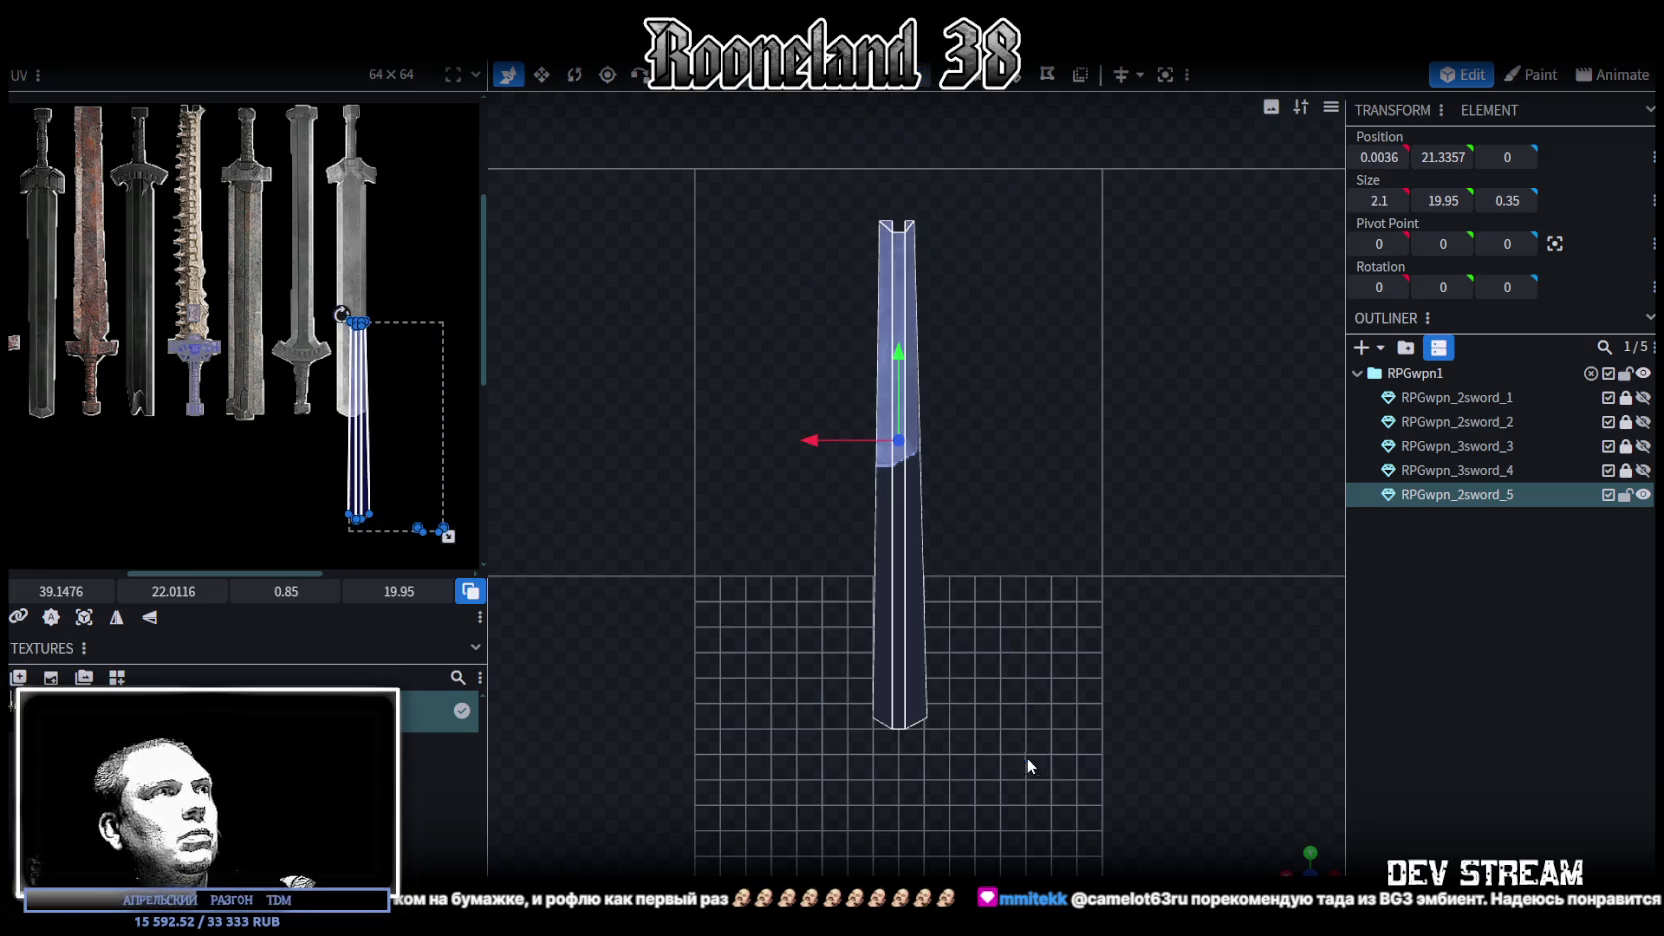
{"action": "left_click", "coordinate": [84, 617]}
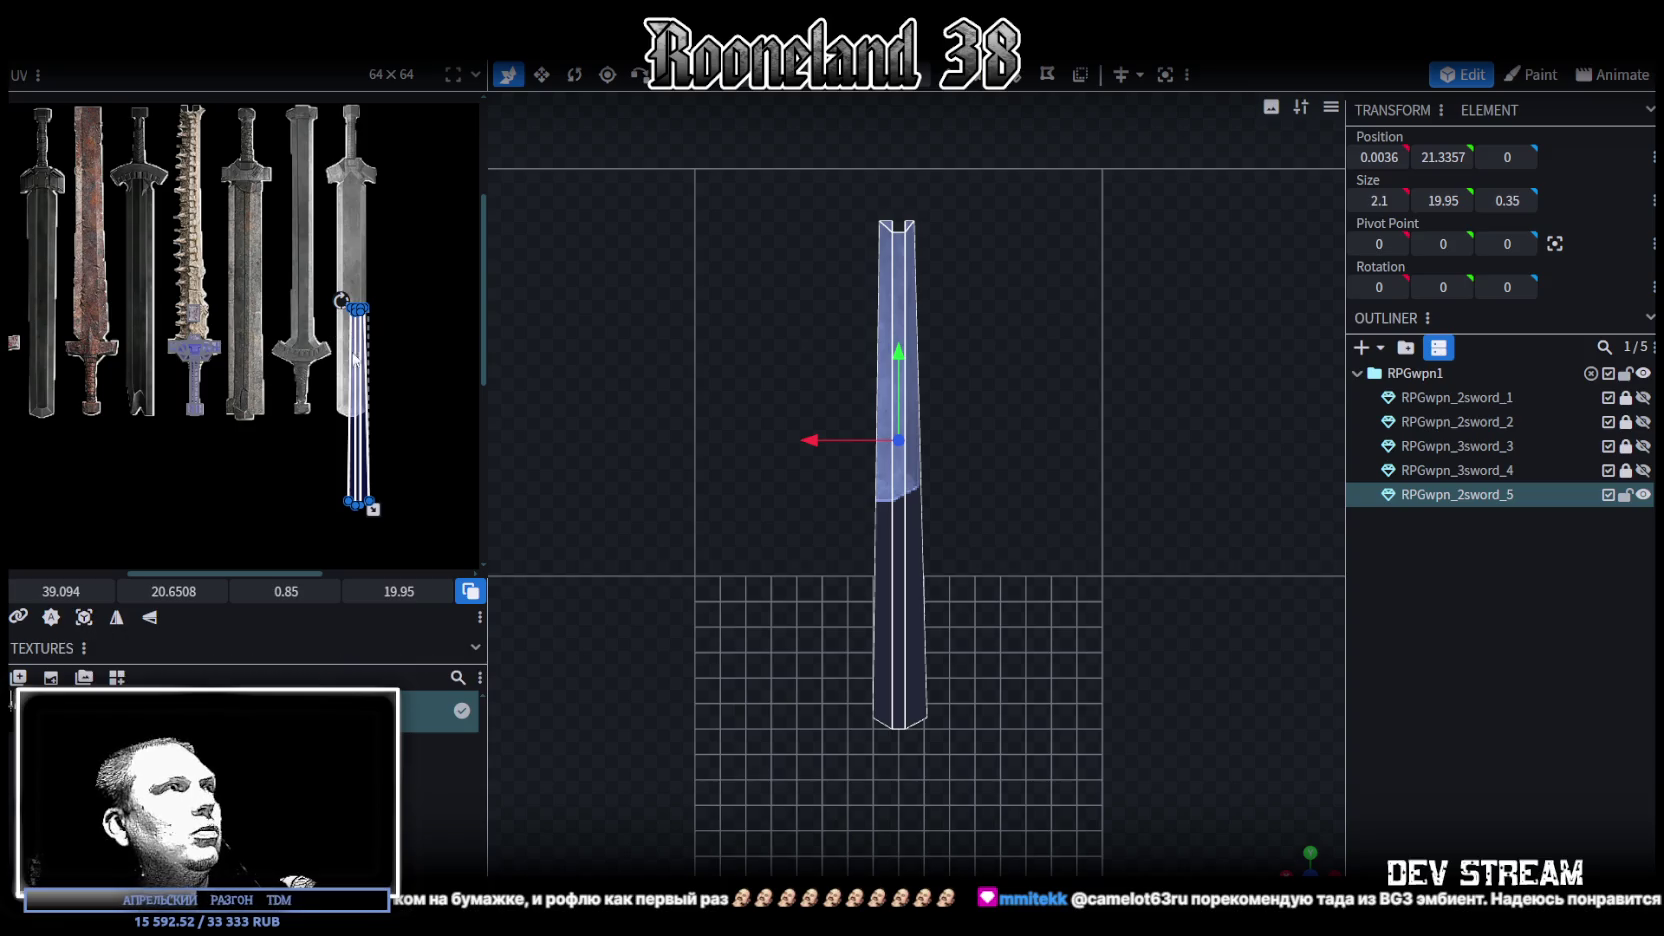
{"action": "left_click_drag", "start_coordinate": [362, 400], "coordinate": [200, 215]}
{"action": "scroll", "coordinate": [230, 290], "scroll_direction": "up", "scroll_amount": 5}
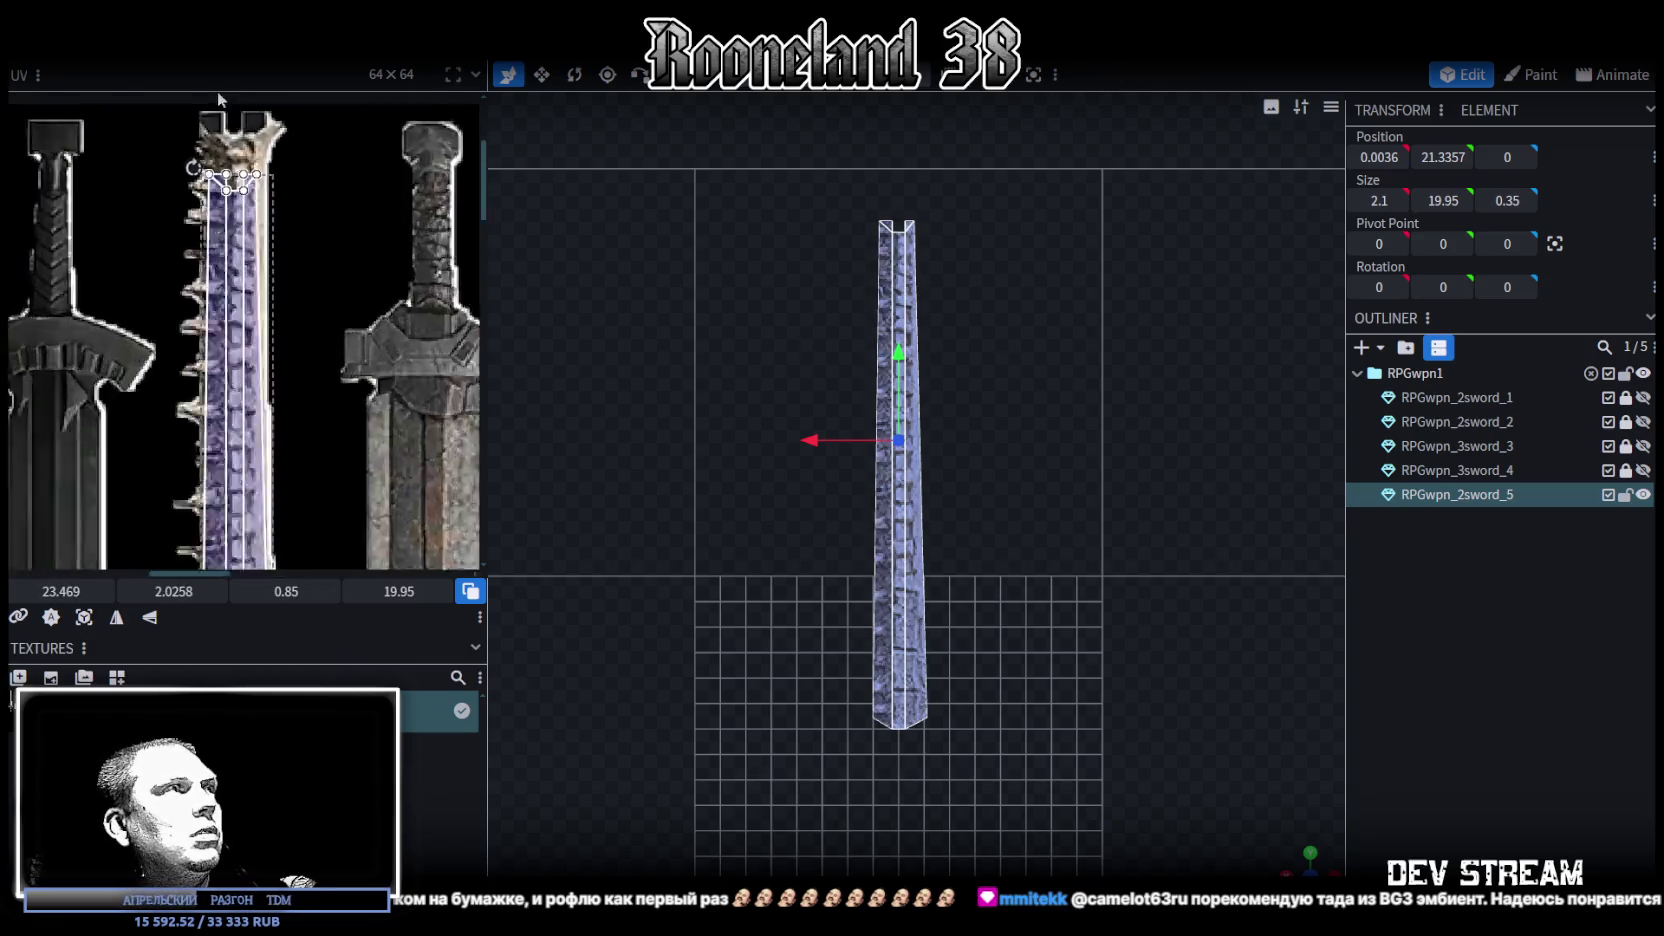
{"action": "left_click_drag", "start_coordinate": [231, 298], "coordinate": [206, 240]}
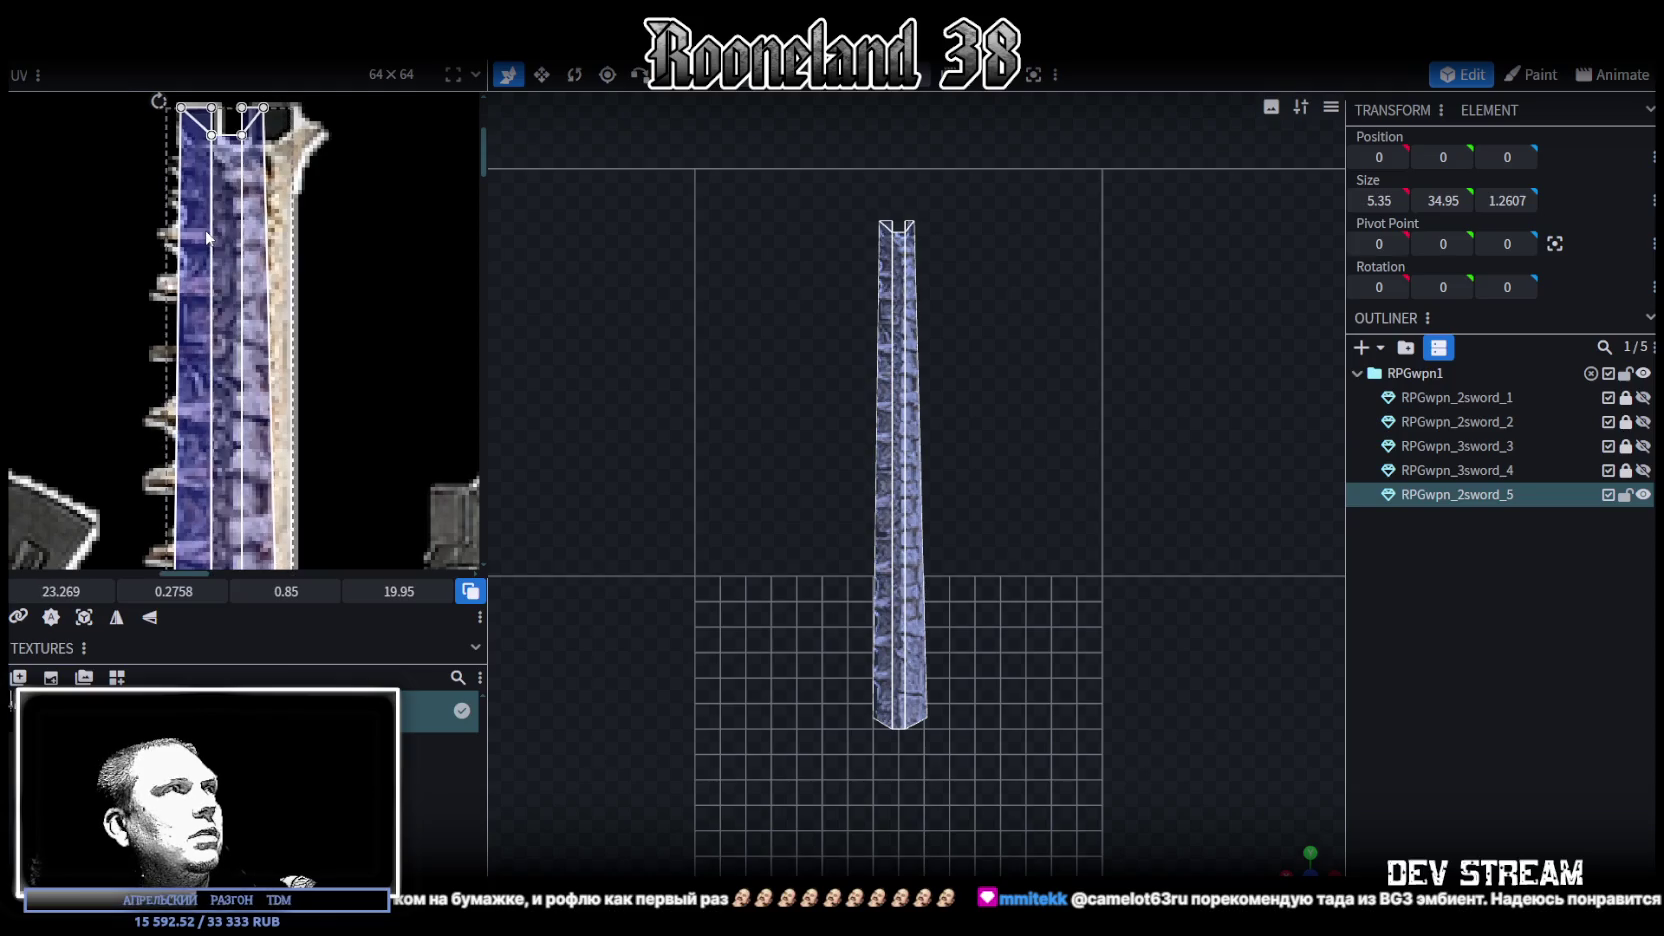
{"action": "scroll", "coordinate": [207, 240], "scroll_direction": "down", "scroll_amount": 5}
{"action": "scroll", "coordinate": [258, 303], "scroll_direction": "up", "scroll_amount": 2}
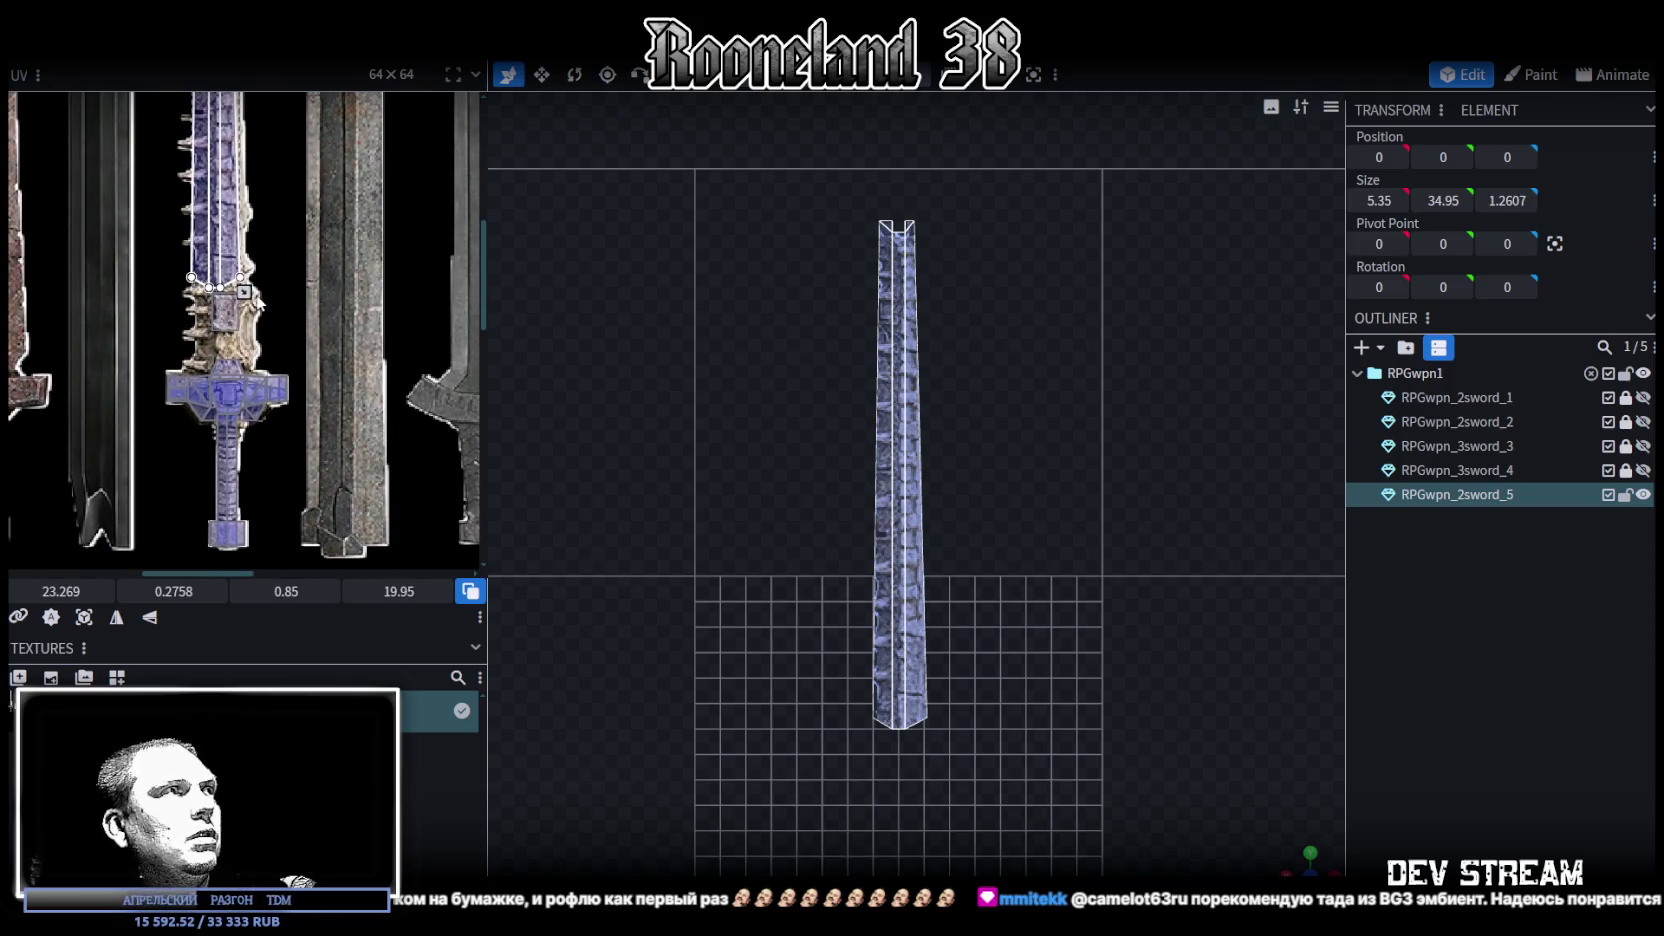
{"action": "mouse_move", "coordinate": [244, 292]}
{"action": "left_mouse_down"}
{"action": "mouse_move", "coordinate": [262, 403]}
{"action": "mouse_move", "coordinate": [253, 376]}
{"action": "left_mouse_up"}
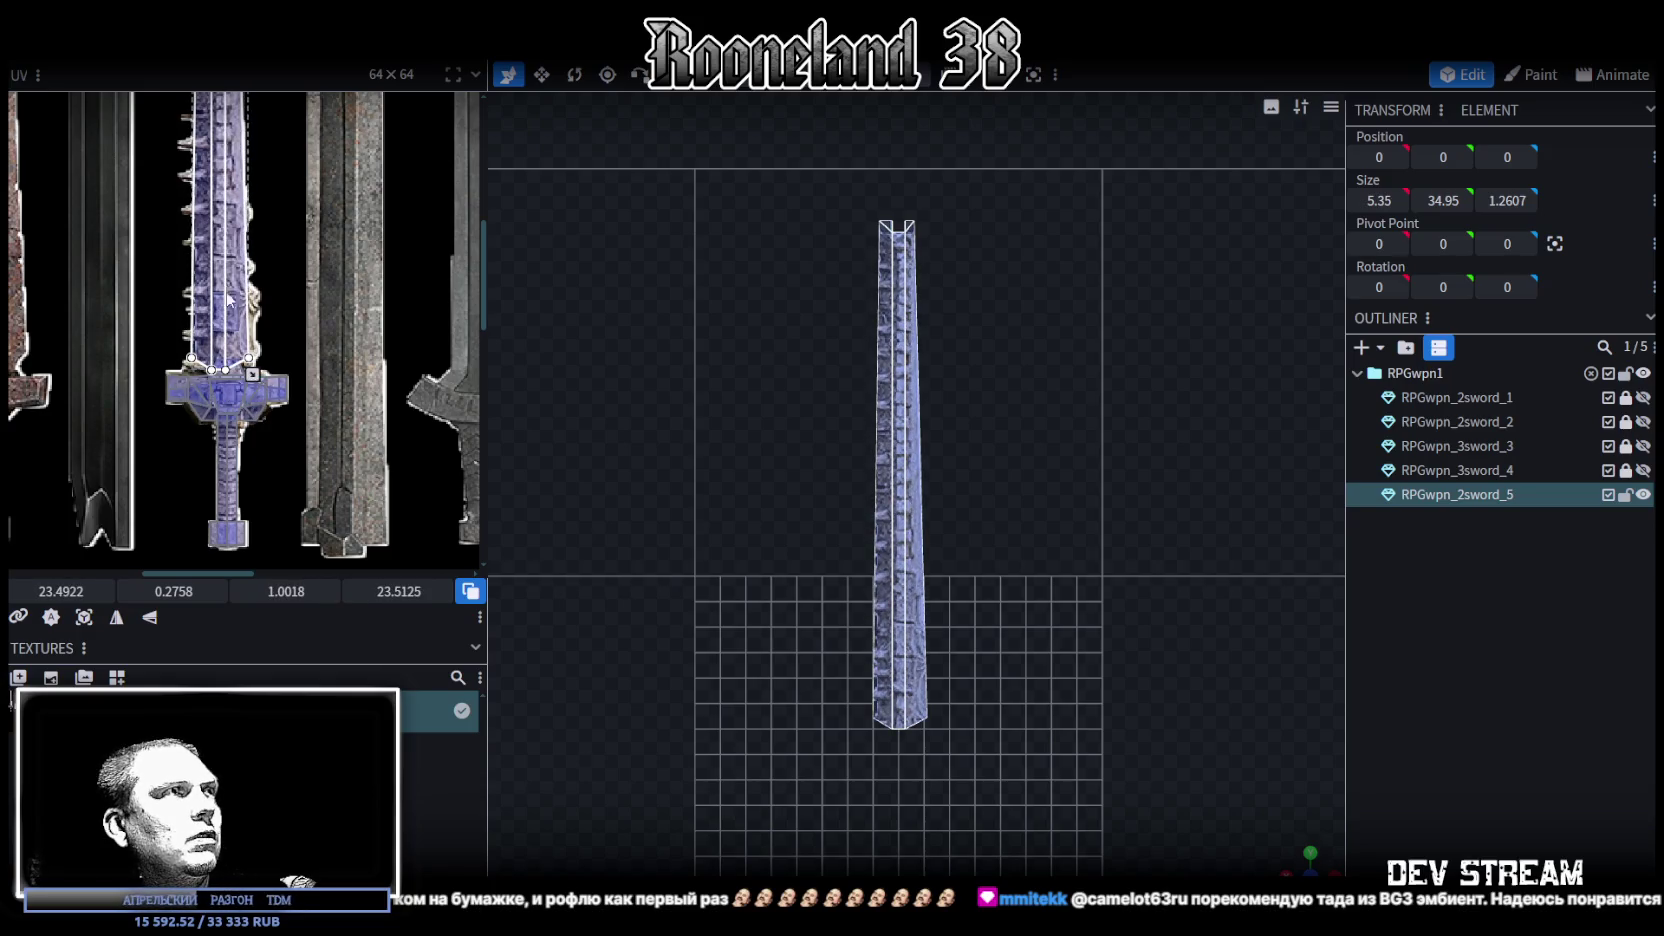
Fine-tune the UV island's placement at the blade tip
{"action": "scroll", "coordinate": [228, 300], "scroll_direction": "up", "scroll_amount": 3}
{"action": "scroll", "coordinate": [260, 320], "scroll_direction": "up", "scroll_amount": 1}
{"action": "scroll", "coordinate": [300, 341], "scroll_direction": "down", "scroll_amount": 1}
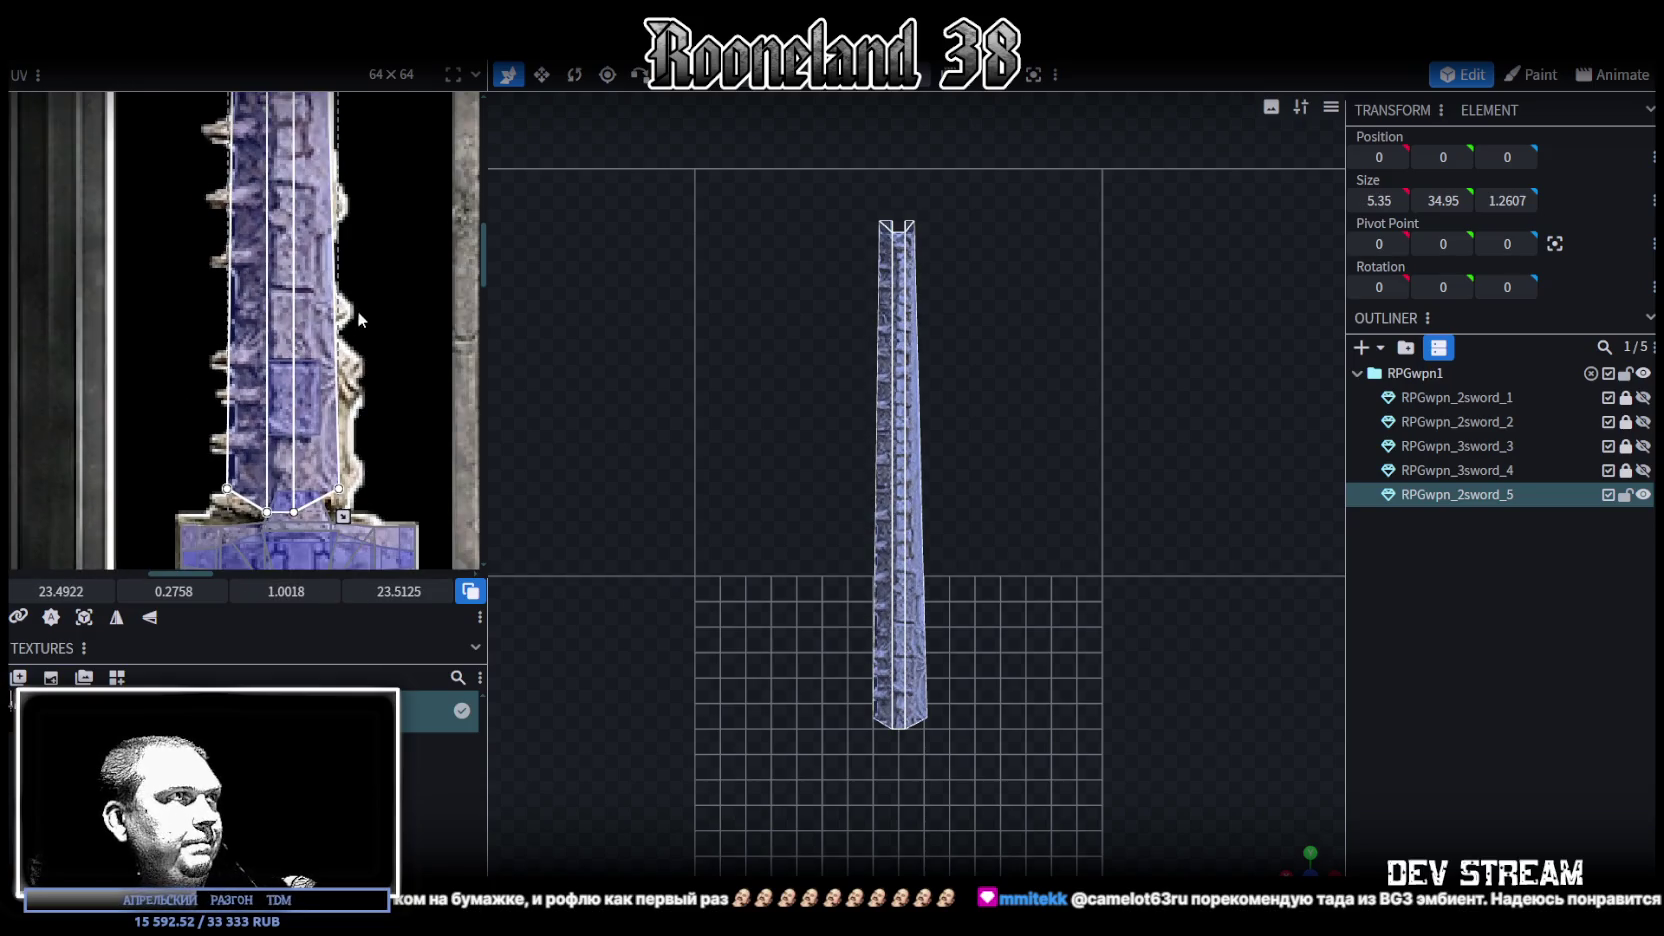
{"action": "scroll", "coordinate": [358, 318], "scroll_direction": "down", "scroll_amount": 2}
{"action": "scroll", "coordinate": [340, 250], "scroll_direction": "down", "scroll_amount": 2}
{"action": "scroll", "coordinate": [324, 150], "scroll_direction": "up", "scroll_amount": 2}
{"action": "scroll", "coordinate": [316, 342], "scroll_direction": "up", "scroll_amount": 2}
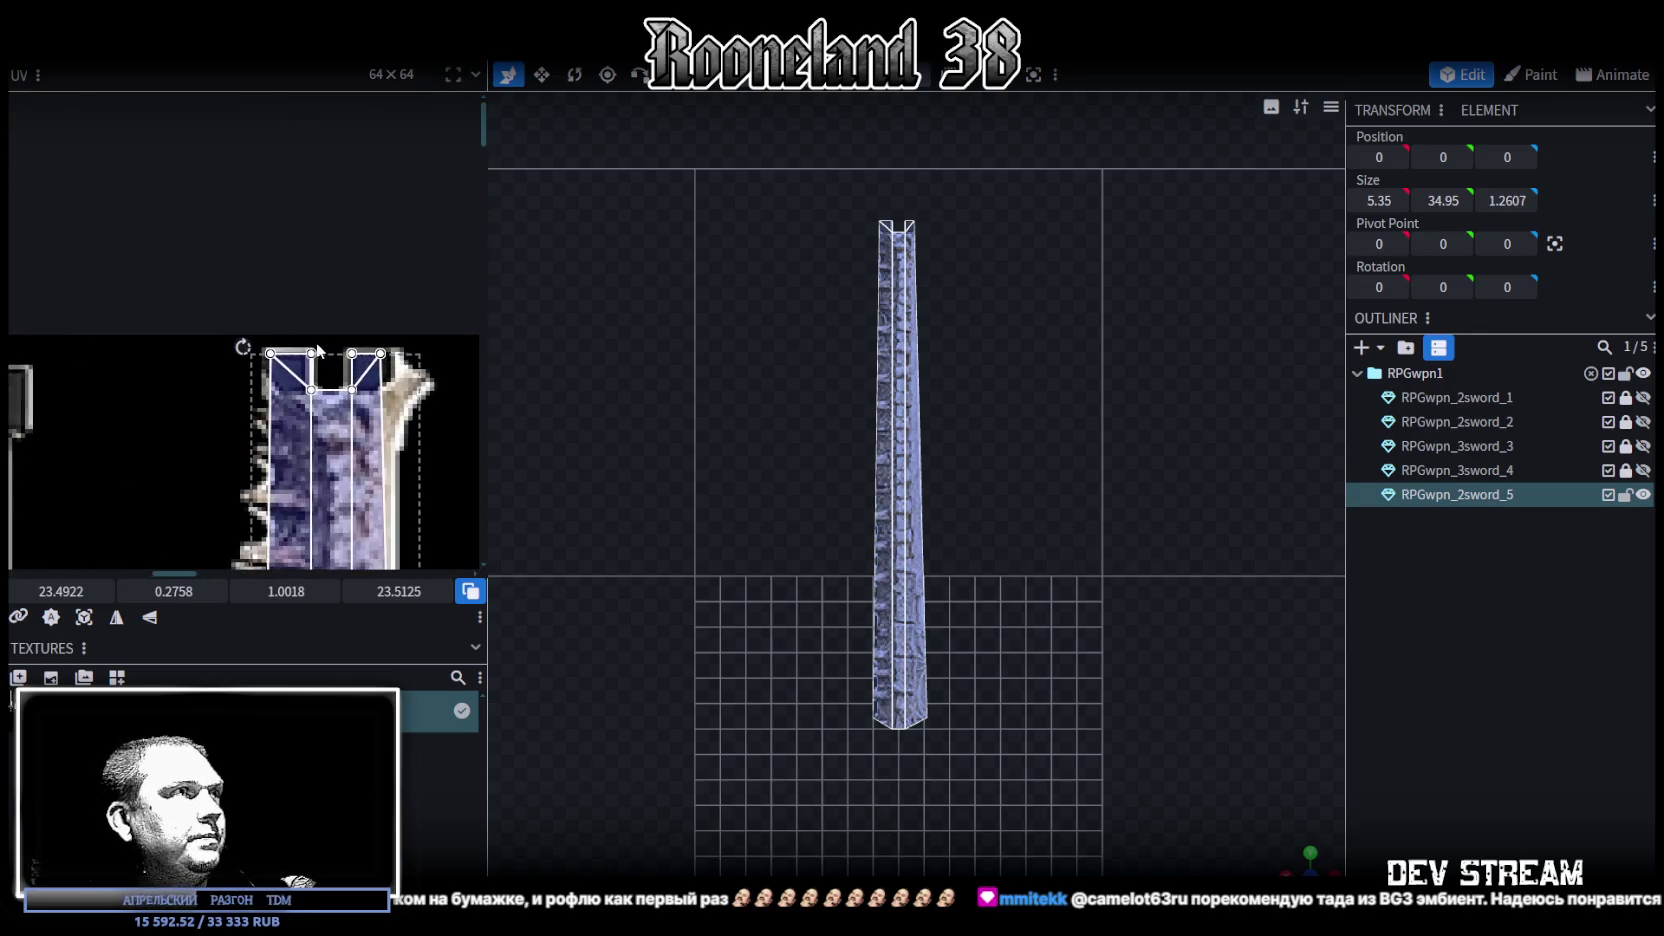
{"action": "left_click_drag", "start_coordinate": [290, 464], "coordinate": [285, 452]}
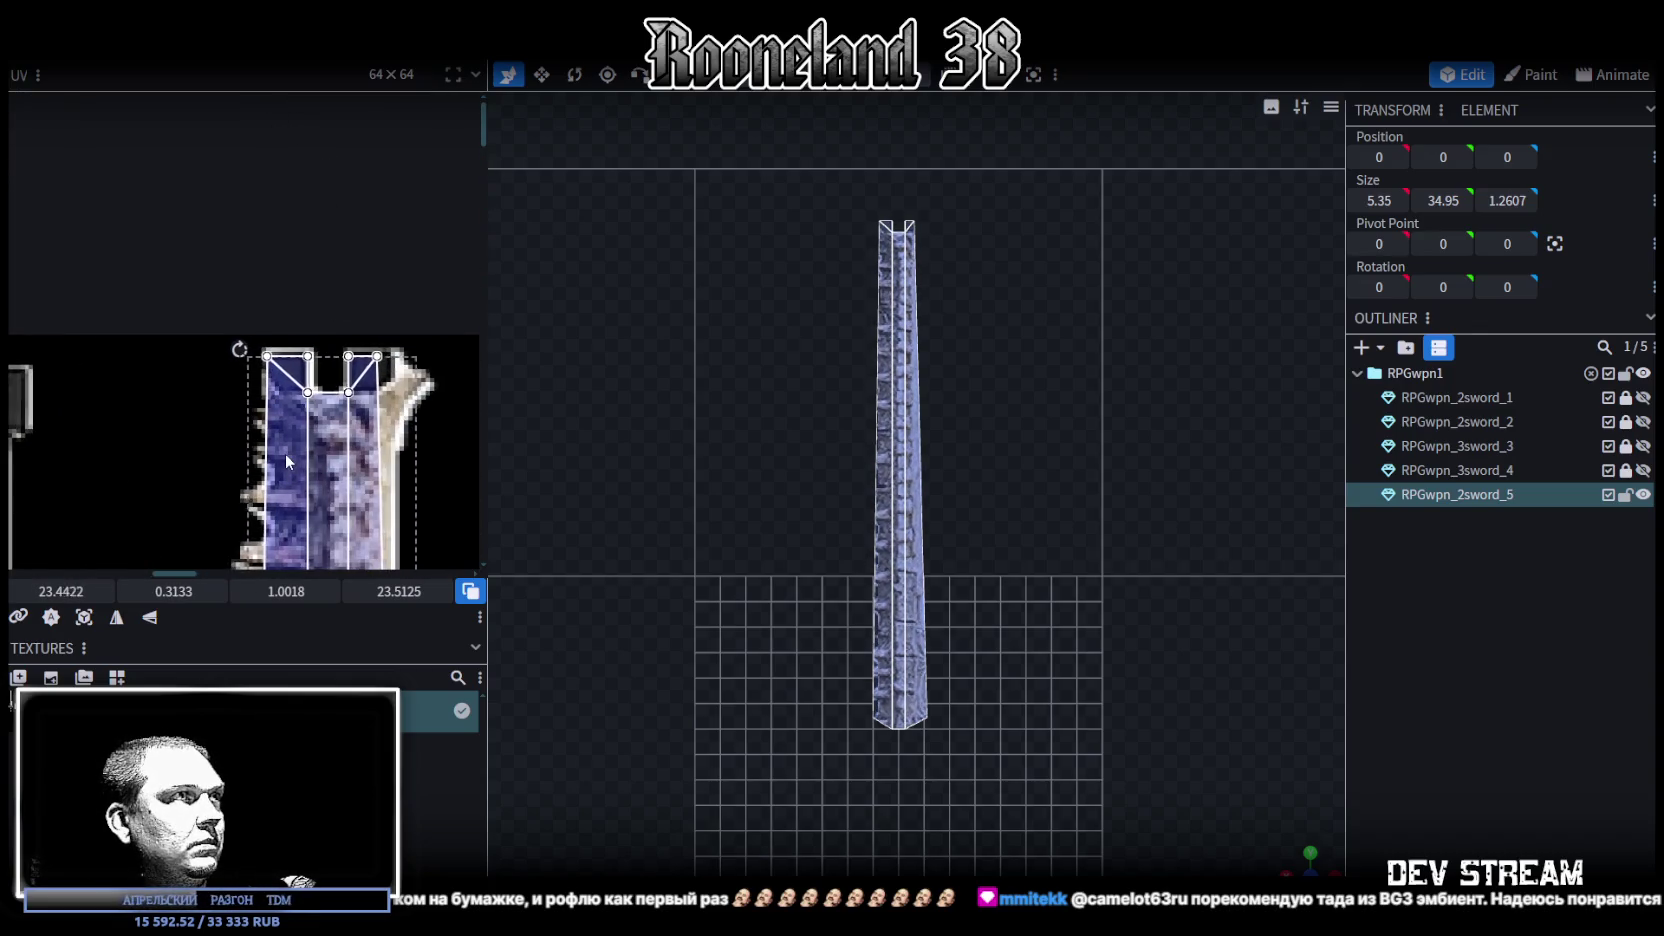
{"action": "scroll", "coordinate": [385, 398], "scroll_direction": "up", "scroll_amount": 2}
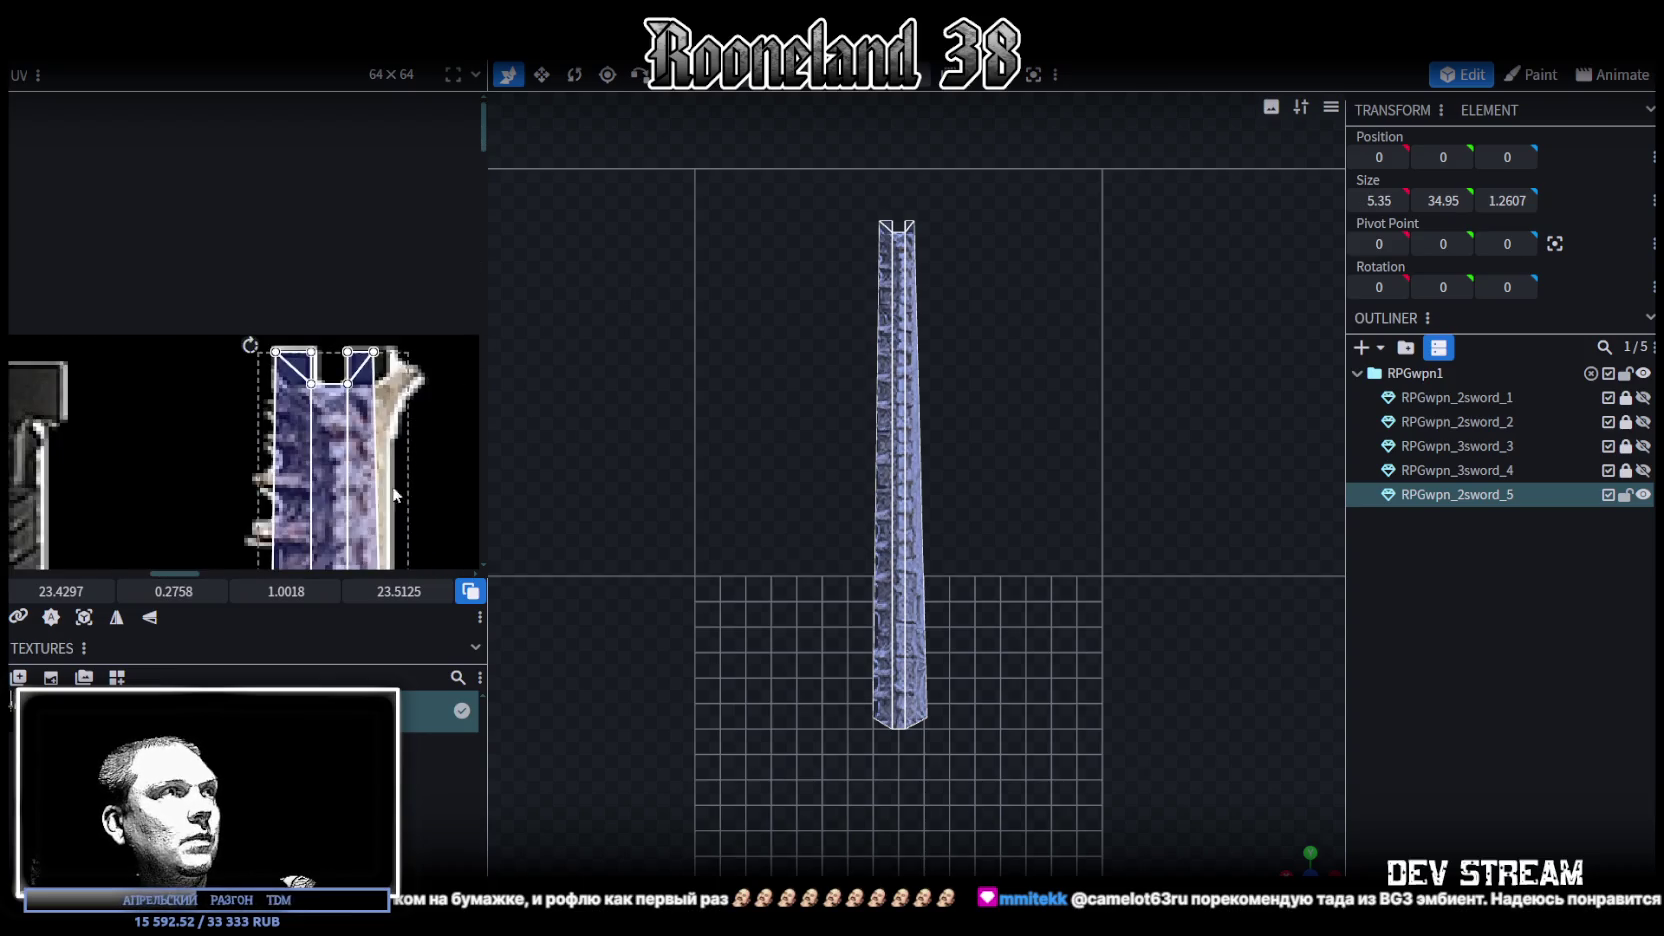
{"action": "scroll", "coordinate": [403, 299], "scroll_direction": "up", "scroll_amount": 3}
{"action": "scroll", "coordinate": [438, 153], "scroll_direction": "down", "scroll_amount": 3}
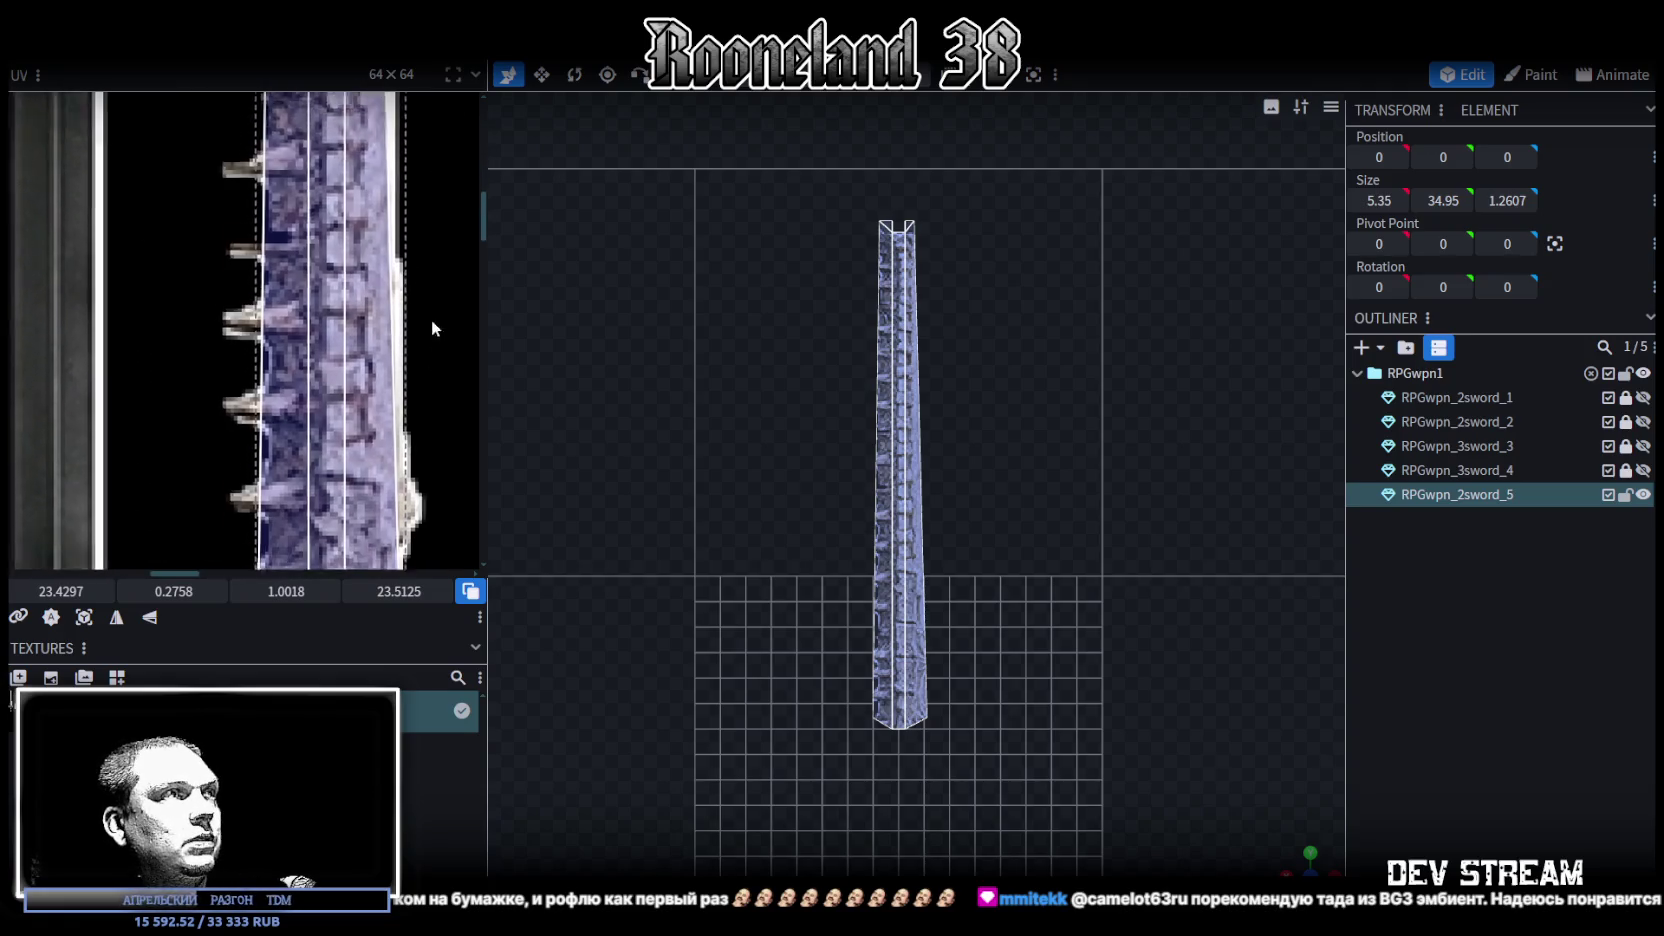
{"action": "scroll", "coordinate": [426, 287], "scroll_direction": "down", "scroll_amount": 3}
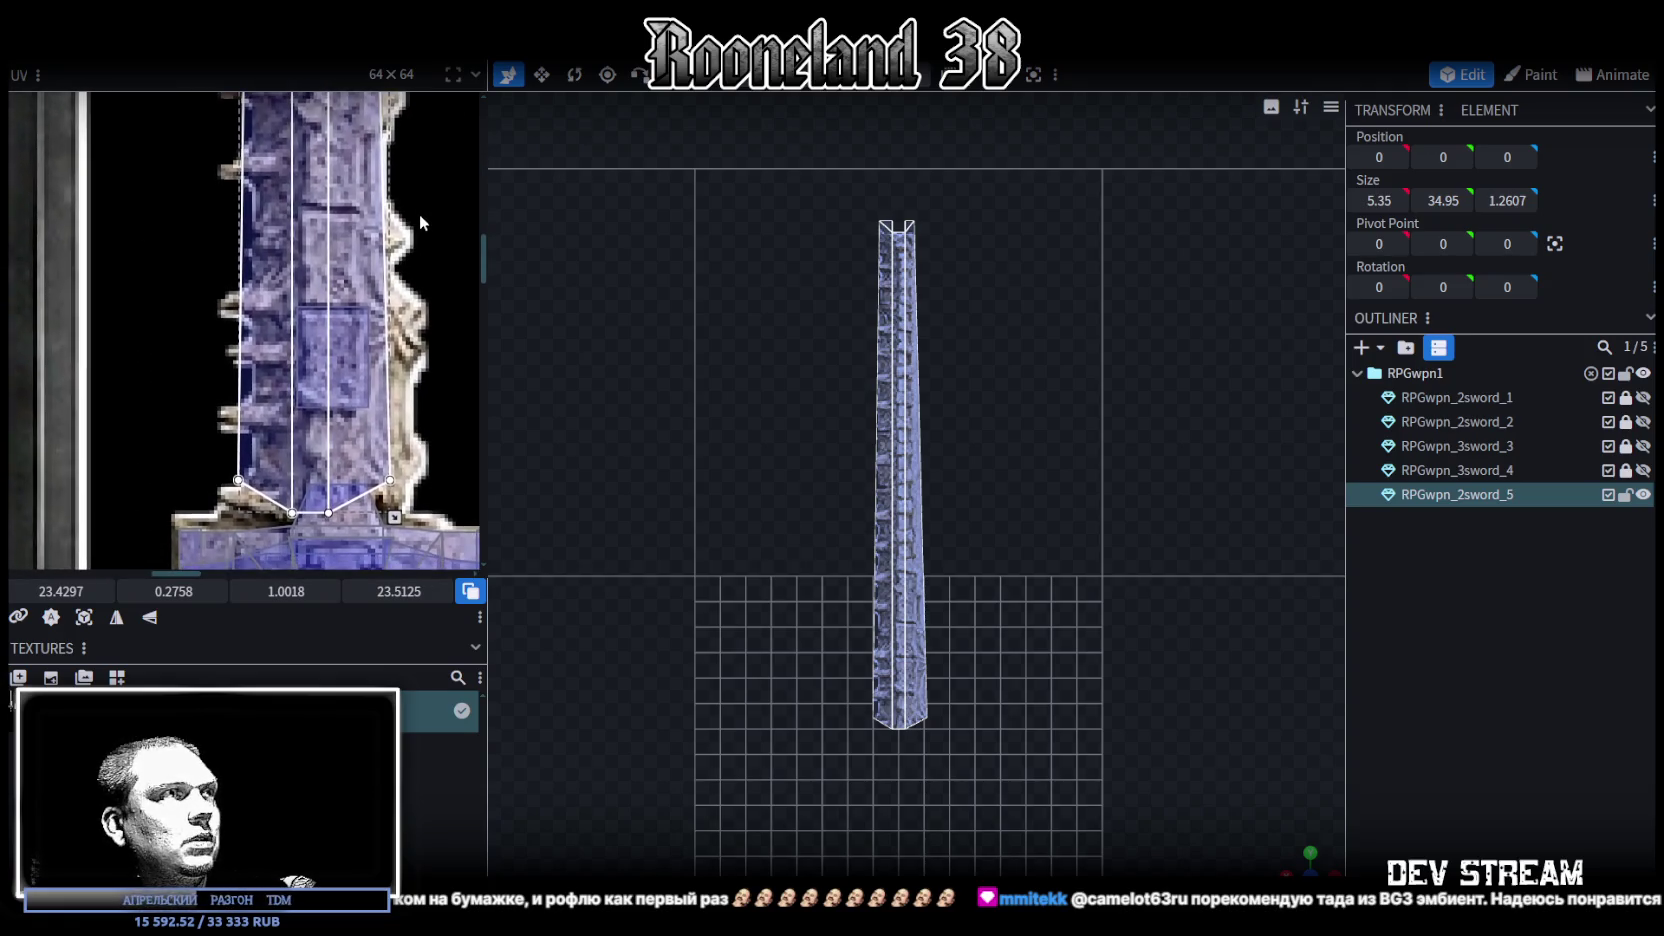
{"action": "scroll", "coordinate": [988, 435], "scroll_direction": "up", "scroll_amount": 5}
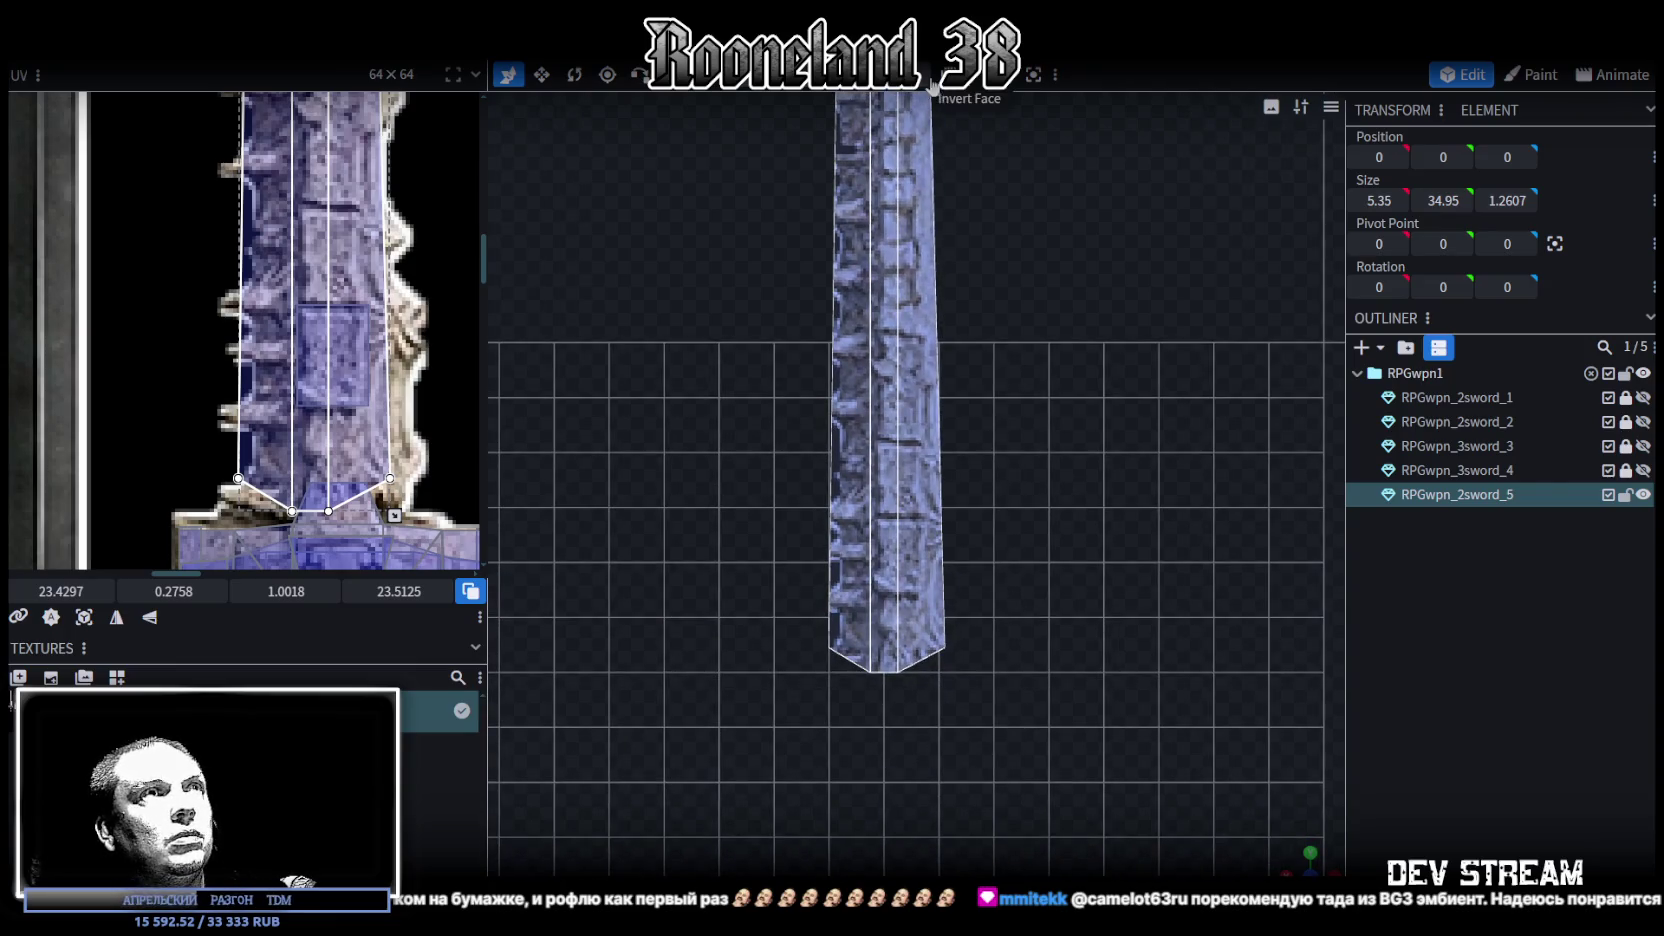
Shift the blade's bottom-right vertex sideways along X
{"action": "left_click", "coordinate": [1010, 566]}
{"action": "left_click", "coordinate": [944, 648]}
{"action": "mouse_move", "coordinate": [876, 661]}
{"action": "left_mouse_down"}
{"action": "mouse_move", "coordinate": [895, 648]}
{"action": "mouse_move", "coordinate": [849, 648]}
{"action": "left_mouse_up"}
{"action": "left_click_drag", "start_coordinate": [1009, 300], "coordinate": [906, 465]}
{"action": "scroll", "coordinate": [881, 320], "scroll_direction": "up", "scroll_amount": 2}
Push the blade's top-right vertex outward along X
{"action": "left_click", "coordinate": [852, 298]}
{"action": "left_click_drag", "start_coordinate": [766, 302], "coordinate": [779, 304]}
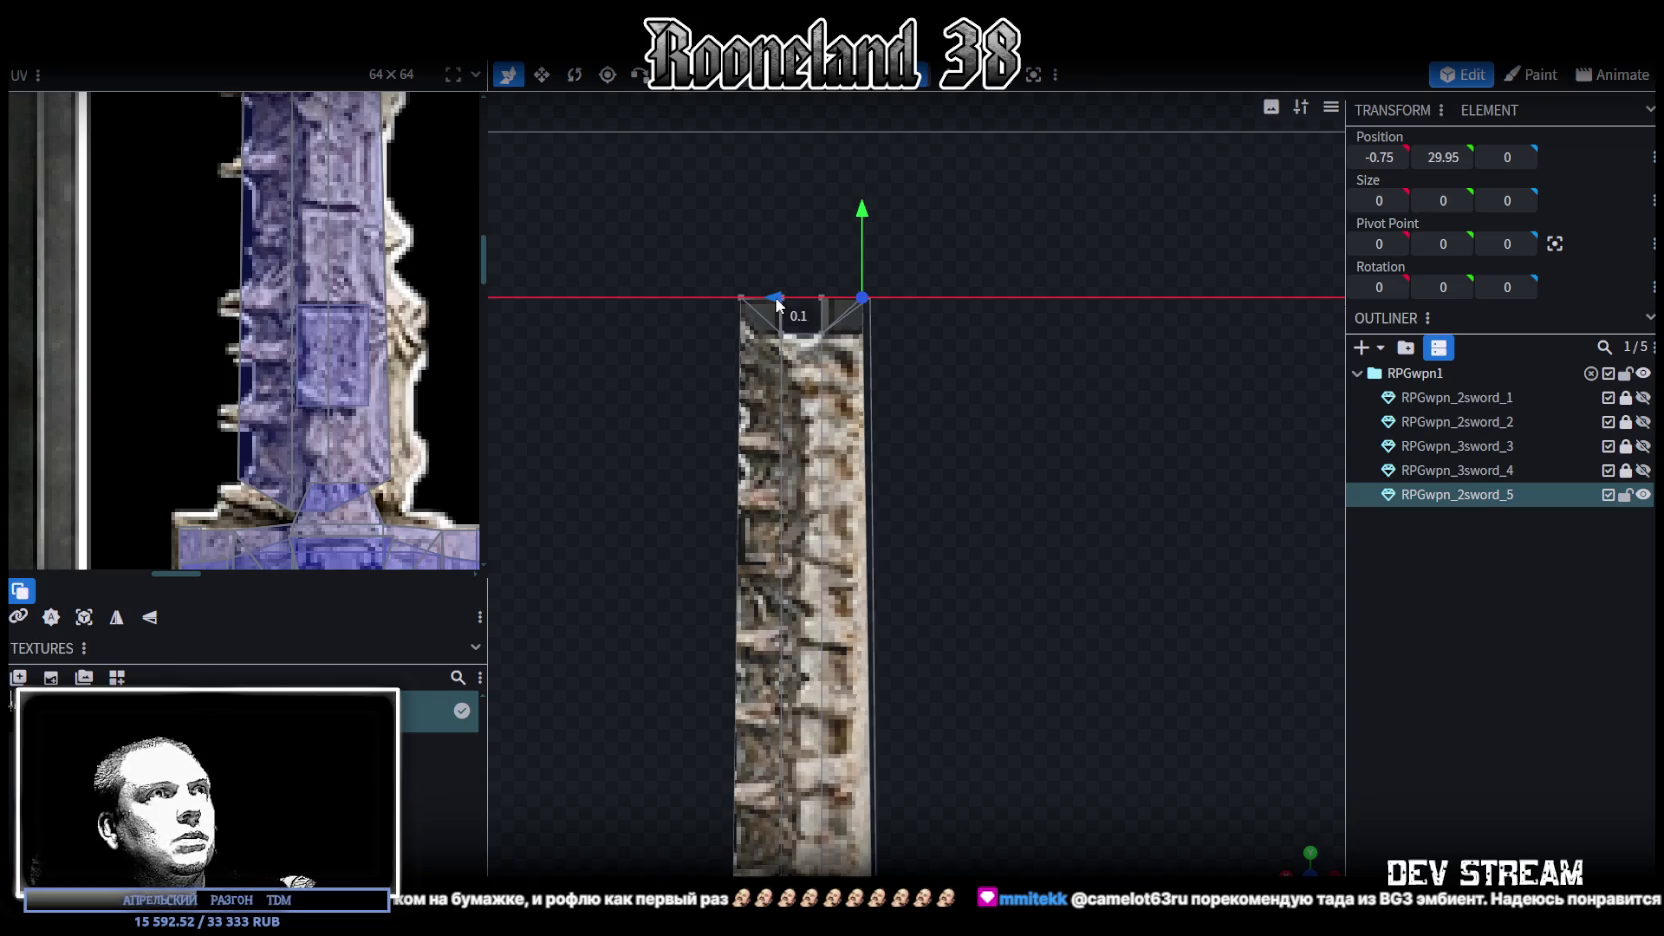
{"action": "left_click", "coordinate": [741, 298]}
{"action": "left_click", "coordinate": [853, 299]}
{"action": "scroll", "coordinate": [300, 330], "scroll_direction": "down", "scroll_amount": 2}
{"action": "scroll", "coordinate": [330, 340], "scroll_direction": "down", "scroll_amount": 2}
{"action": "scroll", "coordinate": [370, 362], "scroll_direction": "down", "scroll_amount": 1}
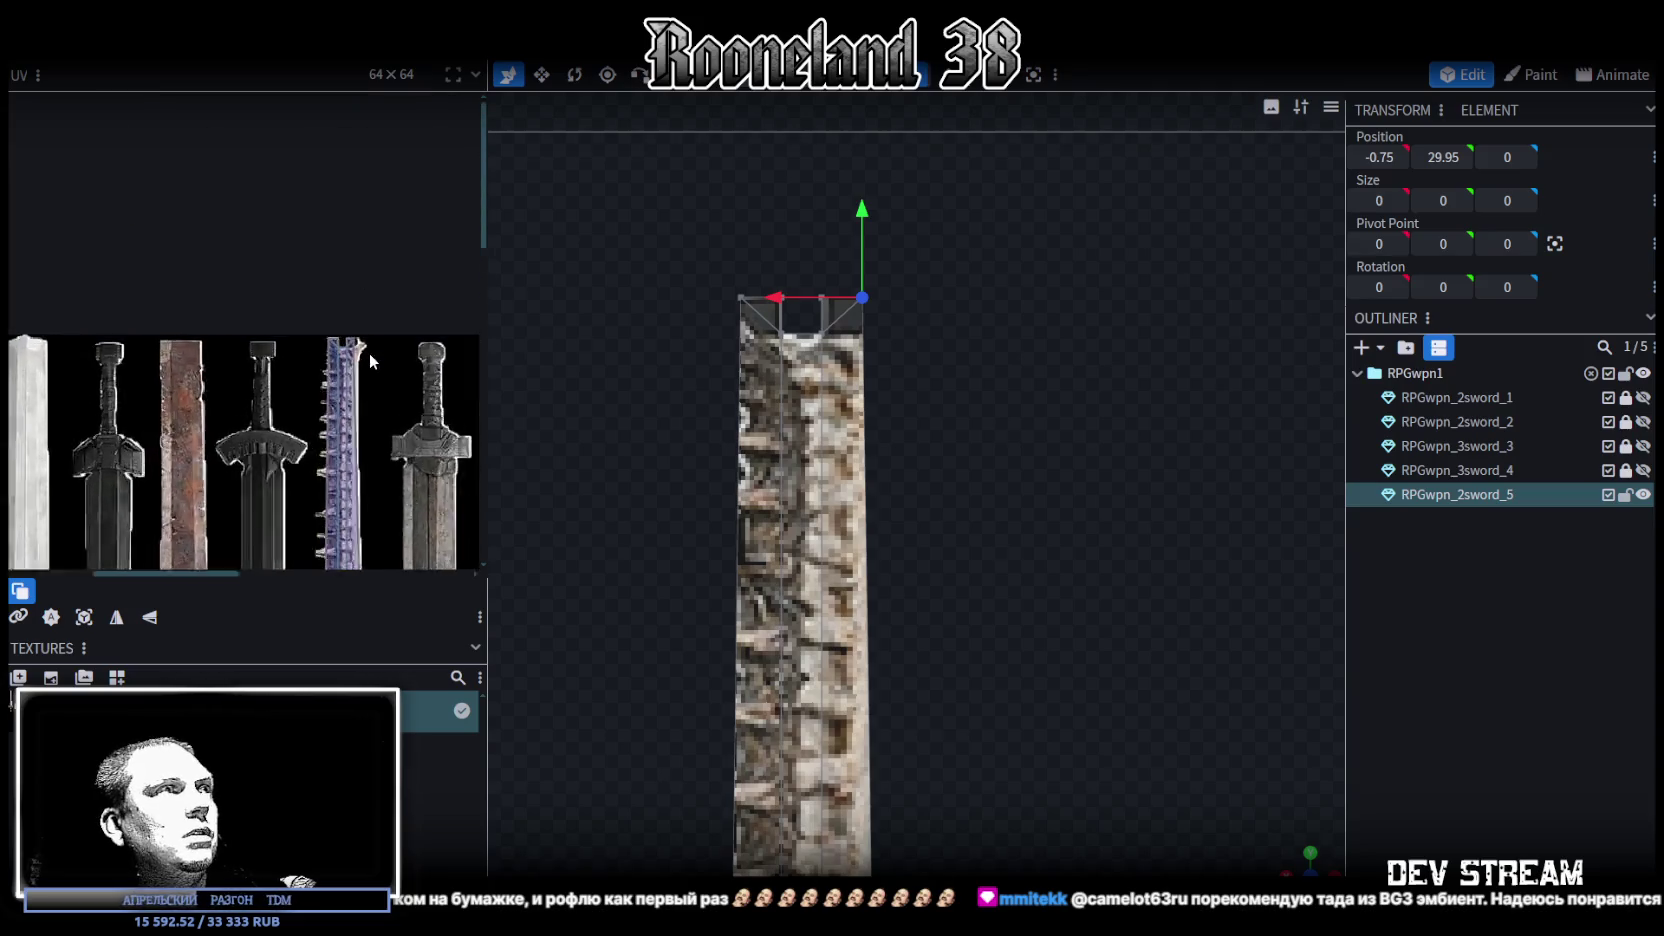
{"action": "scroll", "coordinate": [370, 362], "scroll_direction": "up", "scroll_amount": 3}
{"action": "scroll", "coordinate": [370, 362], "scroll_direction": "up", "scroll_amount": 2}
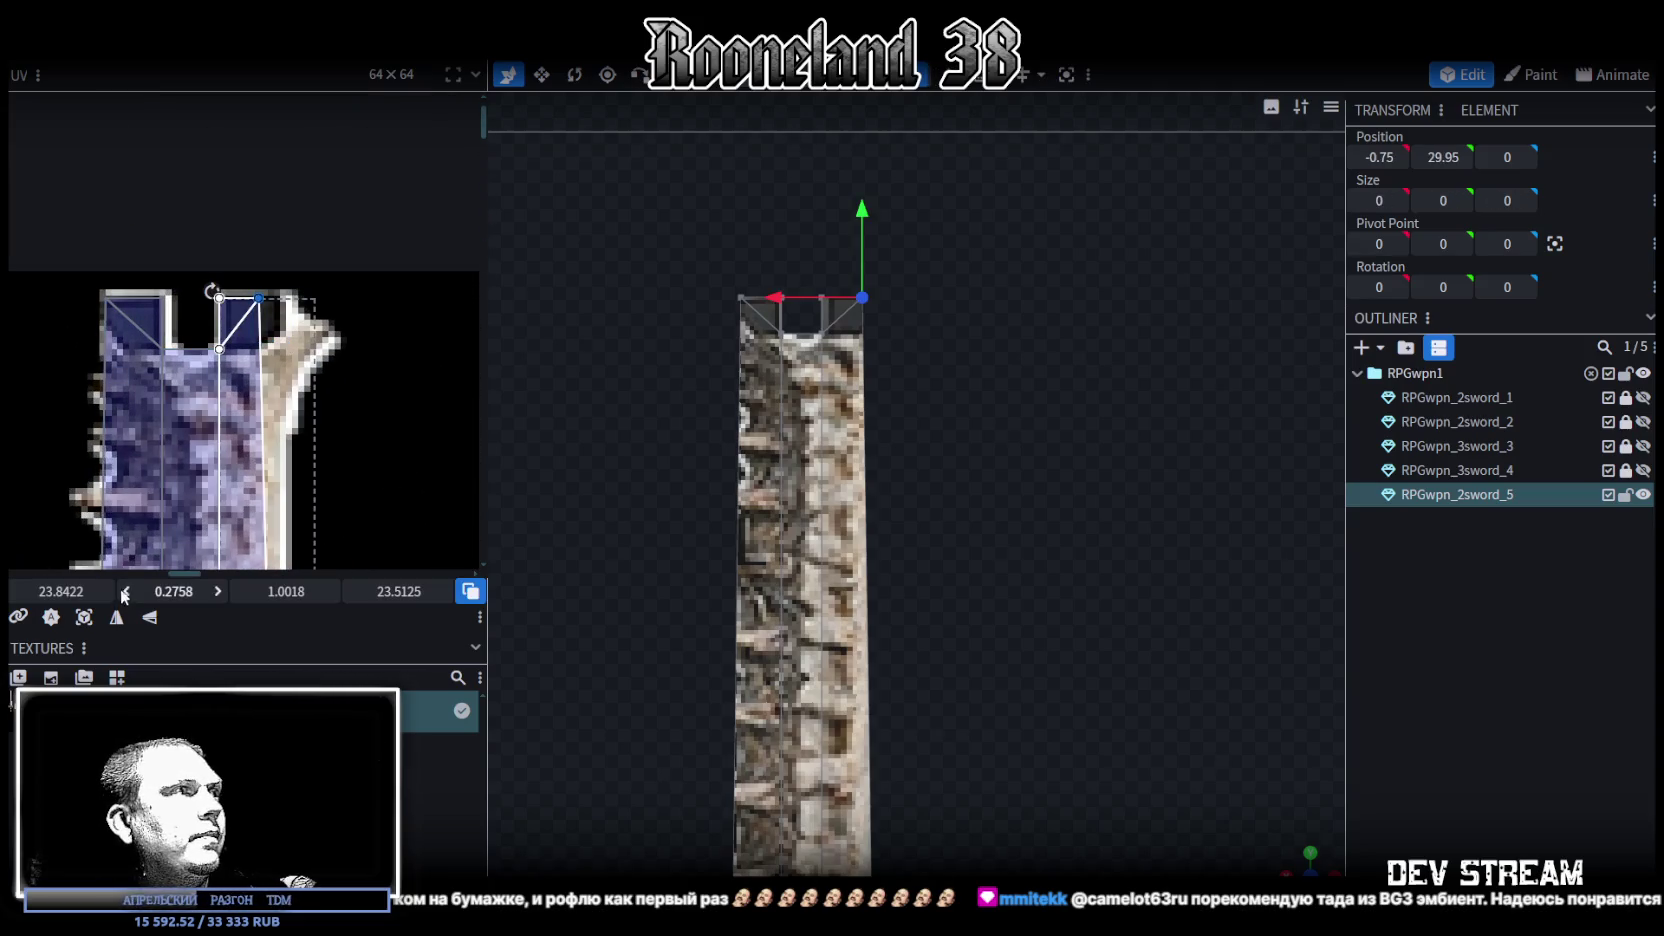
Widen the tip's UV face, then pull its tip UV vertex slightly inward to narrow it
{"action": "left_click_drag", "start_coordinate": [52, 591], "coordinate": [70, 591]}
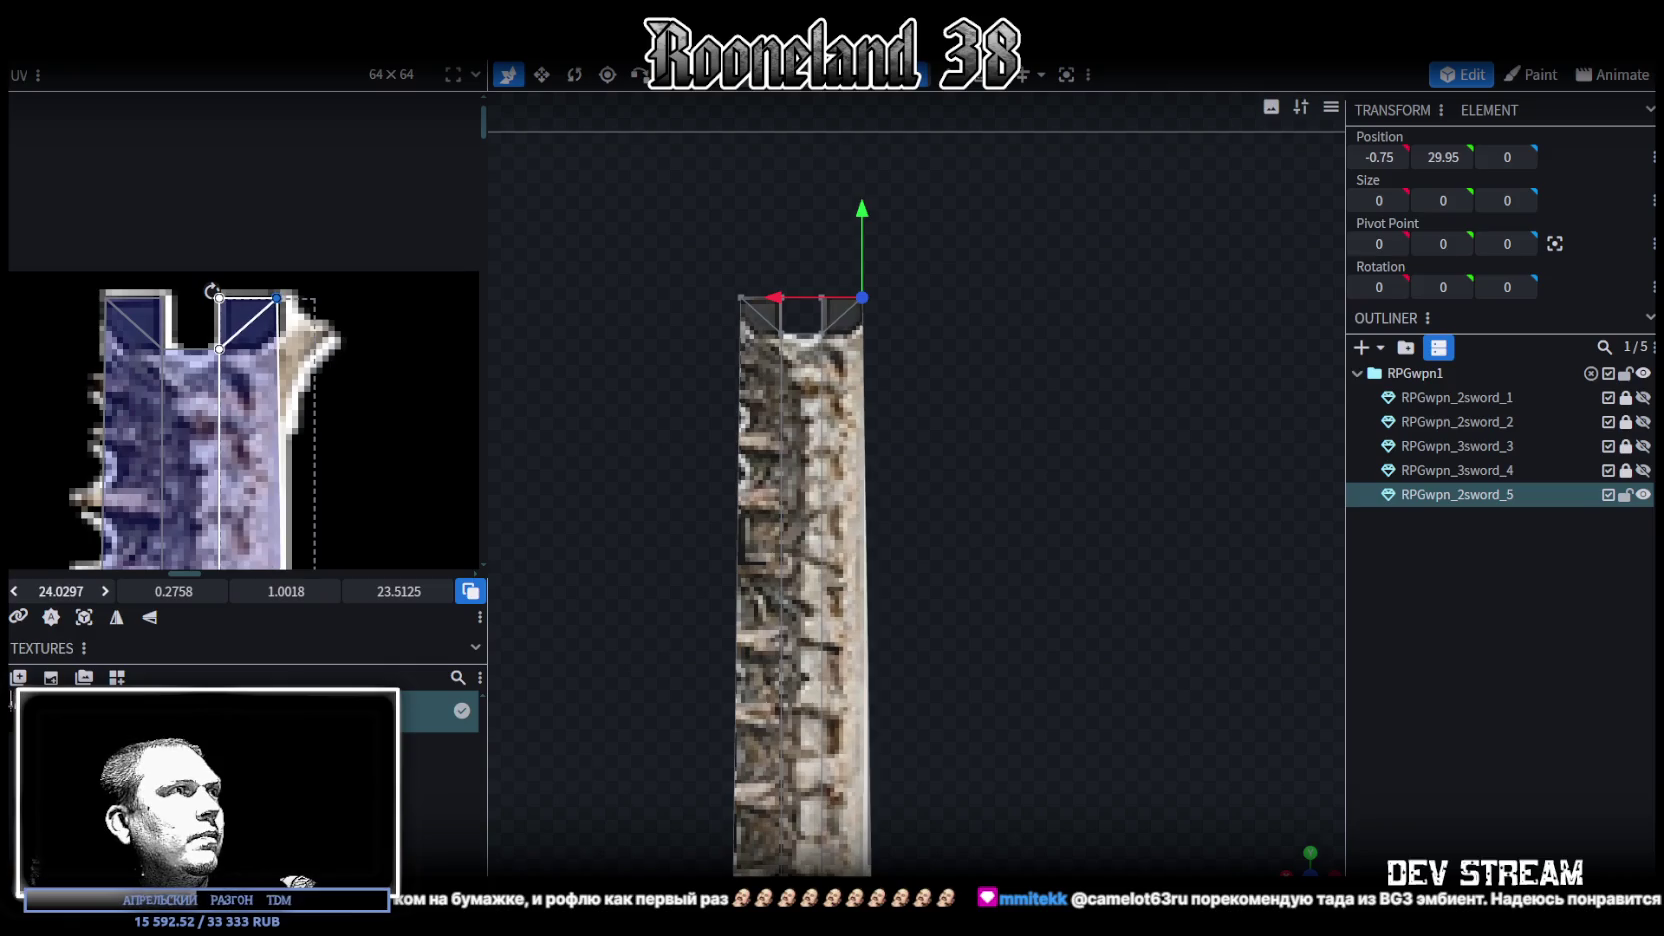
{"action": "scroll", "coordinate": [328, 495], "scroll_direction": "down", "scroll_amount": 2}
{"action": "scroll", "coordinate": [332, 460], "scroll_direction": "down", "scroll_amount": 2}
{"action": "scroll", "coordinate": [336, 430], "scroll_direction": "down", "scroll_amount": 2}
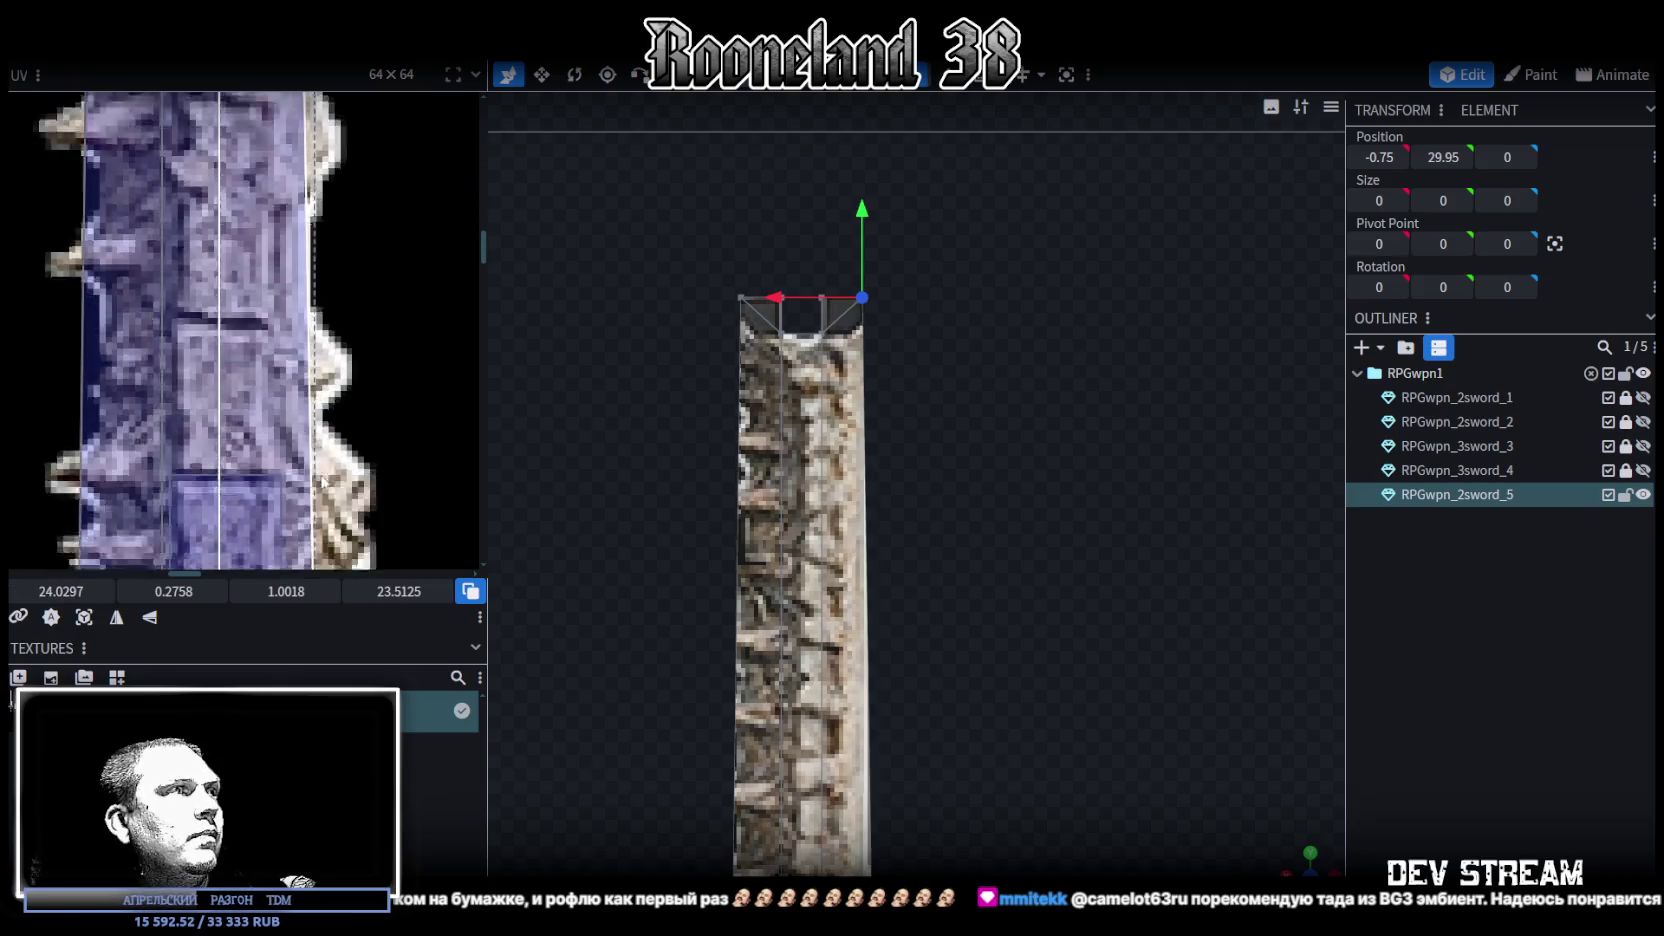
{"action": "scroll", "coordinate": [340, 400], "scroll_direction": "down", "scroll_amount": 2}
{"action": "left_click", "coordinate": [316, 346]}
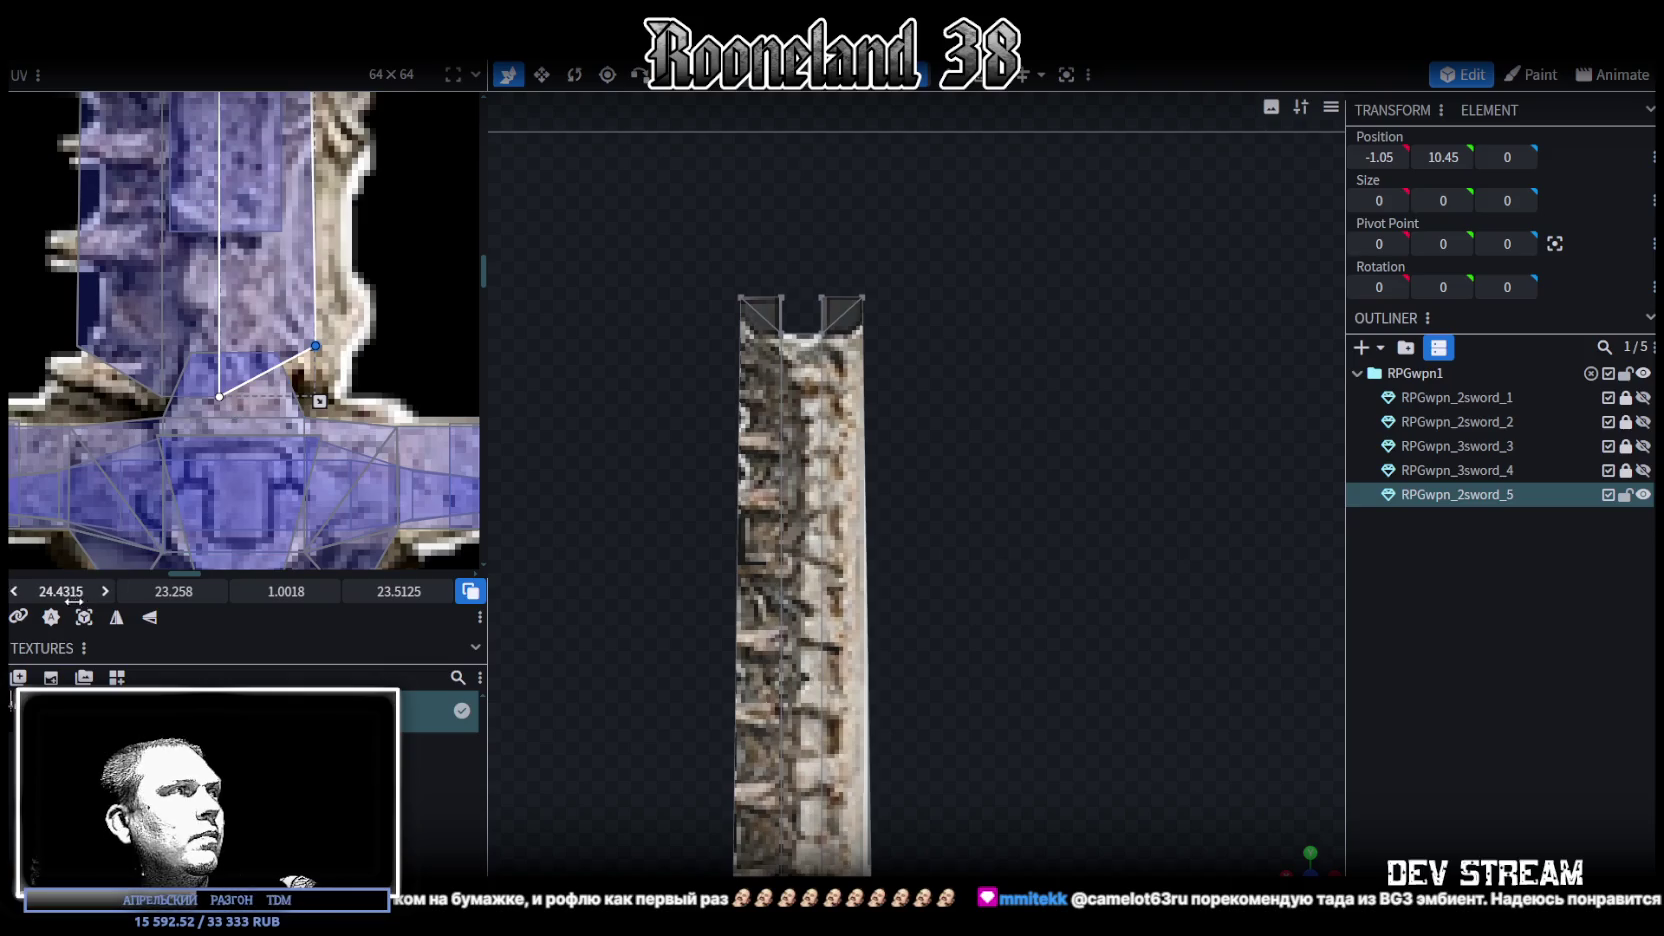
{"action": "left_click_drag", "start_coordinate": [64, 591], "coordinate": [58, 591]}
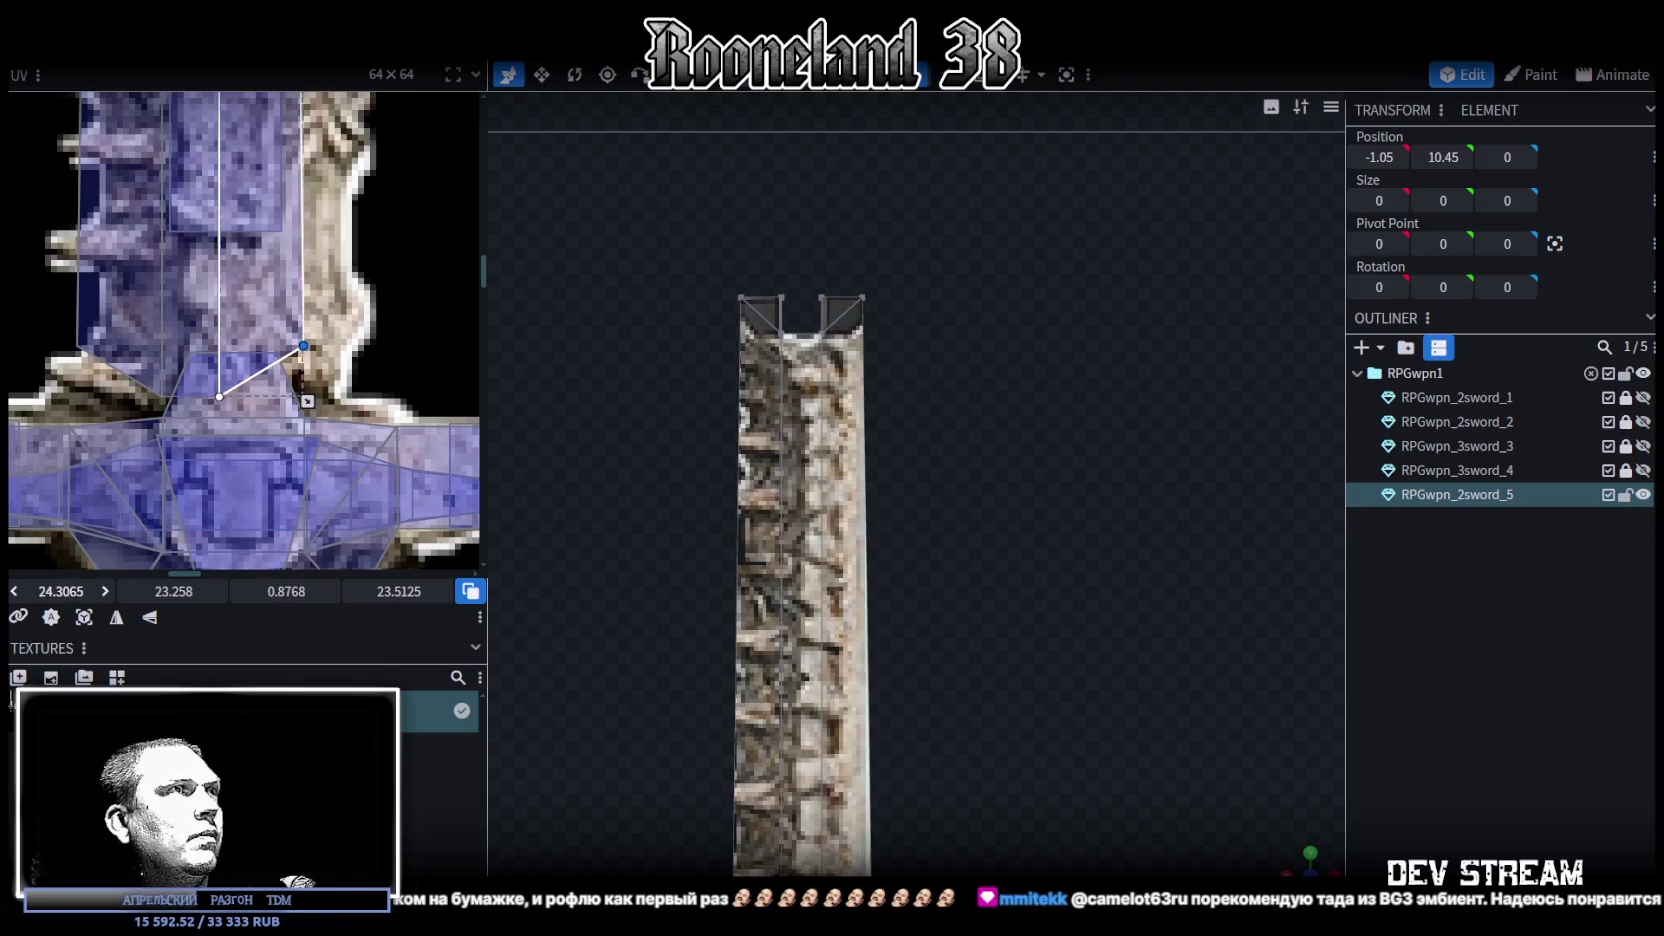
{"action": "scroll", "coordinate": [400, 330], "scroll_direction": "down", "scroll_amount": 3, "text": "ctrl"}
{"action": "scroll", "coordinate": [360, 340], "scroll_direction": "up", "scroll_amount": 3, "text": "ctrl"}
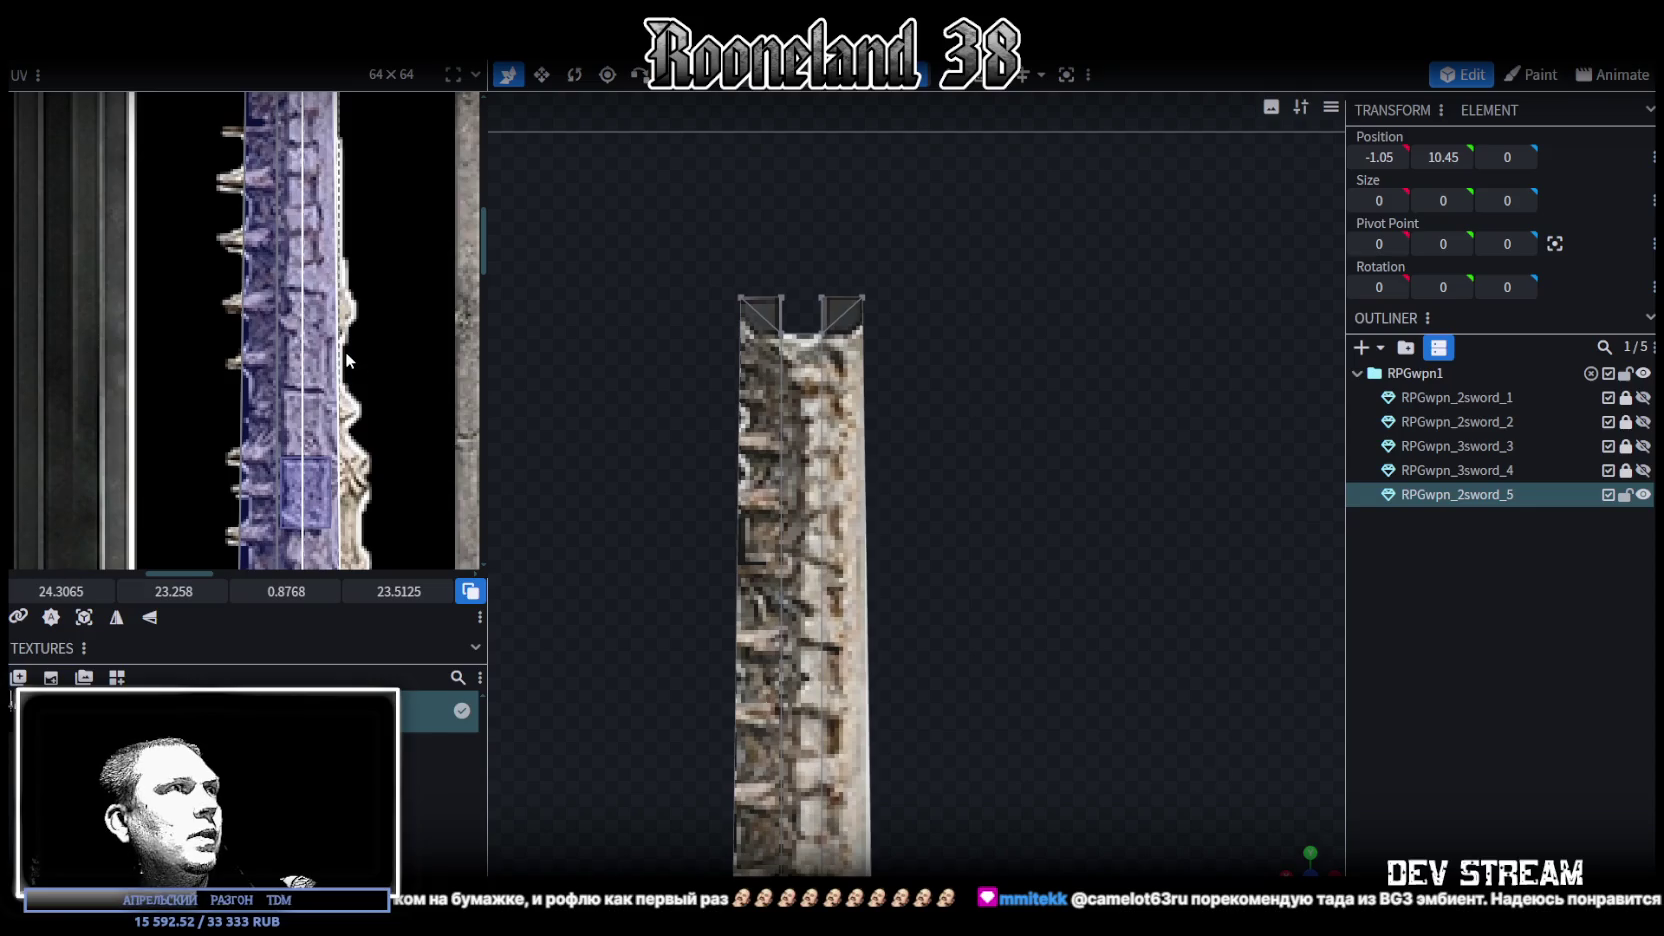
{"action": "left_click_drag", "start_coordinate": [1031, 581], "coordinate": [938, 388]}
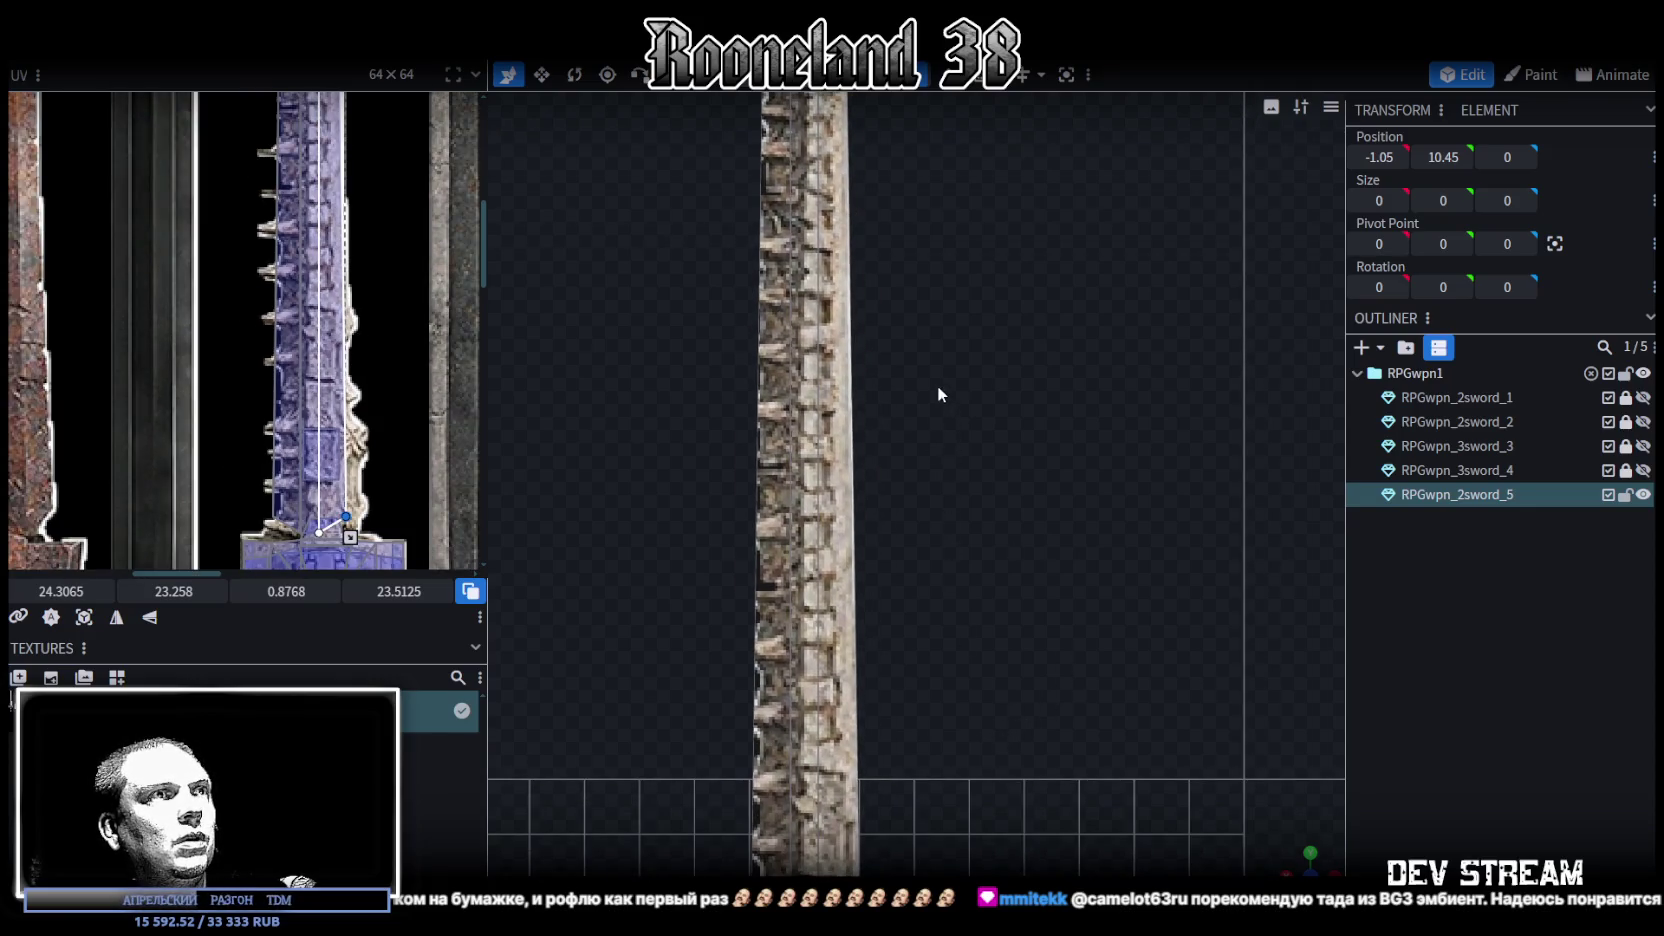
{"action": "mouse_move", "coordinate": [988, 592]}
{"action": "left_mouse_down"}
{"action": "mouse_move", "coordinate": [791, 535]}
{"action": "mouse_move", "coordinate": [1058, 672]}
{"action": "mouse_move", "coordinate": [1133, 594]}
{"action": "mouse_move", "coordinate": [1000, 603]}
{"action": "mouse_move", "coordinate": [1029, 602]}
{"action": "mouse_move", "coordinate": [999, 691]}
{"action": "mouse_move", "coordinate": [1038, 655]}
{"action": "mouse_move", "coordinate": [1020, 645]}
{"action": "mouse_move", "coordinate": [1032, 630]}
{"action": "left_mouse_up"}
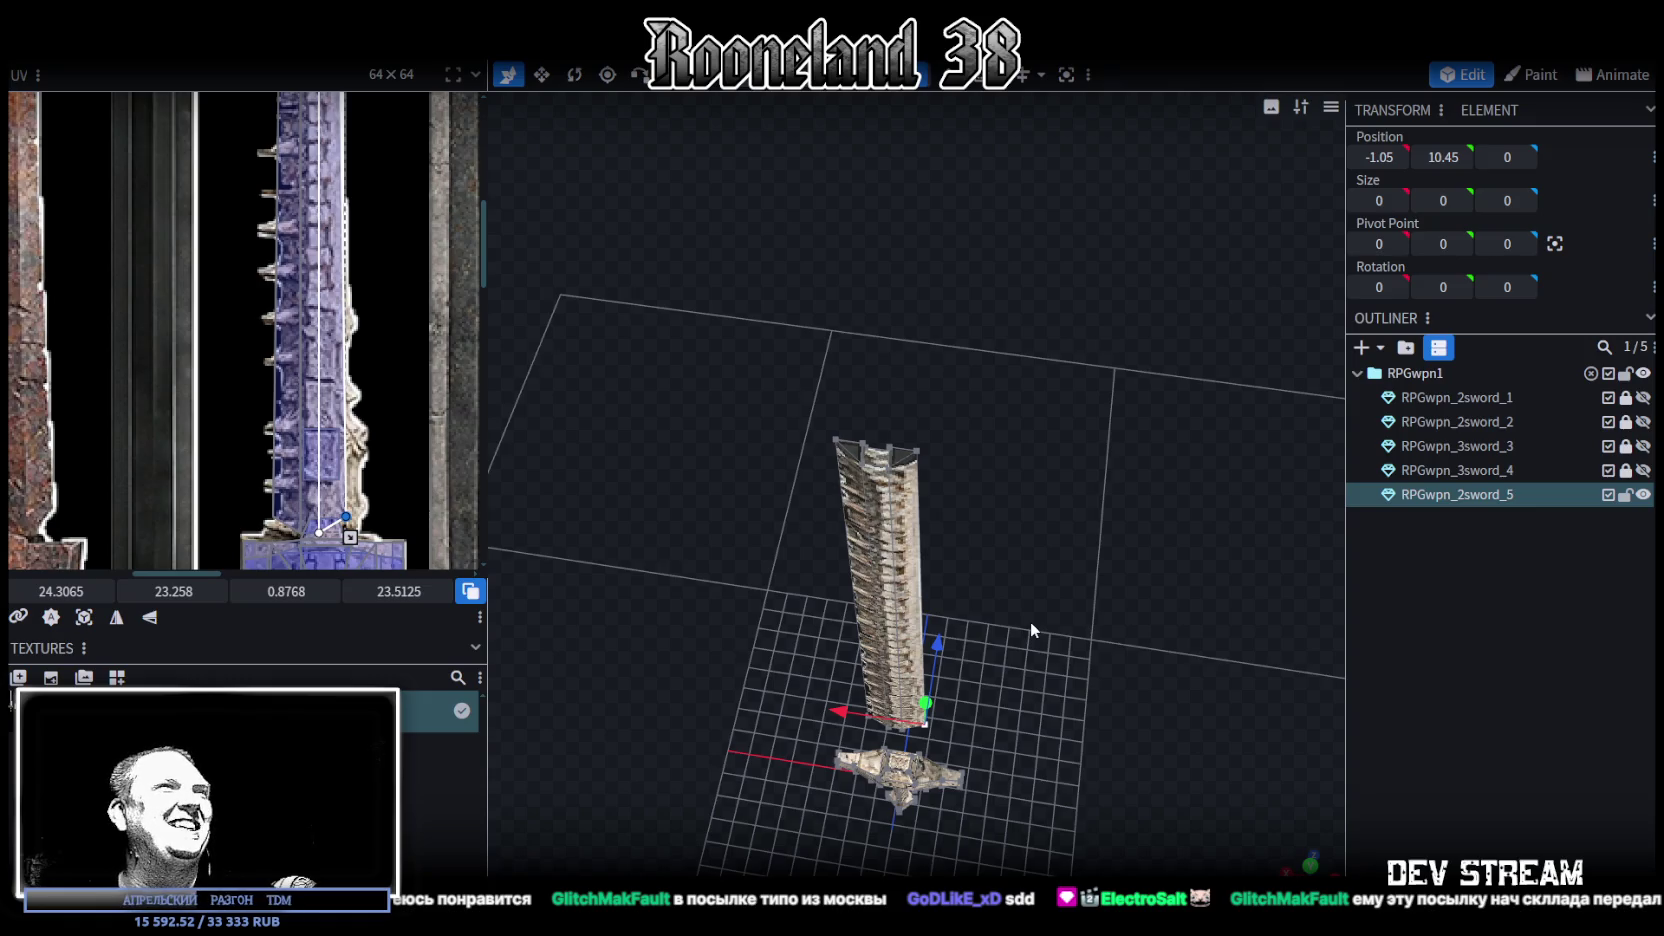
From a low side view, select the blade and then the short blade-tip cube
{"action": "scroll", "coordinate": [362, 383], "scroll_direction": "down", "scroll_amount": 2}
{"action": "scroll", "coordinate": [361, 383], "scroll_direction": "up", "scroll_amount": 2}
{"action": "scroll", "coordinate": [352, 534], "scroll_direction": "up", "scroll_amount": 5}
{"action": "left_click_drag", "start_coordinate": [663, 377], "coordinate": [757, 315]}
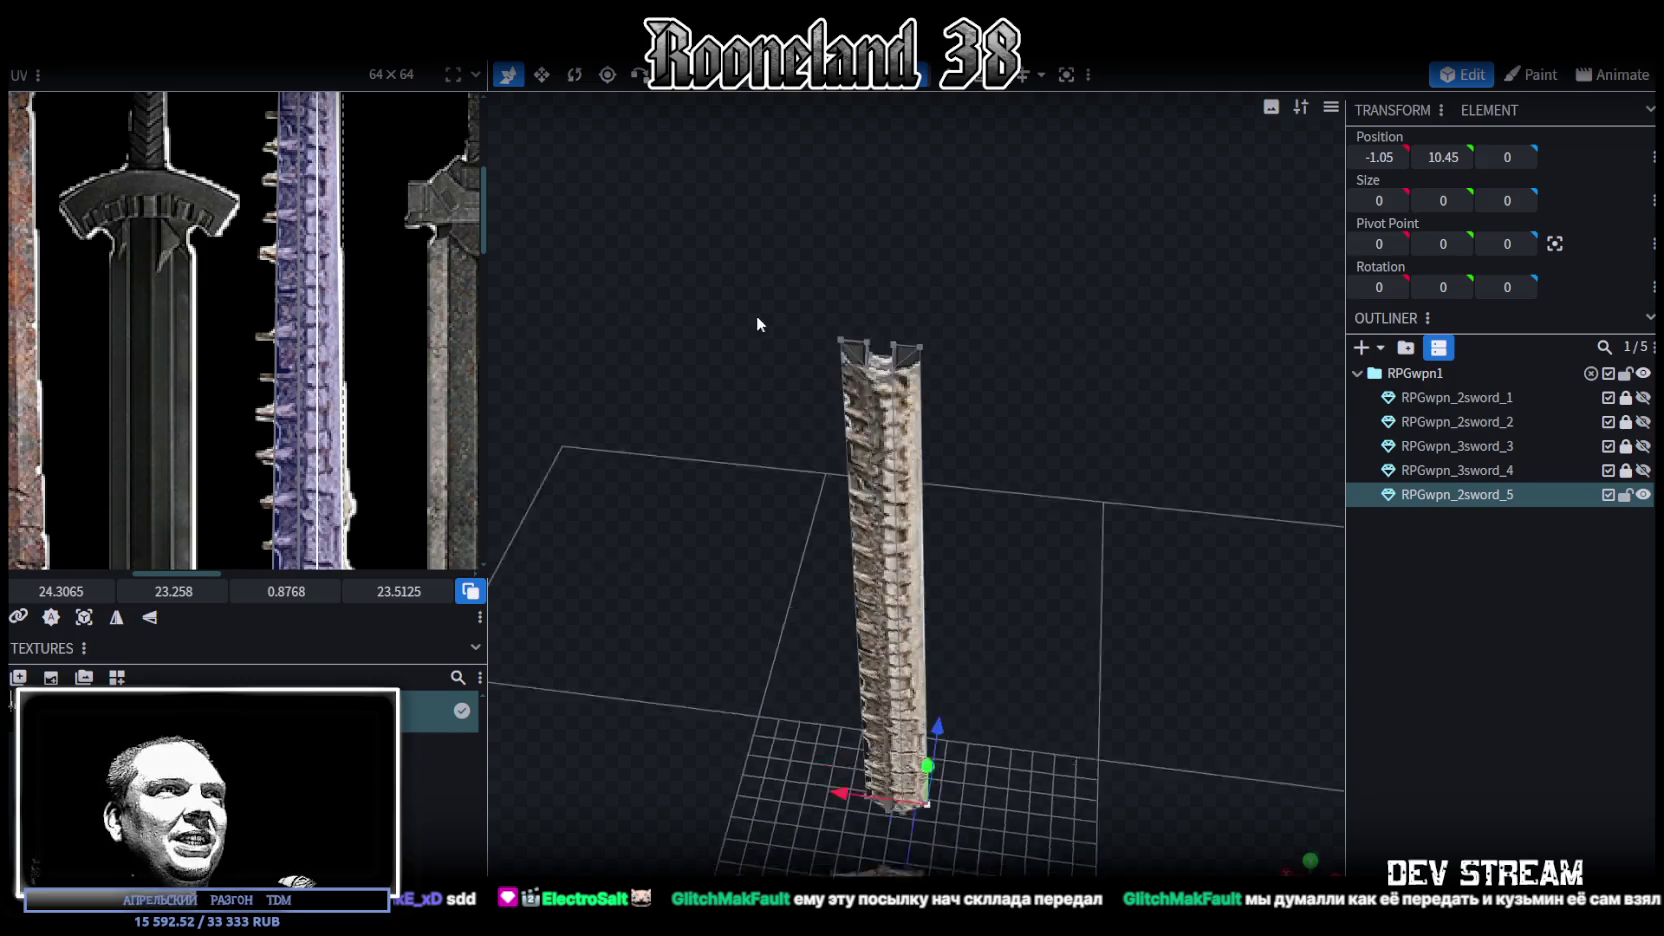
{"action": "left_click", "coordinate": [900, 420]}
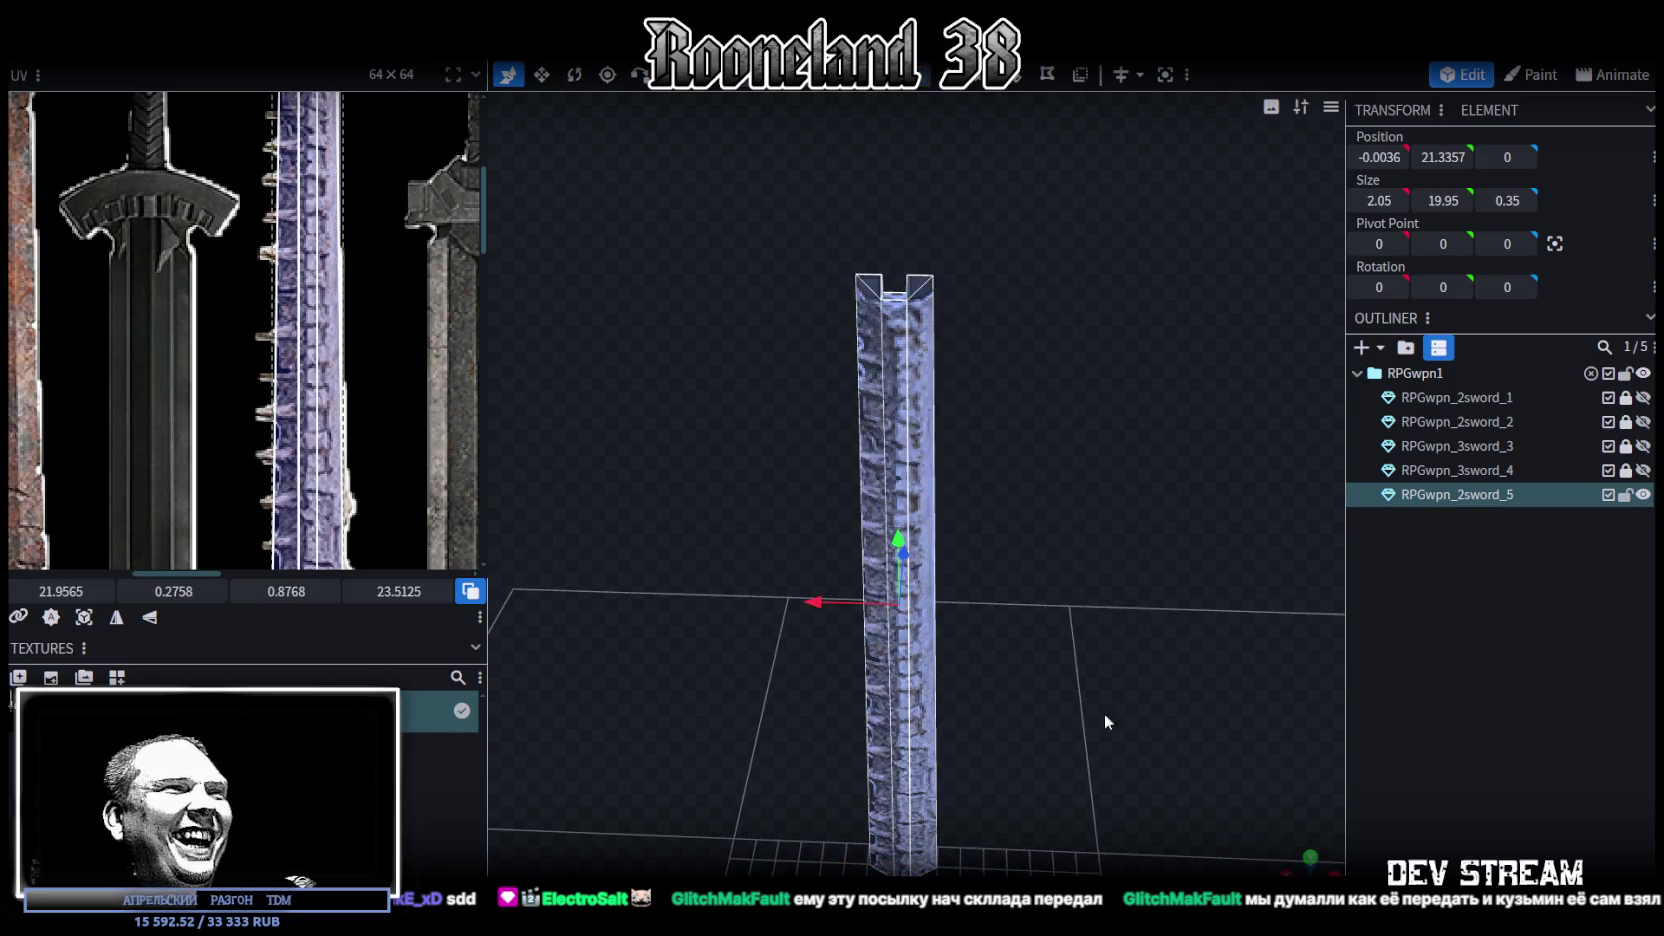
{"action": "mouse_move", "coordinate": [1104, 712]}
{"action": "left_mouse_down"}
{"action": "mouse_move", "coordinate": [961, 350]}
{"action": "mouse_move", "coordinate": [1056, 656]}
{"action": "mouse_move", "coordinate": [992, 595]}
{"action": "mouse_move", "coordinate": [988, 520]}
{"action": "left_mouse_up"}
{"action": "left_click", "coordinate": [966, 553]}
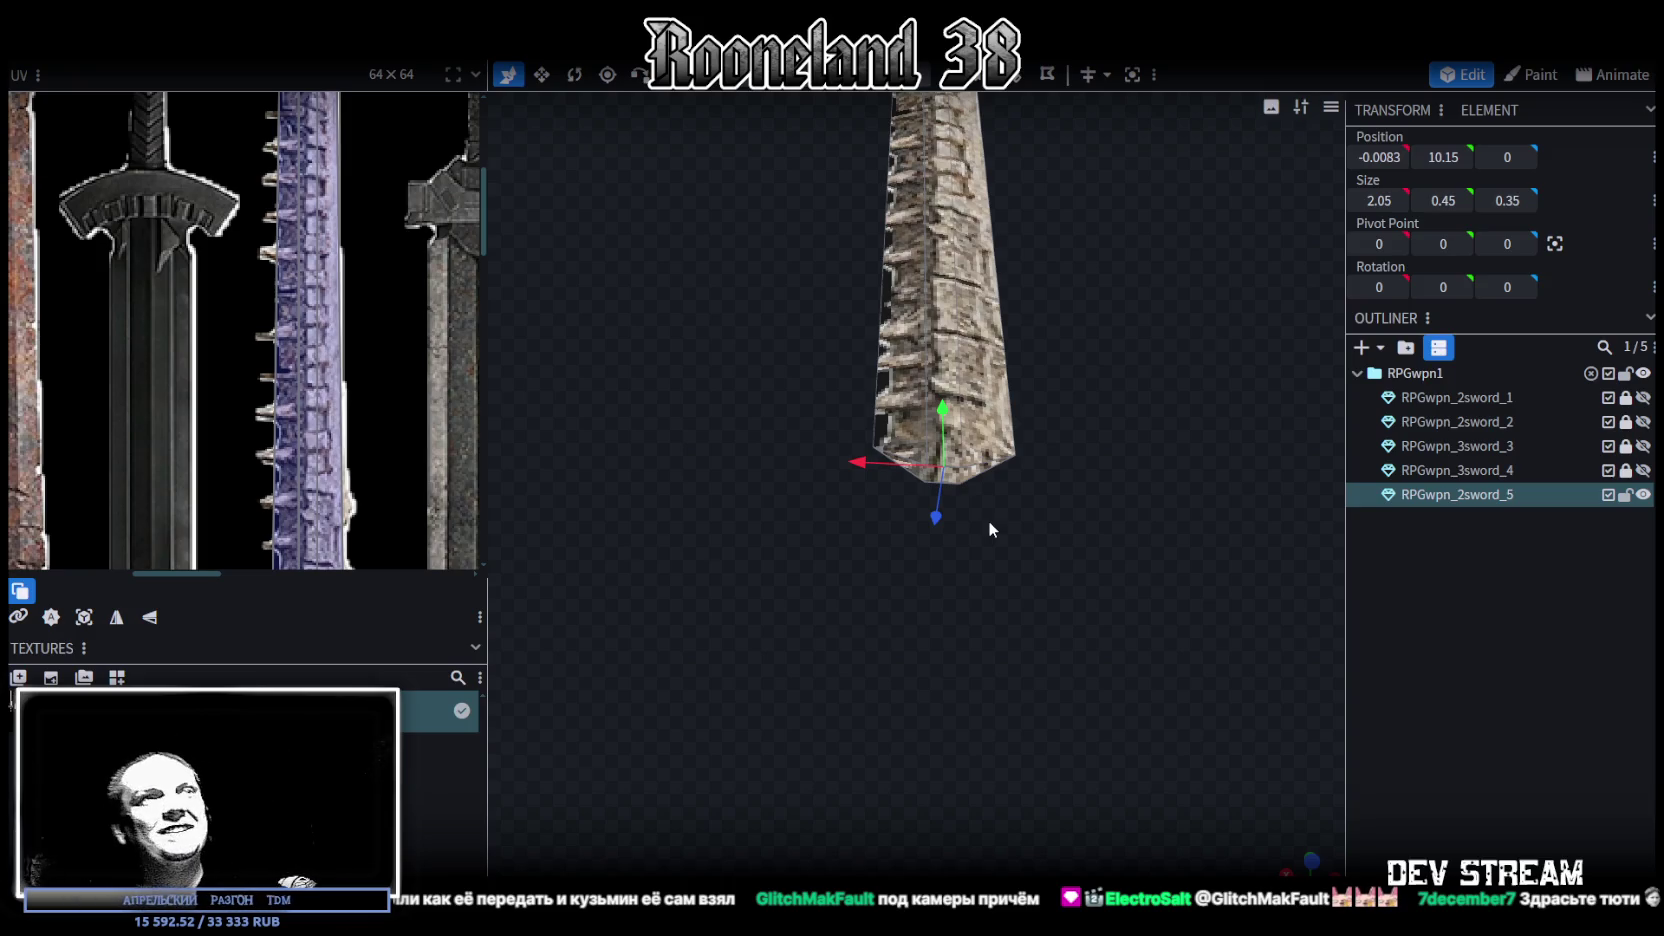
Box-select all the notched blade's UV faces over the purple sword, then pan to the guard
{"action": "mouse_move", "coordinate": [774, 450]}
{"action": "left_mouse_down"}
{"action": "mouse_move", "coordinate": [1024, 481]}
{"action": "mouse_move", "coordinate": [1108, 404]}
{"action": "left_mouse_up"}
{"action": "scroll", "coordinate": [228, 430], "scroll_direction": "down", "scroll_amount": 3}
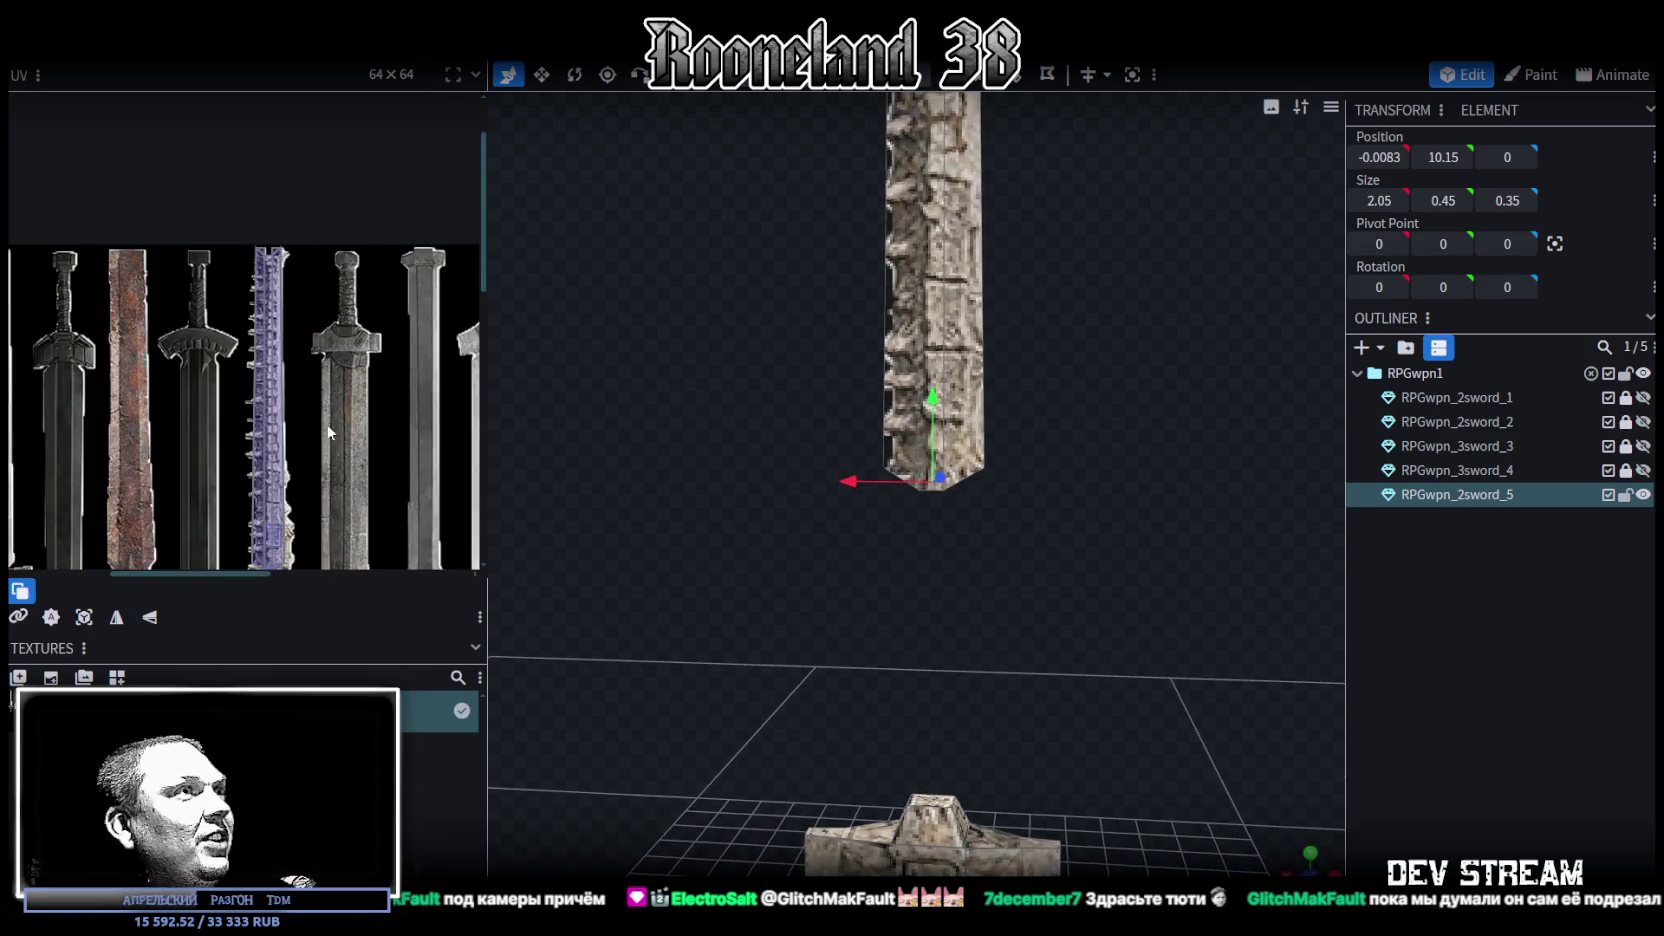
{"action": "scroll", "coordinate": [328, 439], "scroll_direction": "up", "scroll_amount": 1}
{"action": "scroll", "coordinate": [304, 266], "scroll_direction": "up", "scroll_amount": 2}
{"action": "left_click_drag", "start_coordinate": [256, 433], "coordinate": [458, 252]}
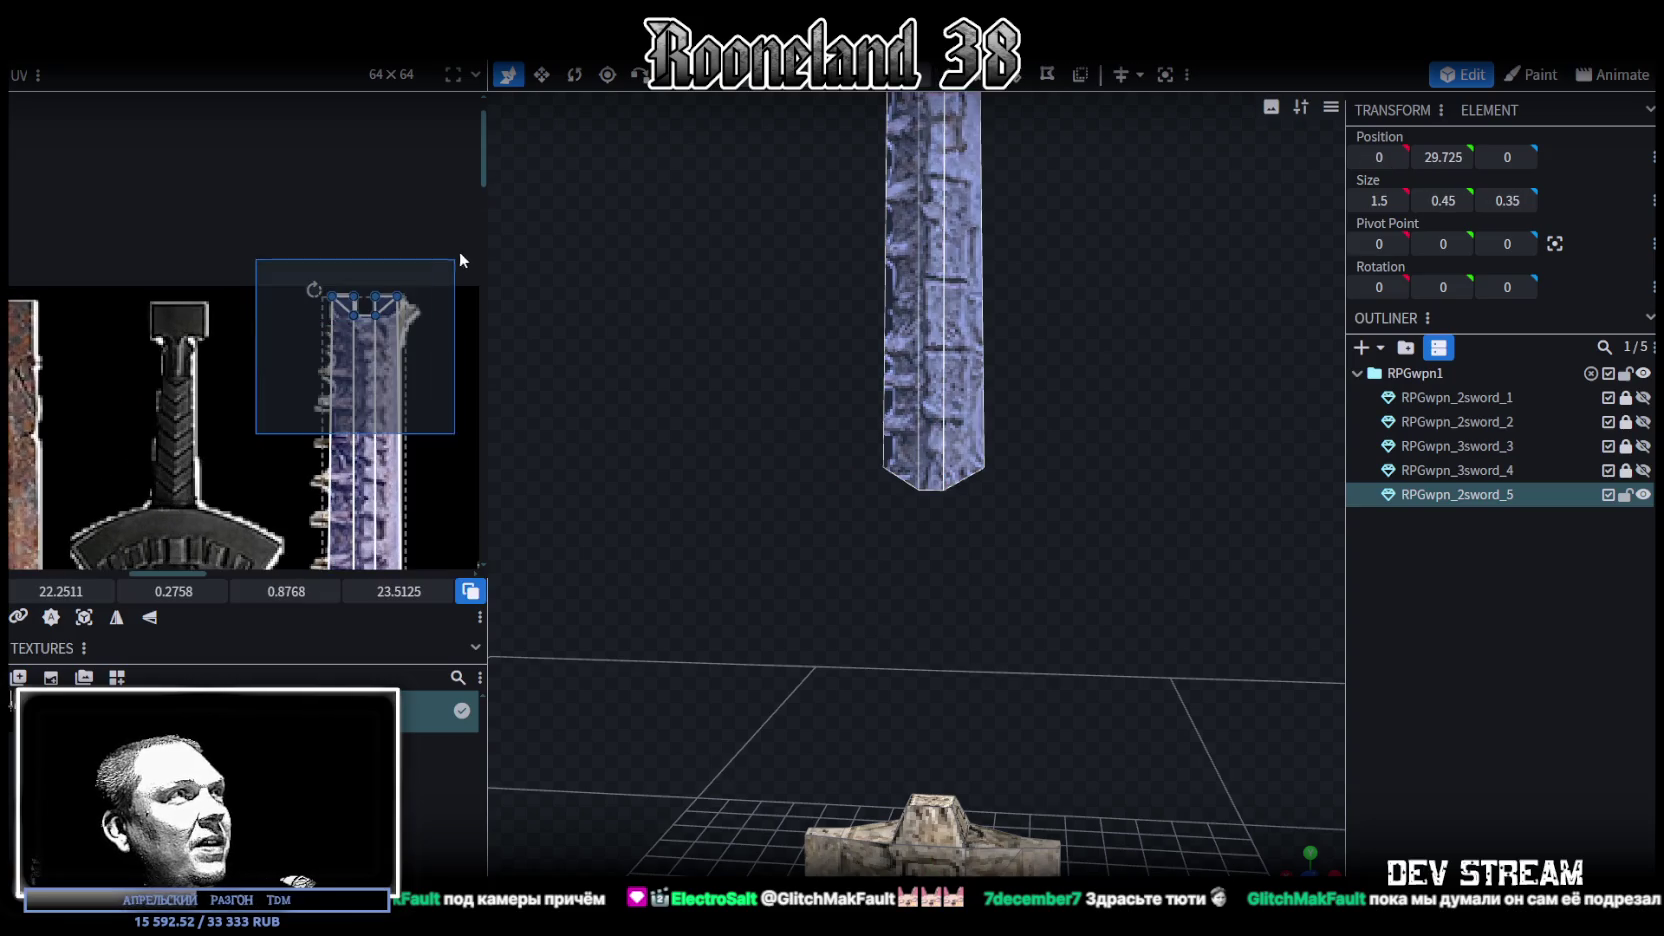
{"action": "scroll", "coordinate": [420, 268], "scroll_direction": "up", "scroll_amount": 2}
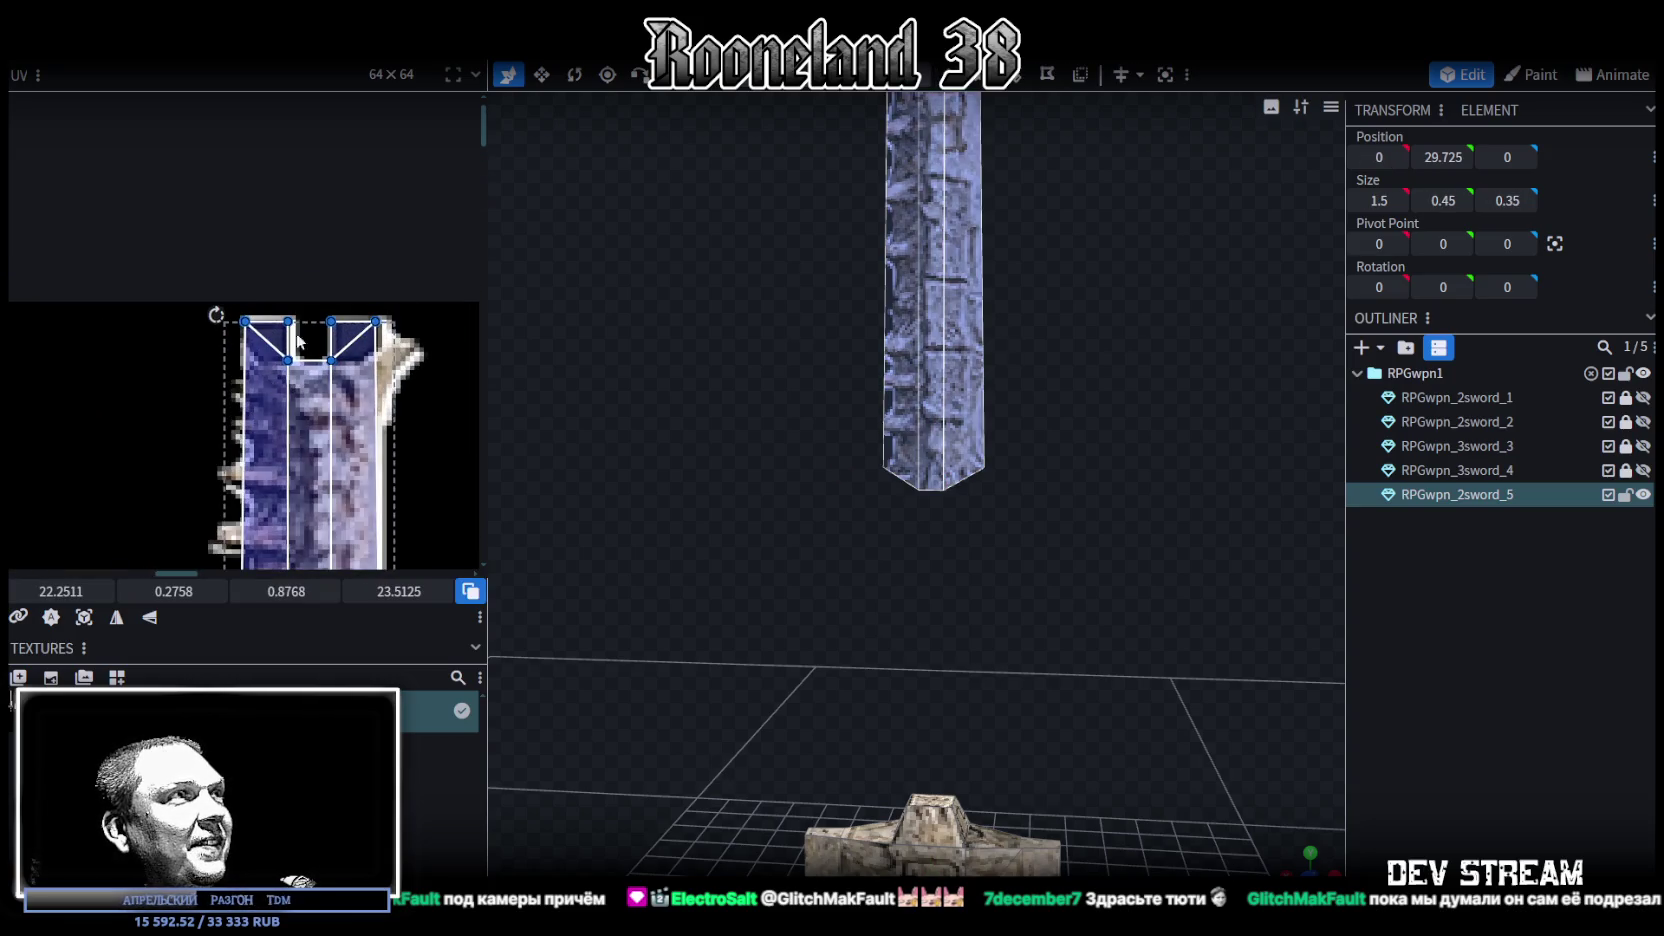
{"action": "scroll", "coordinate": [354, 324], "scroll_direction": "up", "scroll_amount": 1}
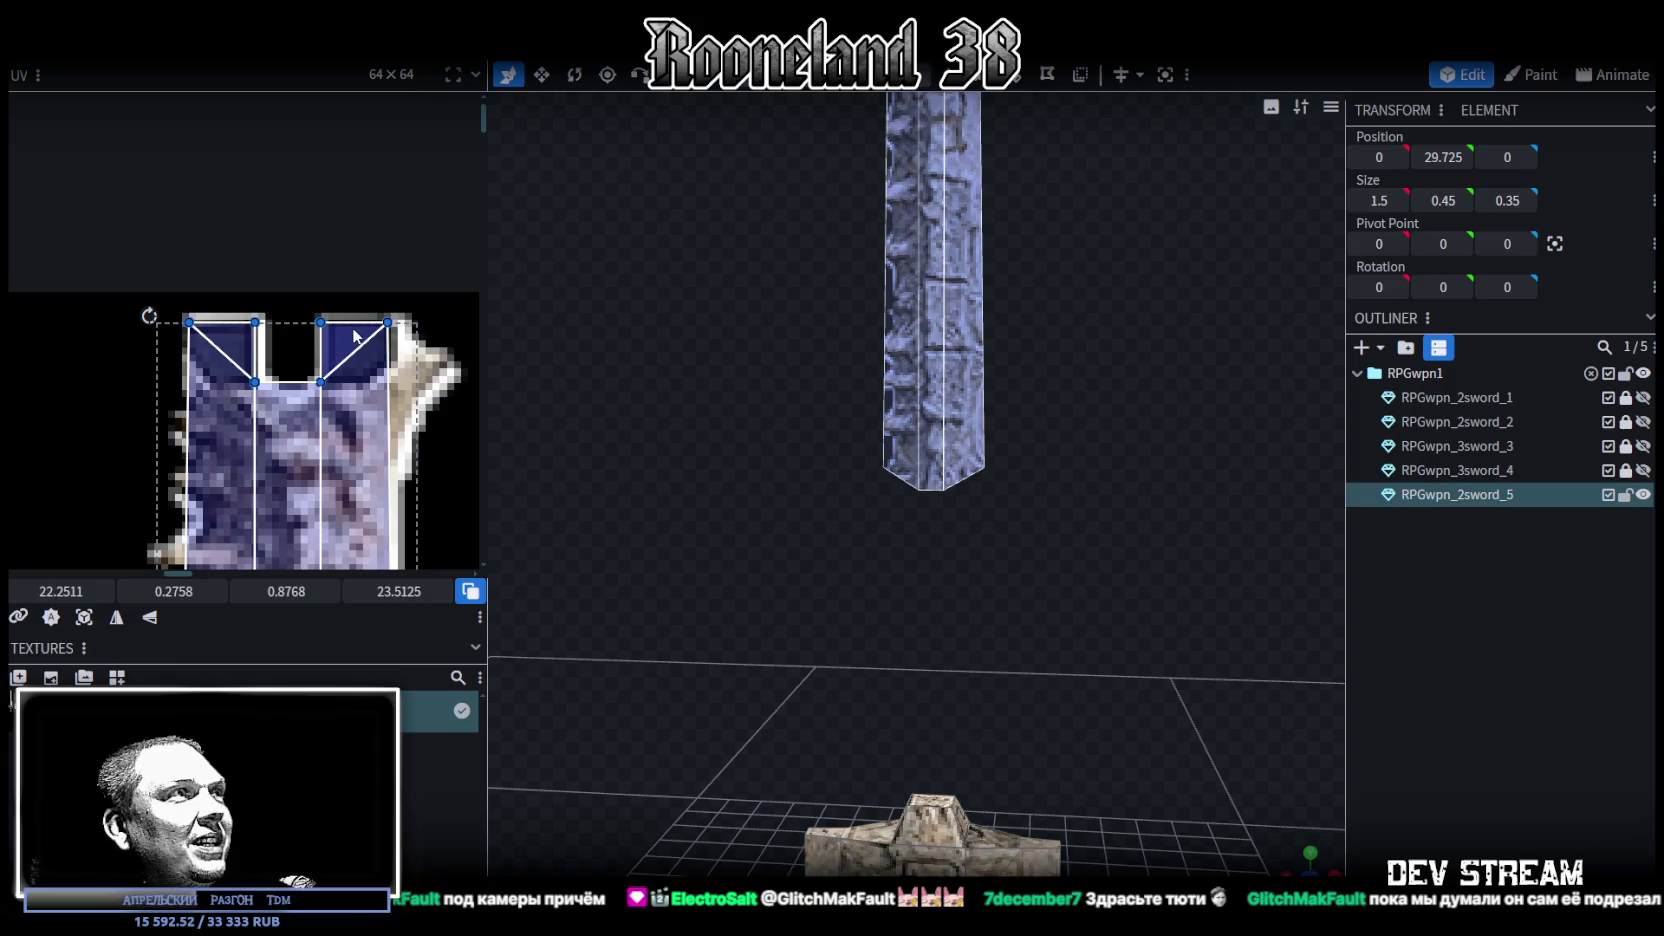
{"action": "scroll", "coordinate": [354, 336], "scroll_direction": "down", "scroll_amount": 3}
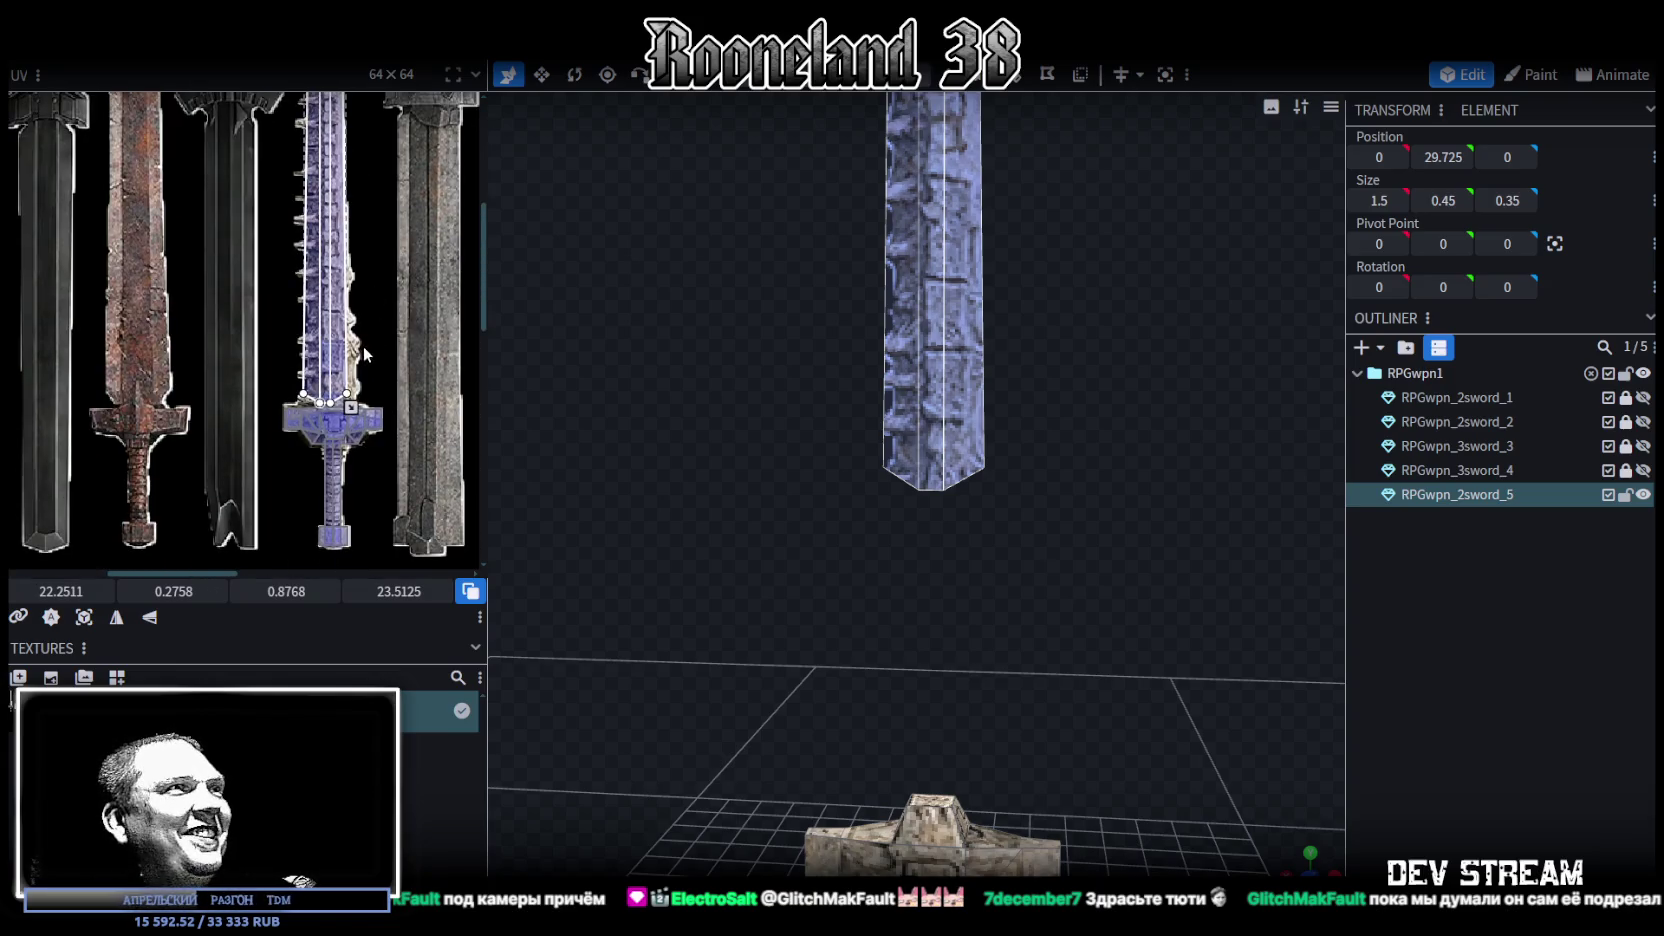
{"action": "scroll", "coordinate": [360, 346], "scroll_direction": "up", "scroll_amount": 2}
{"action": "middle_click_drag", "start_coordinate": [343, 364], "coordinate": [385, 202]}
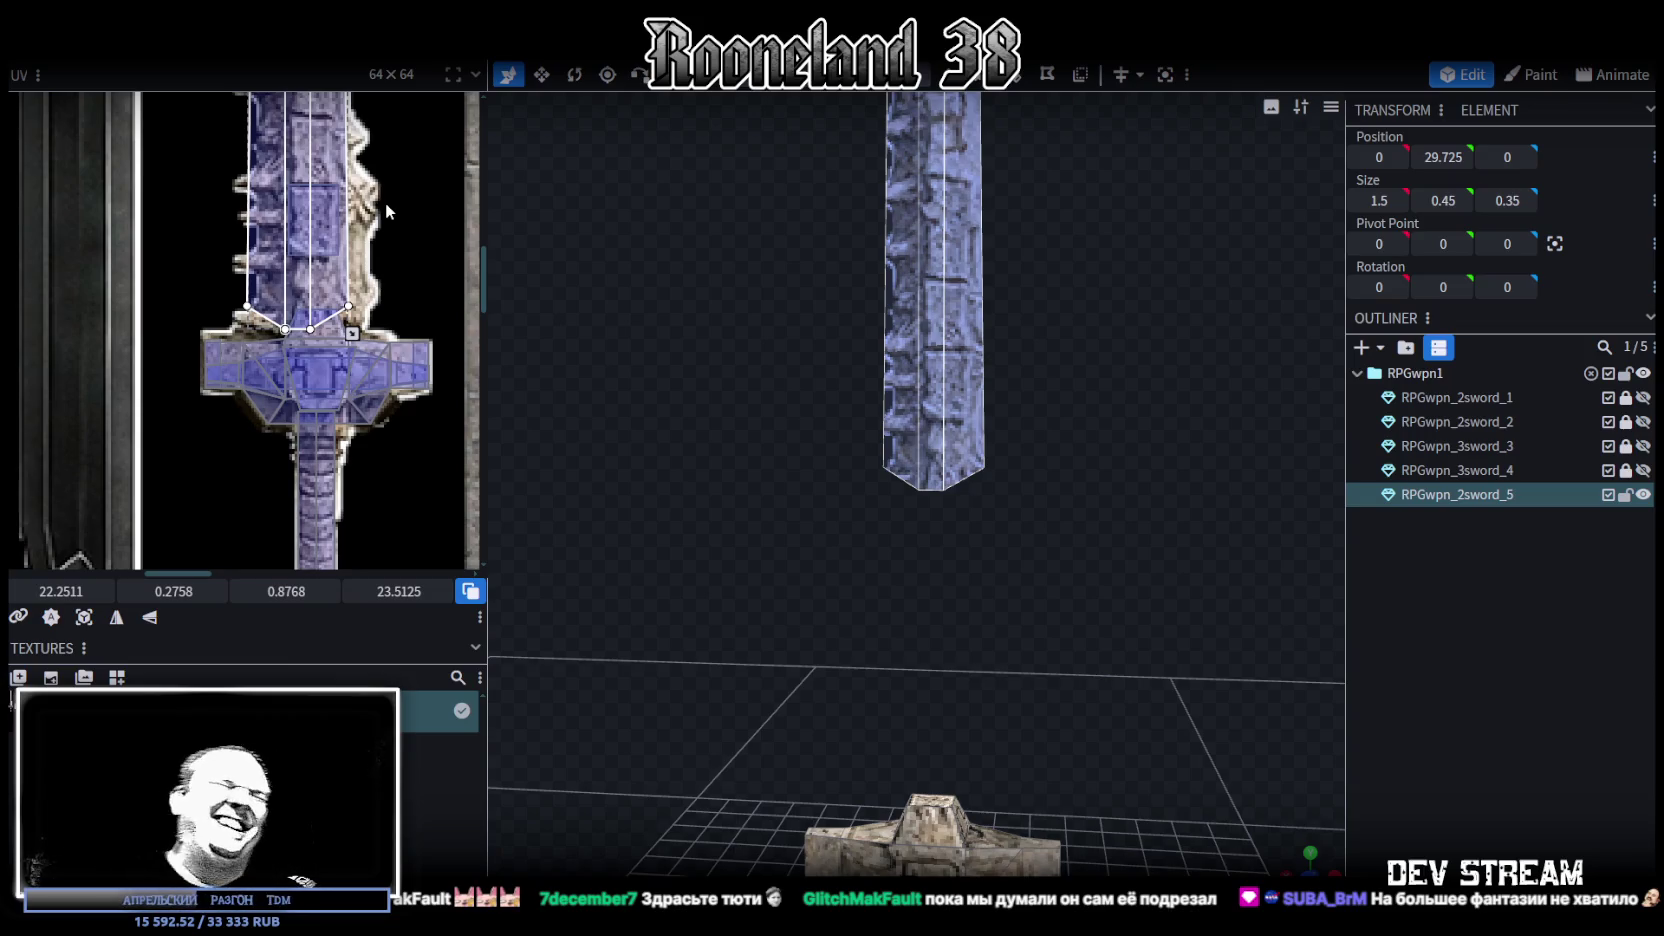
{"action": "scroll", "coordinate": [385, 202], "scroll_direction": "up", "scroll_amount": 2}
Slide the blade's UV island along the purple reference sword in the UV editor
{"action": "middle_click_drag", "start_coordinate": [312, 347], "coordinate": [317, 612]}
{"action": "scroll", "coordinate": [336, 438], "scroll_direction": "down", "scroll_amount": 2}
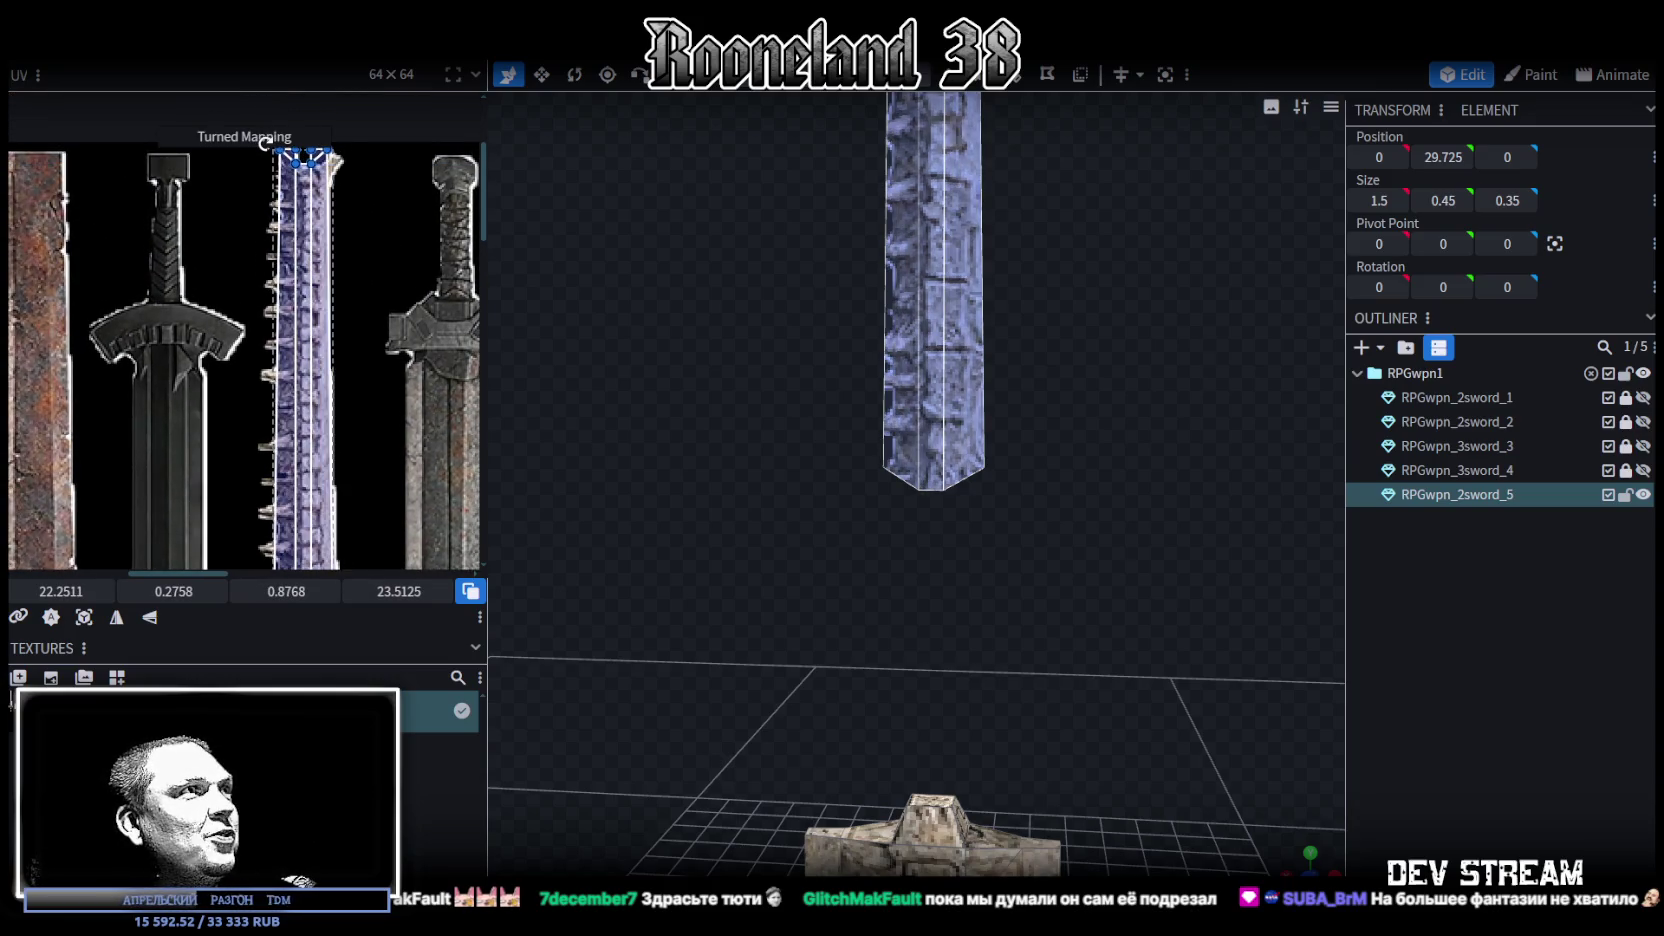
{"action": "scroll", "coordinate": [283, 183], "scroll_direction": "up", "scroll_amount": 2}
{"action": "left_click_drag", "start_coordinate": [283, 183], "coordinate": [332, 354]}
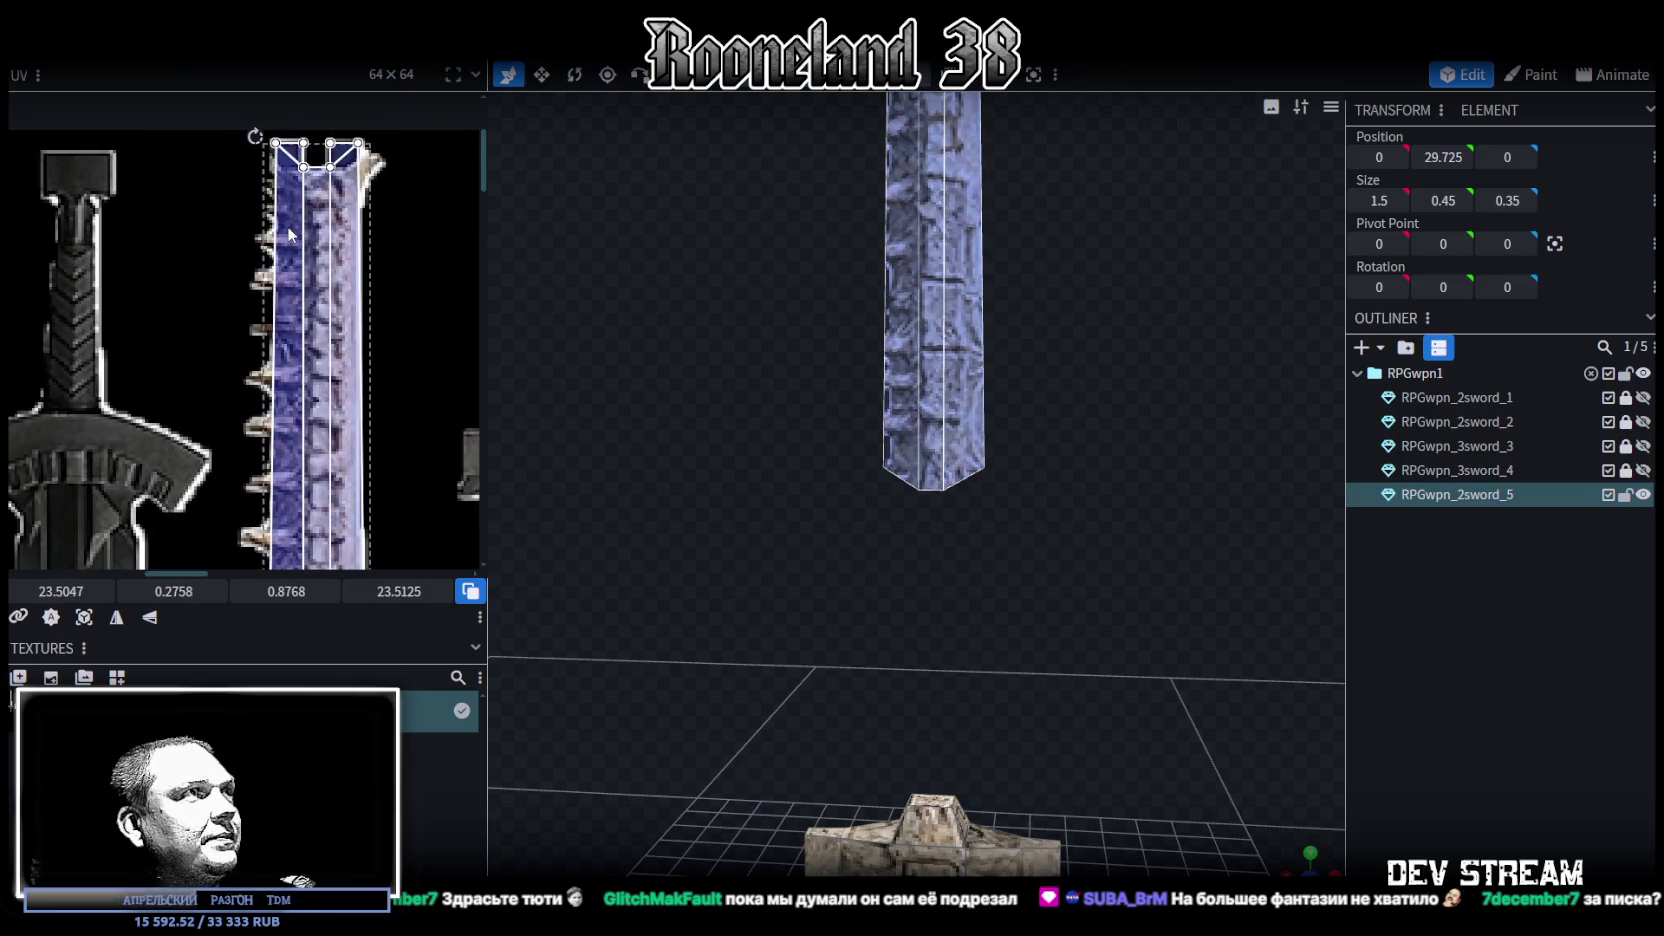
{"action": "scroll", "coordinate": [332, 354], "scroll_direction": "up", "scroll_amount": 2}
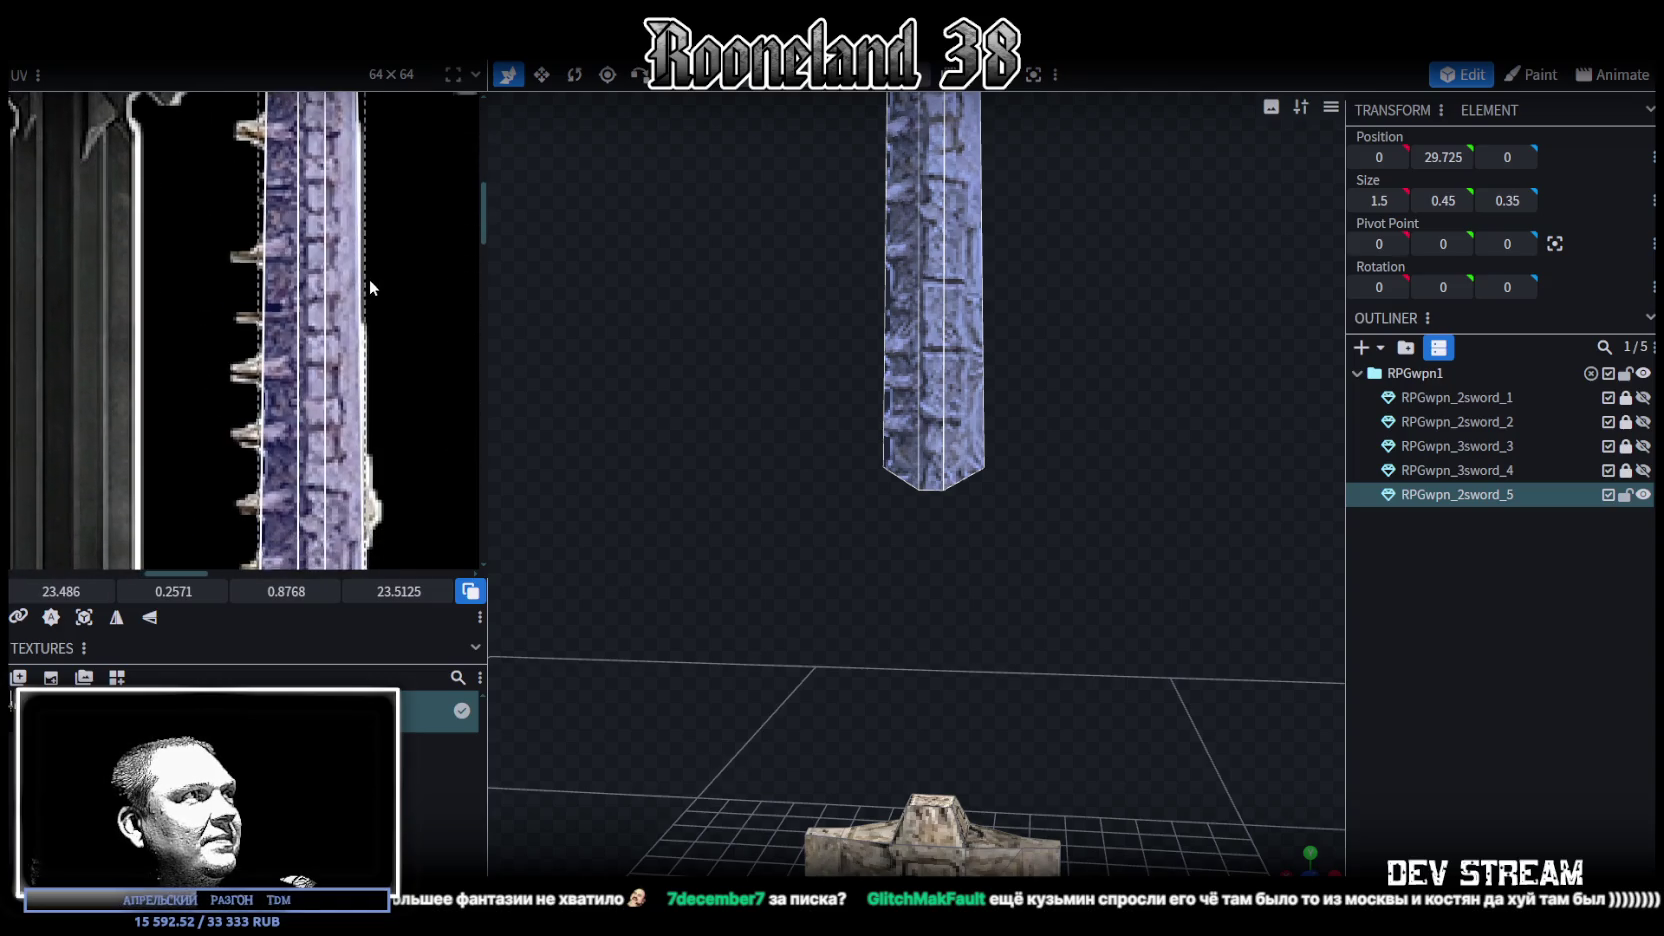
{"action": "scroll", "coordinate": [347, 421], "scroll_direction": "down", "scroll_amount": 2}
{"action": "scroll", "coordinate": [373, 293], "scroll_direction": "down", "scroll_amount": 2}
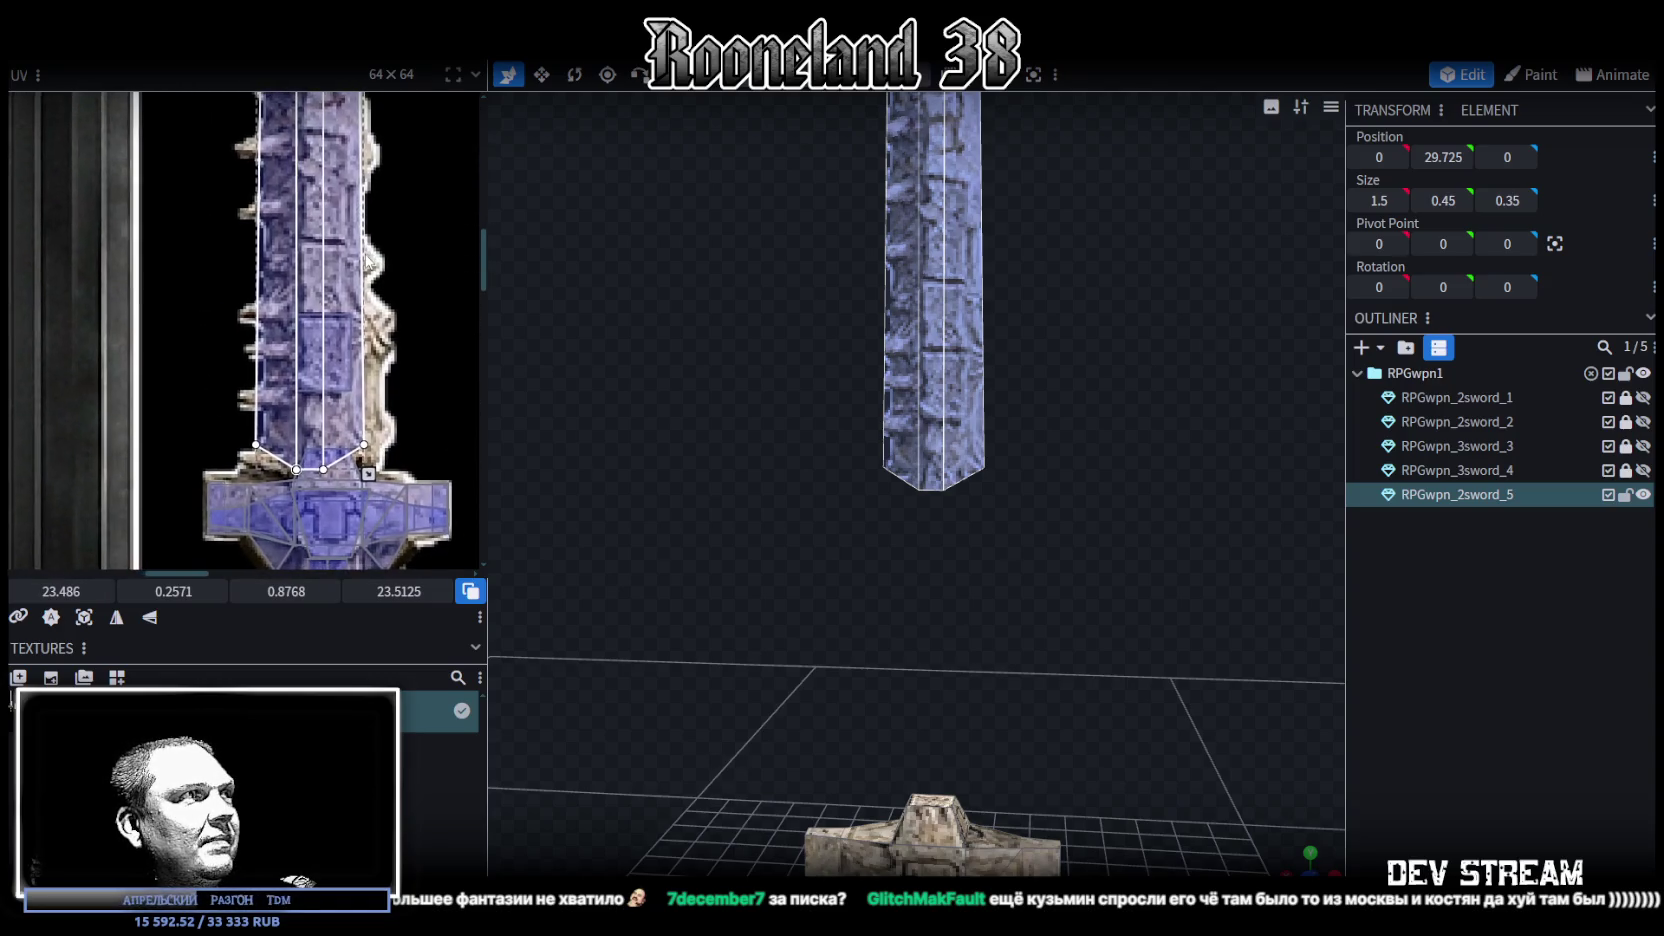
{"action": "scroll", "coordinate": [362, 345], "scroll_direction": "down", "scroll_amount": 1}
{"action": "scroll", "coordinate": [371, 380], "scroll_direction": "down", "scroll_amount": 1}
{"action": "scroll", "coordinate": [382, 415], "scroll_direction": "down", "scroll_amount": 1}
{"action": "scroll", "coordinate": [393, 450], "scroll_direction": "down", "scroll_amount": 1}
{"action": "scroll", "coordinate": [340, 360], "scroll_direction": "up", "scroll_amount": 1}
{"action": "scroll", "coordinate": [298, 294], "scroll_direction": "up", "scroll_amount": 3}
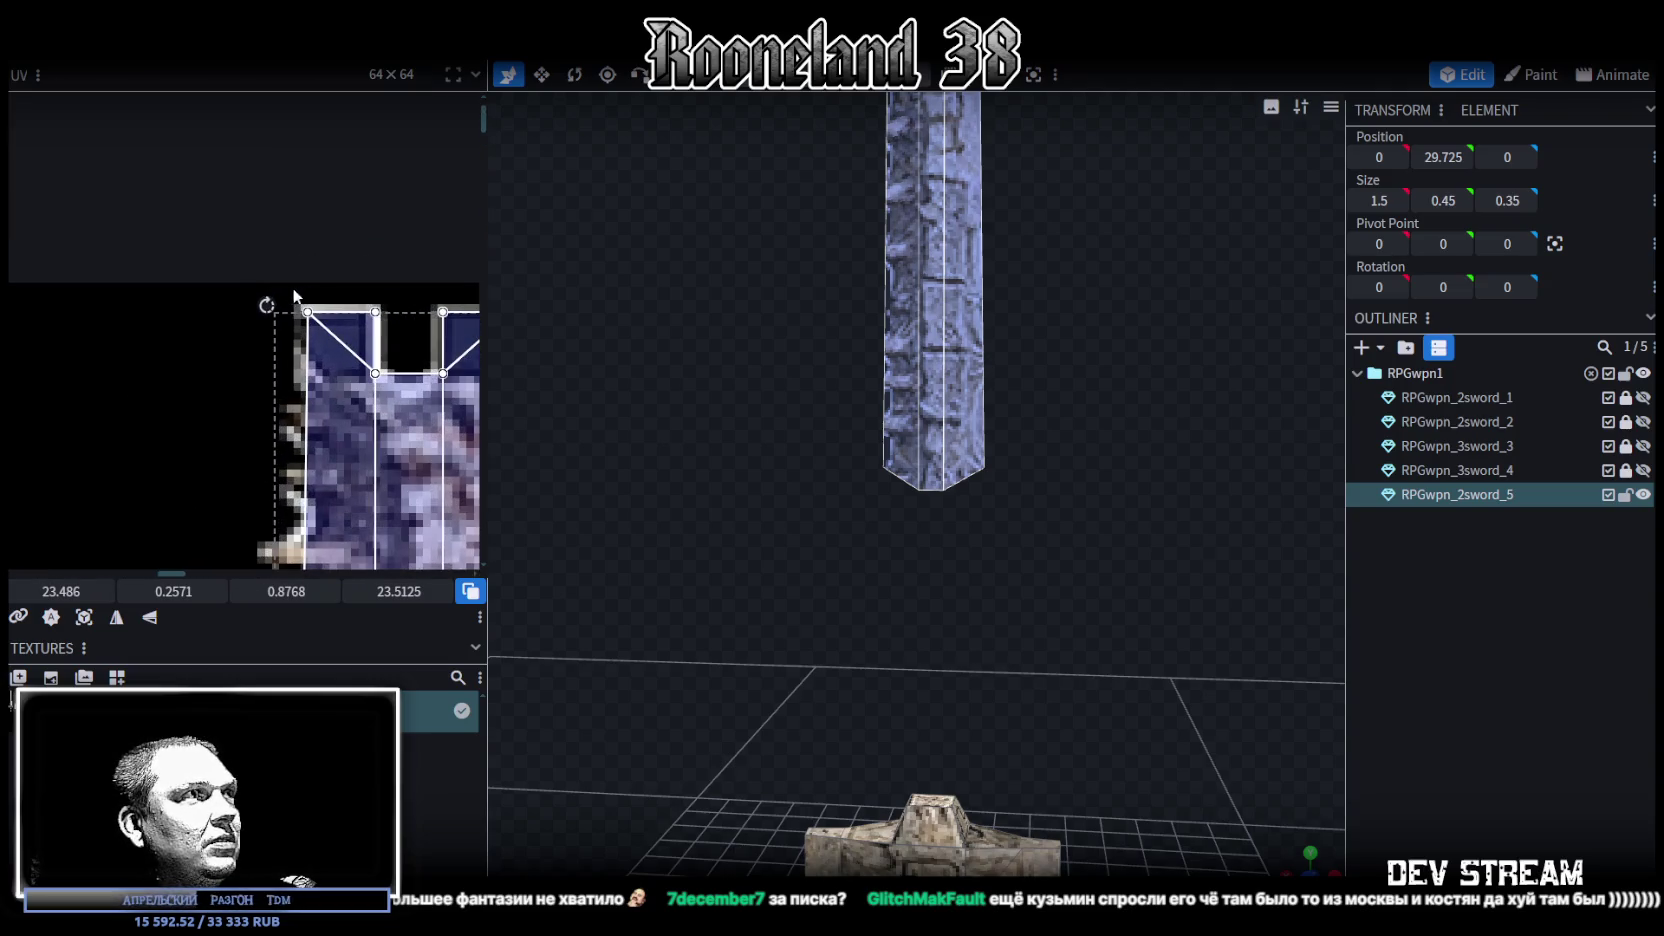
Nudge the blade's UV island slightly further to realign the texture
{"action": "left_click", "coordinate": [254, 300]}
{"action": "scroll", "coordinate": [380, 459], "scroll_direction": "down", "scroll_amount": 2}
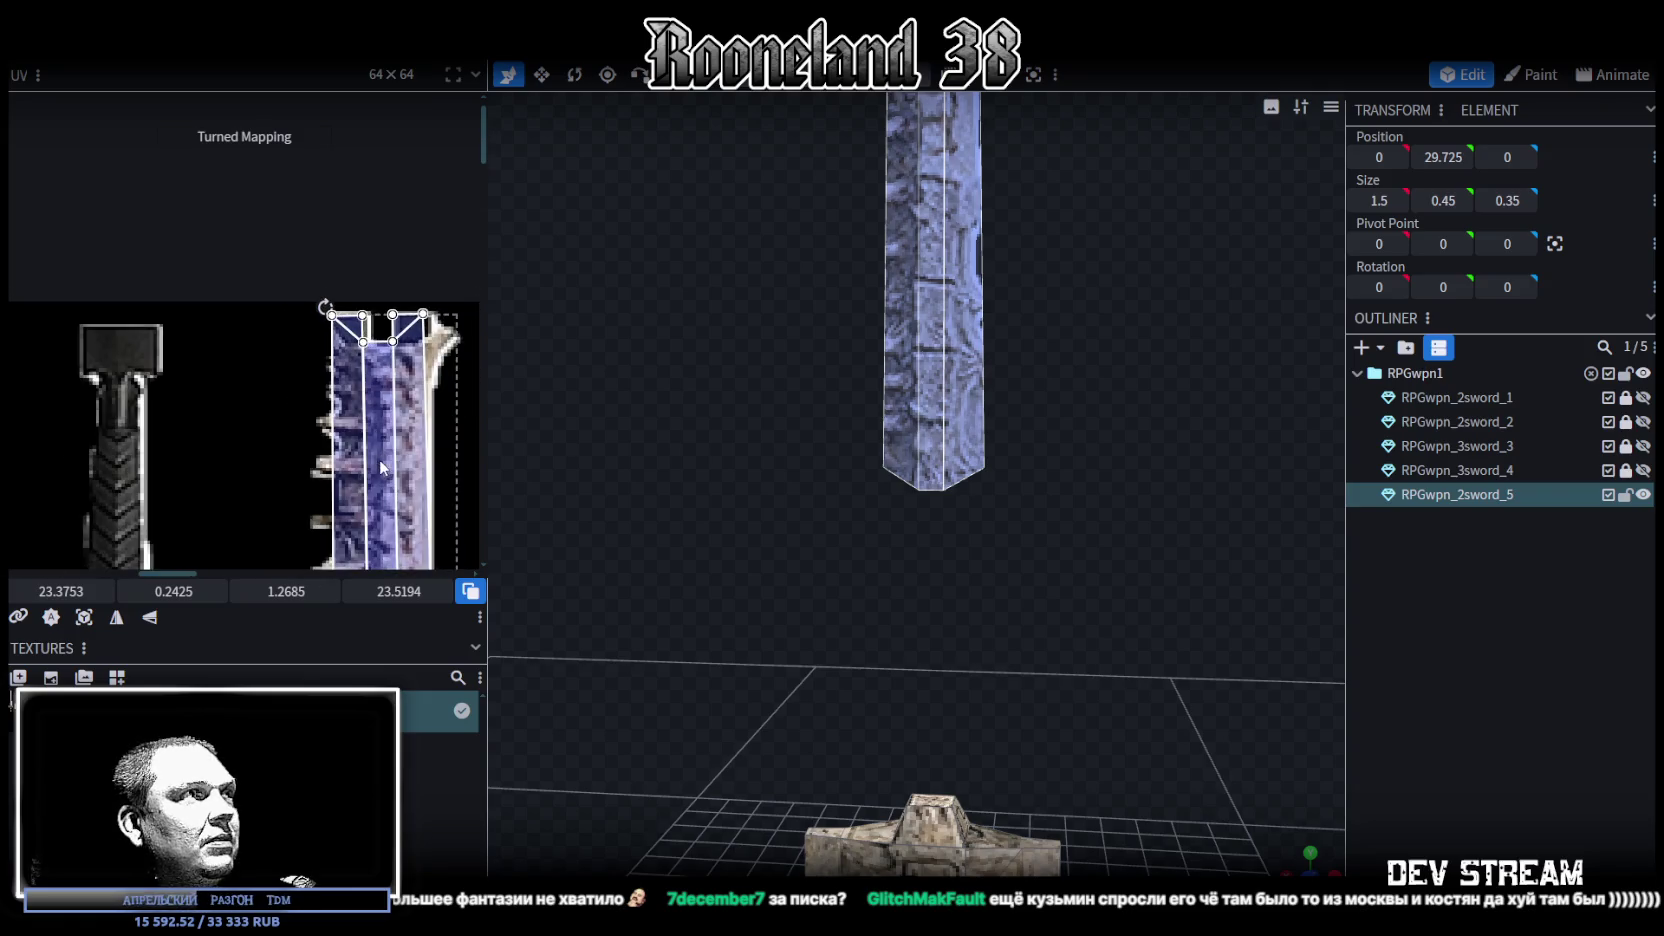
{"action": "scroll", "coordinate": [330, 345], "scroll_direction": "up", "scroll_amount": 2}
{"action": "left_click_drag", "start_coordinate": [313, 374], "coordinate": [318, 378]}
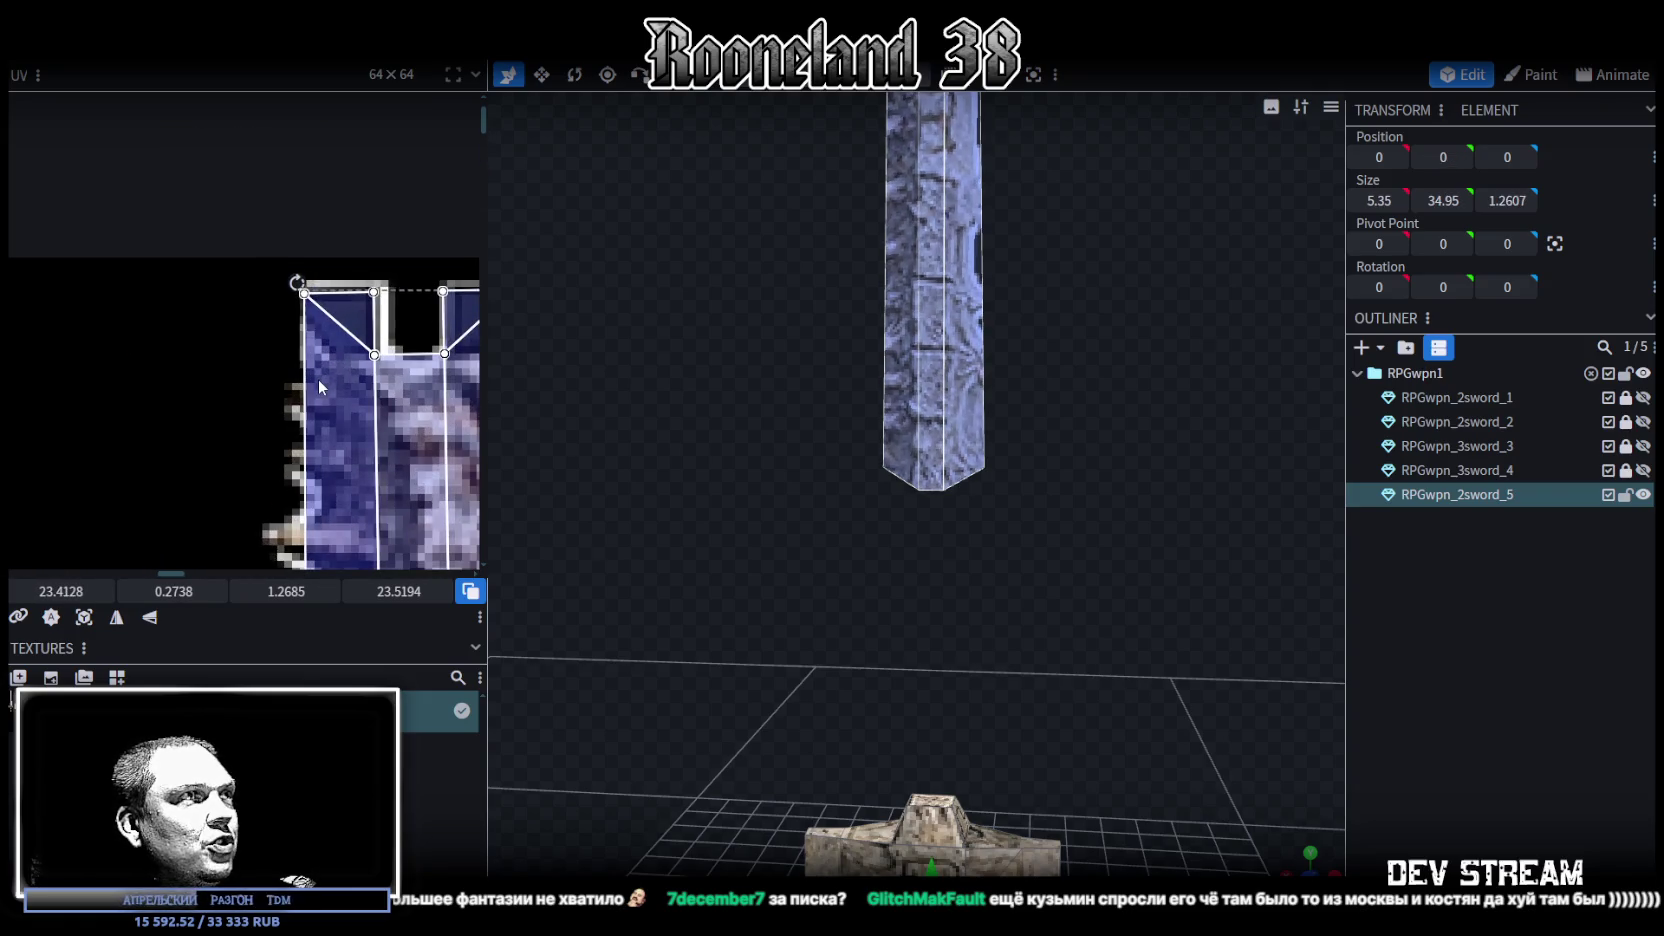
{"action": "scroll", "coordinate": [338, 370], "scroll_direction": "up", "scroll_amount": 1}
{"action": "scroll", "coordinate": [360, 345], "scroll_direction": "down", "scroll_amount": 4}
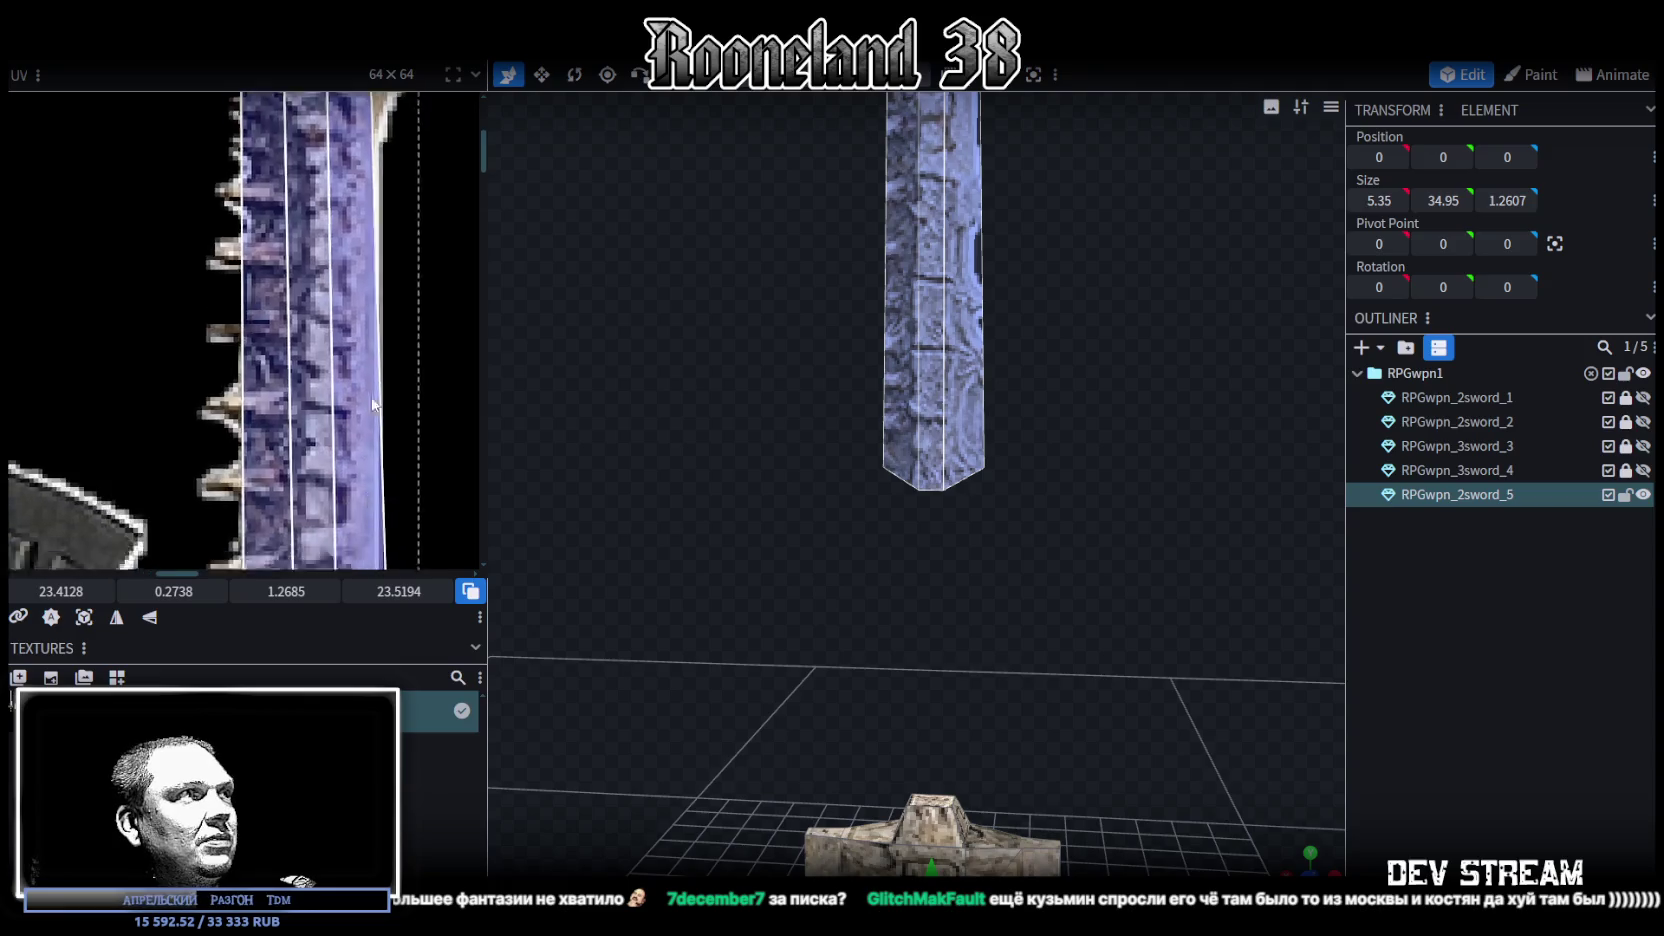
{"action": "scroll", "coordinate": [383, 325], "scroll_direction": "down", "scroll_amount": 3}
{"action": "scroll", "coordinate": [375, 280], "scroll_direction": "up", "scroll_amount": 2}
{"action": "scroll", "coordinate": [371, 241], "scroll_direction": "up", "scroll_amount": 1}
{"action": "scroll", "coordinate": [354, 224], "scroll_direction": "down", "scroll_amount": 2}
{"action": "scroll", "coordinate": [270, 330], "scroll_direction": "up", "scroll_amount": 2}
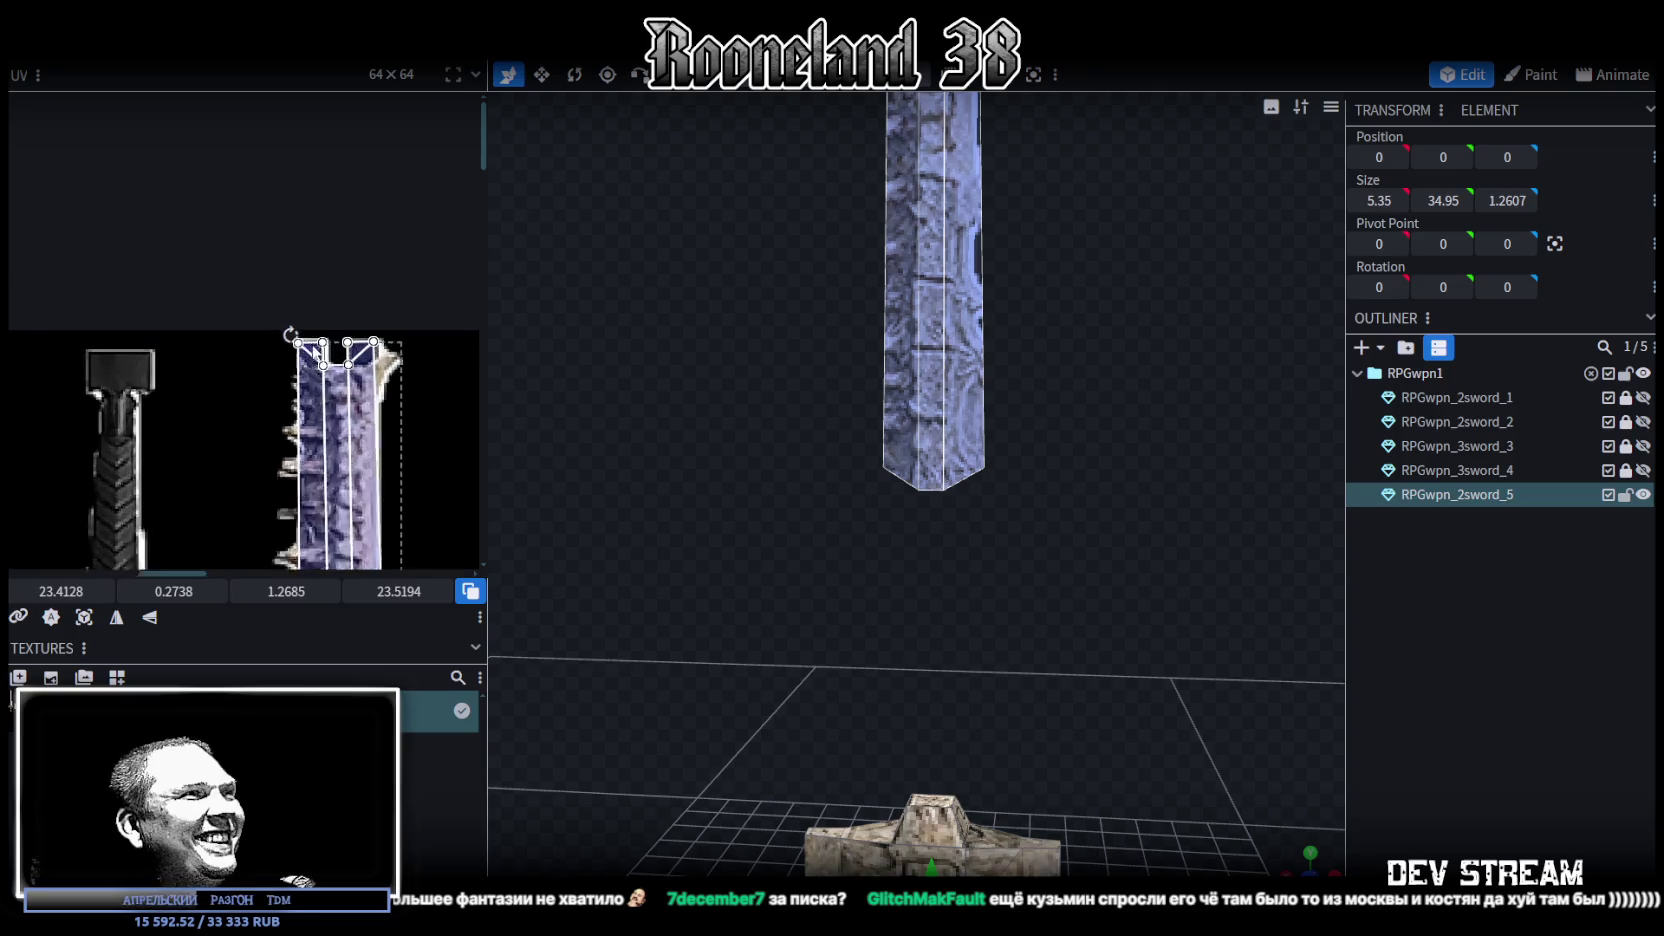
{"action": "scroll", "coordinate": [257, 333], "scroll_direction": "up", "scroll_amount": 2}
Try rotating the blade's UV mapping twice, undoing each turn
{"action": "left_click_drag", "start_coordinate": [250, 333], "coordinate": [256, 340]}
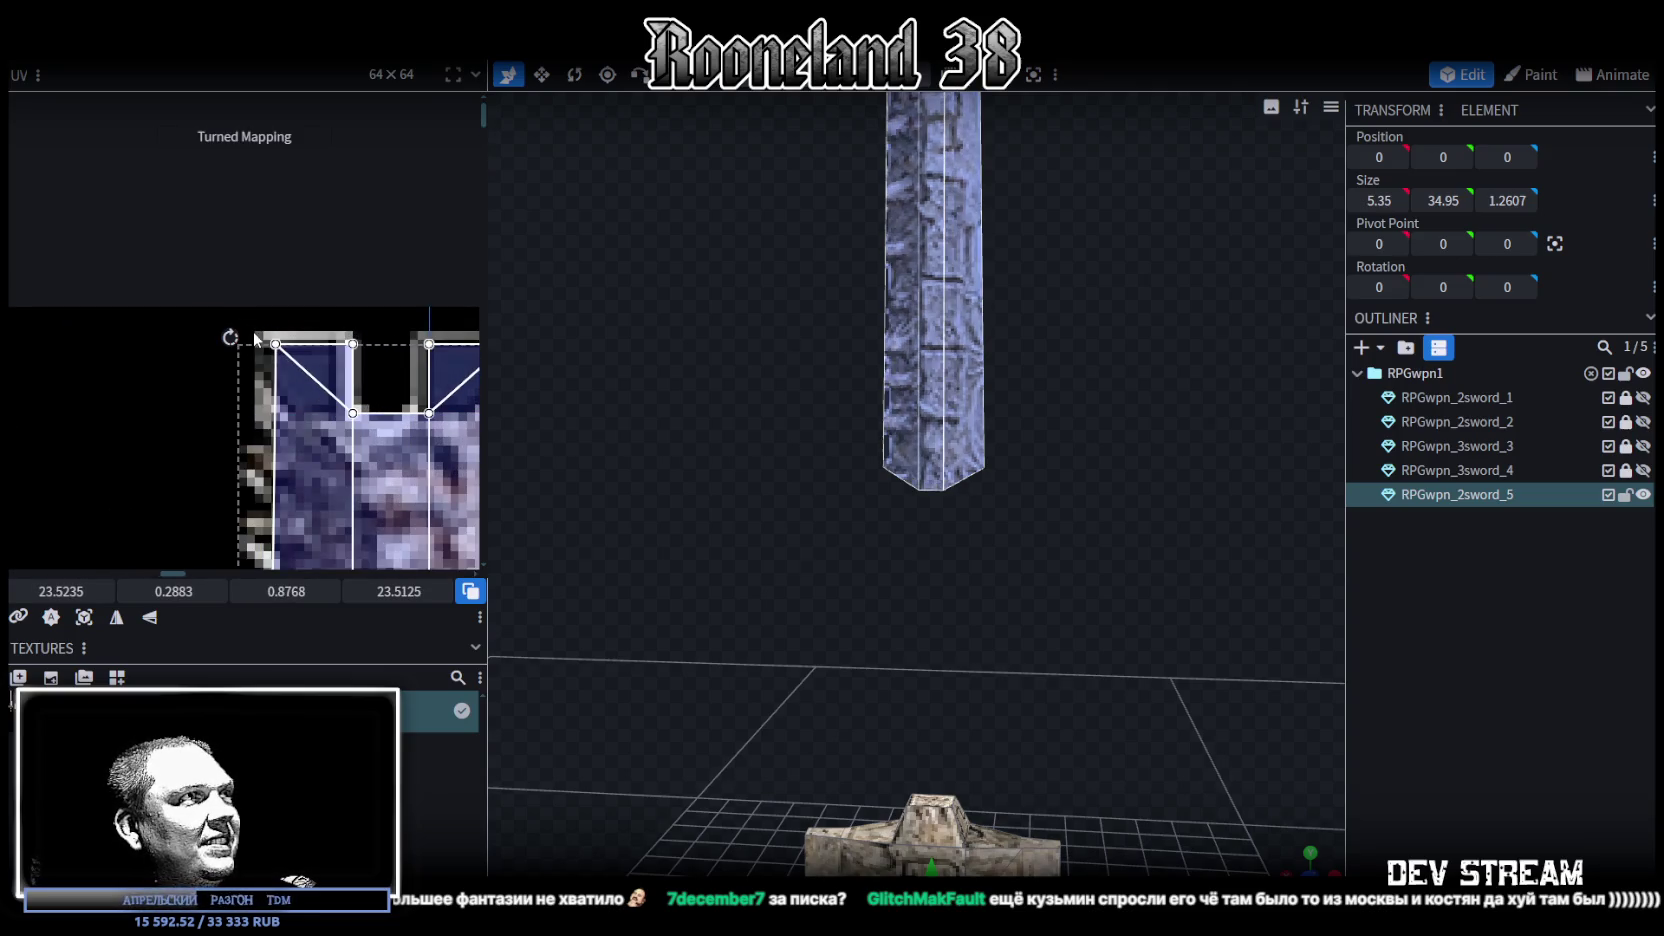
{"action": "key", "text": "ctrl+z"}
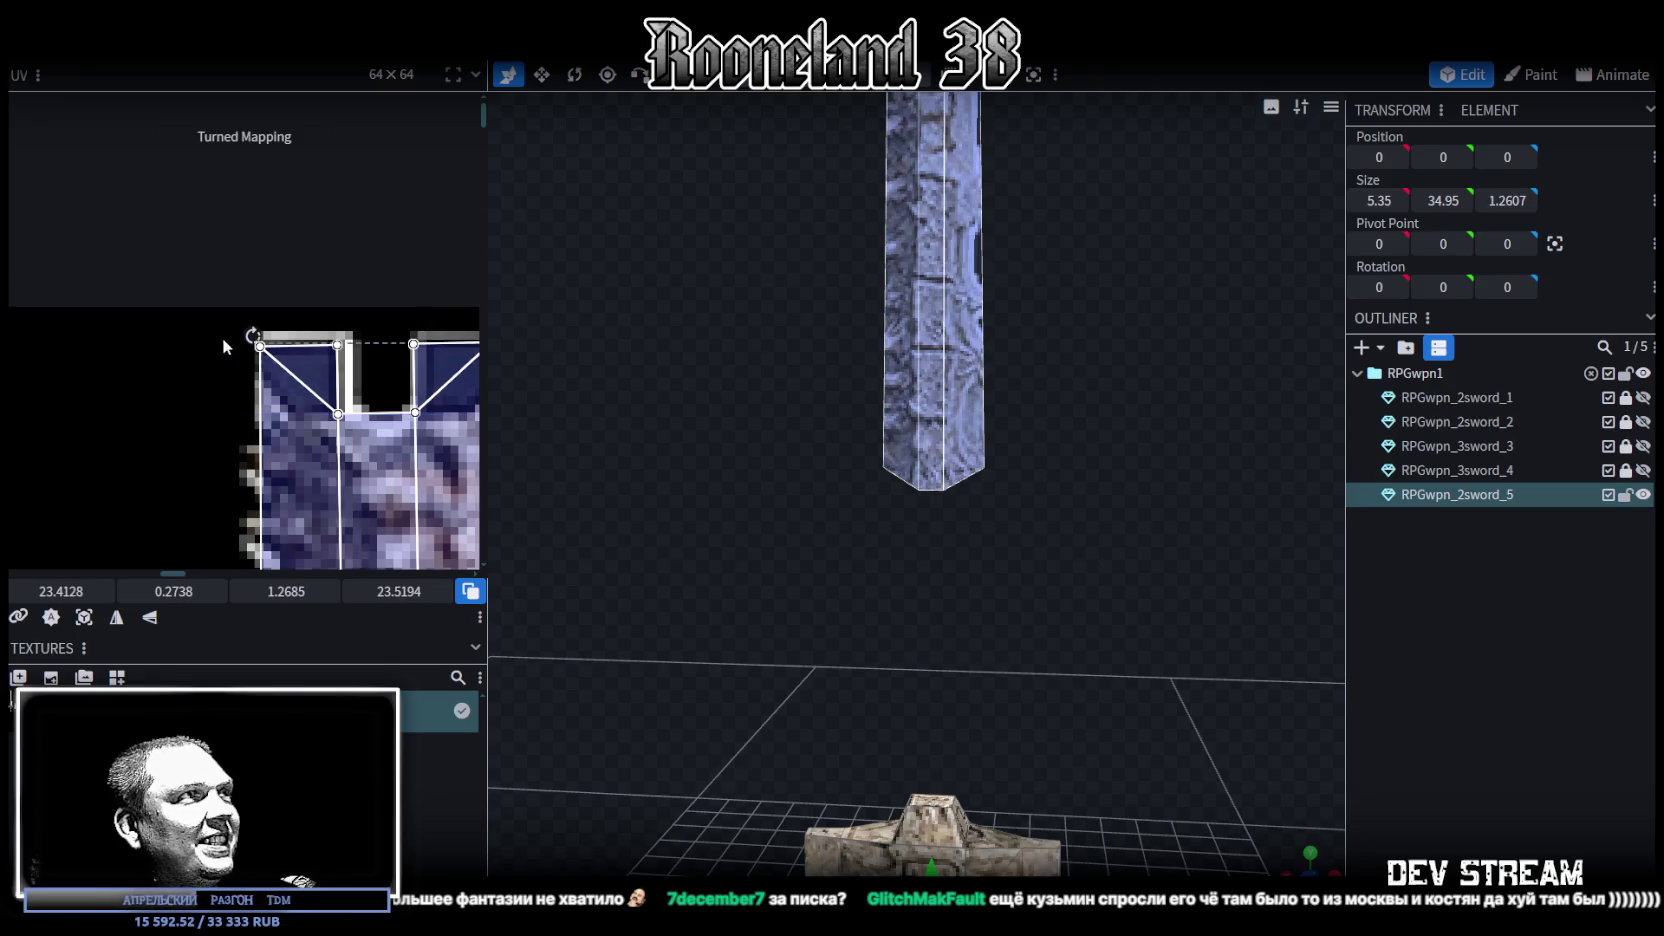
{"action": "left_click_drag", "start_coordinate": [247, 333], "coordinate": [240, 336]}
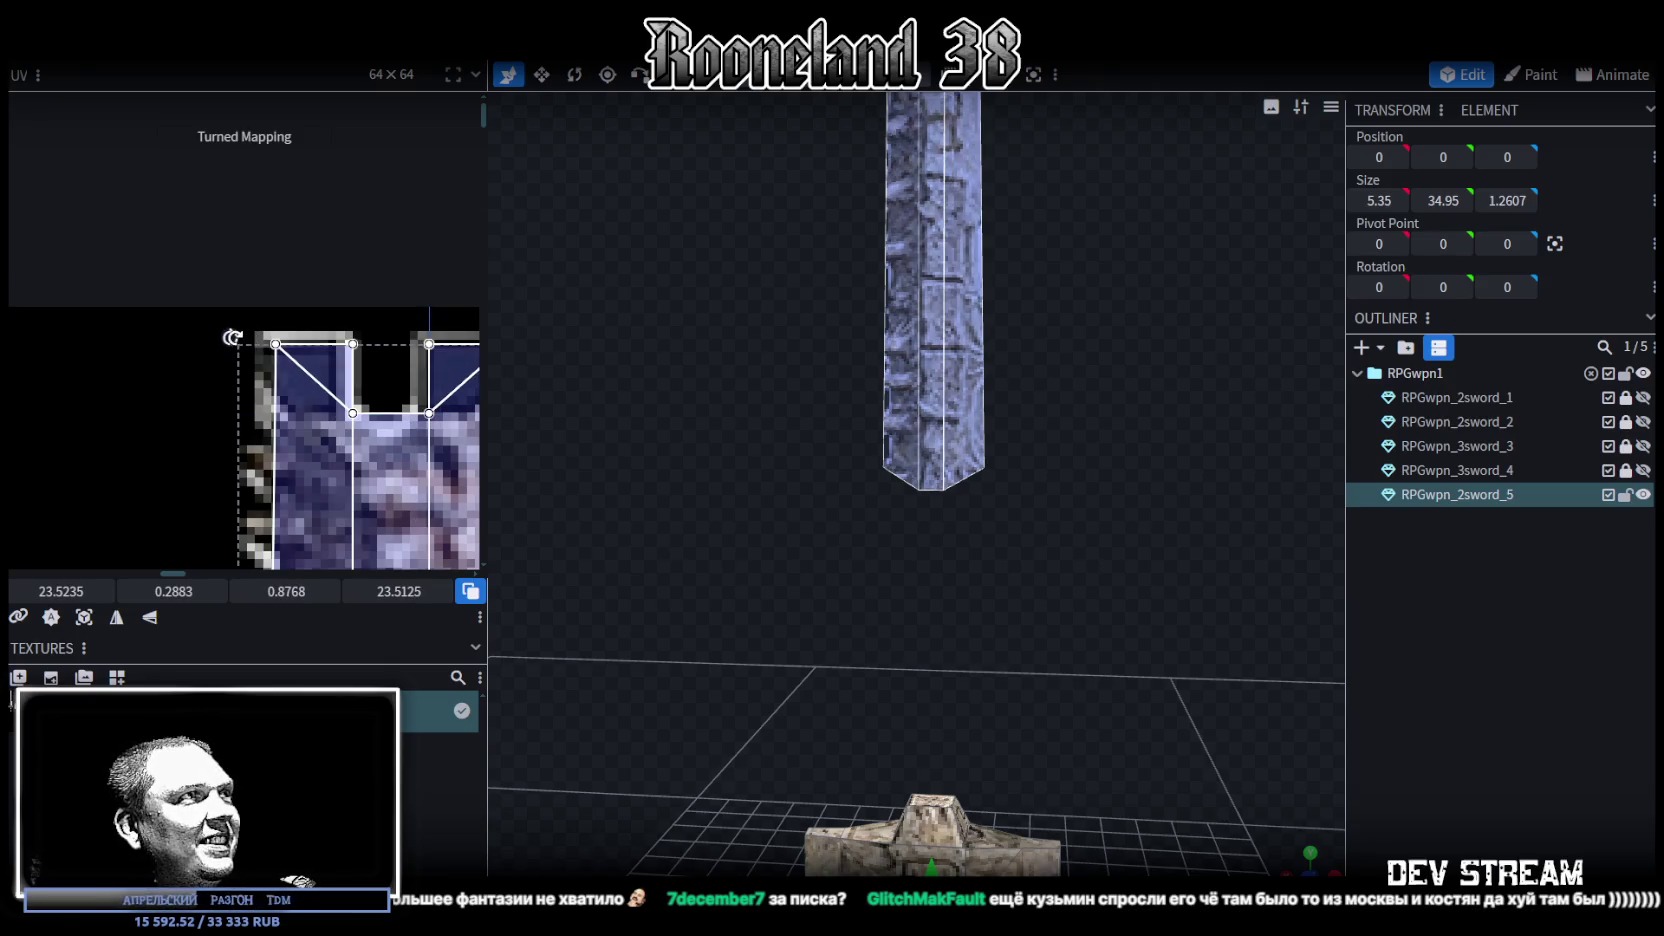
{"action": "key", "text": "ctrl+z"}
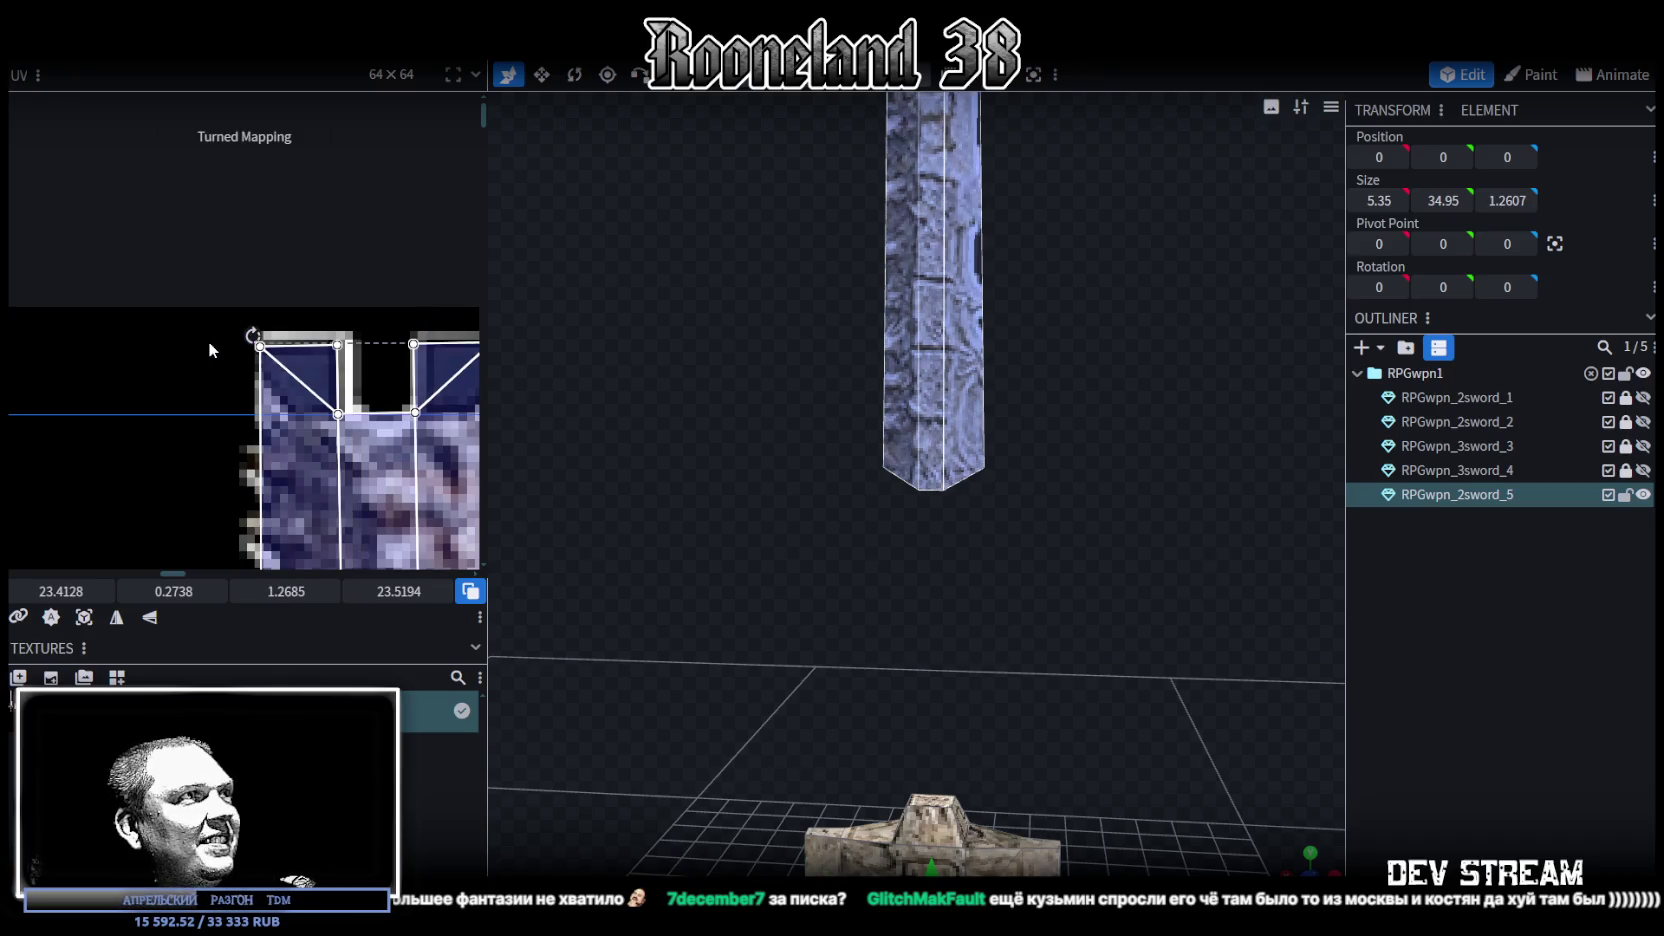
Zoom out to the full-length blade and select its geometry with the rotate tool
{"action": "scroll", "coordinate": [318, 369], "scroll_direction": "down", "scroll_amount": 5}
{"action": "scroll", "coordinate": [350, 289], "scroll_direction": "up", "scroll_amount": 3}
{"action": "scroll", "coordinate": [328, 328], "scroll_direction": "up", "scroll_amount": 2}
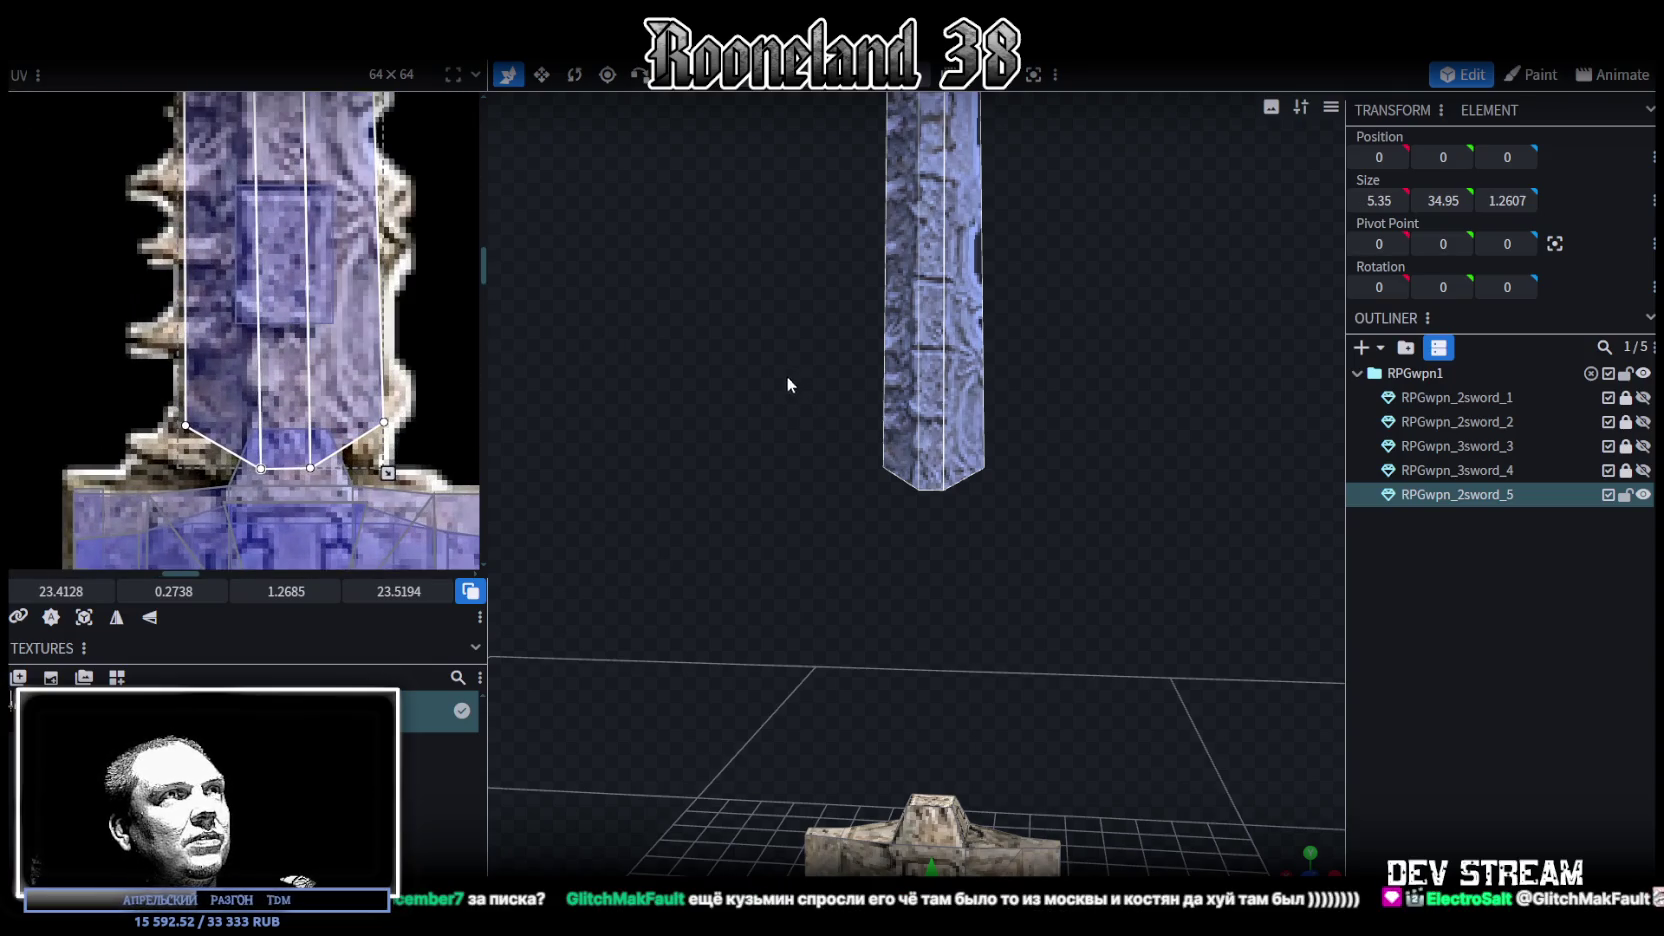
{"action": "scroll", "coordinate": [725, 578], "scroll_direction": "down", "scroll_amount": 3}
{"action": "left_click_drag", "start_coordinate": [725, 578], "coordinate": [774, 494]}
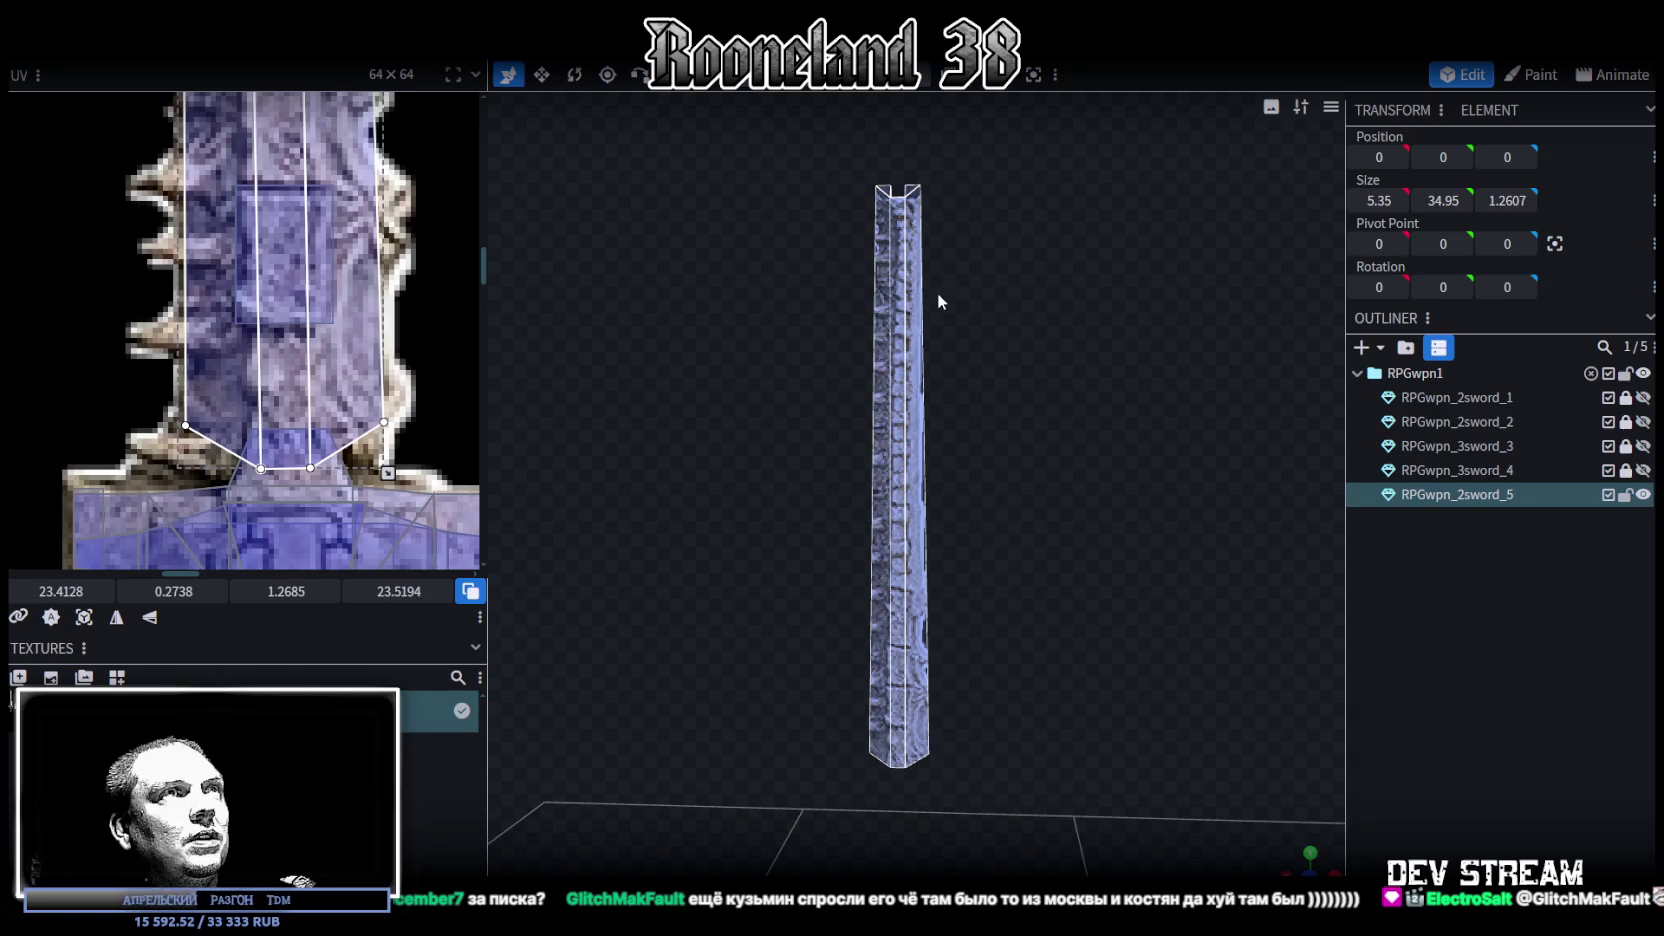
{"action": "key", "text": "r"}
{"action": "left_click_drag", "start_coordinate": [816, 153], "coordinate": [1005, 729]}
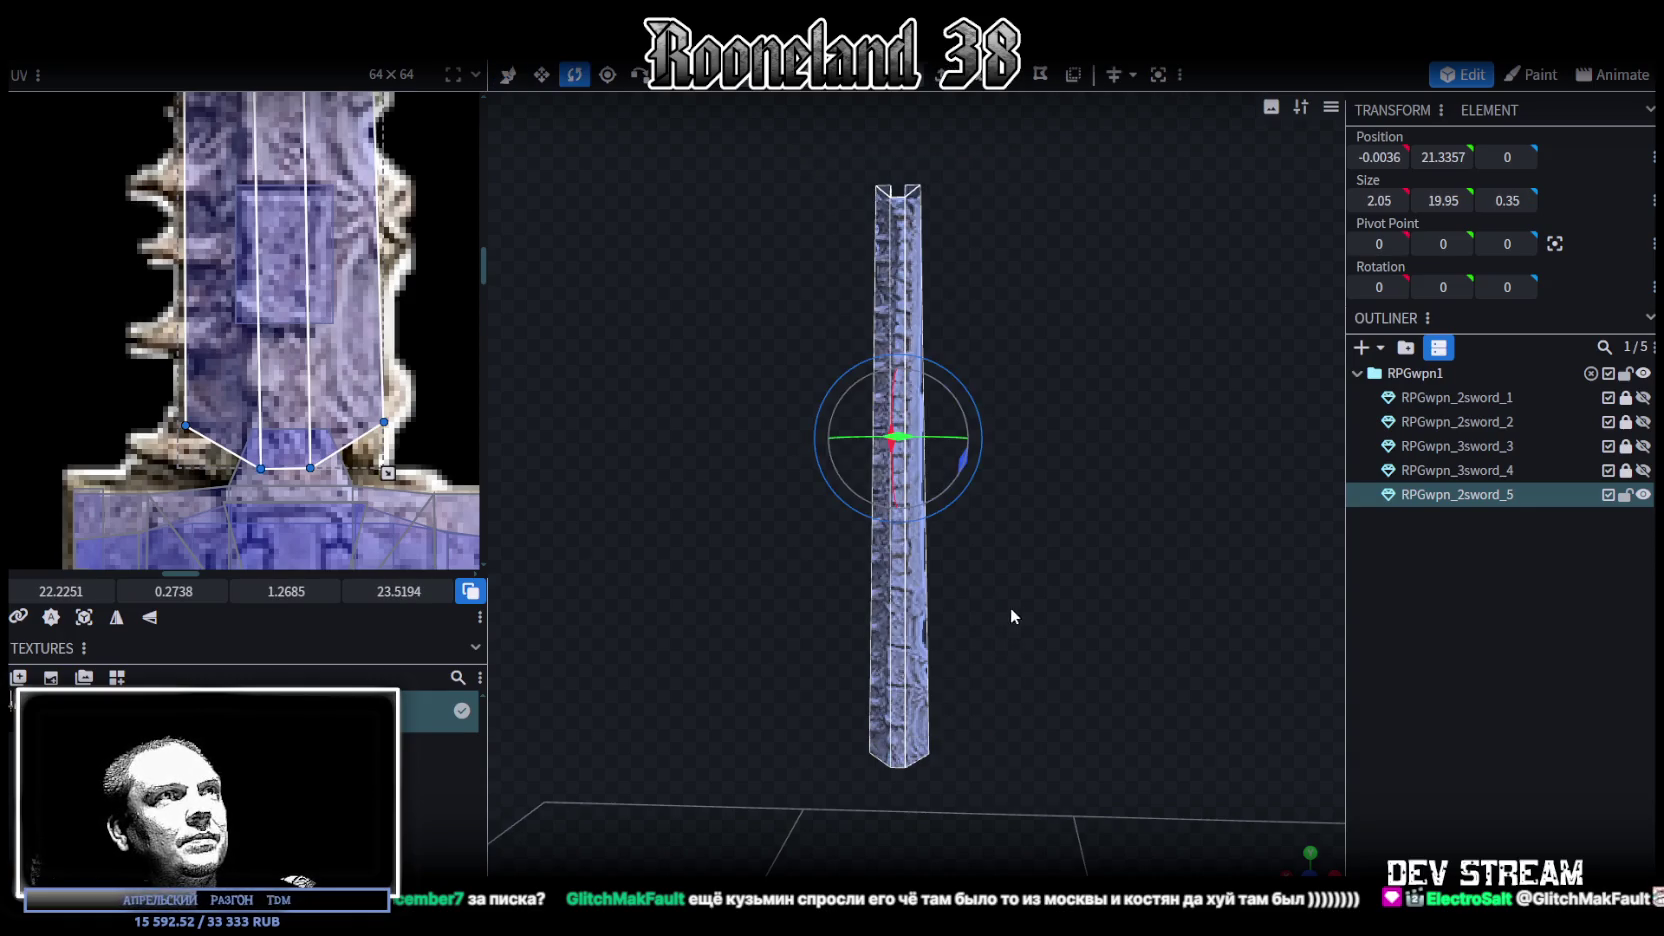
Tilt the blade about 2.5 degrees, then set the tip points to Position Y 29.5
{"action": "mouse_move", "coordinate": [976, 465]}
{"action": "left_mouse_down"}
{"action": "mouse_move", "coordinate": [980, 506]}
{"action": "mouse_move", "coordinate": [1020, 512]}
{"action": "left_mouse_up"}
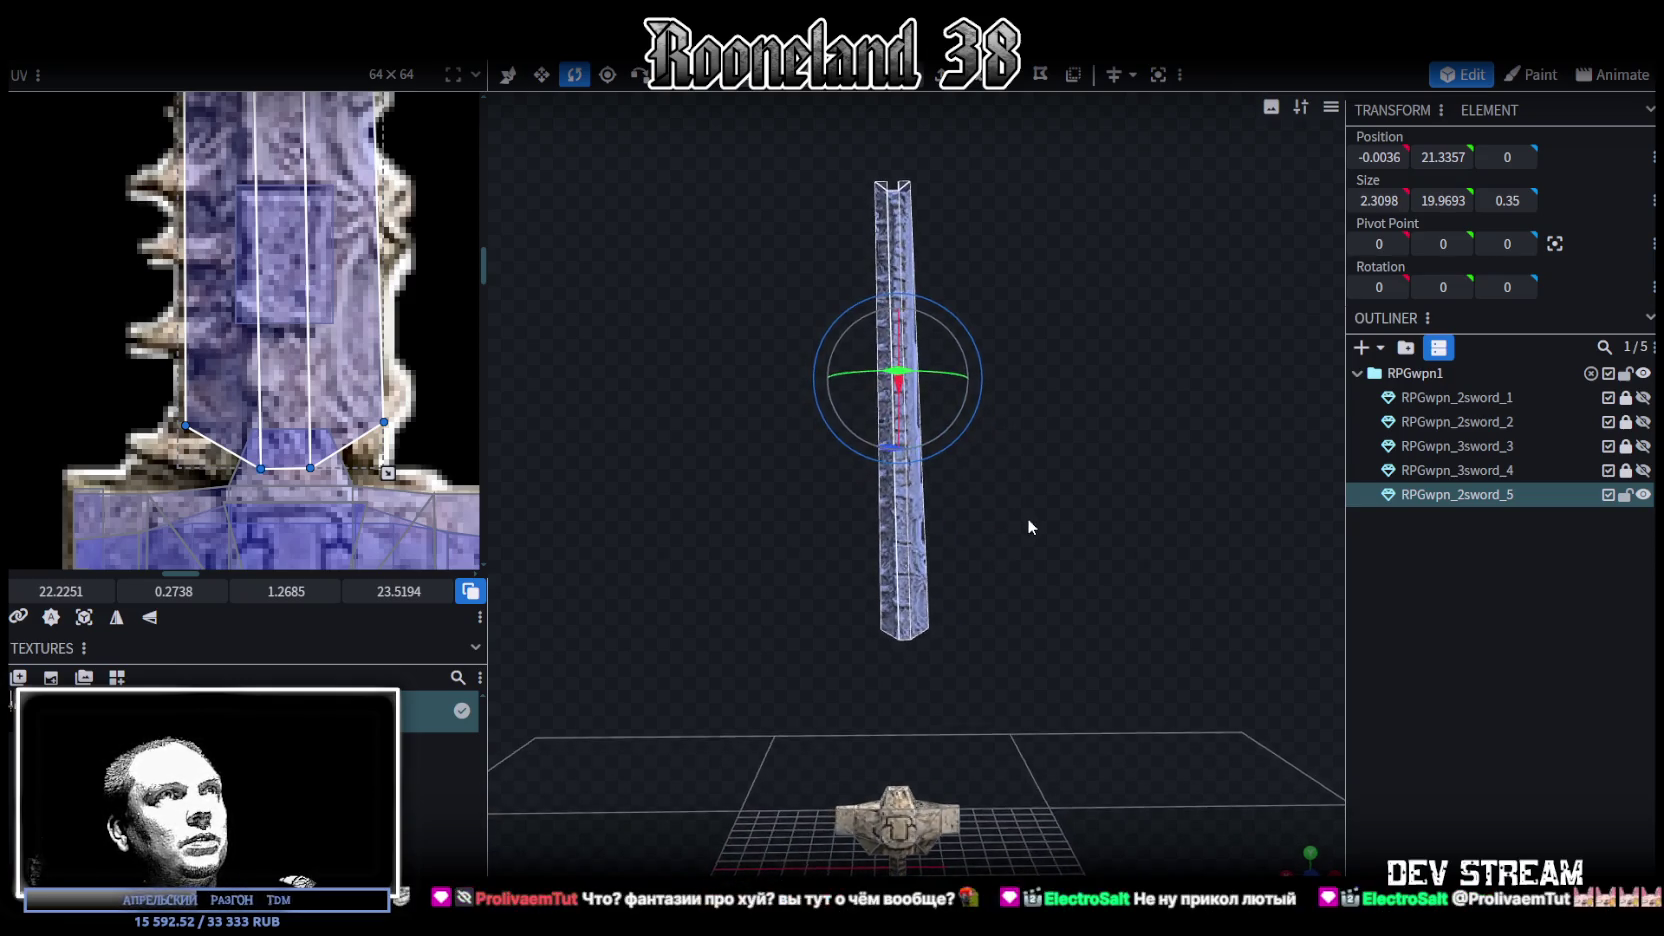
{"action": "key", "text": "KP_1"}
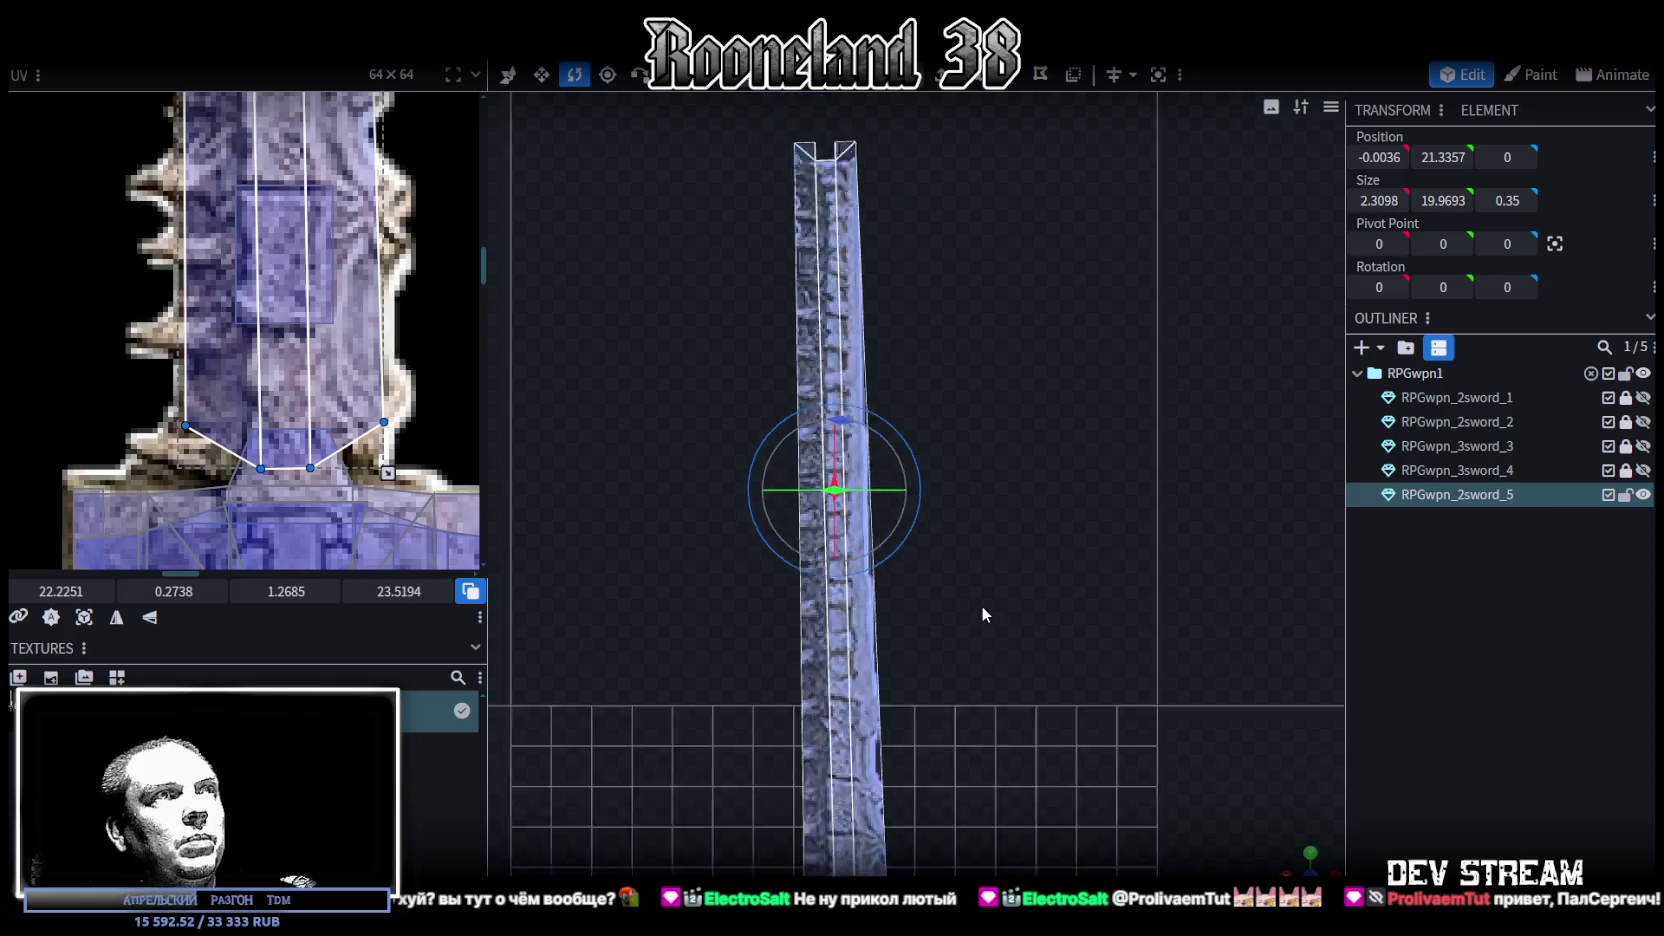
{"action": "scroll", "coordinate": [958, 620], "scroll_direction": "up", "scroll_amount": 3}
{"action": "scroll", "coordinate": [960, 433], "scroll_direction": "up", "scroll_amount": 3}
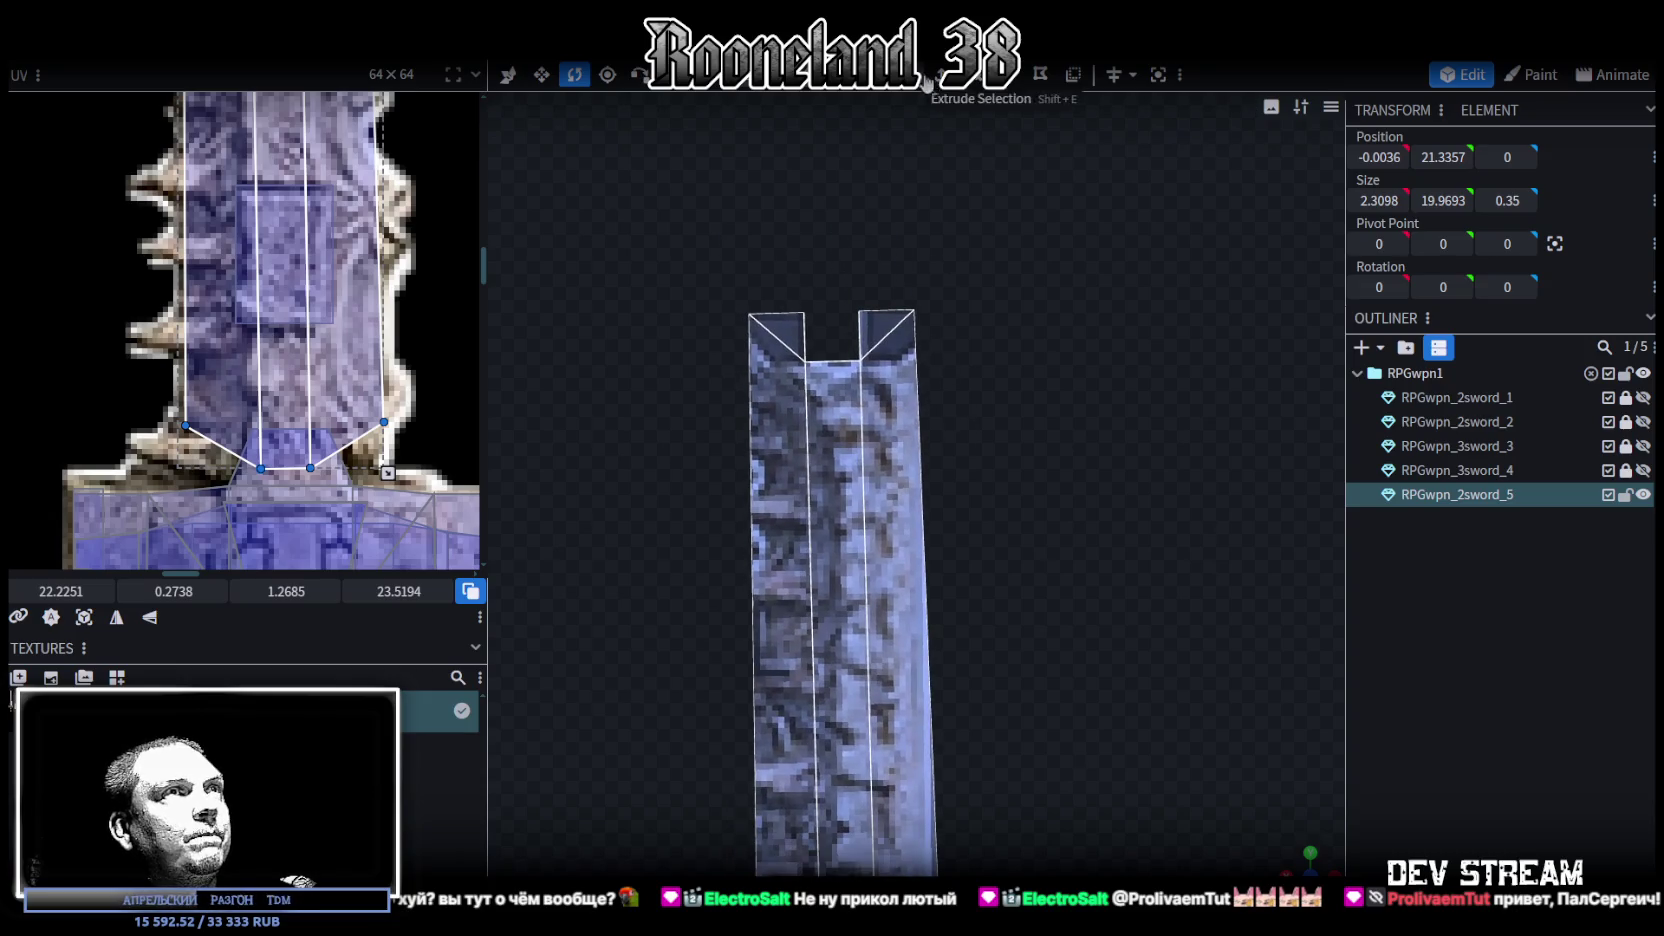
{"action": "mouse_move", "coordinate": [665, 455]}
{"action": "left_mouse_down"}
{"action": "mouse_move", "coordinate": [996, 350]}
{"action": "mouse_move", "coordinate": [980, 345]}
{"action": "left_mouse_up"}
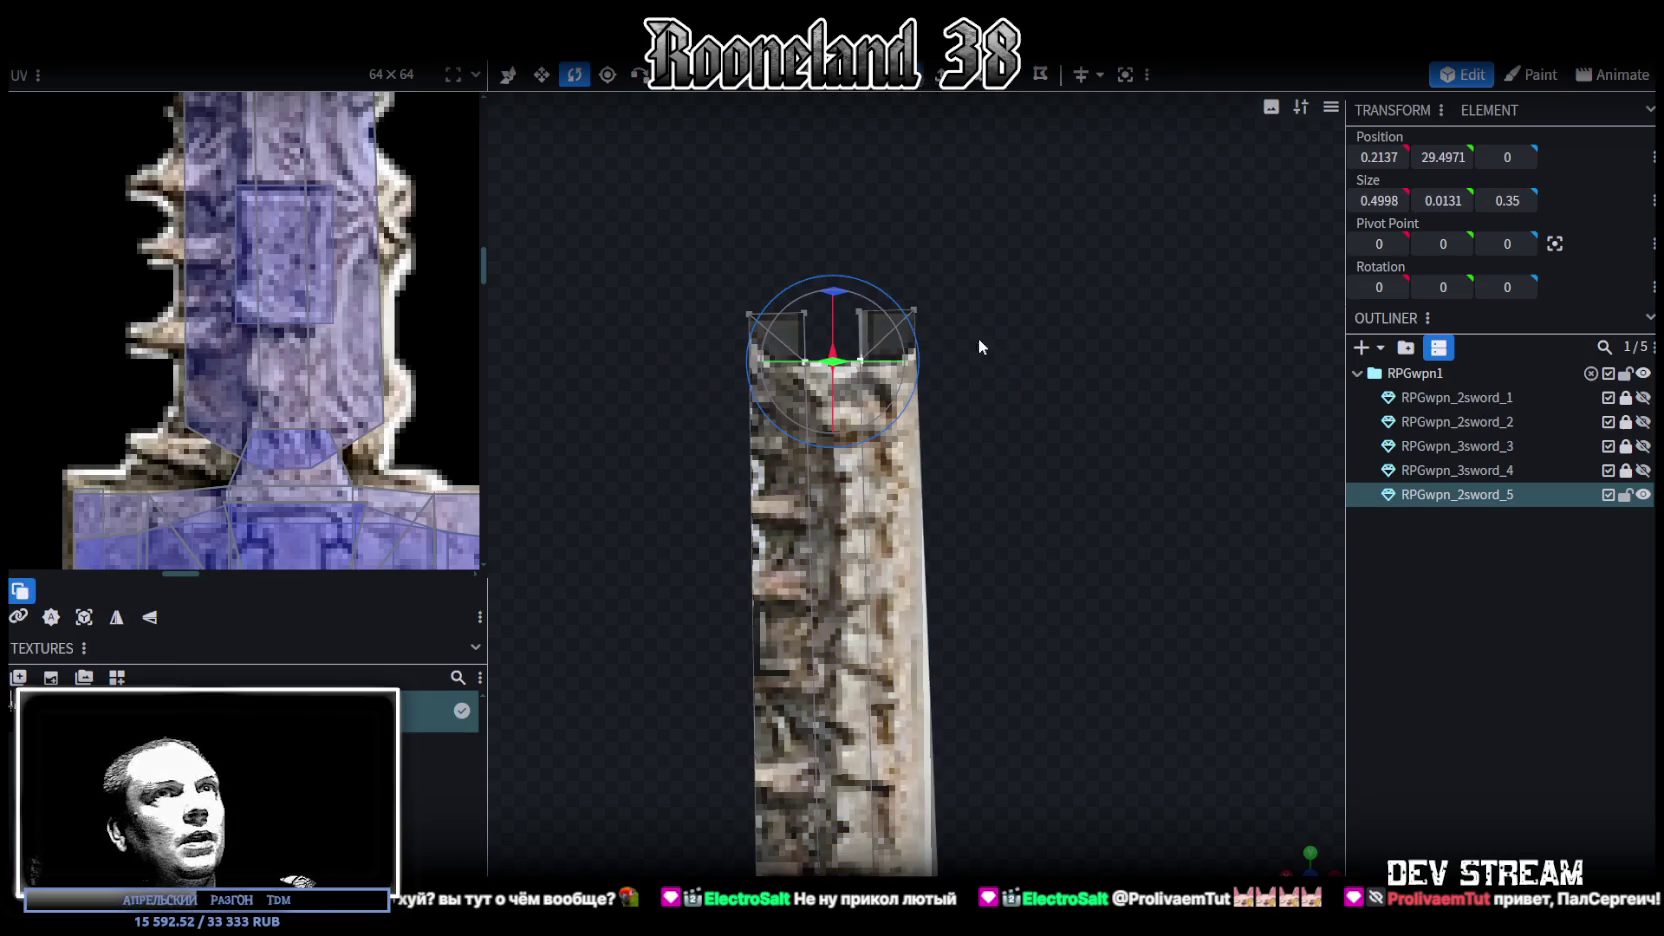
{"action": "left_click", "coordinate": [1443, 156]}
{"action": "type", "text": "5"}
{"action": "key", "text": "Return"}
Level the blade's whole top edge at Position Y 30
{"action": "left_click_drag", "start_coordinate": [664, 263], "coordinate": [1046, 324]}
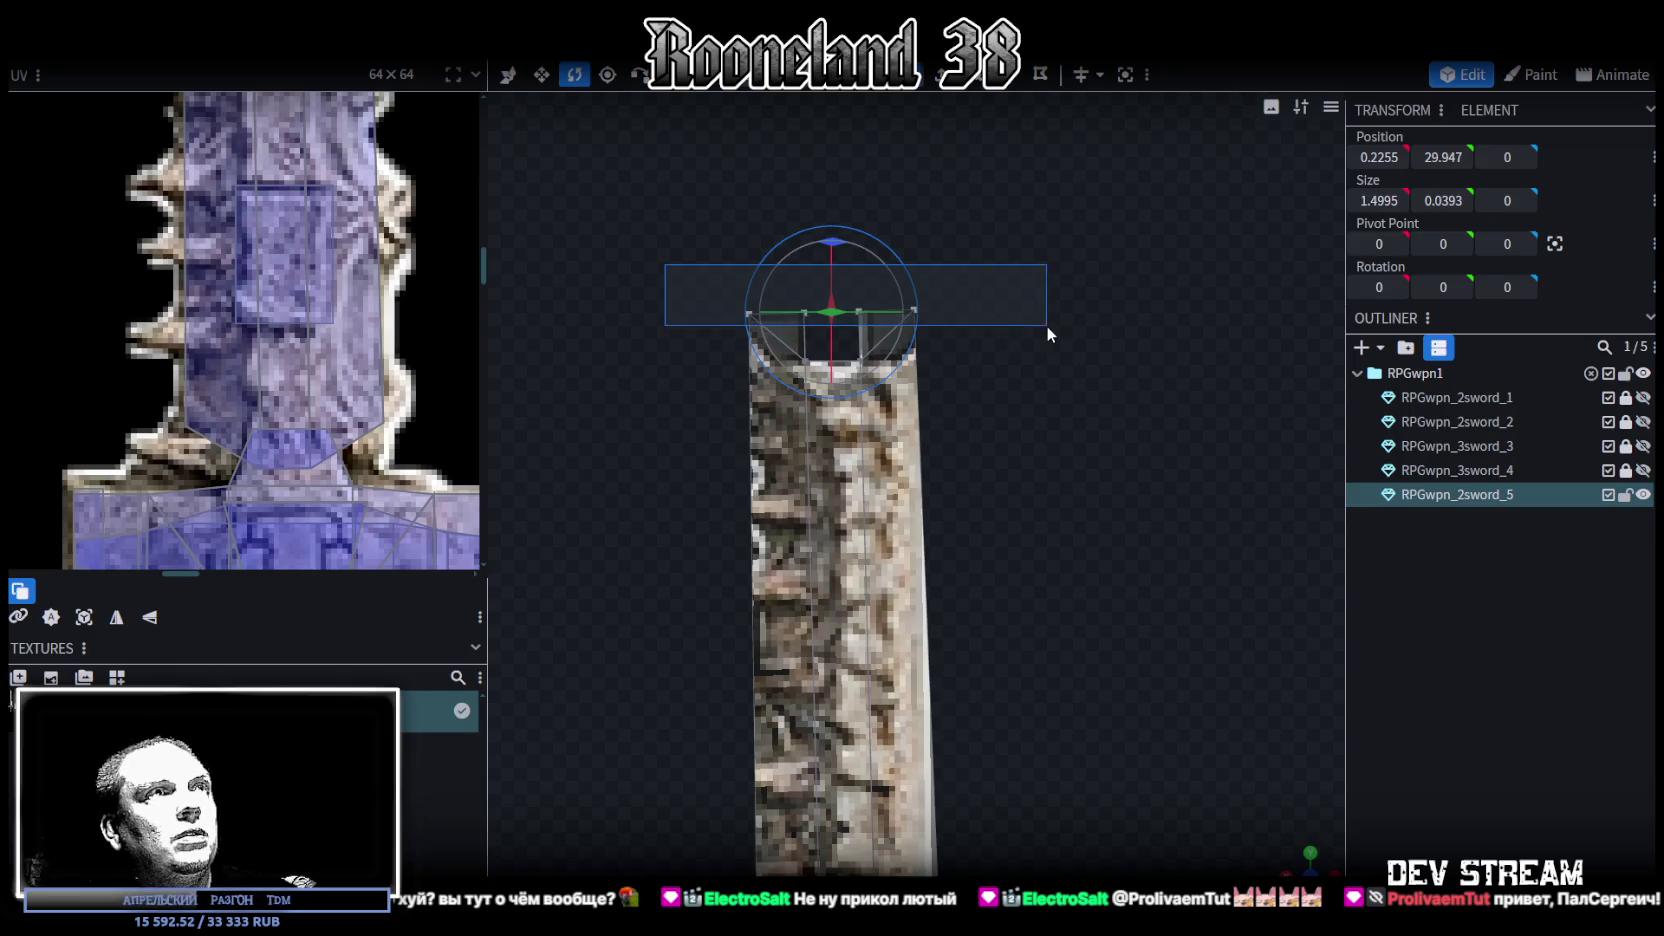
{"action": "left_click", "coordinate": [1440, 157]}
{"action": "type", "text": "30"}
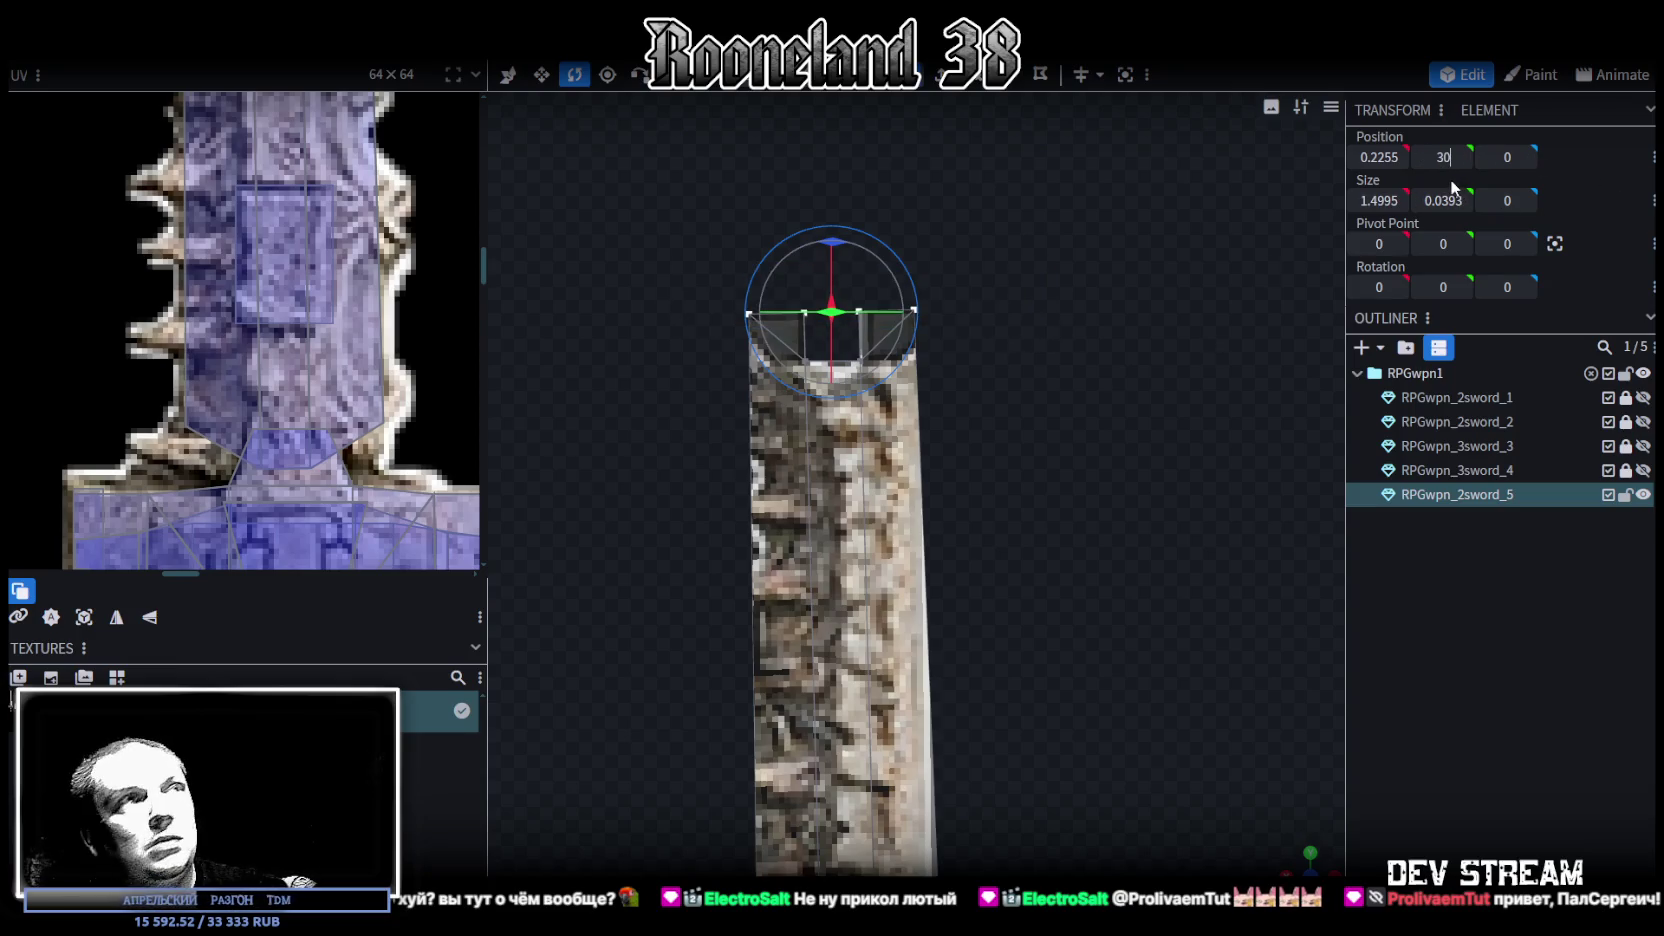
{"action": "key", "text": "Return"}
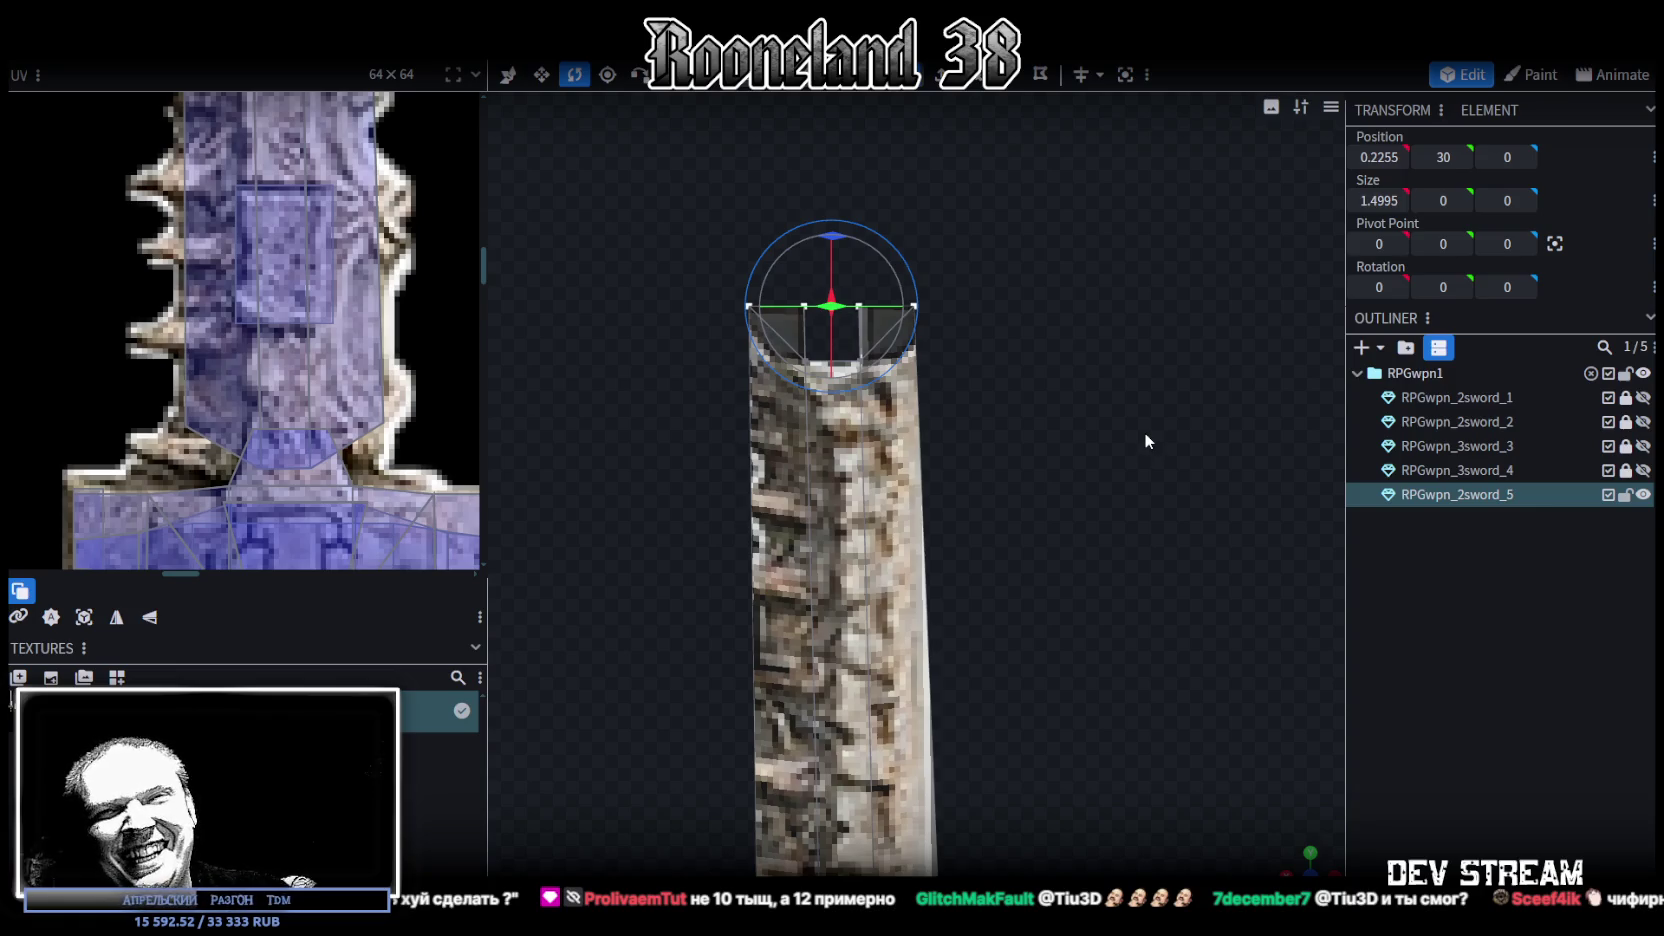
Select the entire blade mesh and apply UV Project From View
{"action": "scroll", "coordinate": [1089, 578], "scroll_direction": "down", "scroll_amount": 2}
{"action": "scroll", "coordinate": [1089, 577], "scroll_direction": "down", "scroll_amount": 2}
{"action": "scroll", "coordinate": [1084, 575], "scroll_direction": "down", "scroll_amount": 2}
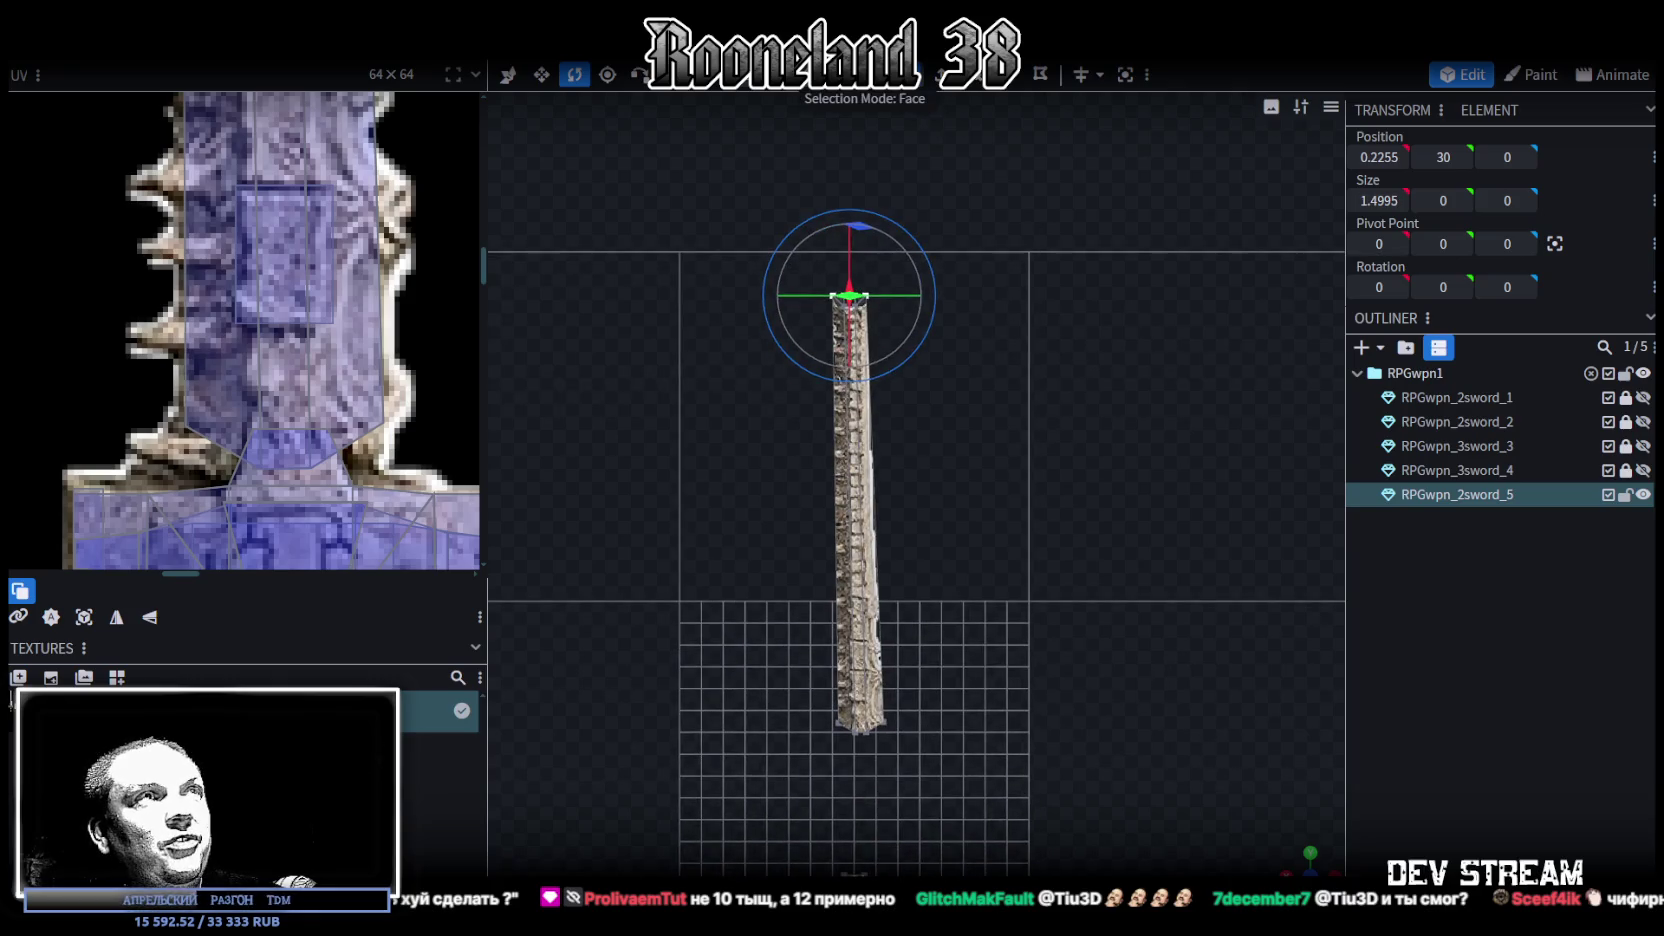
{"action": "left_click_drag", "start_coordinate": [699, 202], "coordinate": [991, 742]}
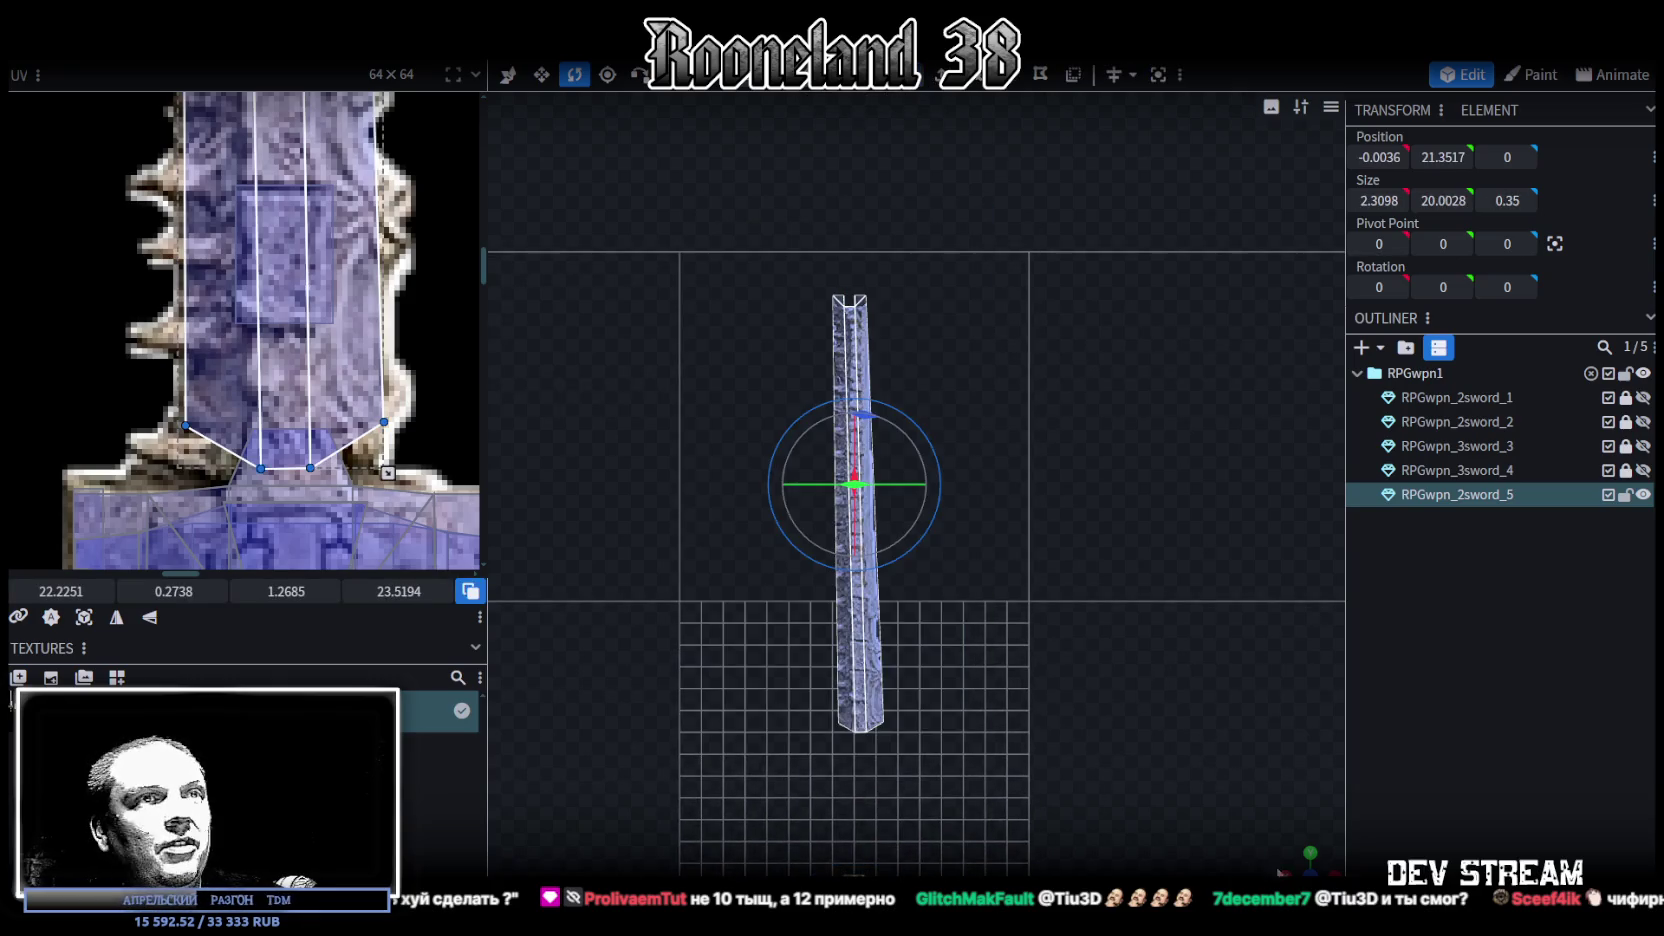
{"action": "left_click", "coordinate": [84, 617]}
Align the blade's UV with the reference tip and stretch it down to the hilt
{"action": "scroll", "coordinate": [203, 448], "scroll_direction": "down", "scroll_amount": 5}
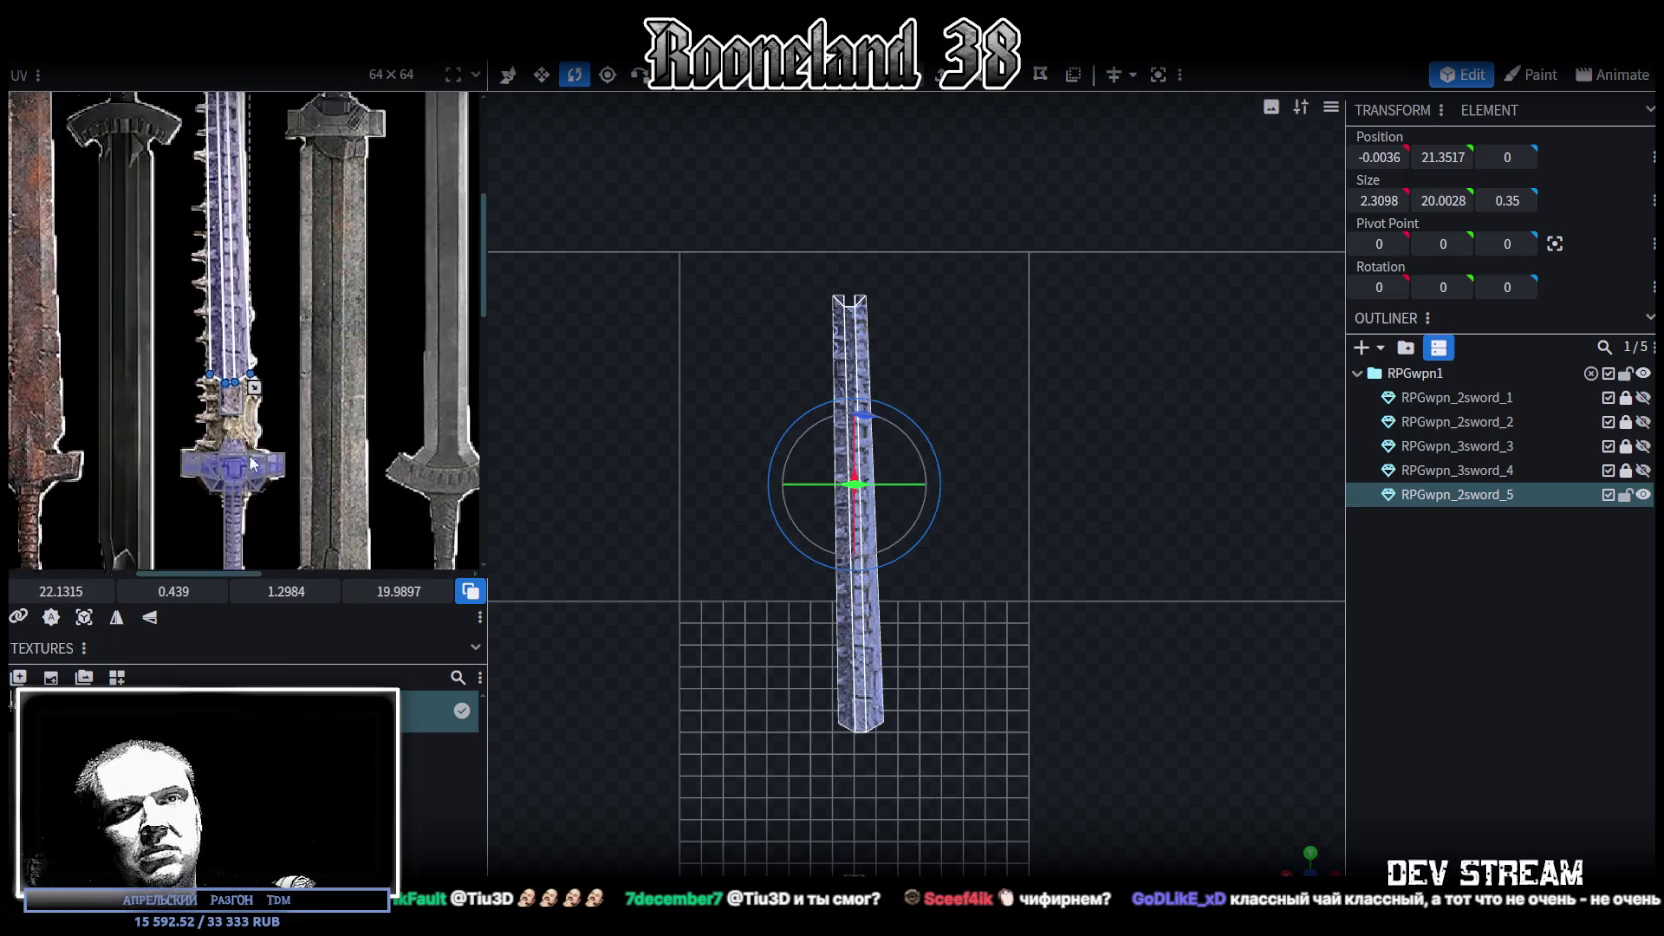
{"action": "scroll", "coordinate": [226, 380], "scroll_direction": "up", "scroll_amount": 2}
{"action": "scroll", "coordinate": [210, 300], "scroll_direction": "up", "scroll_amount": 2}
{"action": "scroll", "coordinate": [202, 256], "scroll_direction": "up", "scroll_amount": 2}
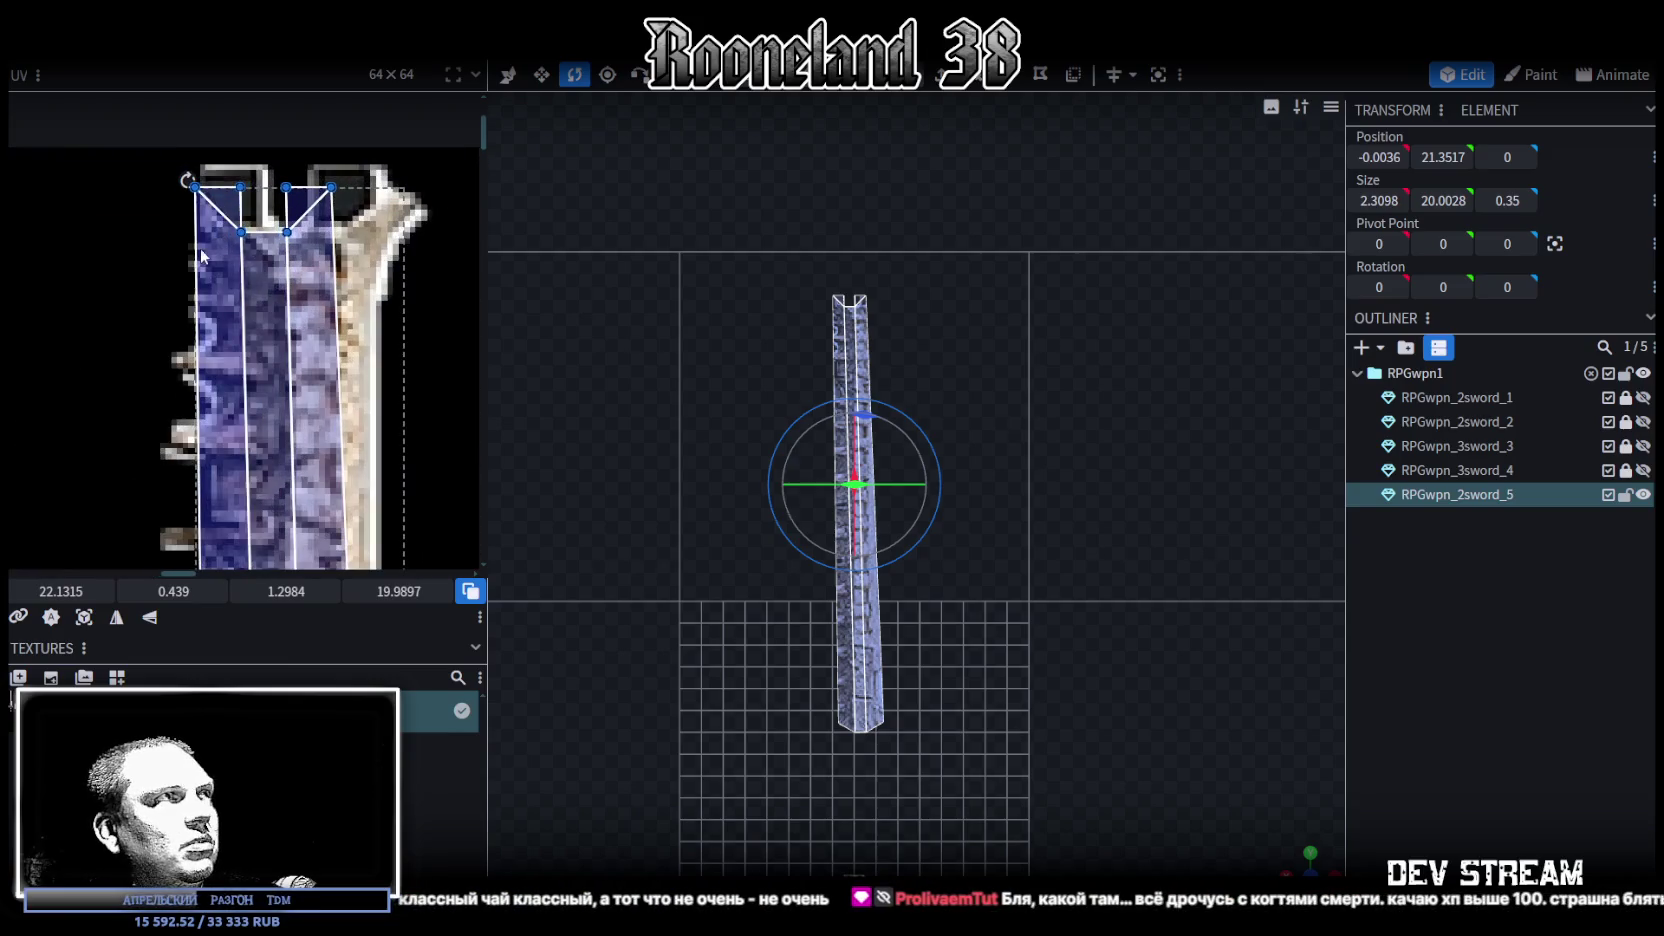
{"action": "left_click_drag", "start_coordinate": [202, 256], "coordinate": [213, 290]}
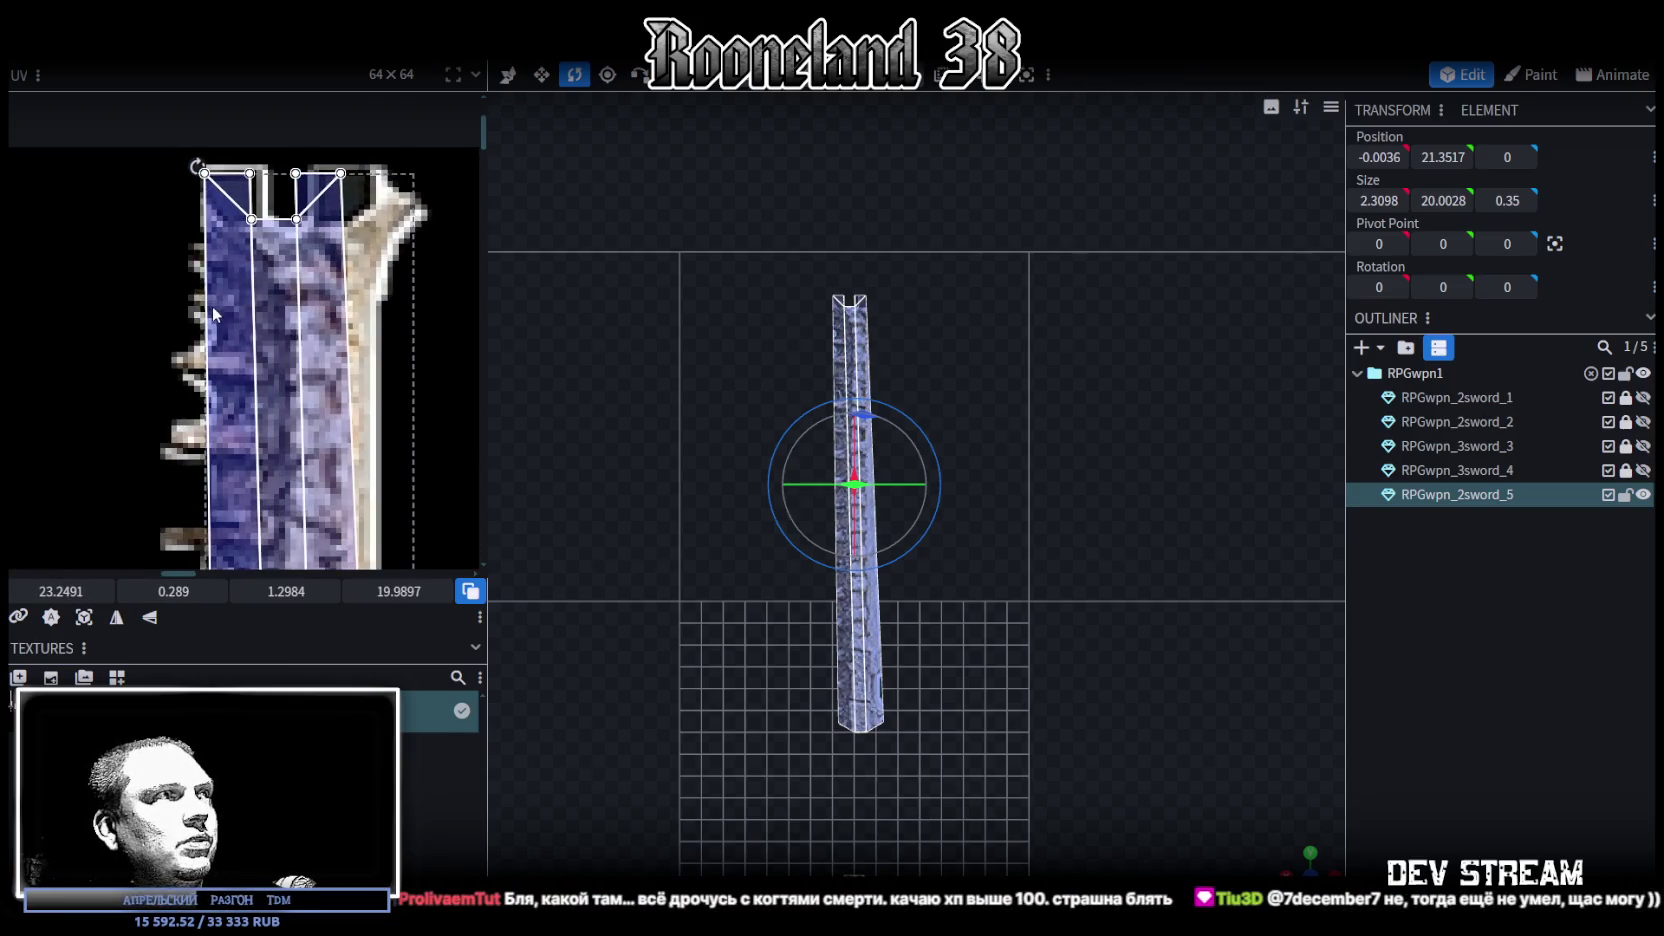
{"action": "scroll", "coordinate": [214, 300], "scroll_direction": "down", "scroll_amount": 5}
{"action": "scroll", "coordinate": [270, 385], "scroll_direction": "up", "scroll_amount": 1}
{"action": "scroll", "coordinate": [240, 300], "scroll_direction": "up", "scroll_amount": 3}
{"action": "scroll", "coordinate": [240, 290], "scroll_direction": "up", "scroll_amount": 1}
{"action": "scroll", "coordinate": [265, 329], "scroll_direction": "up", "scroll_amount": 2}
{"action": "left_click_drag", "start_coordinate": [253, 168], "coordinate": [276, 372]}
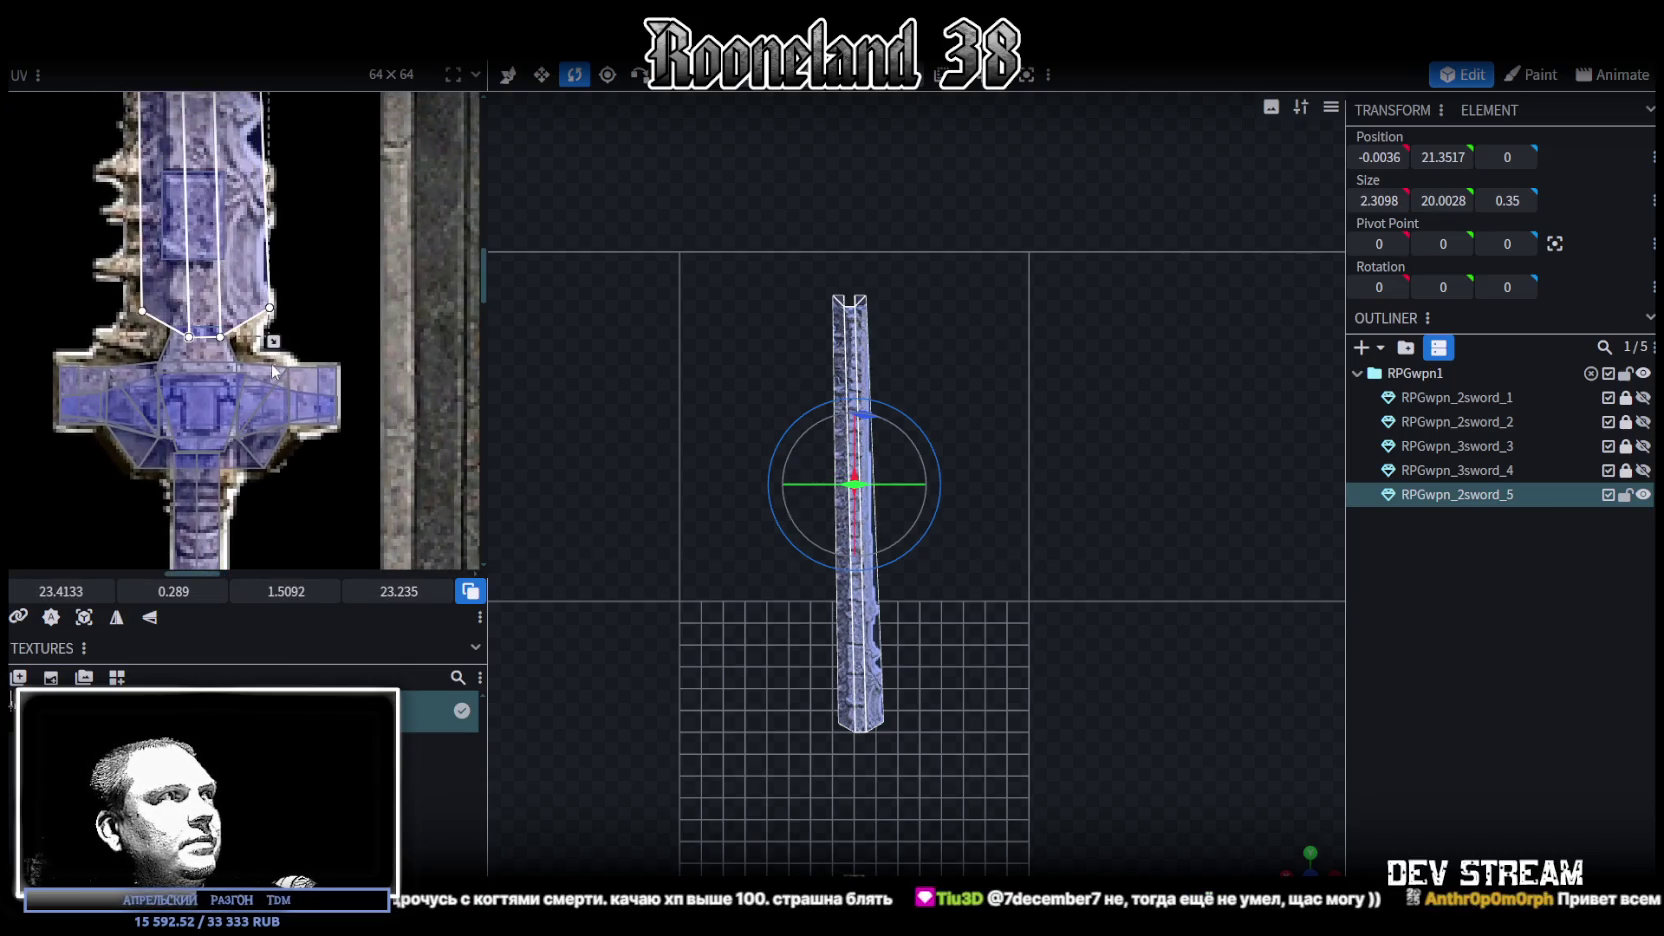
Reselect the blade's faces and orbit to look down on the blade
{"action": "scroll", "coordinate": [292, 282], "scroll_direction": "up", "scroll_amount": 3}
{"action": "scroll", "coordinate": [315, 478], "scroll_direction": "down", "scroll_amount": 1}
{"action": "scroll", "coordinate": [317, 413], "scroll_direction": "down", "scroll_amount": 2}
{"action": "scroll", "coordinate": [317, 413], "scroll_direction": "down", "scroll_amount": 1}
{"action": "scroll", "coordinate": [846, 390], "scroll_direction": "up", "scroll_amount": 2}
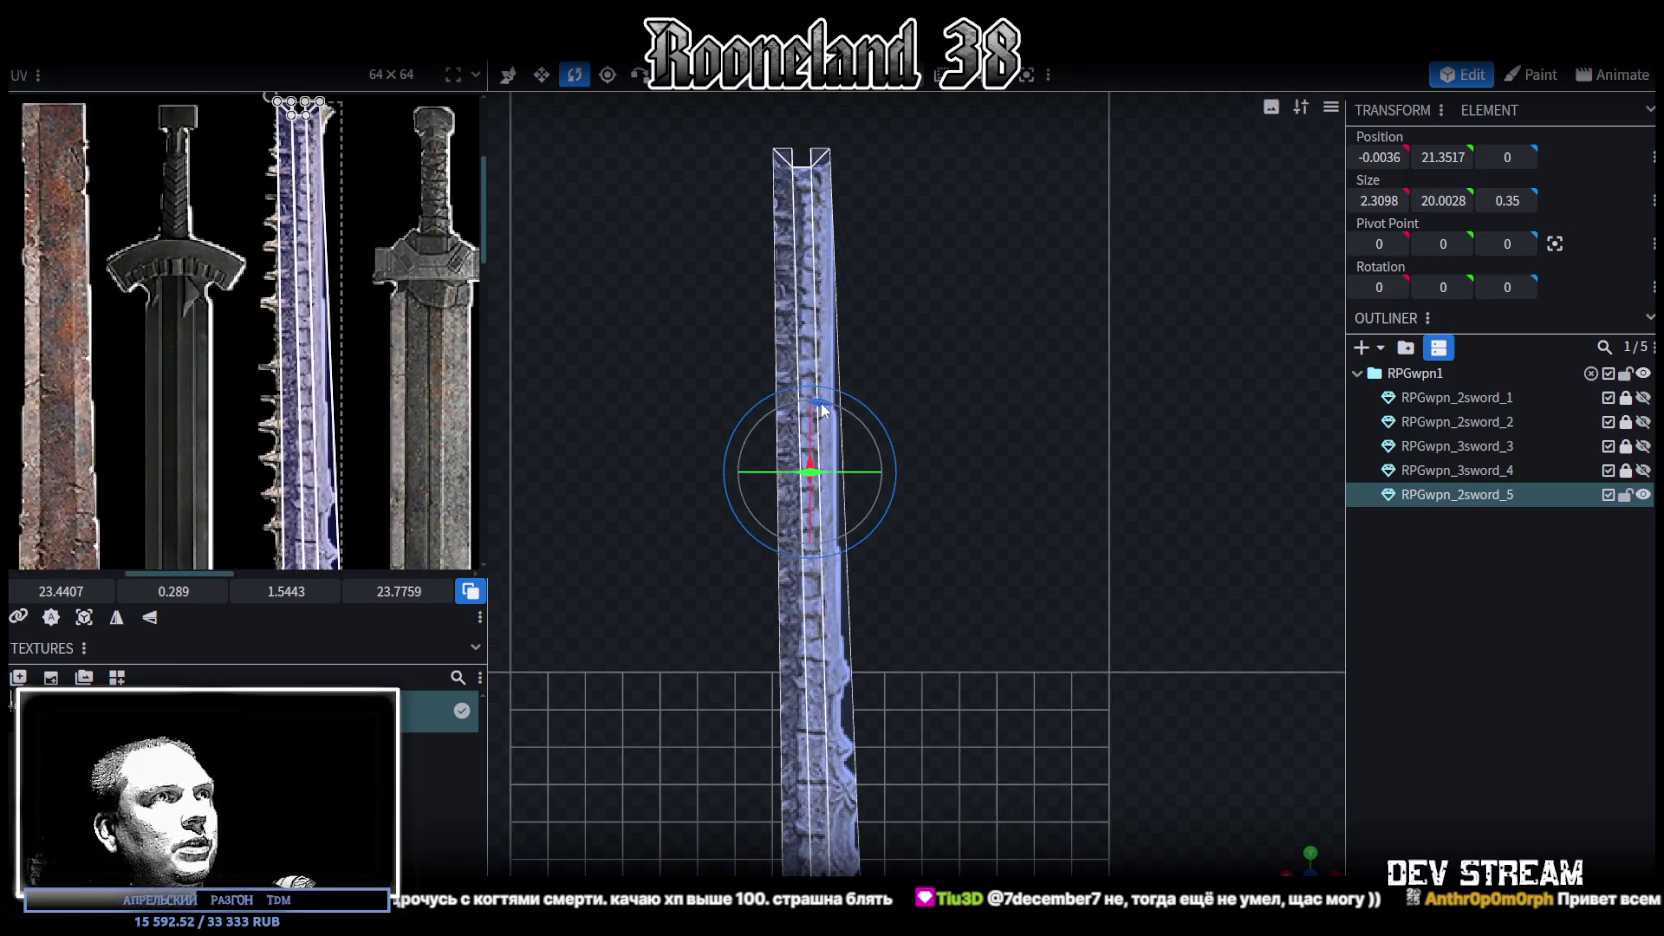
{"action": "scroll", "coordinate": [870, 395], "scroll_direction": "down", "scroll_amount": 2}
{"action": "scroll", "coordinate": [890, 390], "scroll_direction": "down", "scroll_amount": 1}
{"action": "left_click", "coordinate": [732, 199]}
{"action": "left_click_drag", "start_coordinate": [732, 207], "coordinate": [962, 728]}
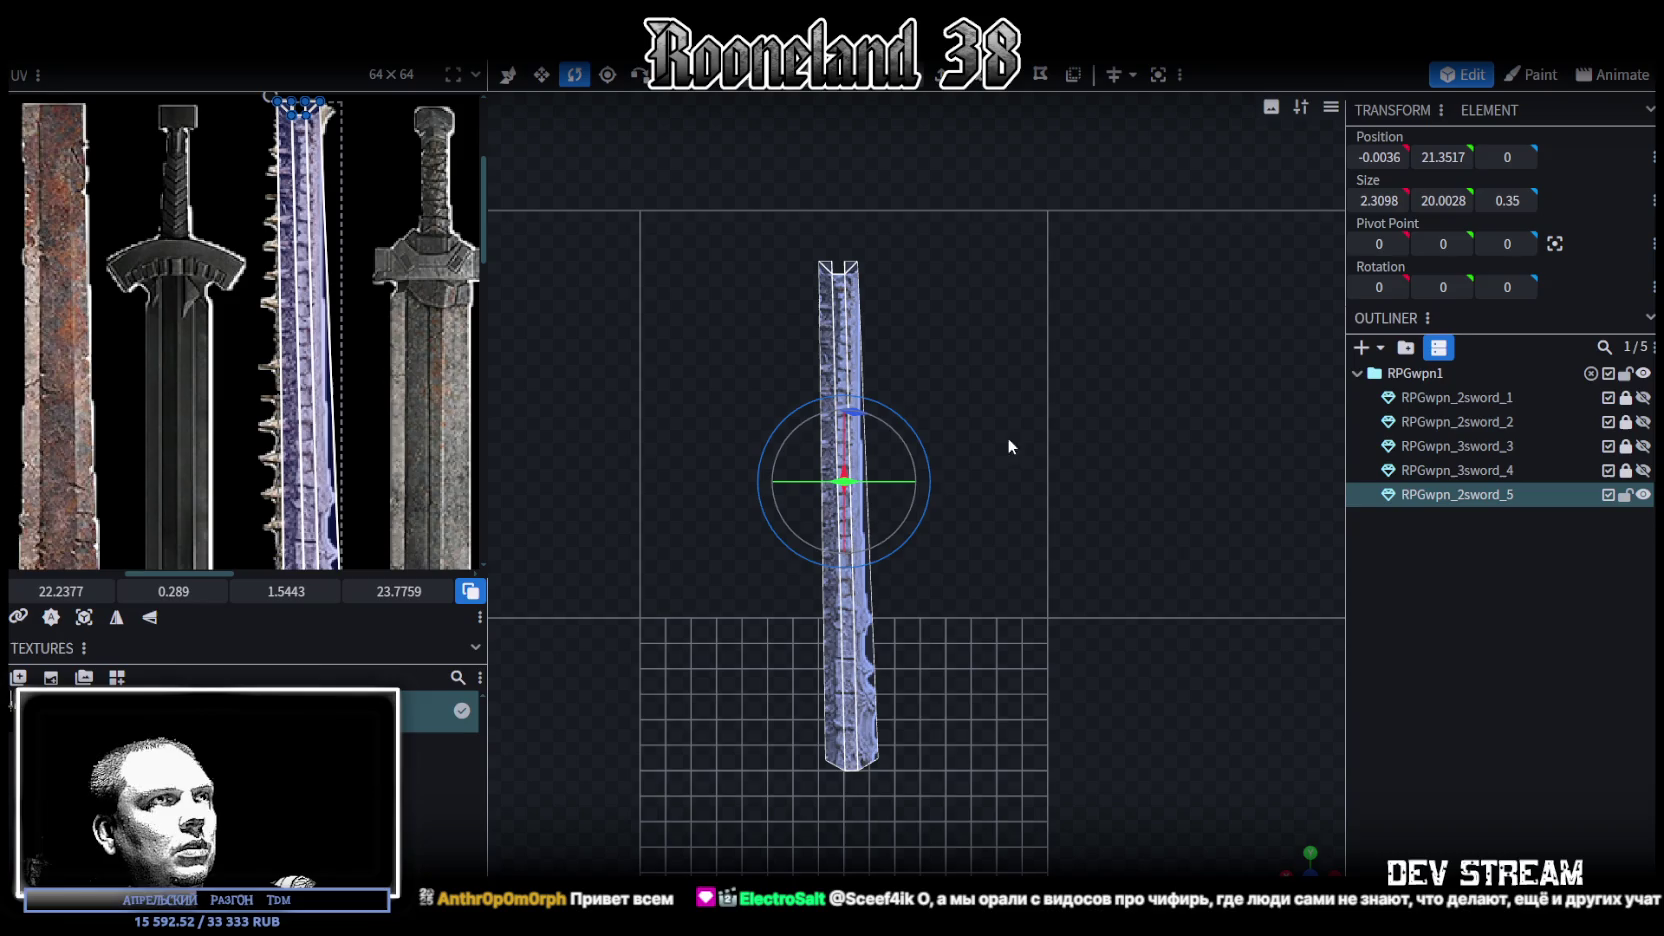
{"action": "mouse_move", "coordinate": [1297, 857]}
{"action": "left_mouse_down"}
{"action": "mouse_move", "coordinate": [1035, 445]}
{"action": "mouse_move", "coordinate": [911, 393]}
{"action": "mouse_move", "coordinate": [867, 416]}
{"action": "left_mouse_up"}
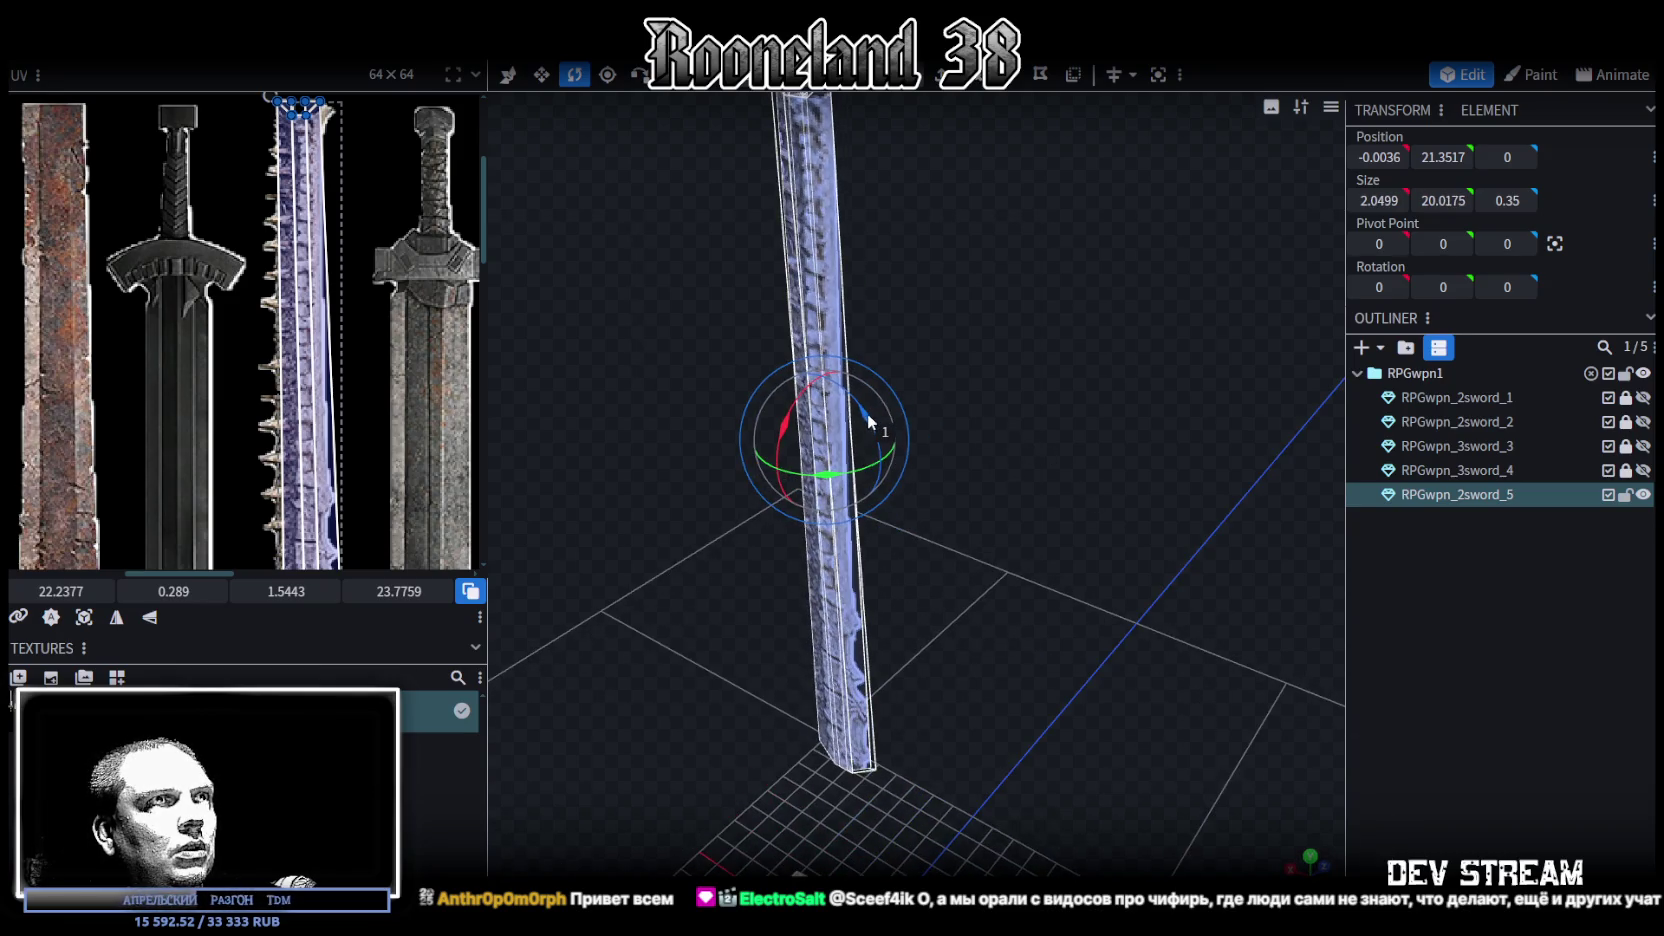
In front view, set the blade's top points to Position Y 30
{"action": "key", "text": "KP_1"}
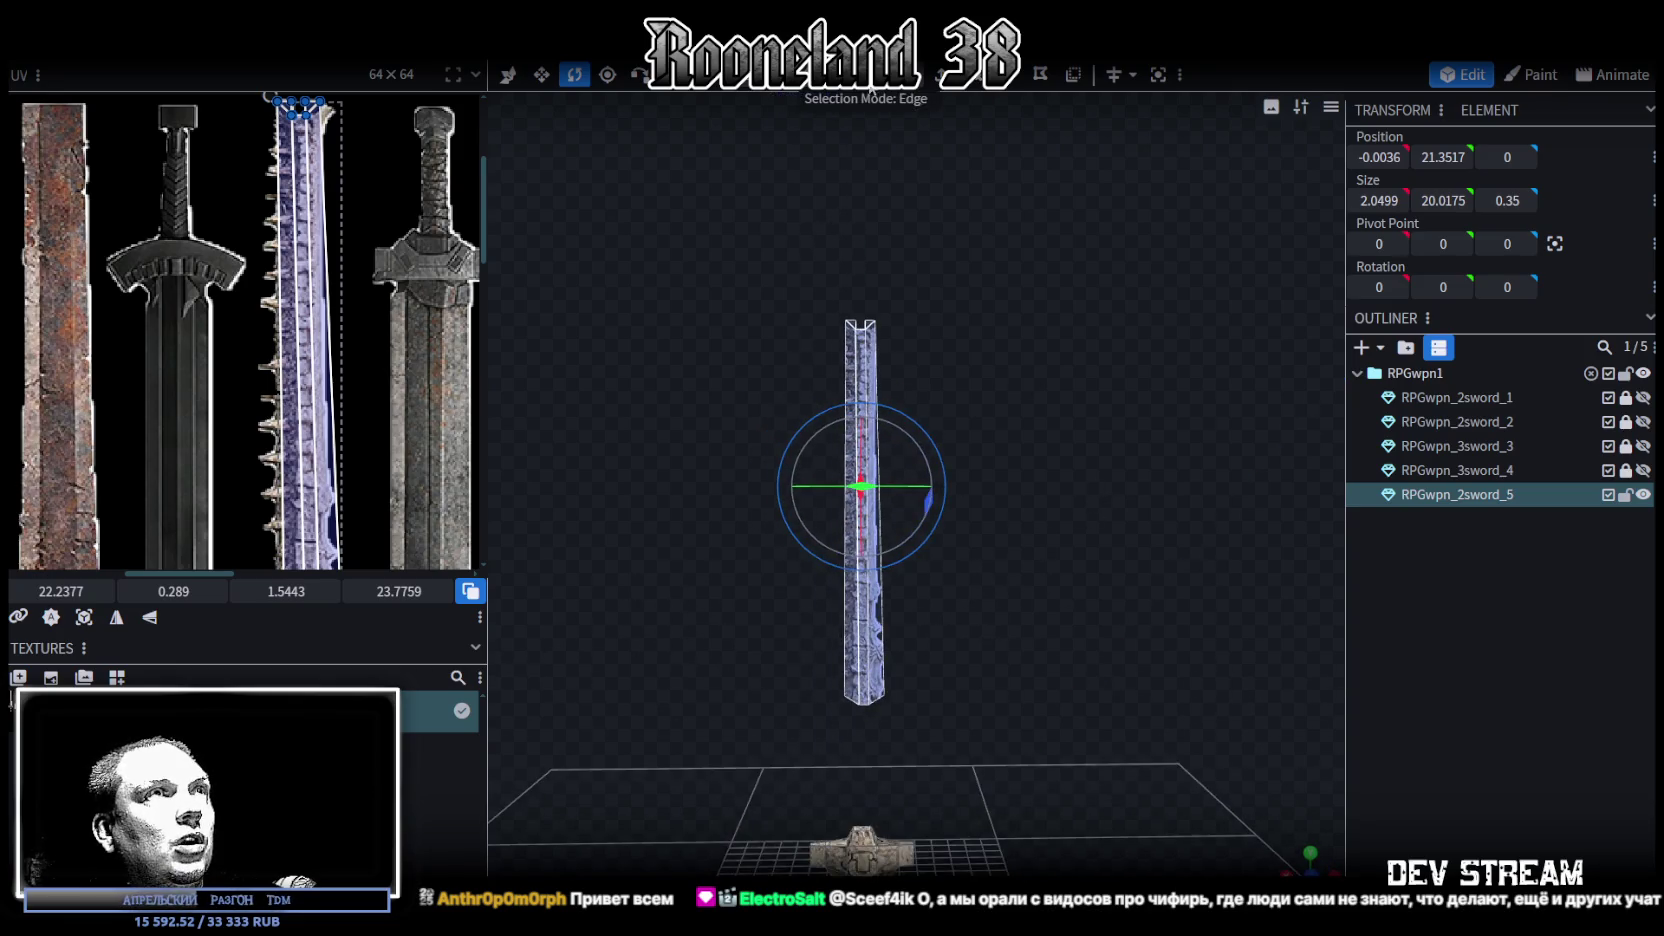
{"action": "scroll", "coordinate": [886, 255], "scroll_direction": "up", "scroll_amount": 3}
{"action": "scroll", "coordinate": [894, 240], "scroll_direction": "down", "scroll_amount": 3}
{"action": "scroll", "coordinate": [895, 208], "scroll_direction": "up", "scroll_amount": 3}
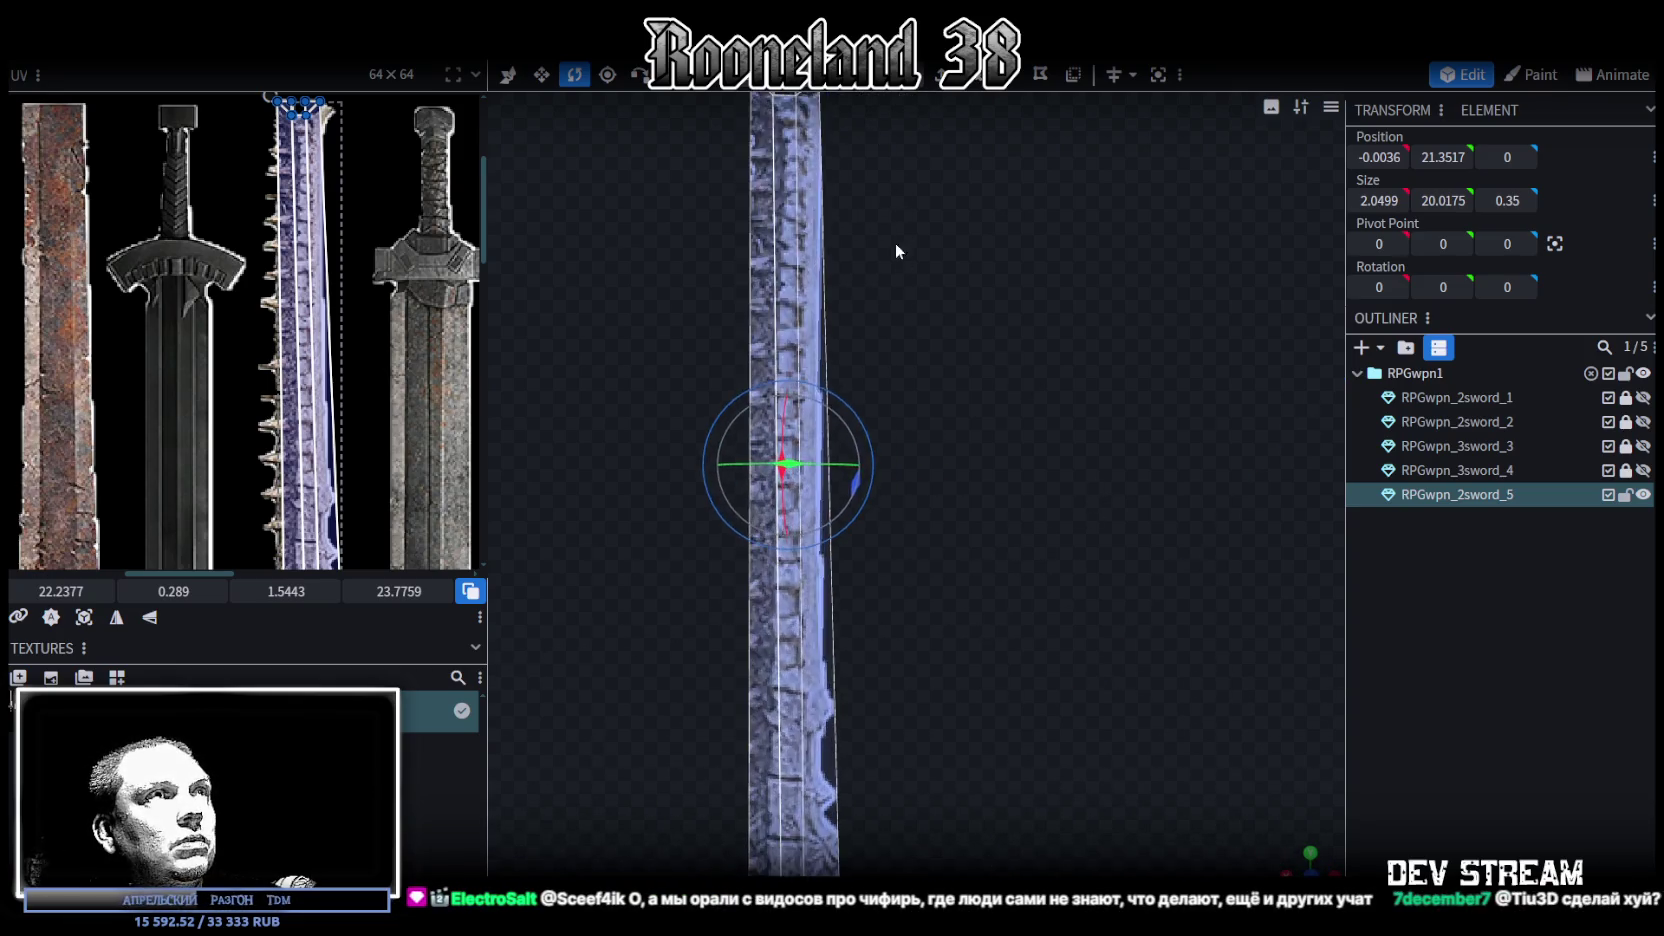
{"action": "scroll", "coordinate": [920, 340], "scroll_direction": "up", "scroll_amount": 2}
{"action": "left_click_drag", "start_coordinate": [725, 341], "coordinate": [1044, 394]}
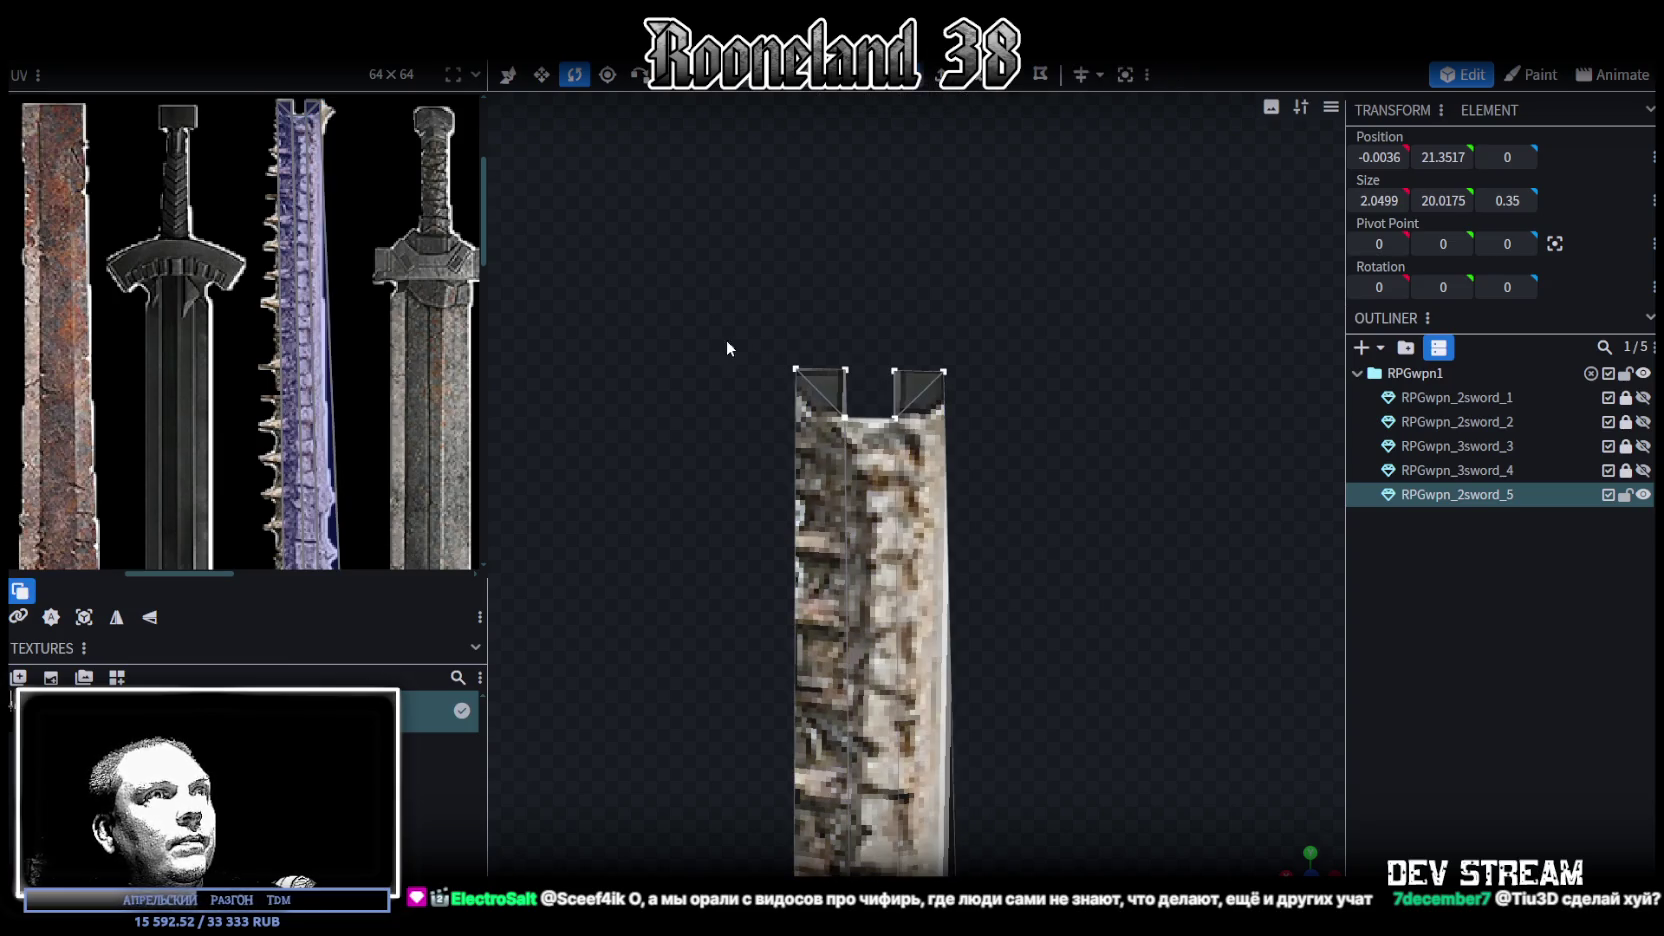
{"action": "double_click", "coordinate": [1445, 155]}
{"action": "type", "text": "30"}
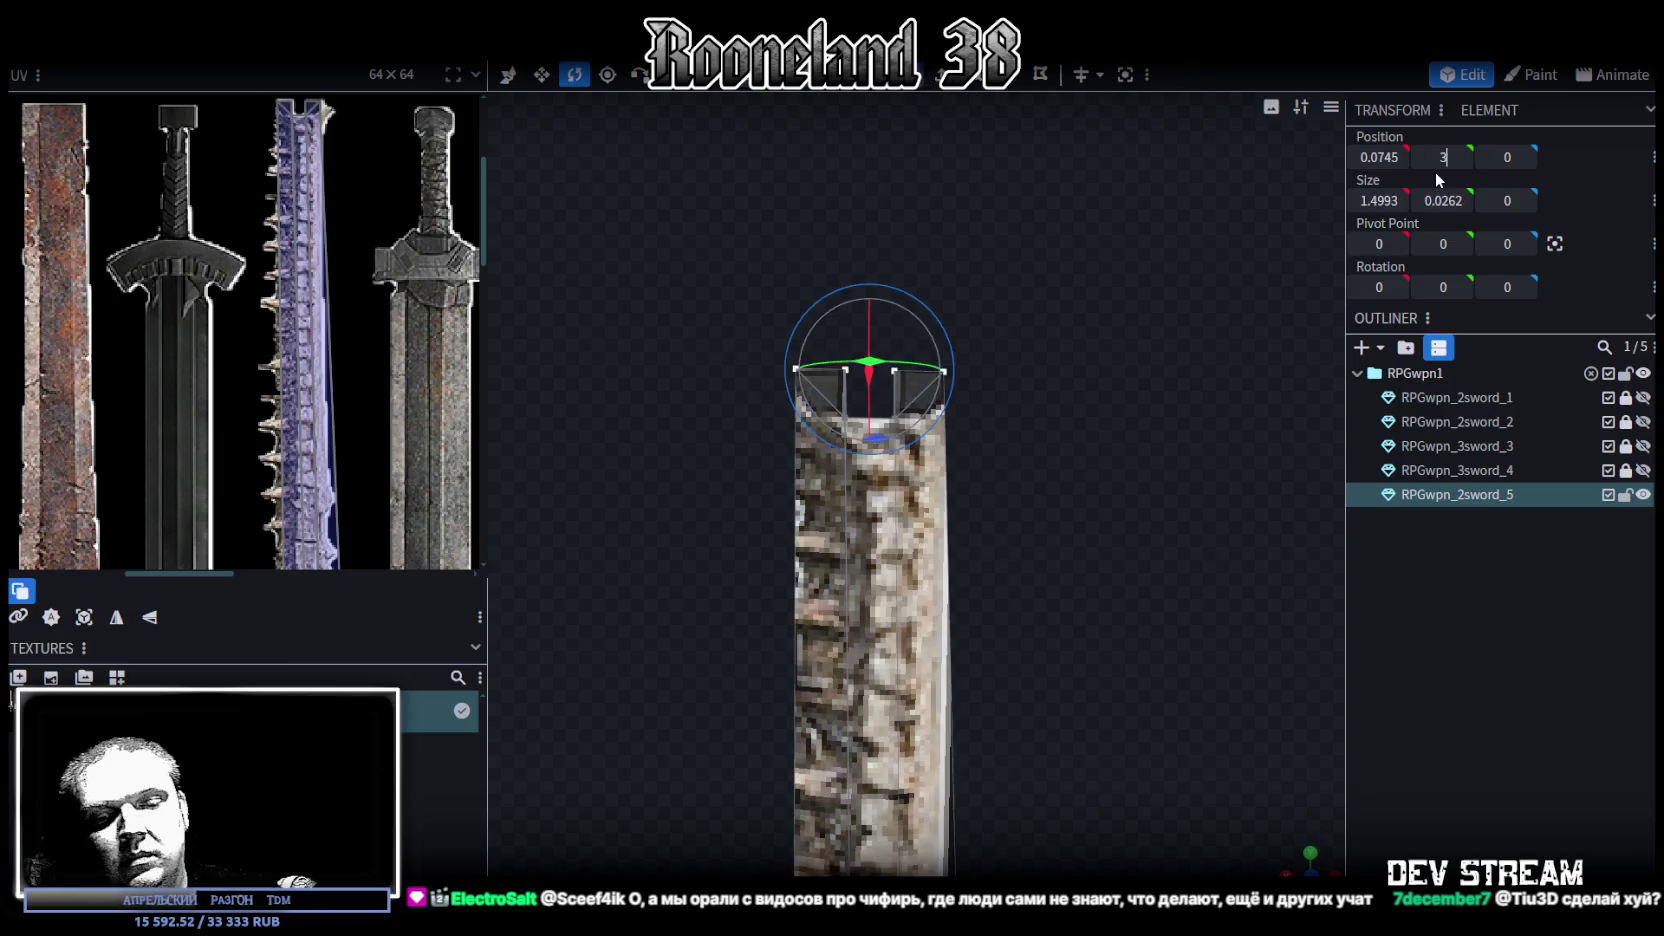
{"action": "key", "text": "Return"}
Revert the last height change and select the whole blade
{"action": "left_click_drag", "start_coordinate": [722, 508], "coordinate": [1086, 396]}
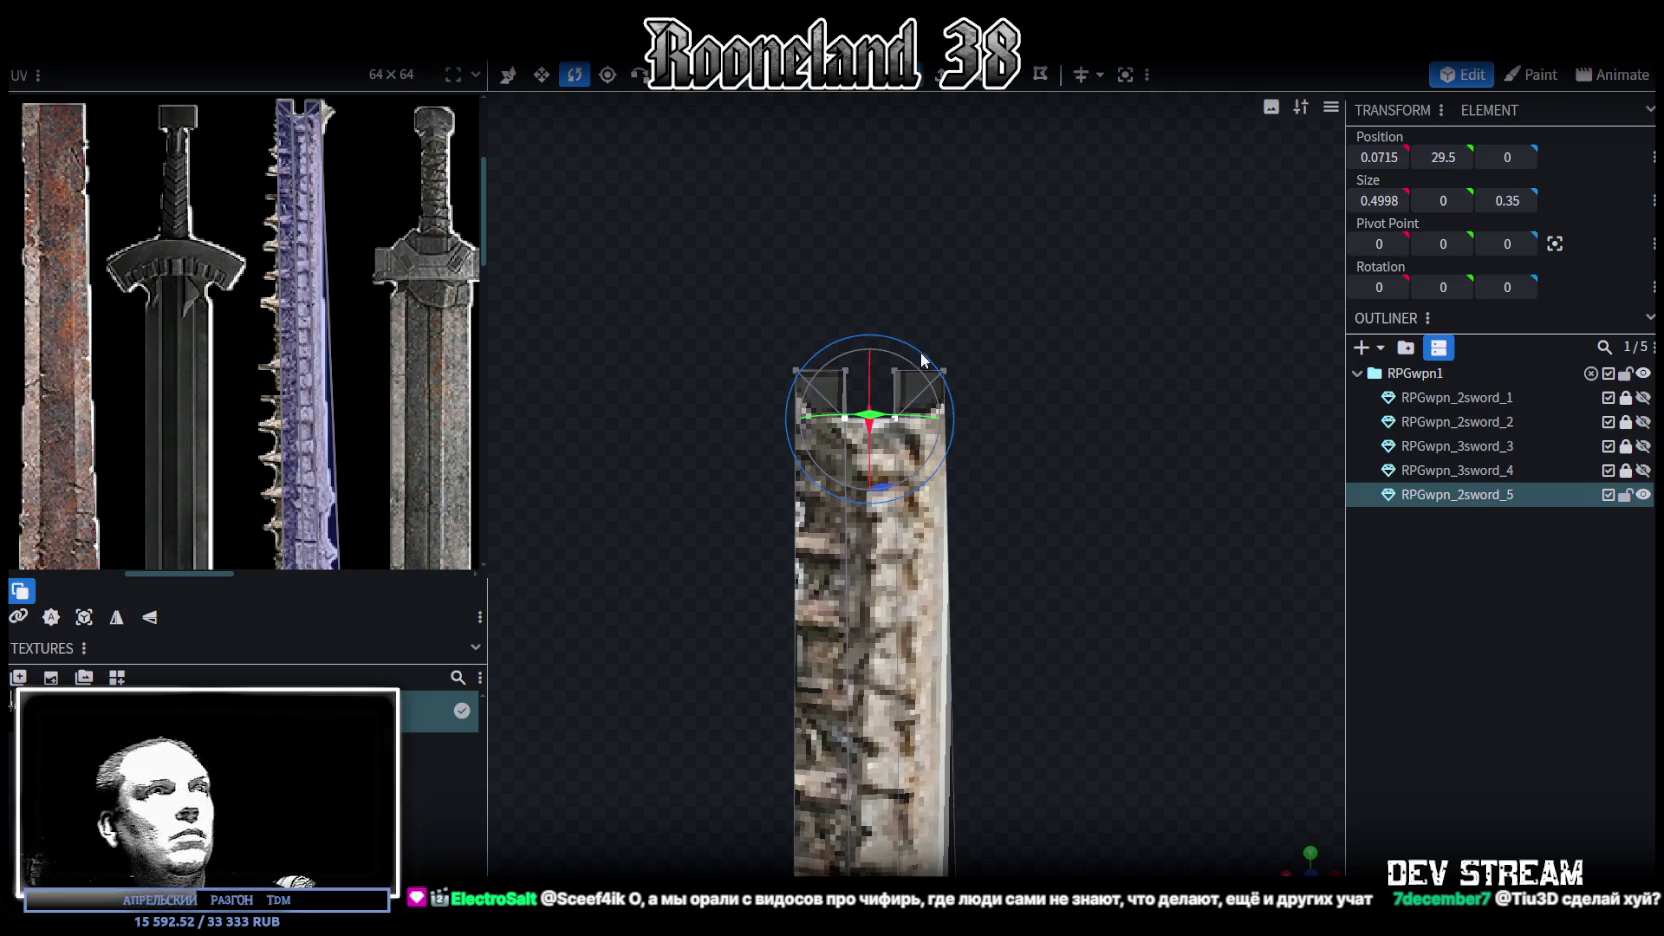
{"action": "key", "text": "ctrl+z"}
{"action": "left_click_drag", "start_coordinate": [744, 356], "coordinate": [1096, 784]}
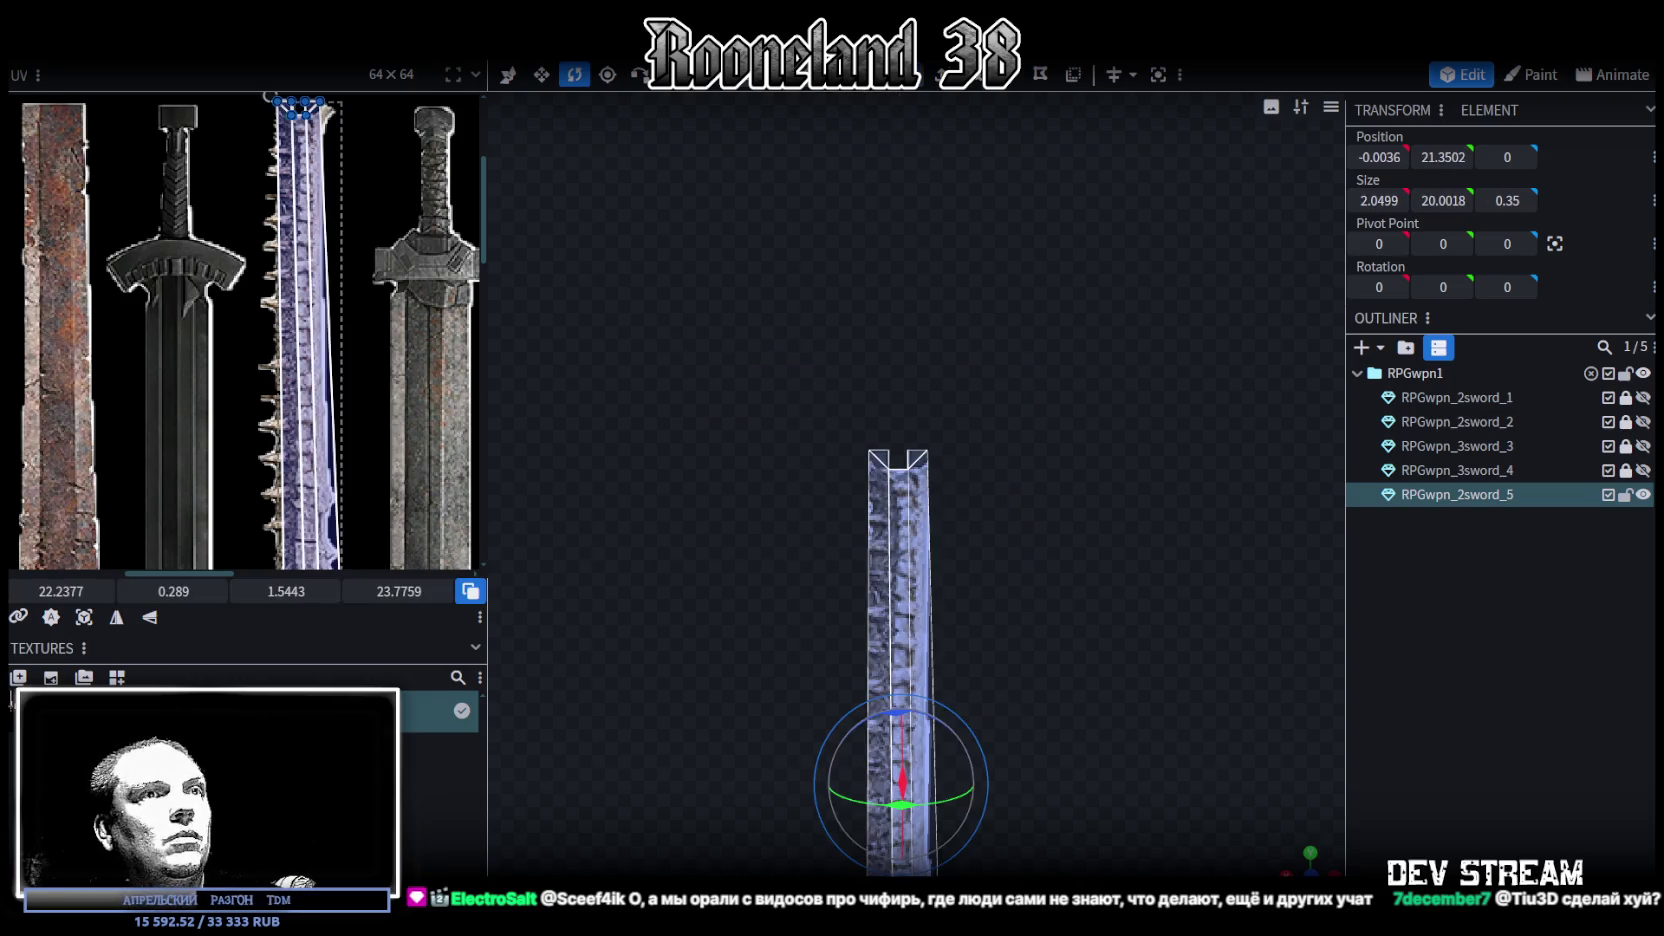
Project the blade's UV from the front view and stretch it down to the hilt
{"action": "scroll", "coordinate": [1067, 720], "scroll_direction": "down", "scroll_amount": 3}
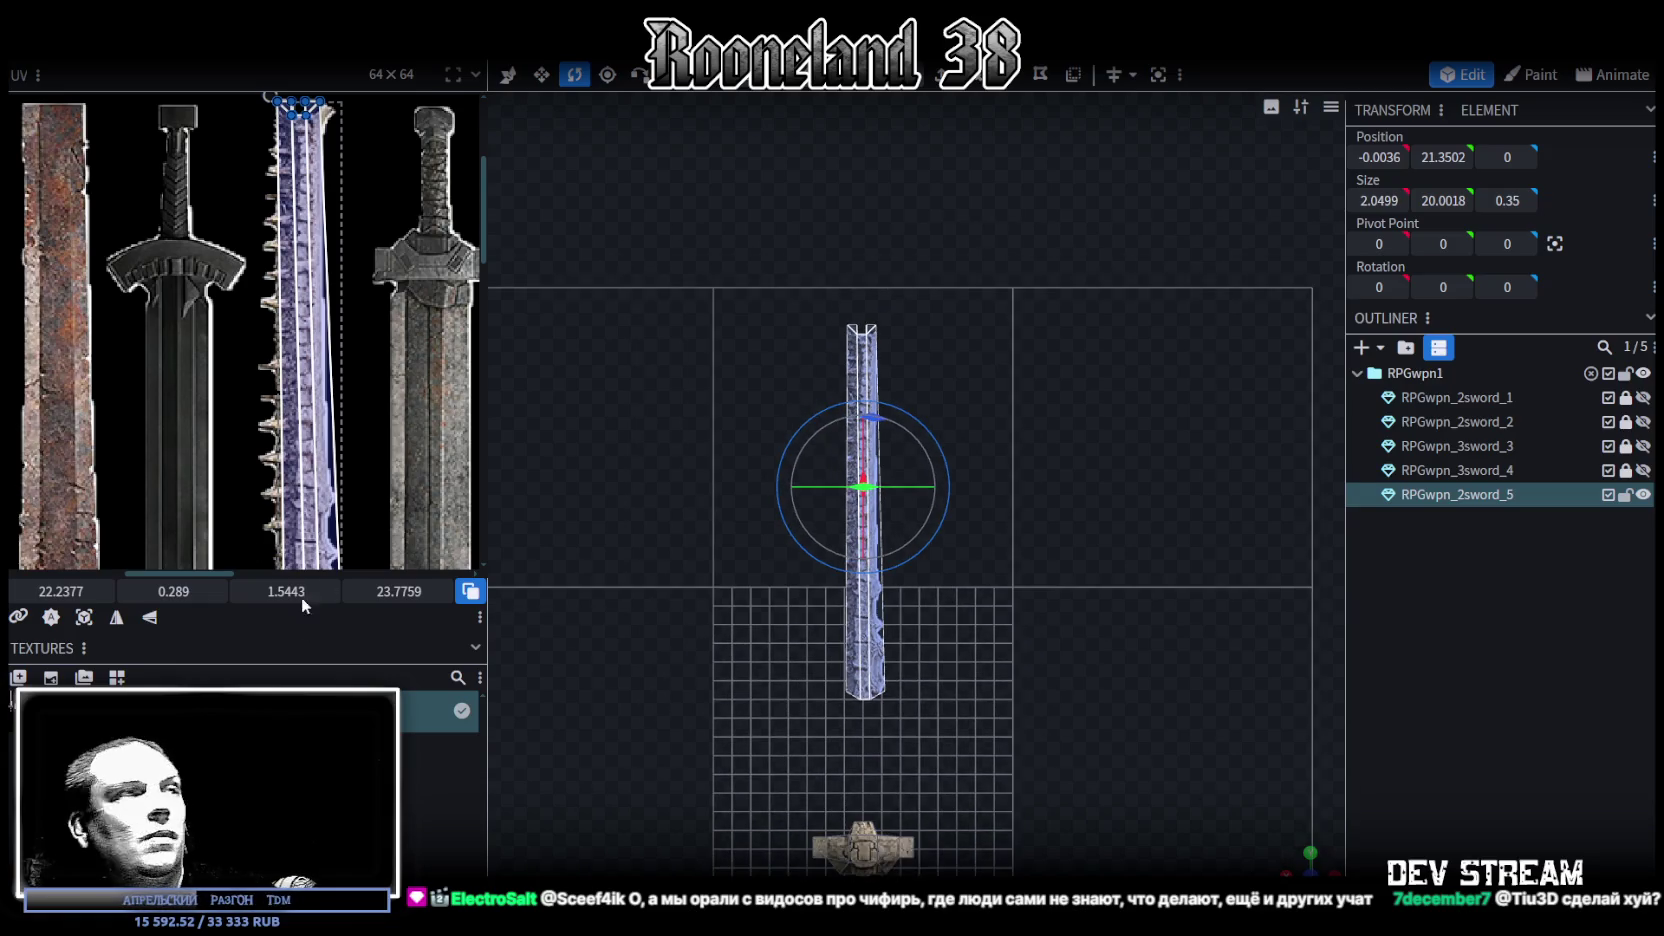
{"action": "left_click", "coordinate": [84, 617]}
{"action": "scroll", "coordinate": [208, 230], "scroll_direction": "up", "scroll_amount": 5}
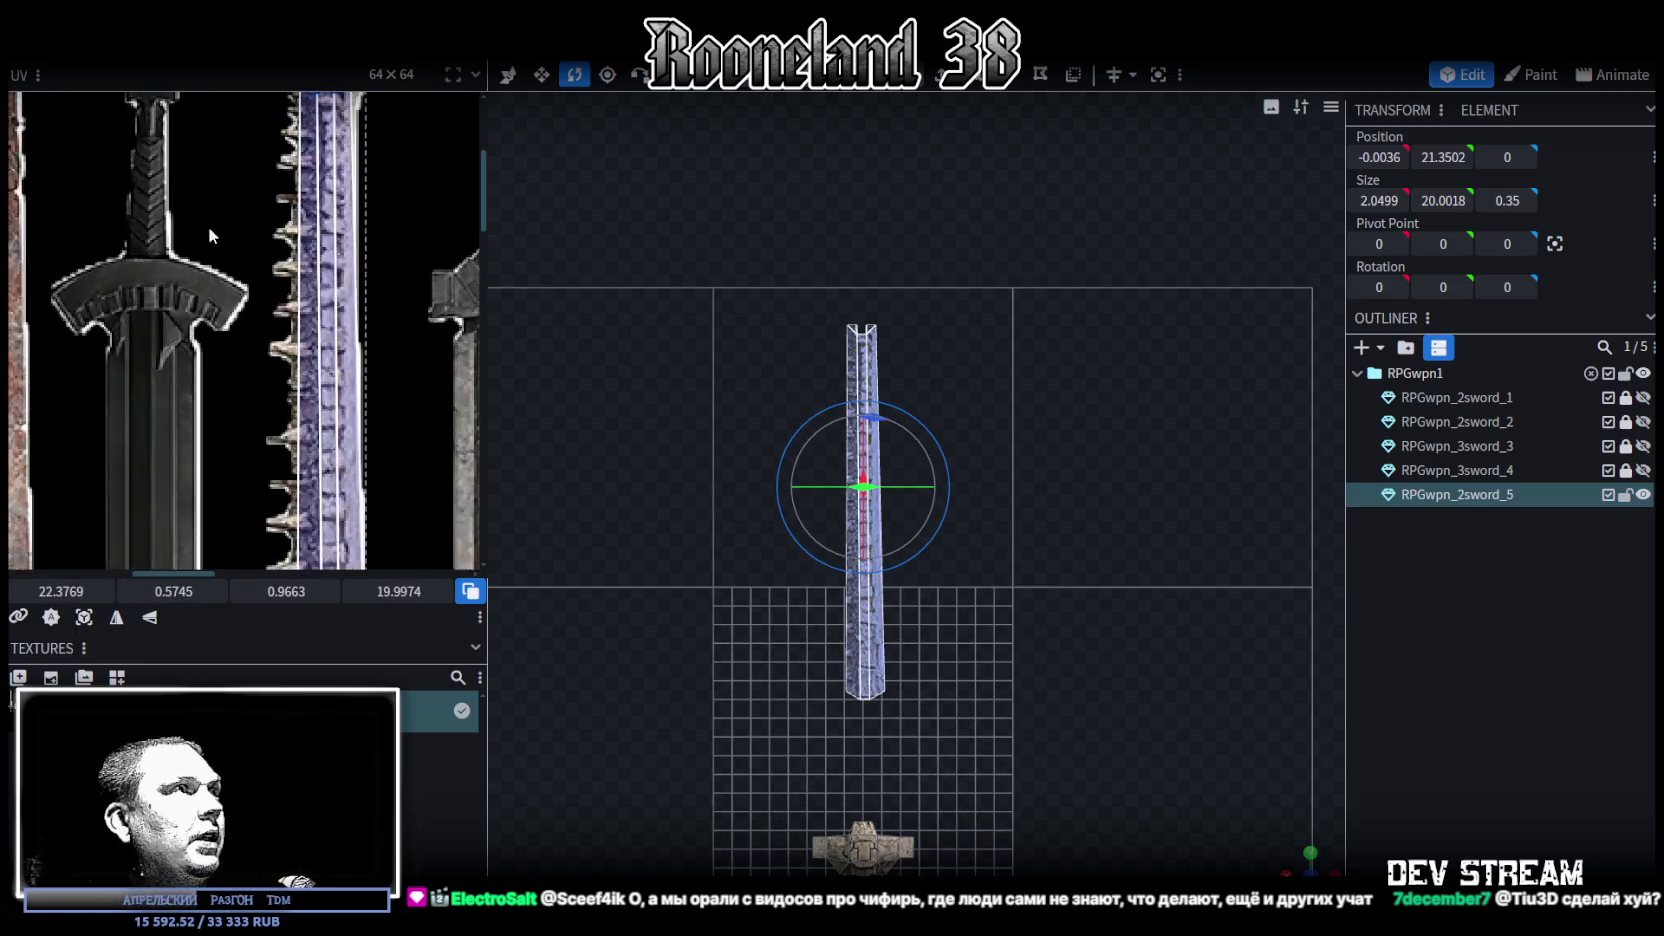
{"action": "scroll", "coordinate": [292, 437], "scroll_direction": "up", "scroll_amount": 5}
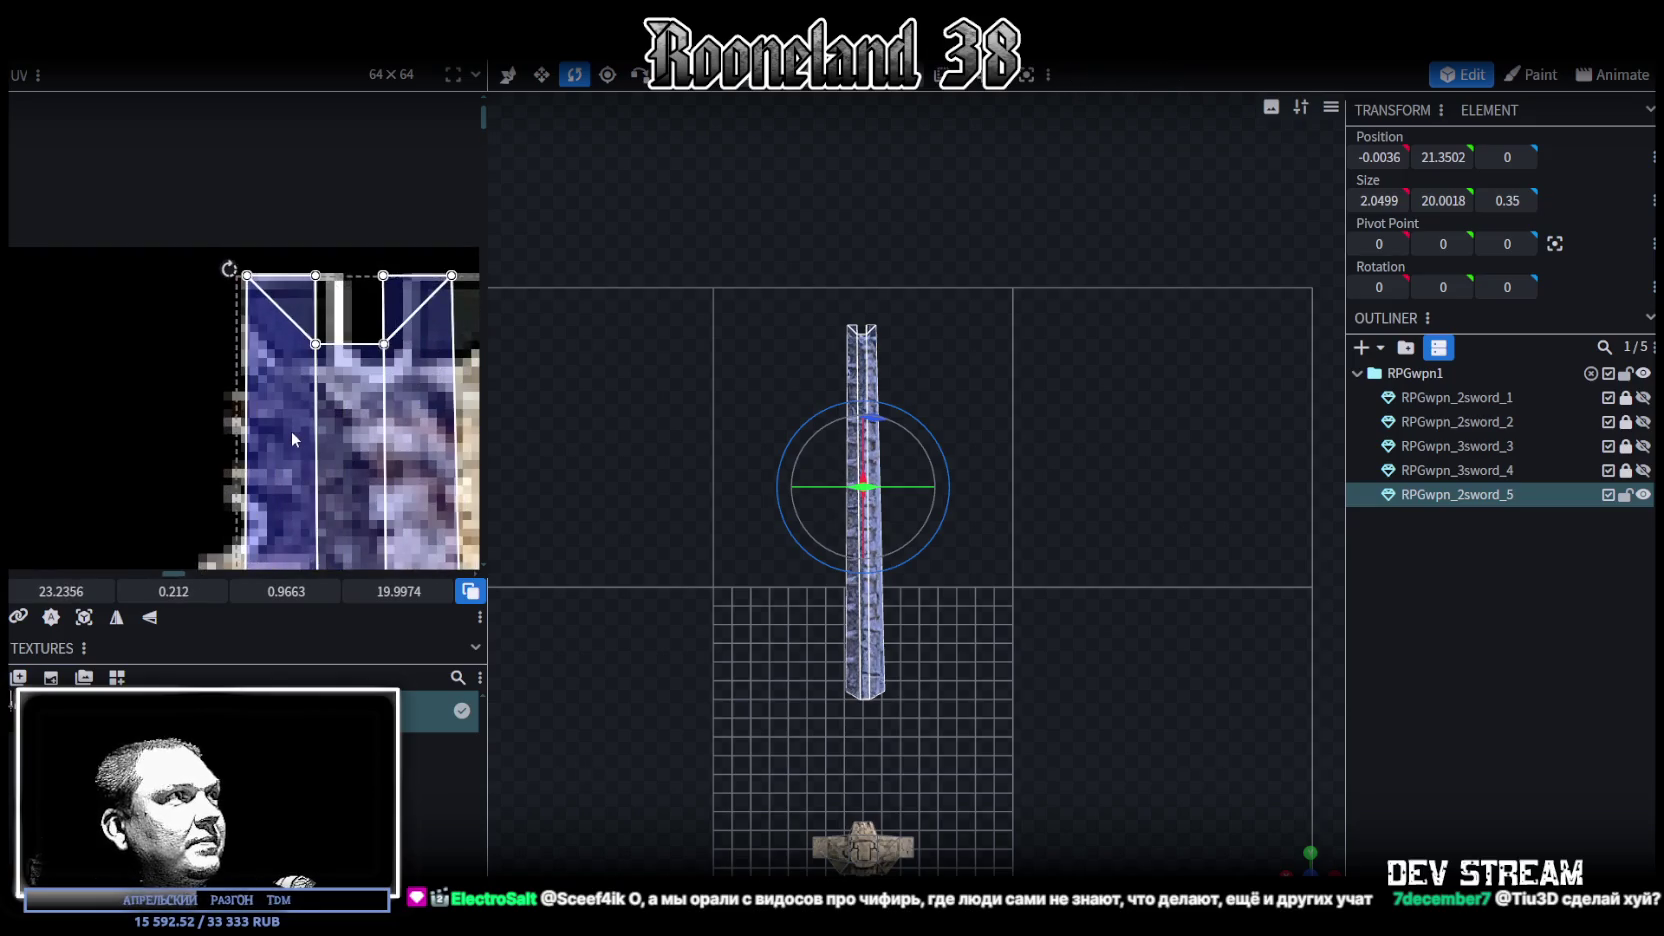
{"action": "scroll", "coordinate": [292, 438], "scroll_direction": "down", "scroll_amount": 5}
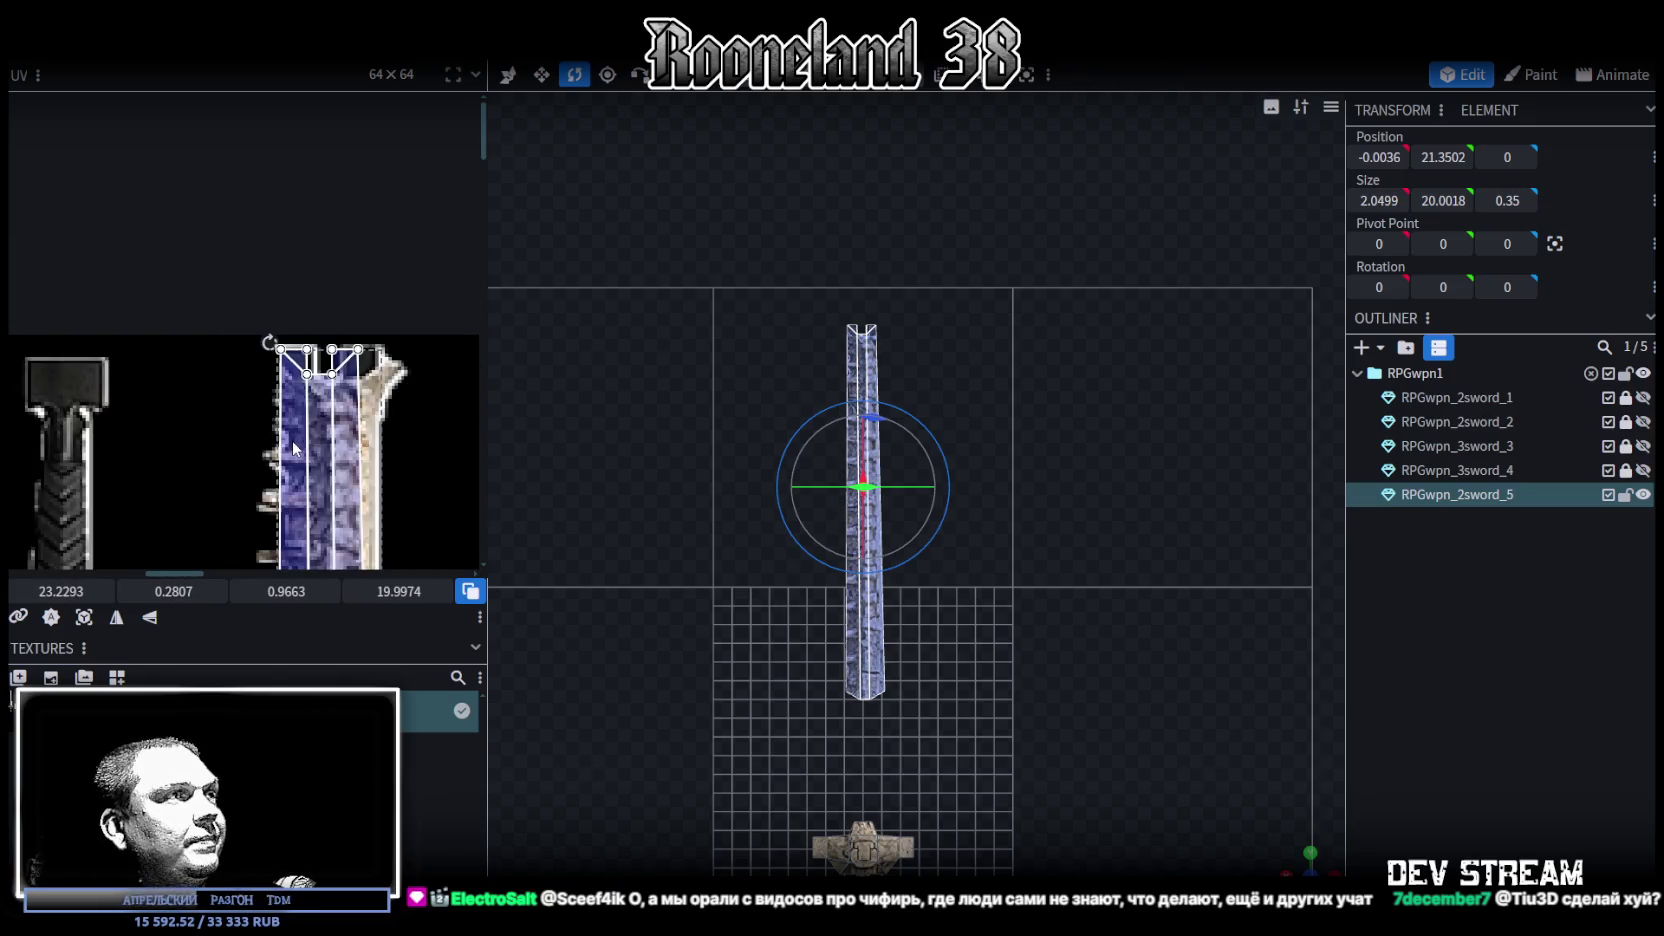
{"action": "scroll", "coordinate": [358, 533], "scroll_direction": "up", "scroll_amount": 2}
{"action": "scroll", "coordinate": [371, 390], "scroll_direction": "up", "scroll_amount": 3}
{"action": "left_click_drag", "start_coordinate": [346, 302], "coordinate": [360, 440]}
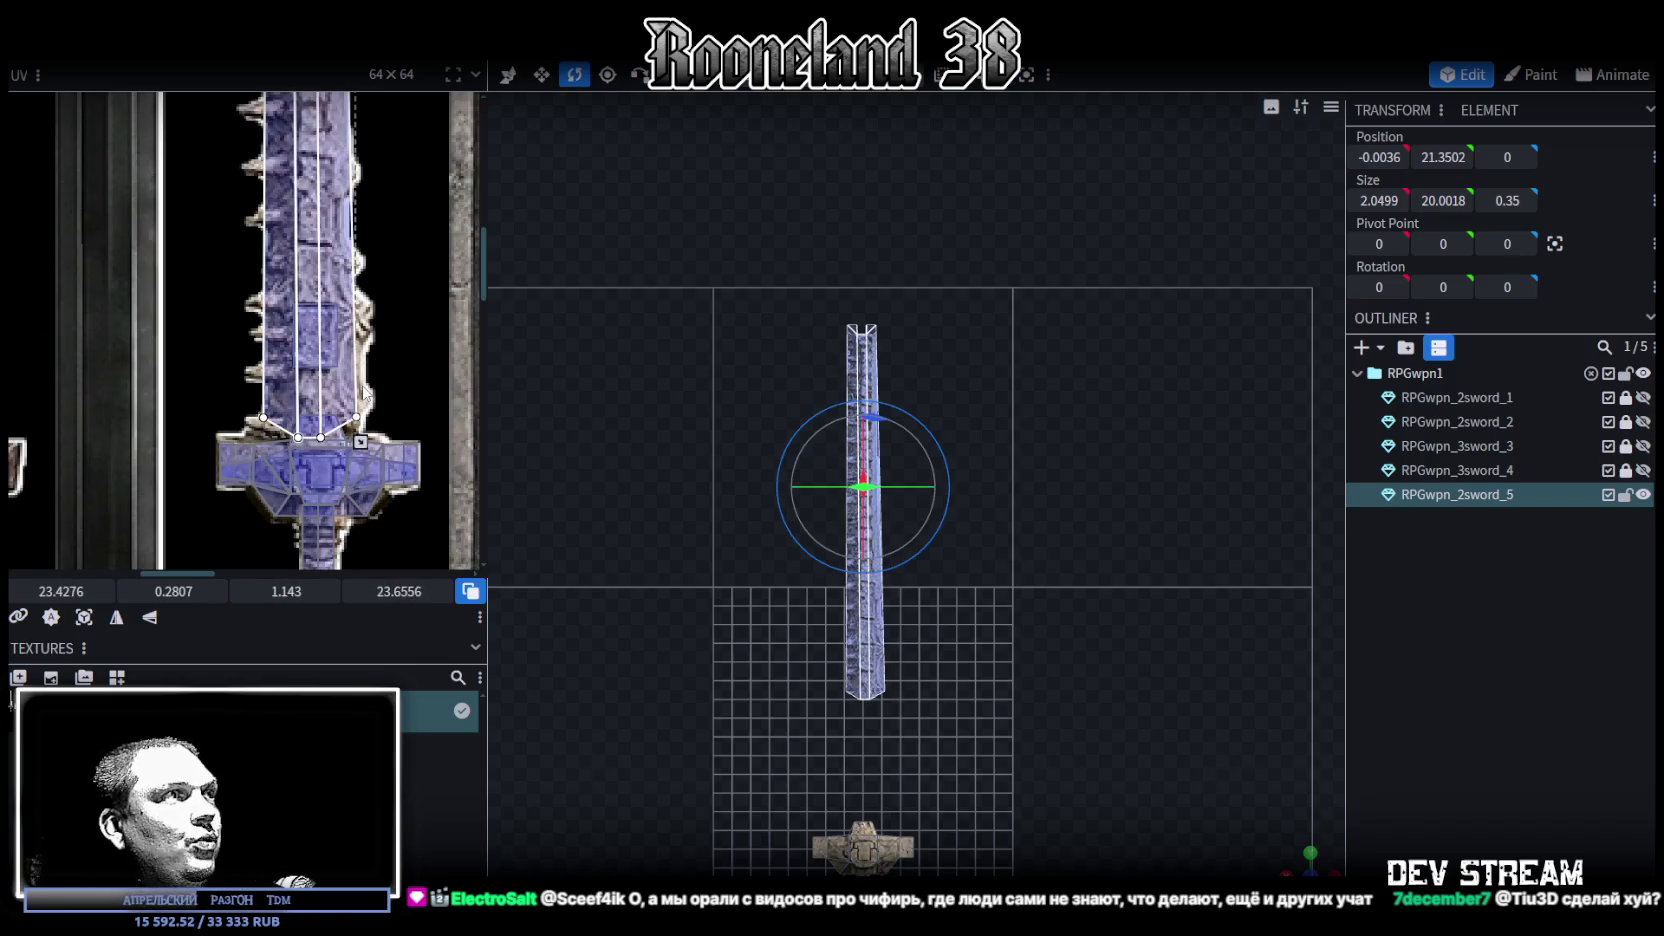
Pan the UV editor and drag the mapping's bottom end into place near the hilt
{"action": "scroll", "coordinate": [364, 397], "scroll_direction": "up", "scroll_amount": 3}
{"action": "scroll", "coordinate": [360, 340], "scroll_direction": "up", "scroll_amount": 3}
{"action": "scroll", "coordinate": [356, 291], "scroll_direction": "up", "scroll_amount": 3}
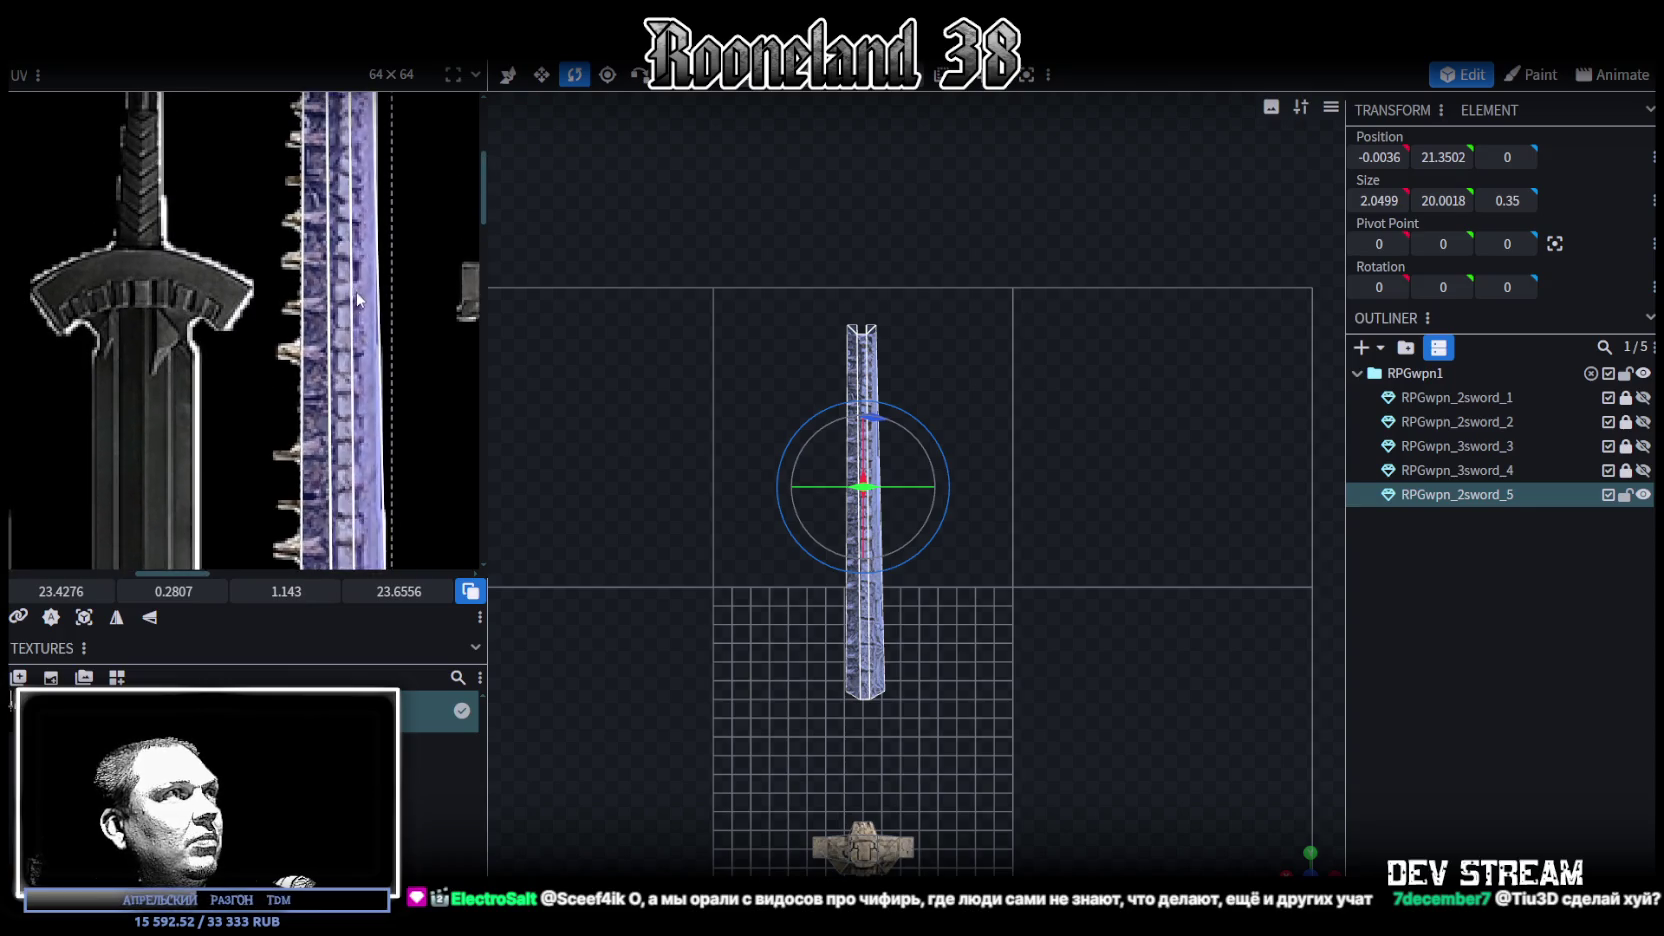
{"action": "scroll", "coordinate": [367, 348], "scroll_direction": "left", "scroll_amount": 1}
{"action": "scroll", "coordinate": [396, 239], "scroll_direction": "up", "scroll_amount": 1}
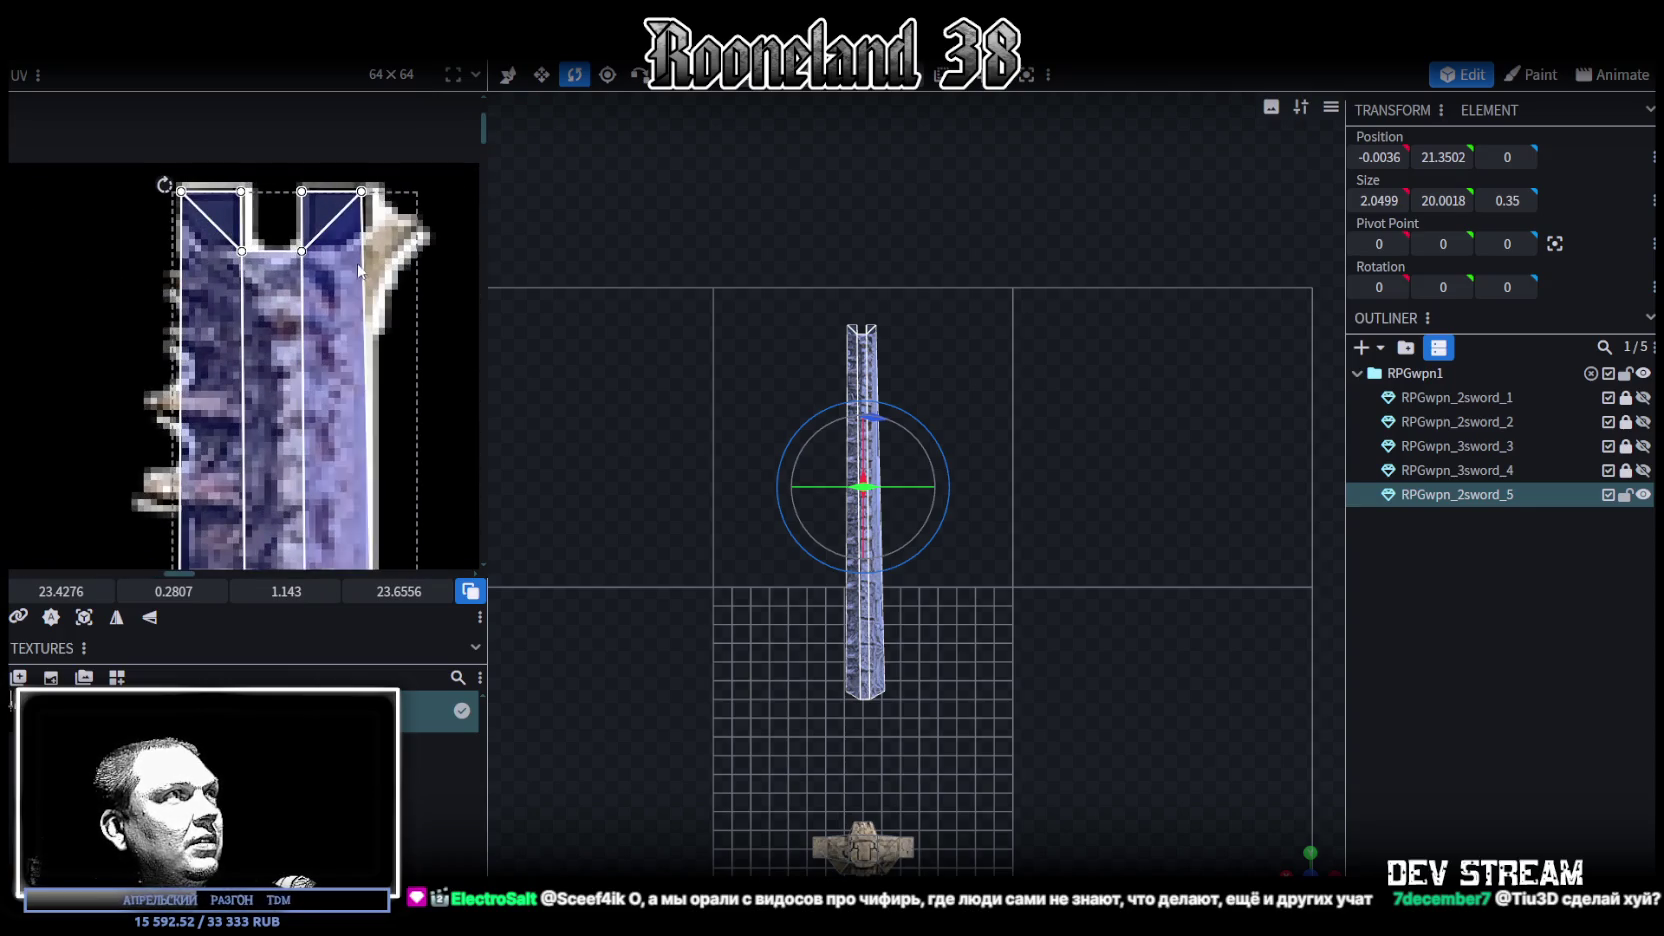
{"action": "scroll", "coordinate": [373, 292], "scroll_direction": "up", "scroll_amount": 3}
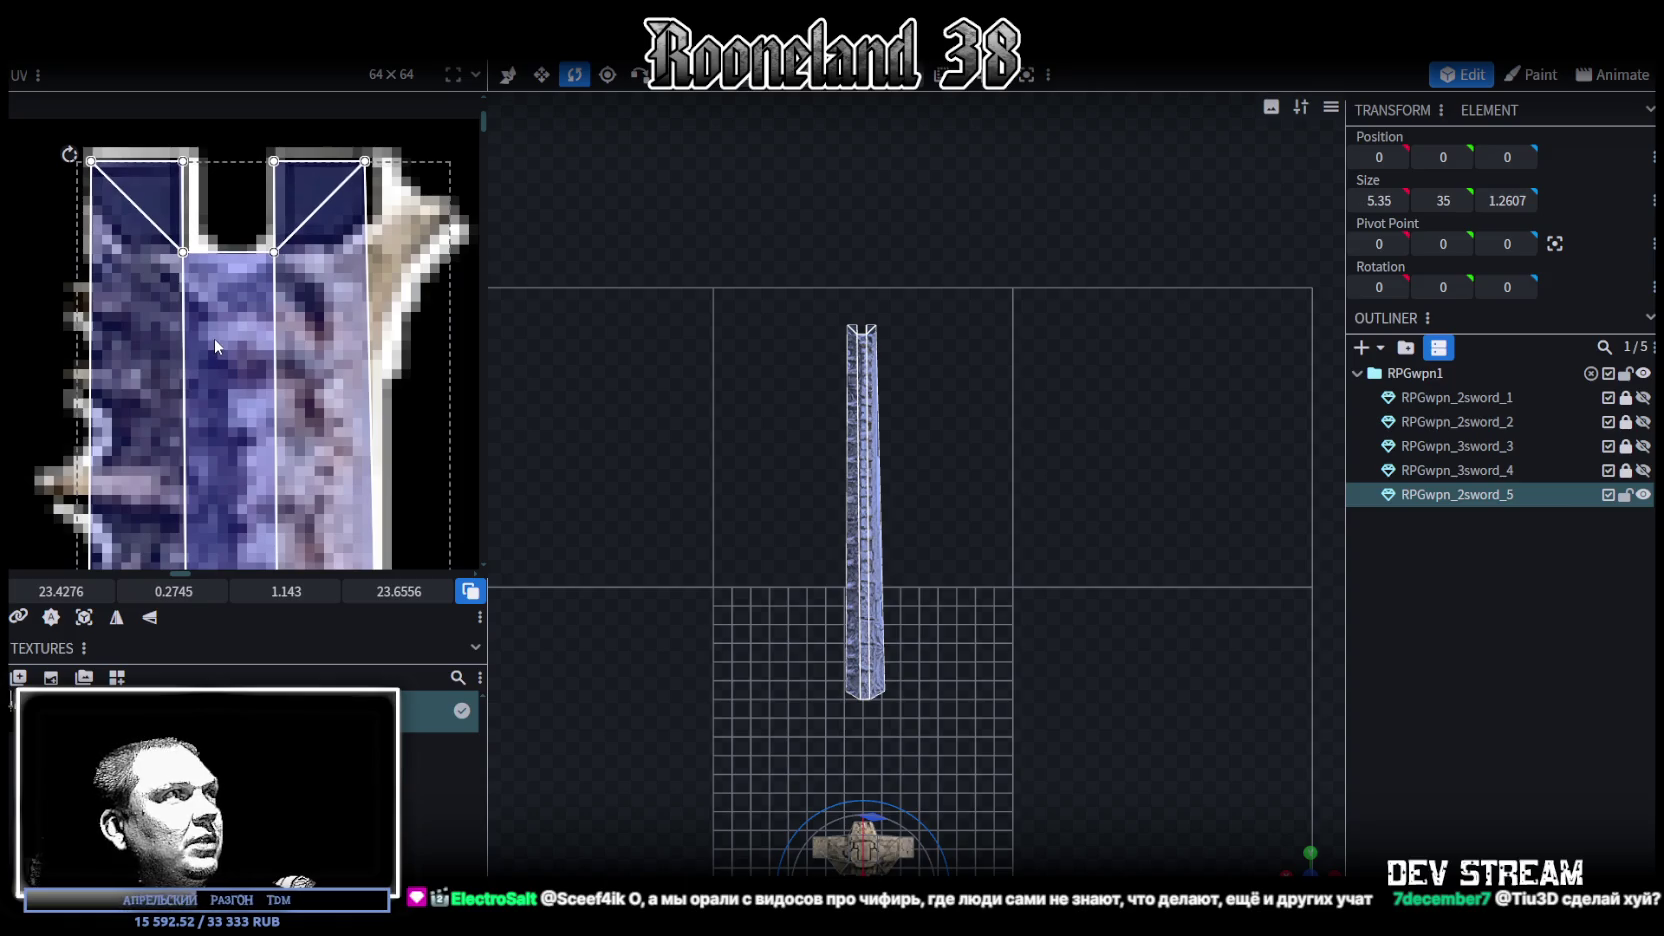
{"action": "scroll", "coordinate": [233, 355], "scroll_direction": "down", "scroll_amount": 3}
{"action": "mouse_move", "coordinate": [273, 447]}
{"action": "middle_mouse_down"}
{"action": "mouse_move", "coordinate": [355, 255]}
{"action": "mouse_move", "coordinate": [343, 263]}
{"action": "middle_mouse_up"}
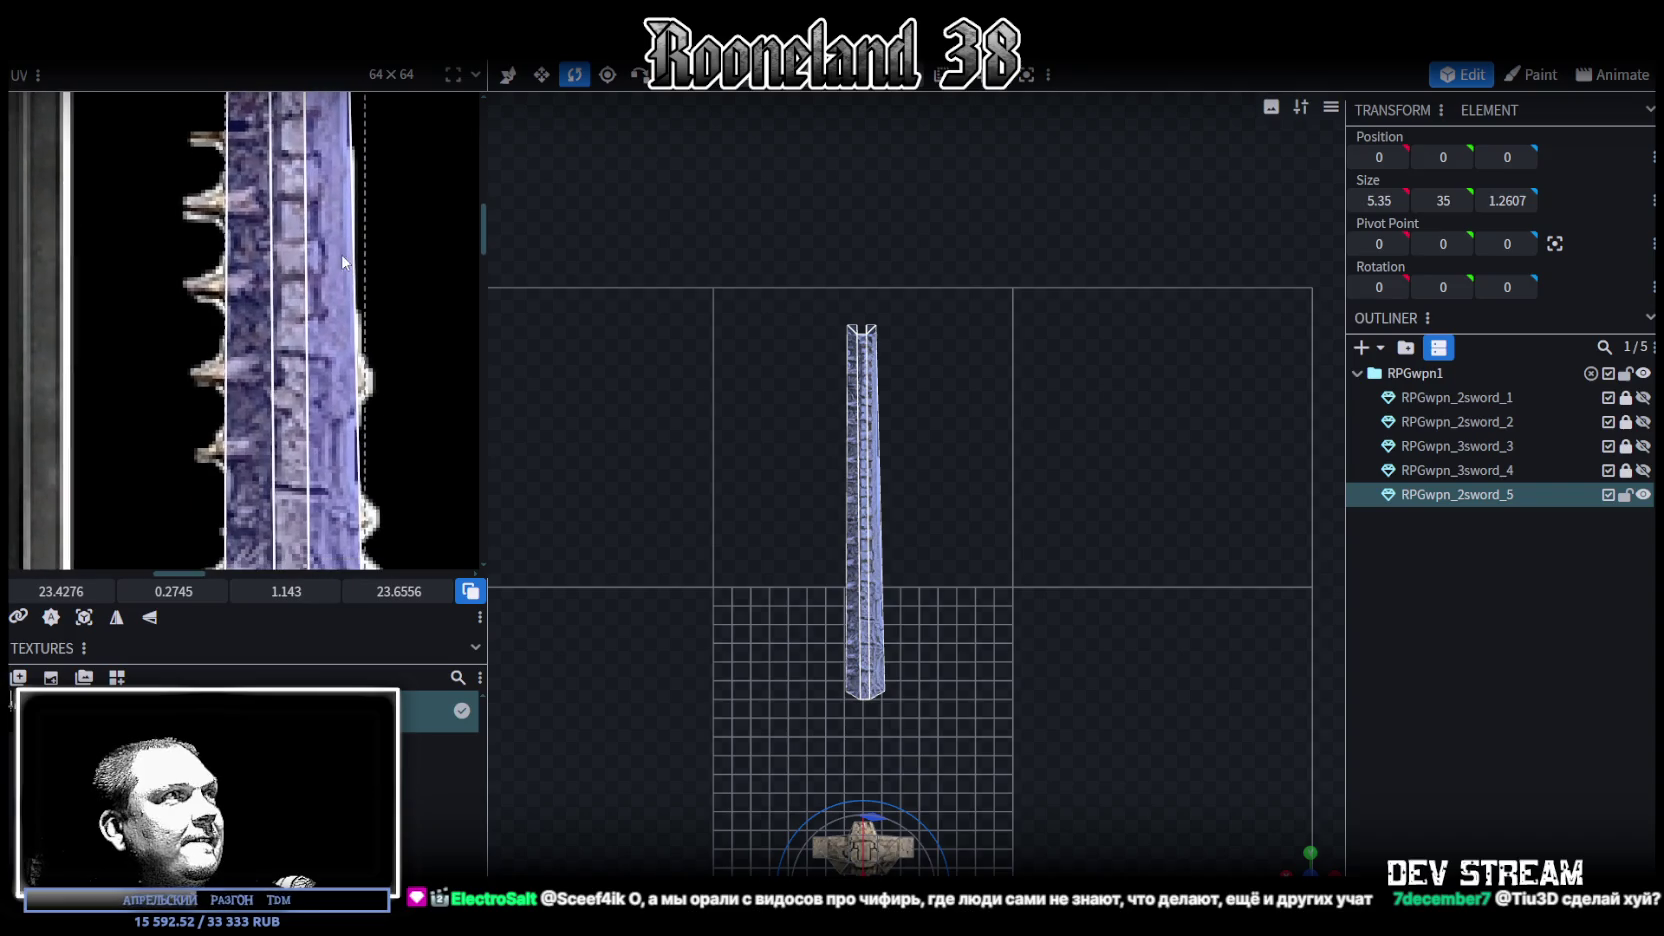
{"action": "middle_click_drag", "start_coordinate": [349, 466], "coordinate": [343, 257]}
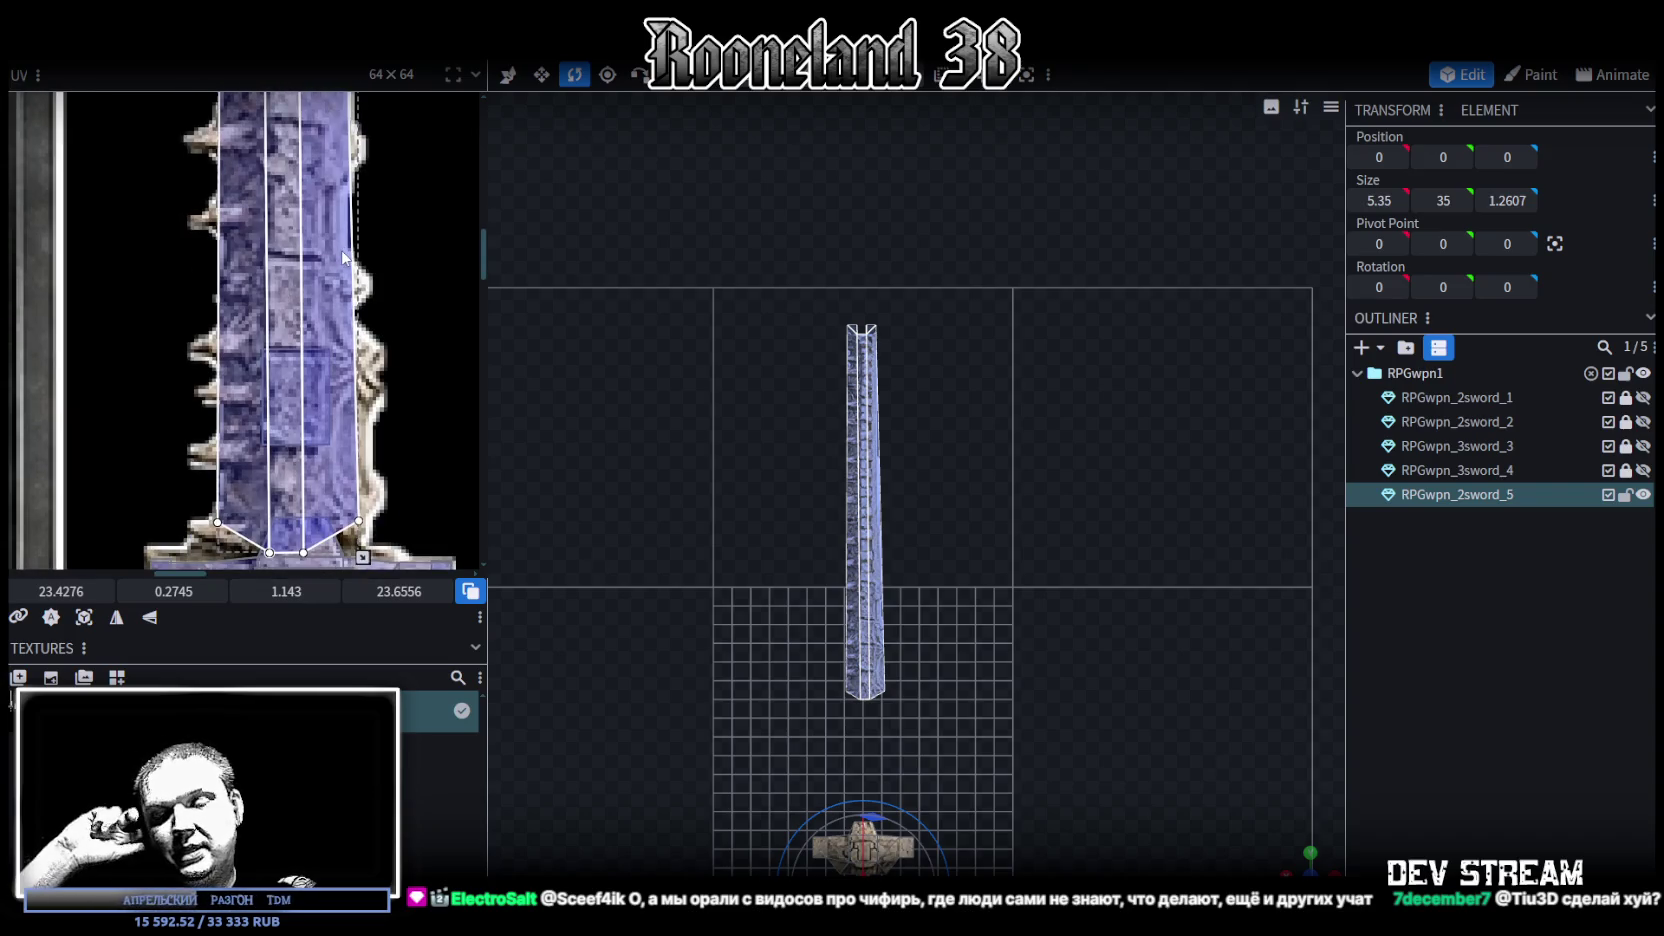
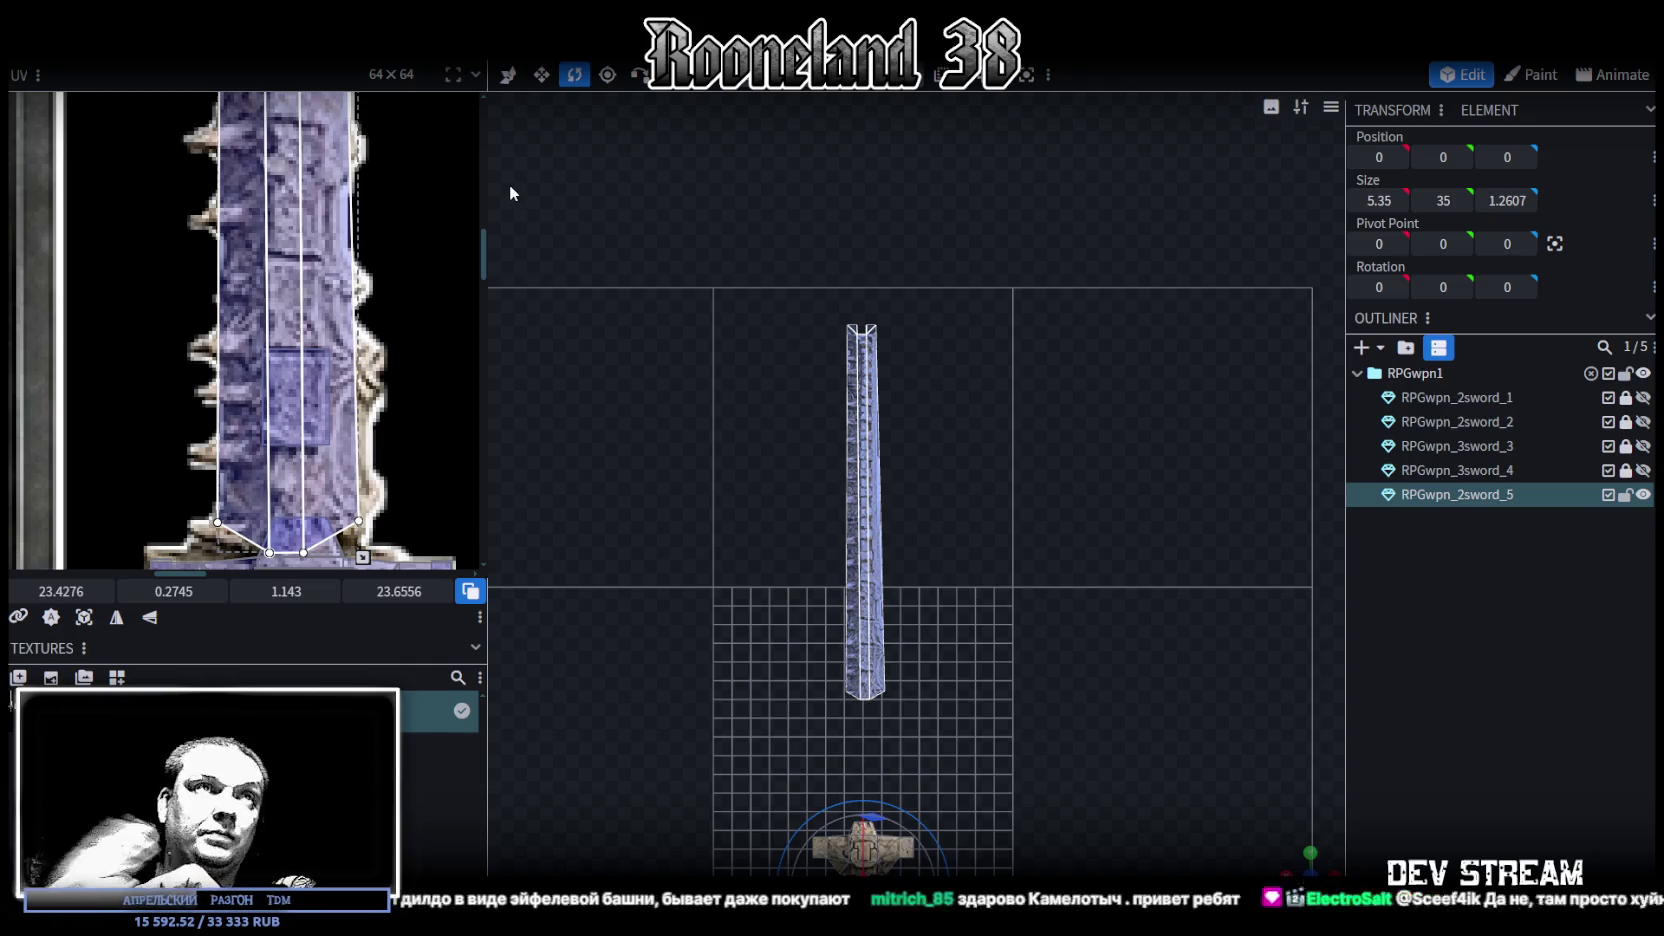
Inspect the blade's UV area in the UV editor, then switch to the sword texture in Photoshop
{"action": "scroll", "coordinate": [243, 328], "scroll_direction": "down", "scroll_amount": 2}
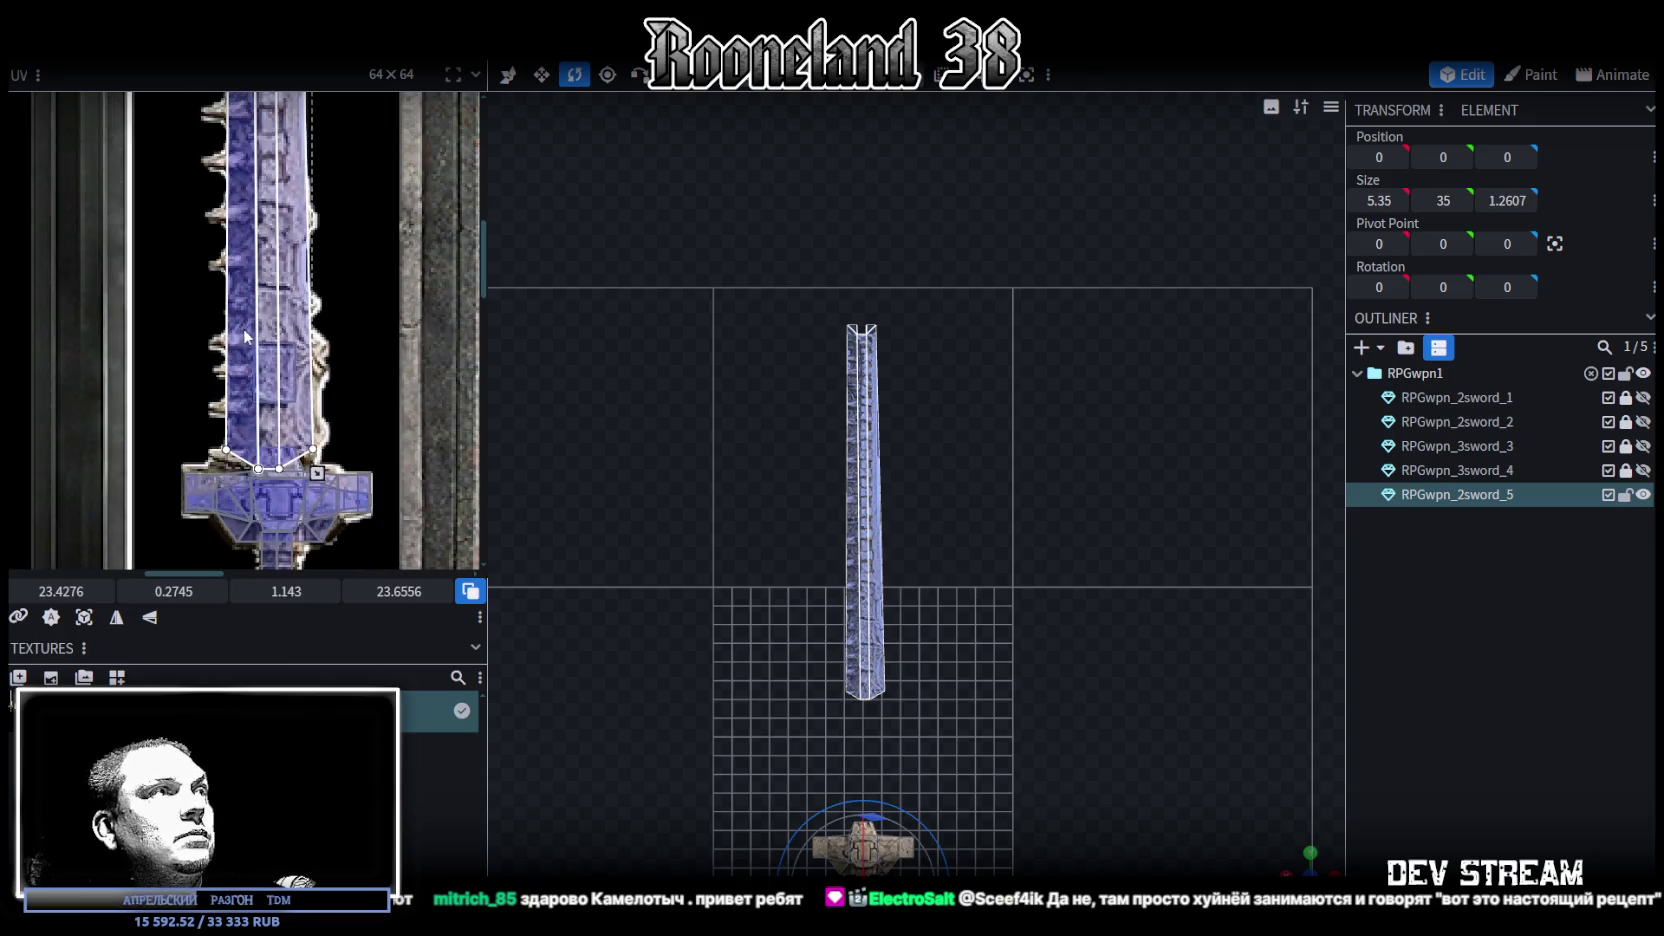
{"action": "scroll", "coordinate": [333, 304], "scroll_direction": "up", "scroll_amount": 3}
{"action": "scroll", "coordinate": [351, 367], "scroll_direction": "up", "scroll_amount": 2}
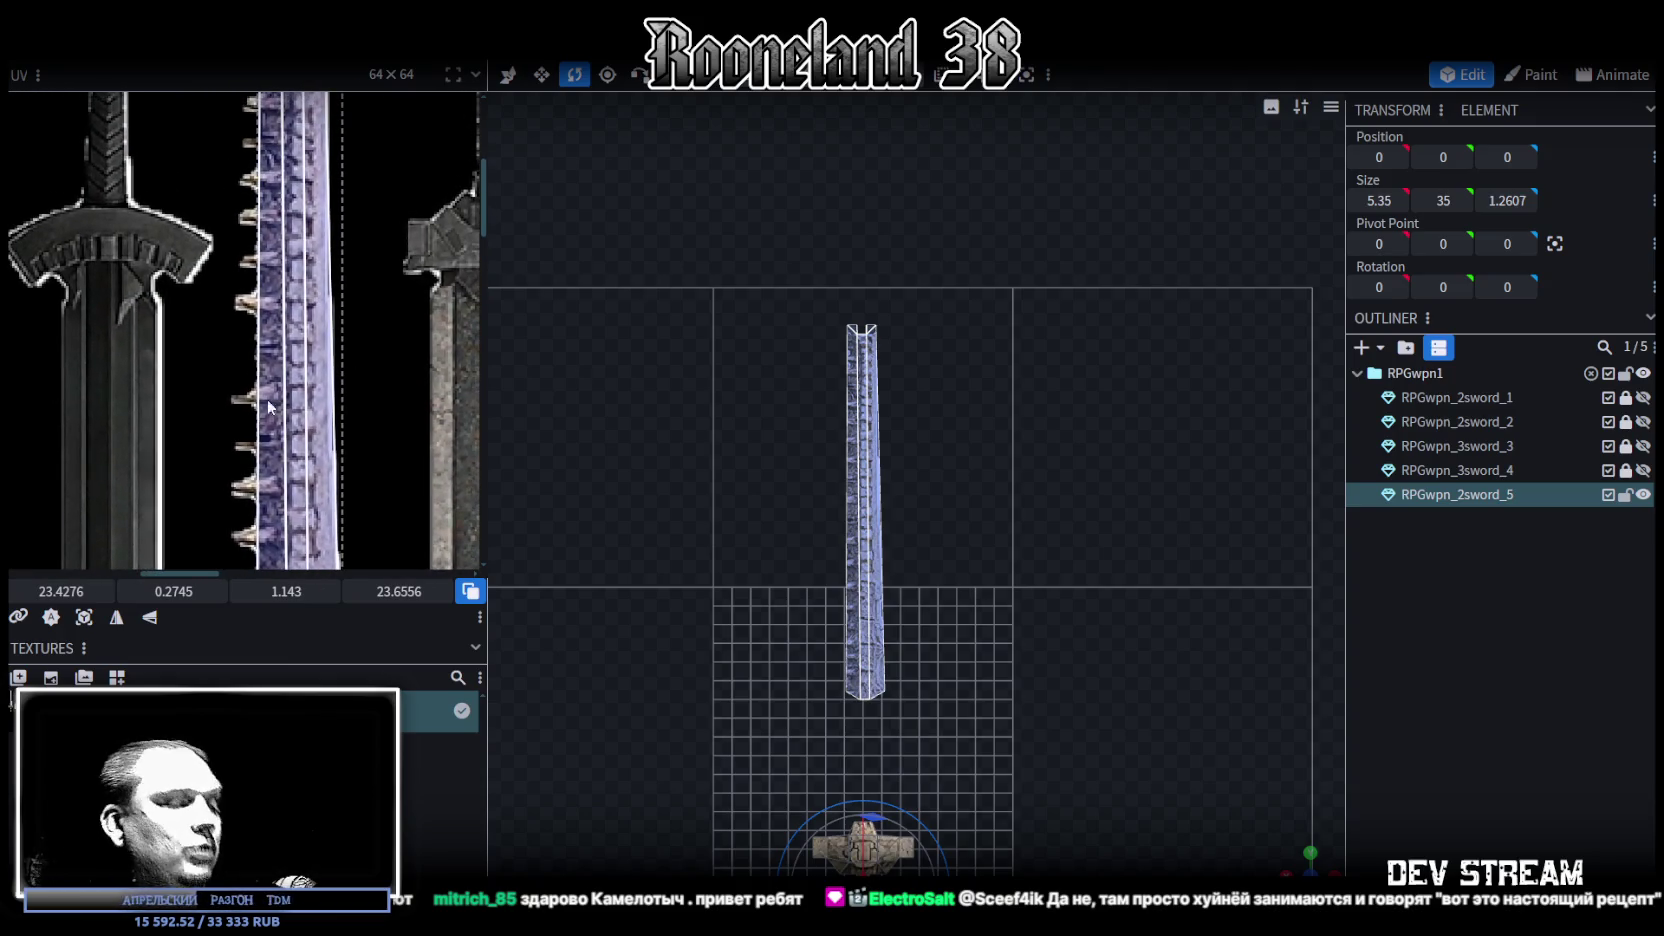
{"action": "key", "text": "alt+Tab"}
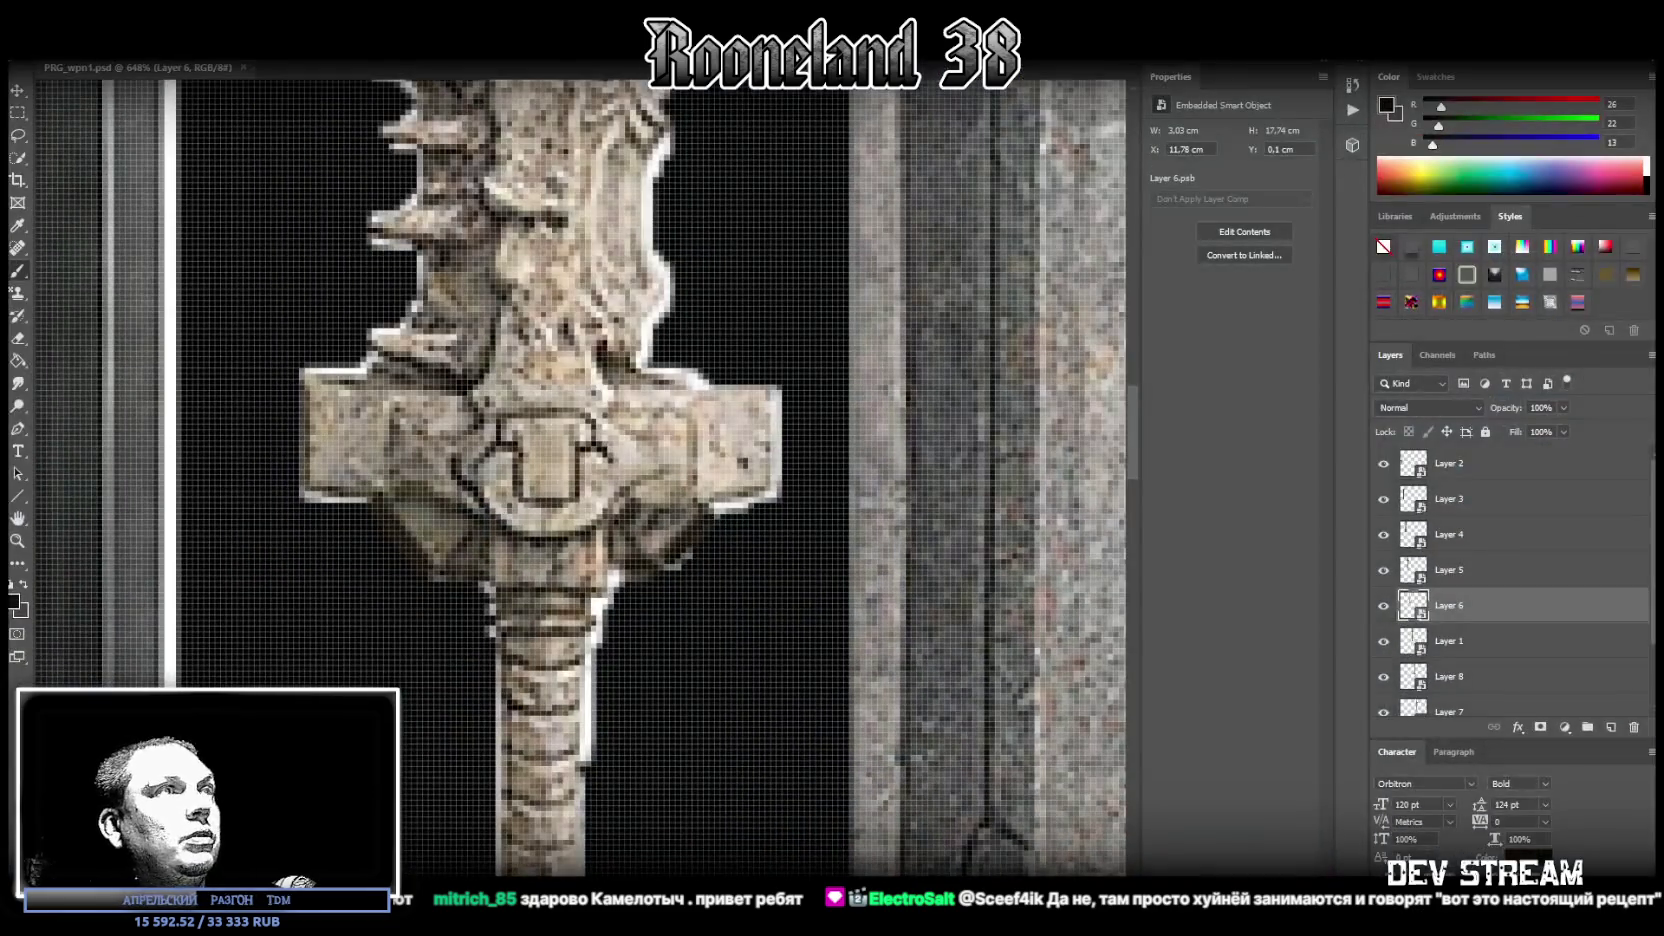
Open Layer 6's contents as its own document, zoom on the upper blade, and add a new layer
{"action": "key", "text": "i"}
{"action": "left_click", "coordinate": [1244, 231]}
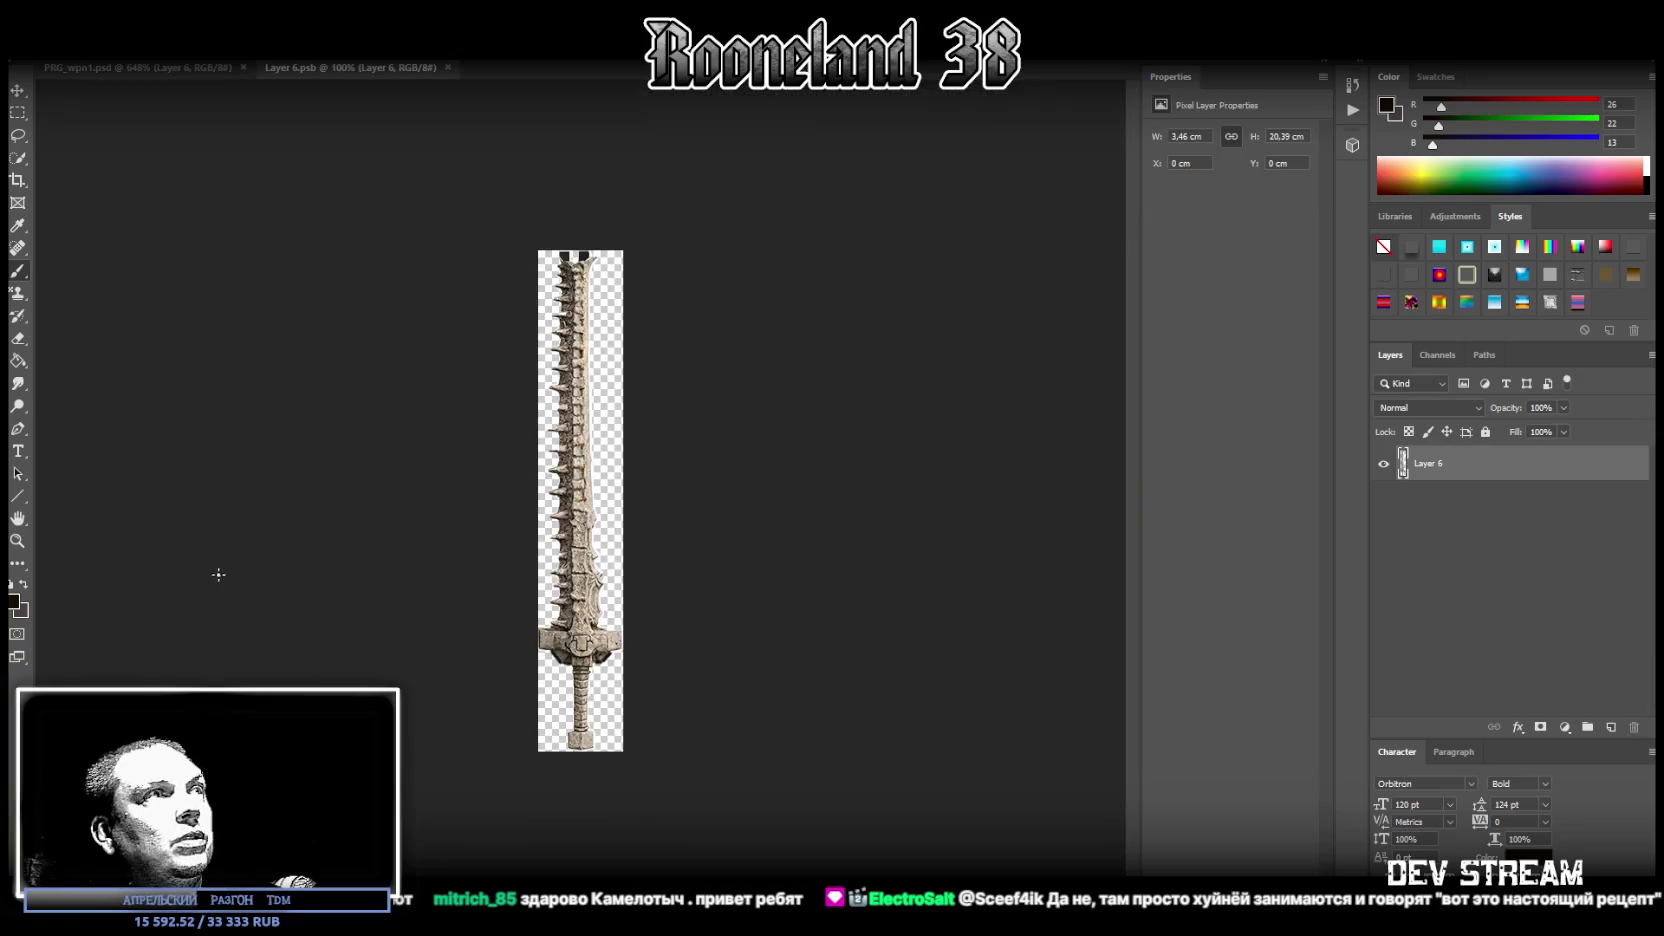
{"action": "left_click", "coordinate": [14, 538]}
{"action": "left_click_drag", "start_coordinate": [600, 400], "coordinate": [603, 274]}
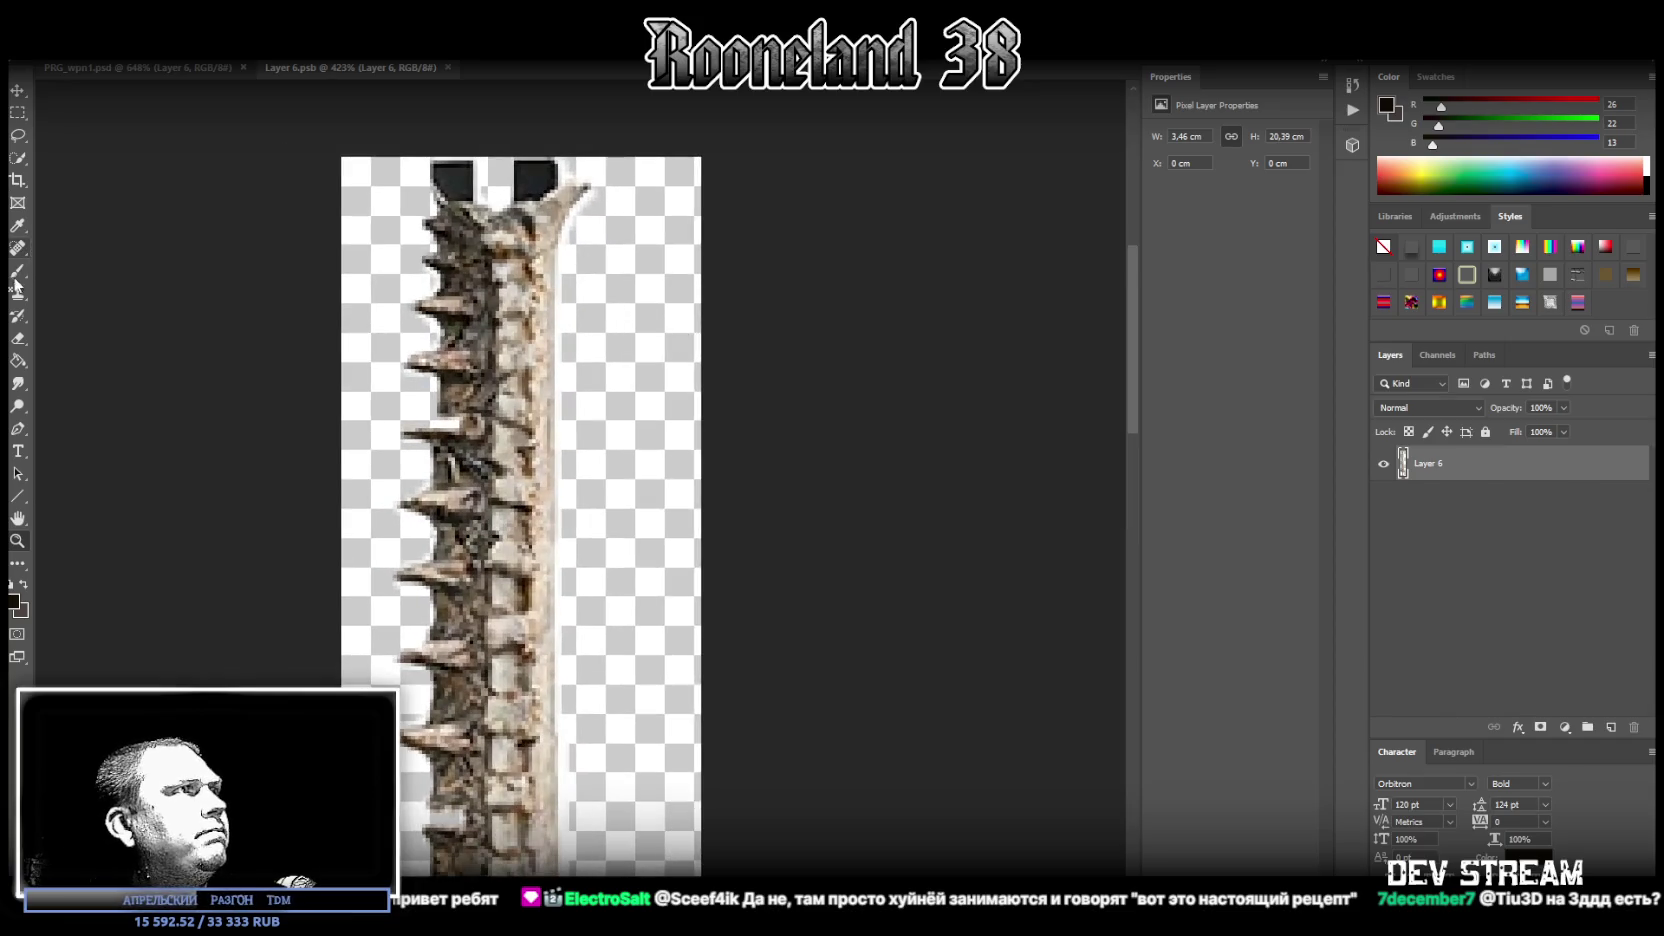
{"action": "left_click", "coordinate": [1610, 727]}
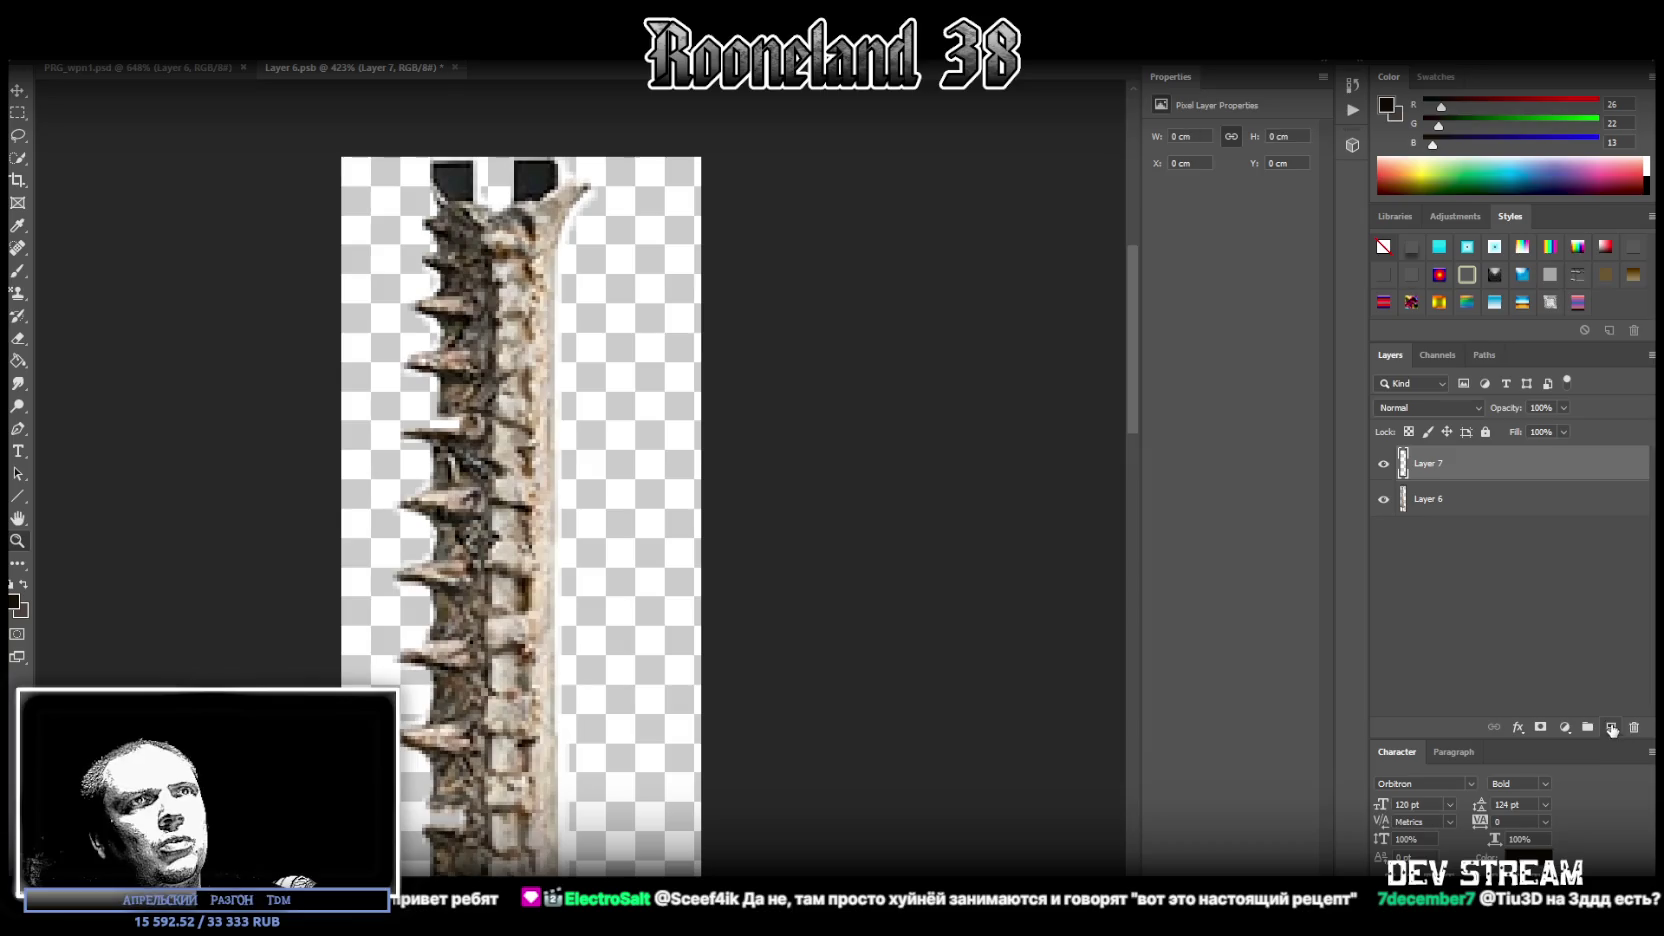
Paint a light bone-coloured strip along the right edge of the blade spine
{"action": "left_click", "coordinate": [17, 270]}
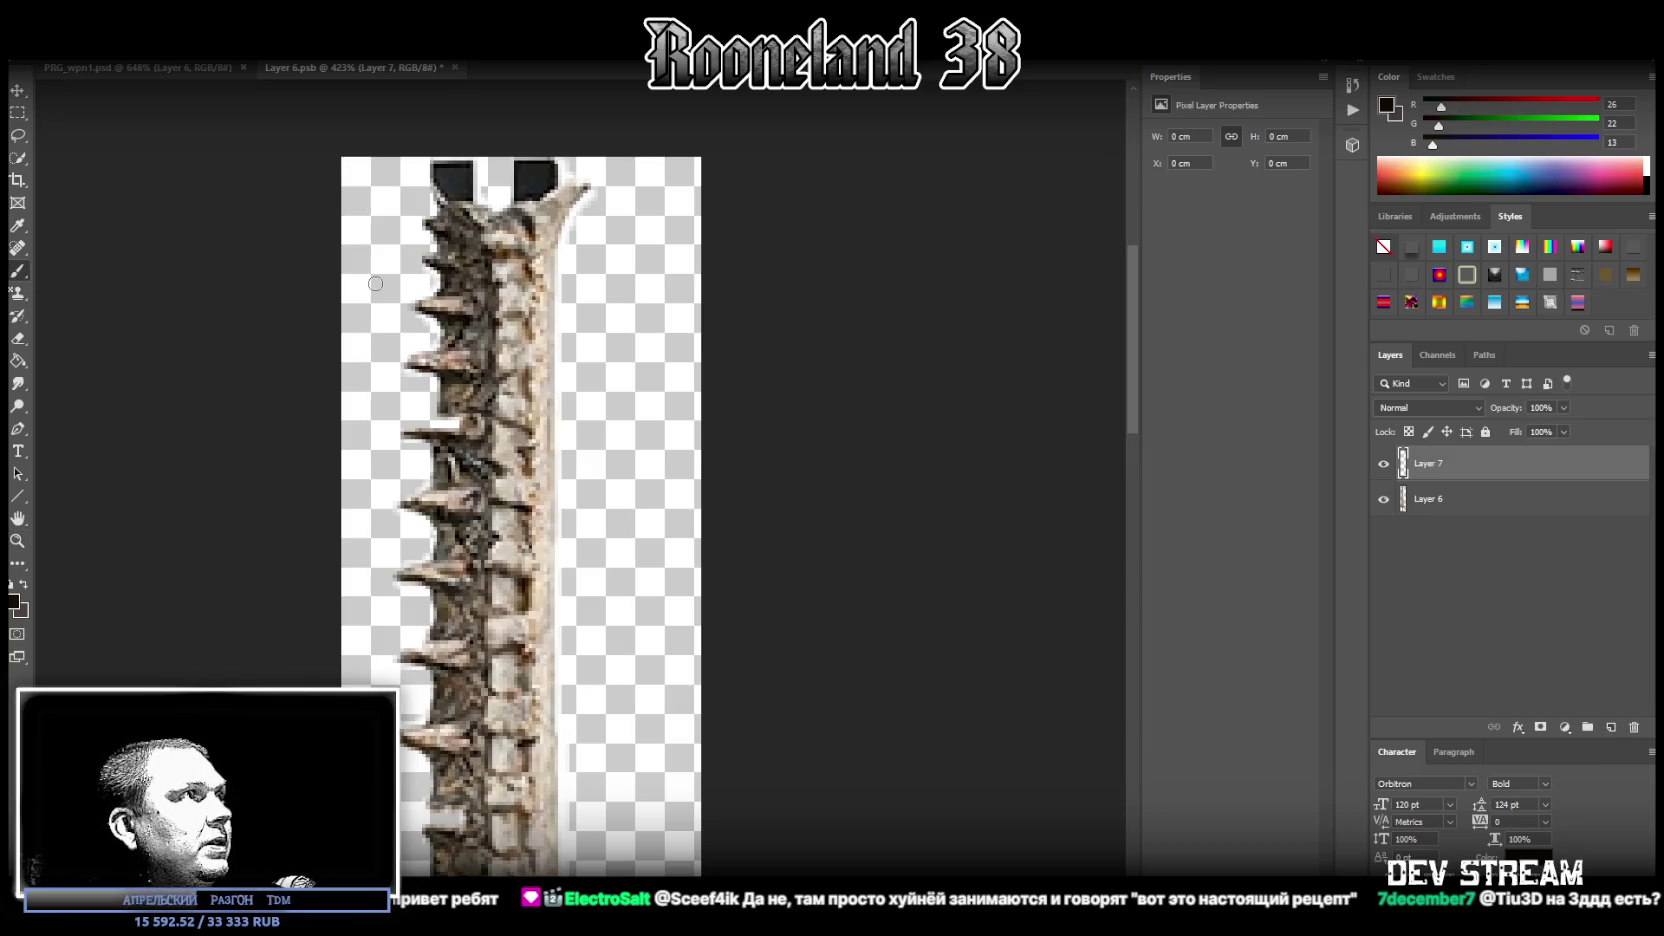
{"action": "left_click", "coordinate": [549, 306], "text": "alt"}
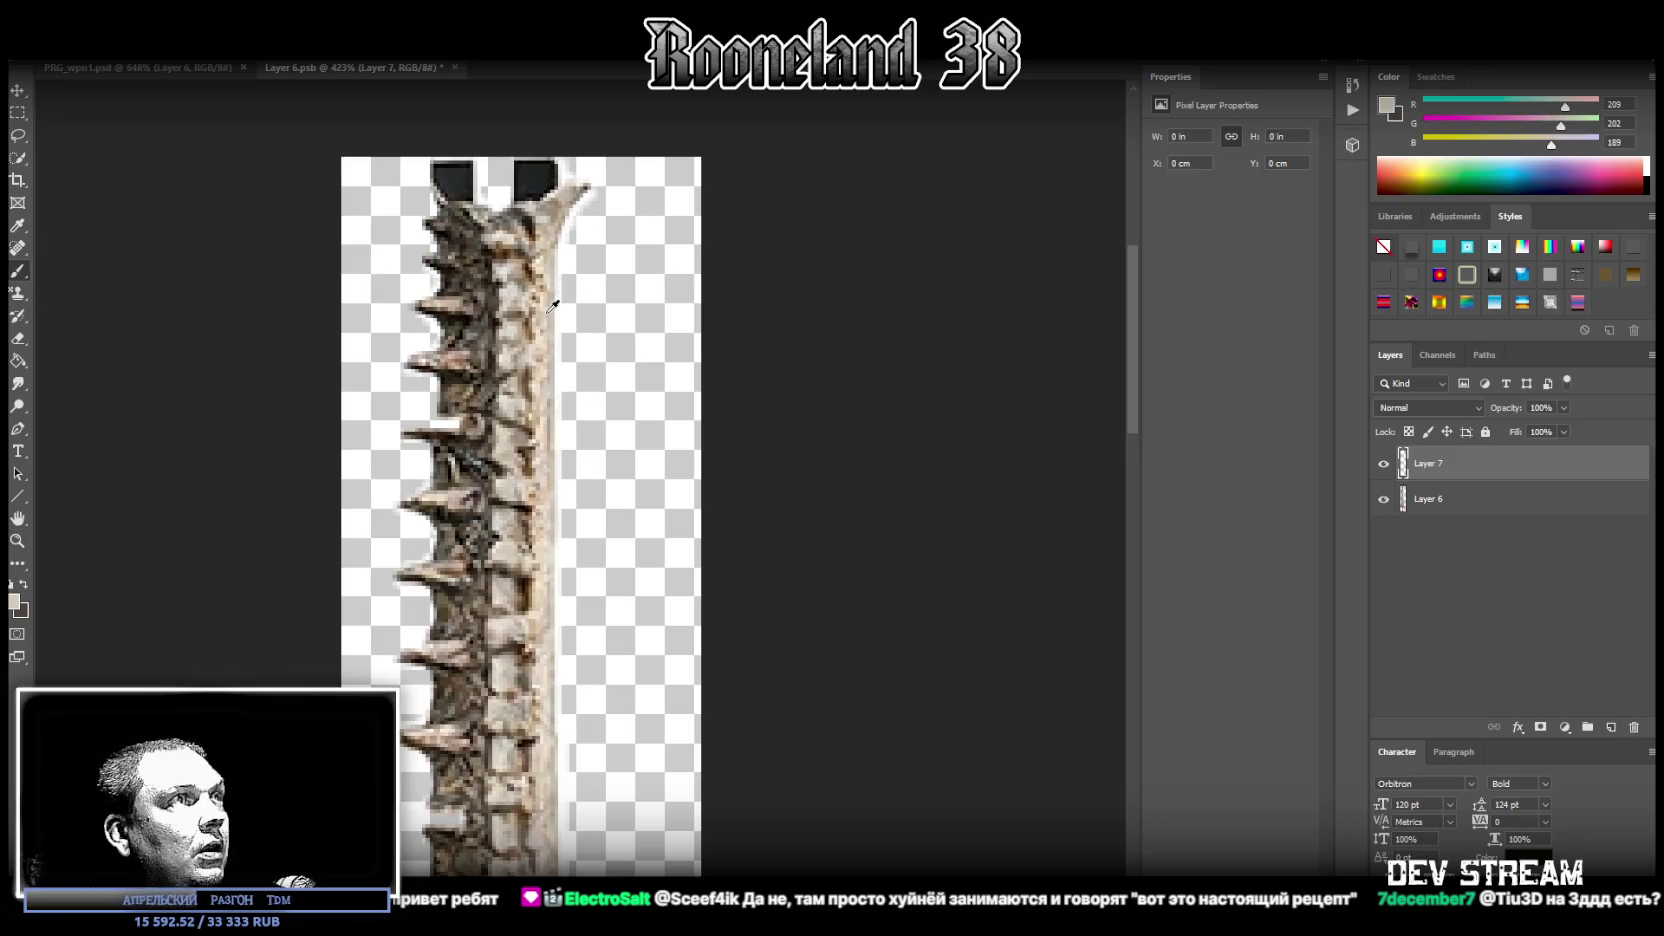
{"action": "left_click_drag", "start_coordinate": [561, 250], "coordinate": [571, 229]}
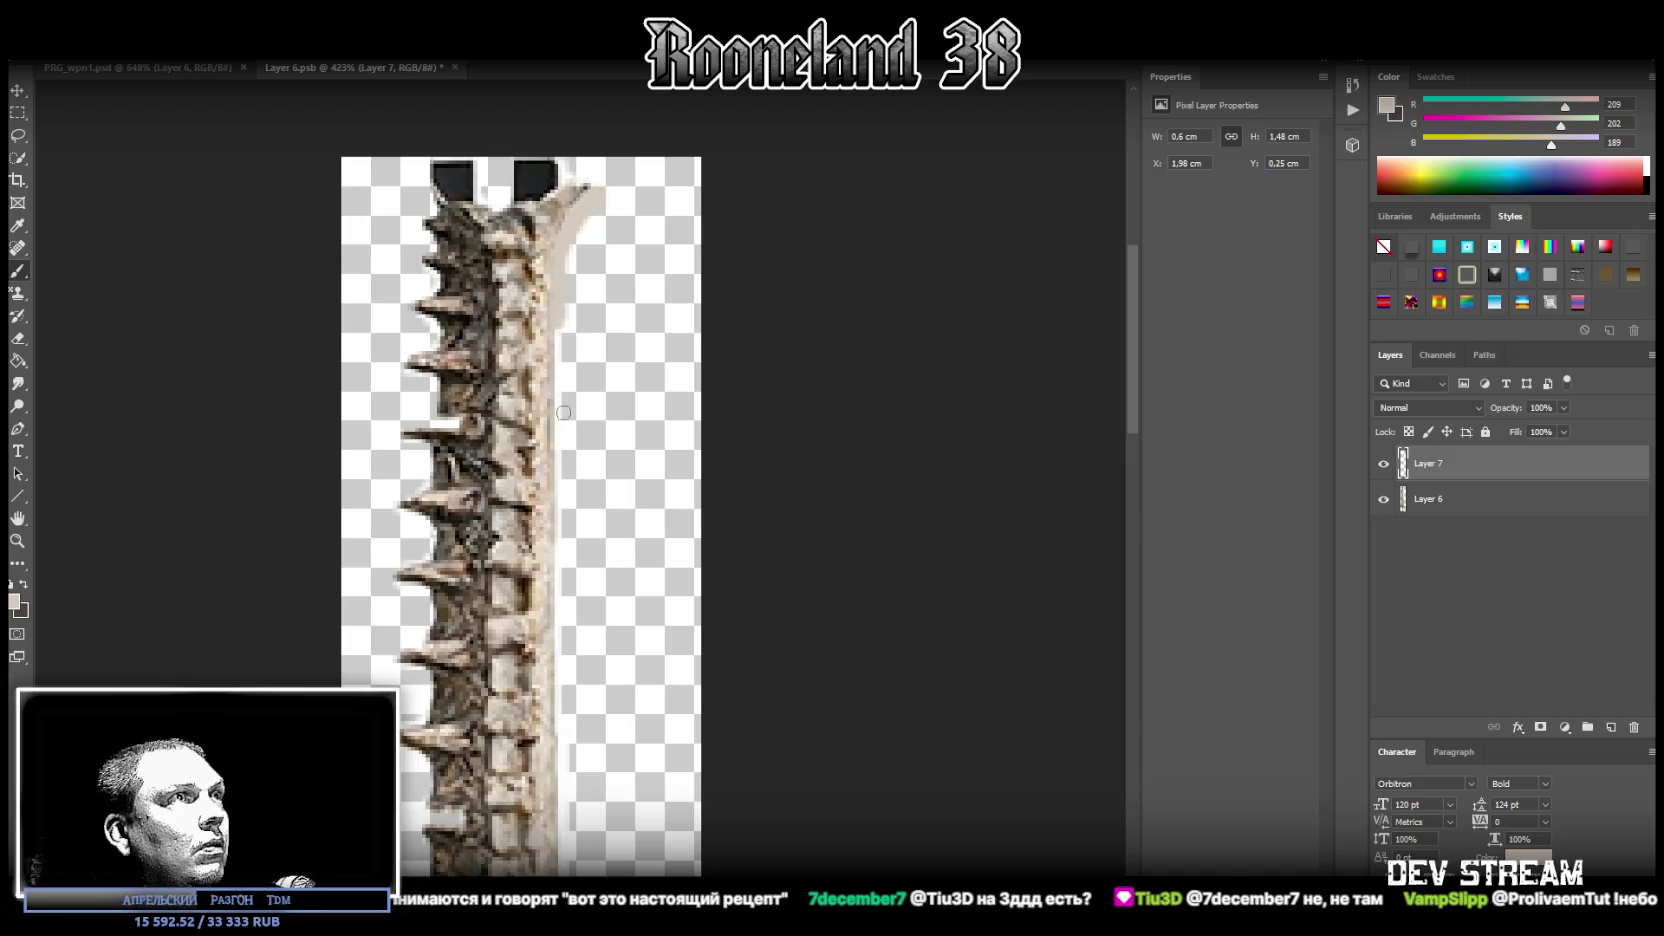
{"action": "scroll", "coordinate": [570, 400], "scroll_direction": "down", "scroll_amount": 5}
{"action": "left_click", "coordinate": [563, 526], "text": "shift"}
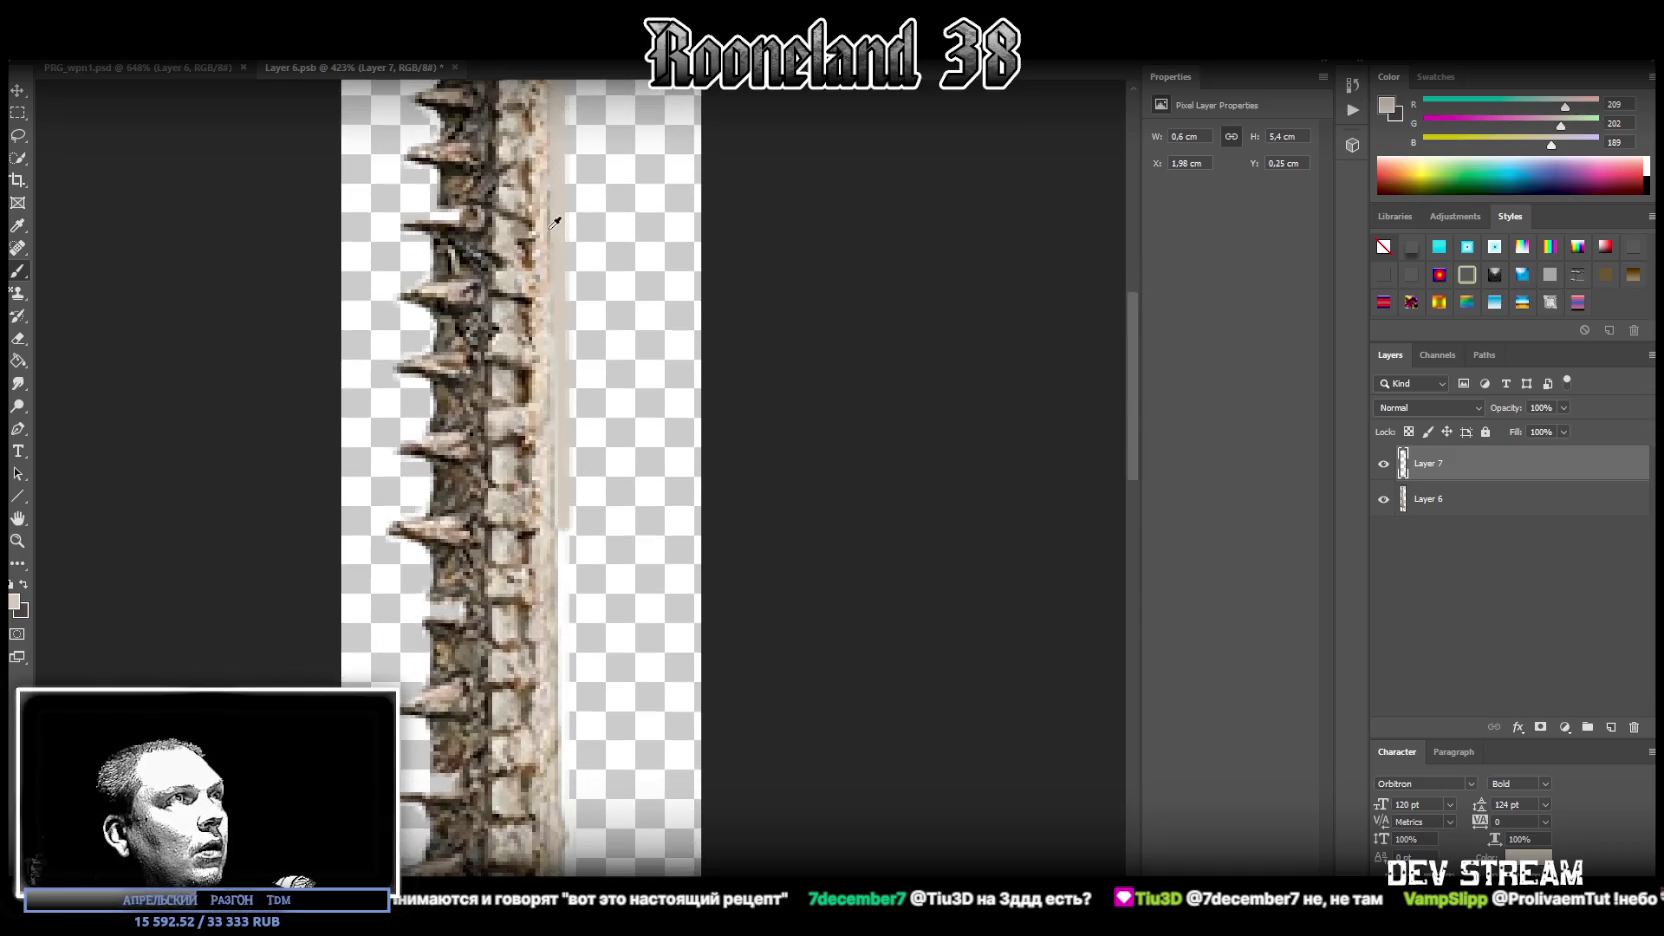
Sample a darker bone colour and paint a dark strip down the spine's right edge
{"action": "left_click", "coordinate": [549, 227], "text": "alt"}
{"action": "scroll", "coordinate": [560, 230], "scroll_direction": "up", "scroll_amount": 2}
{"action": "scroll", "coordinate": [564, 234], "scroll_direction": "up", "scroll_amount": 1}
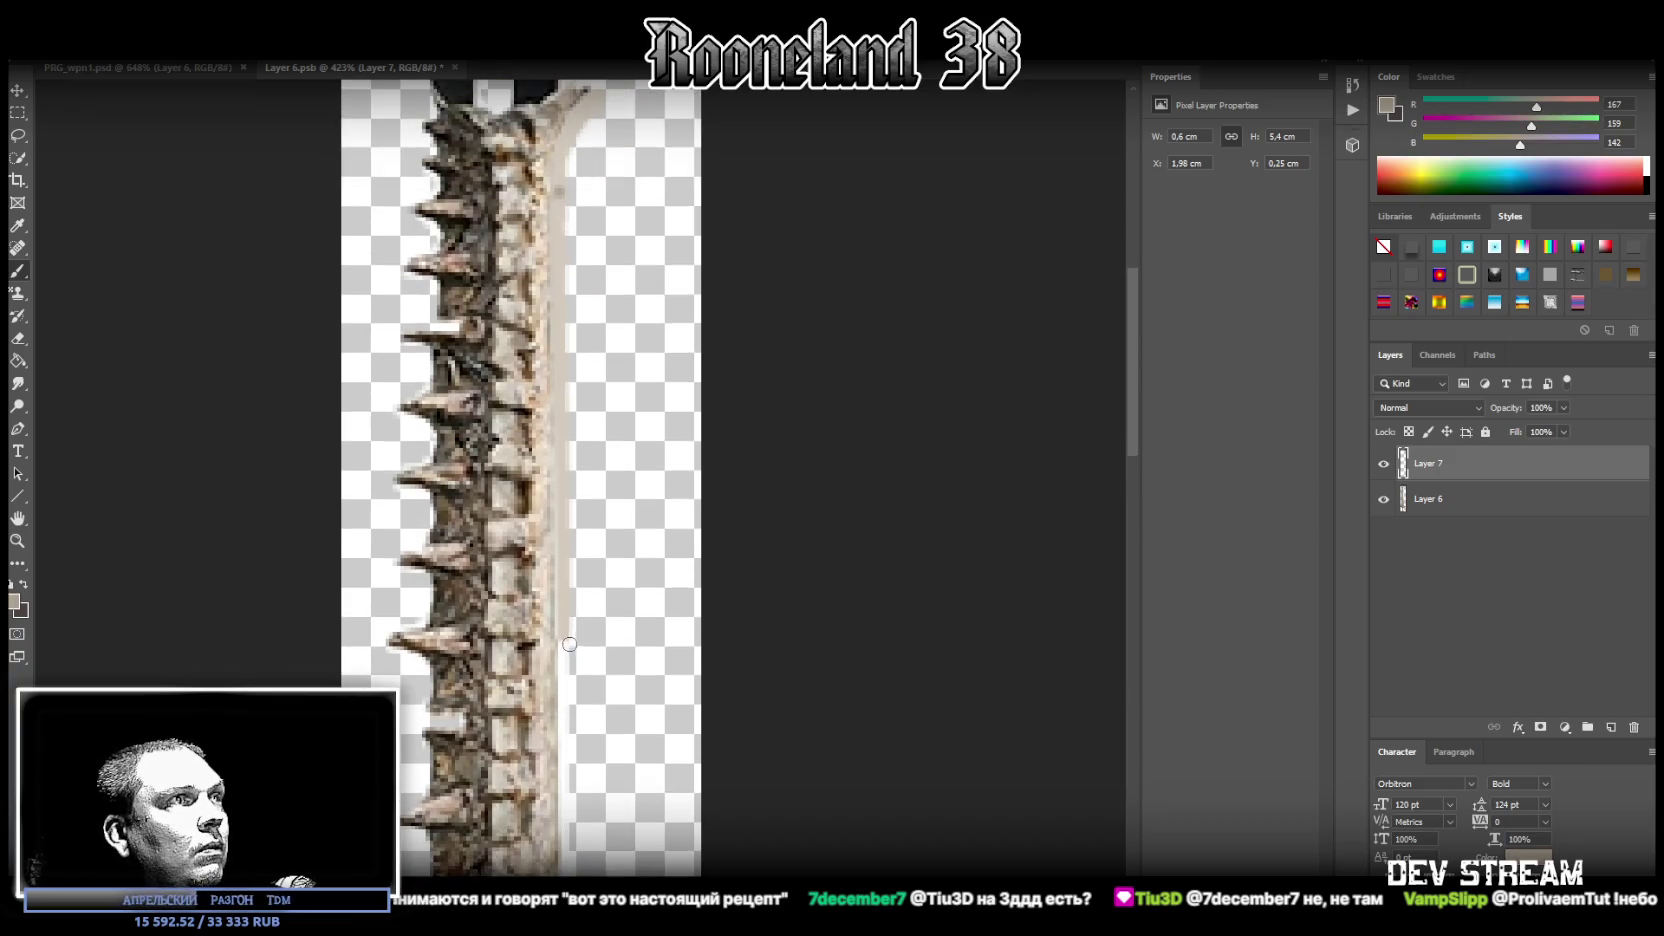
{"action": "left_click", "coordinate": [569, 644], "text": "shift"}
{"action": "left_click", "coordinate": [563, 591], "text": "shift"}
{"action": "left_click", "coordinate": [565, 640]}
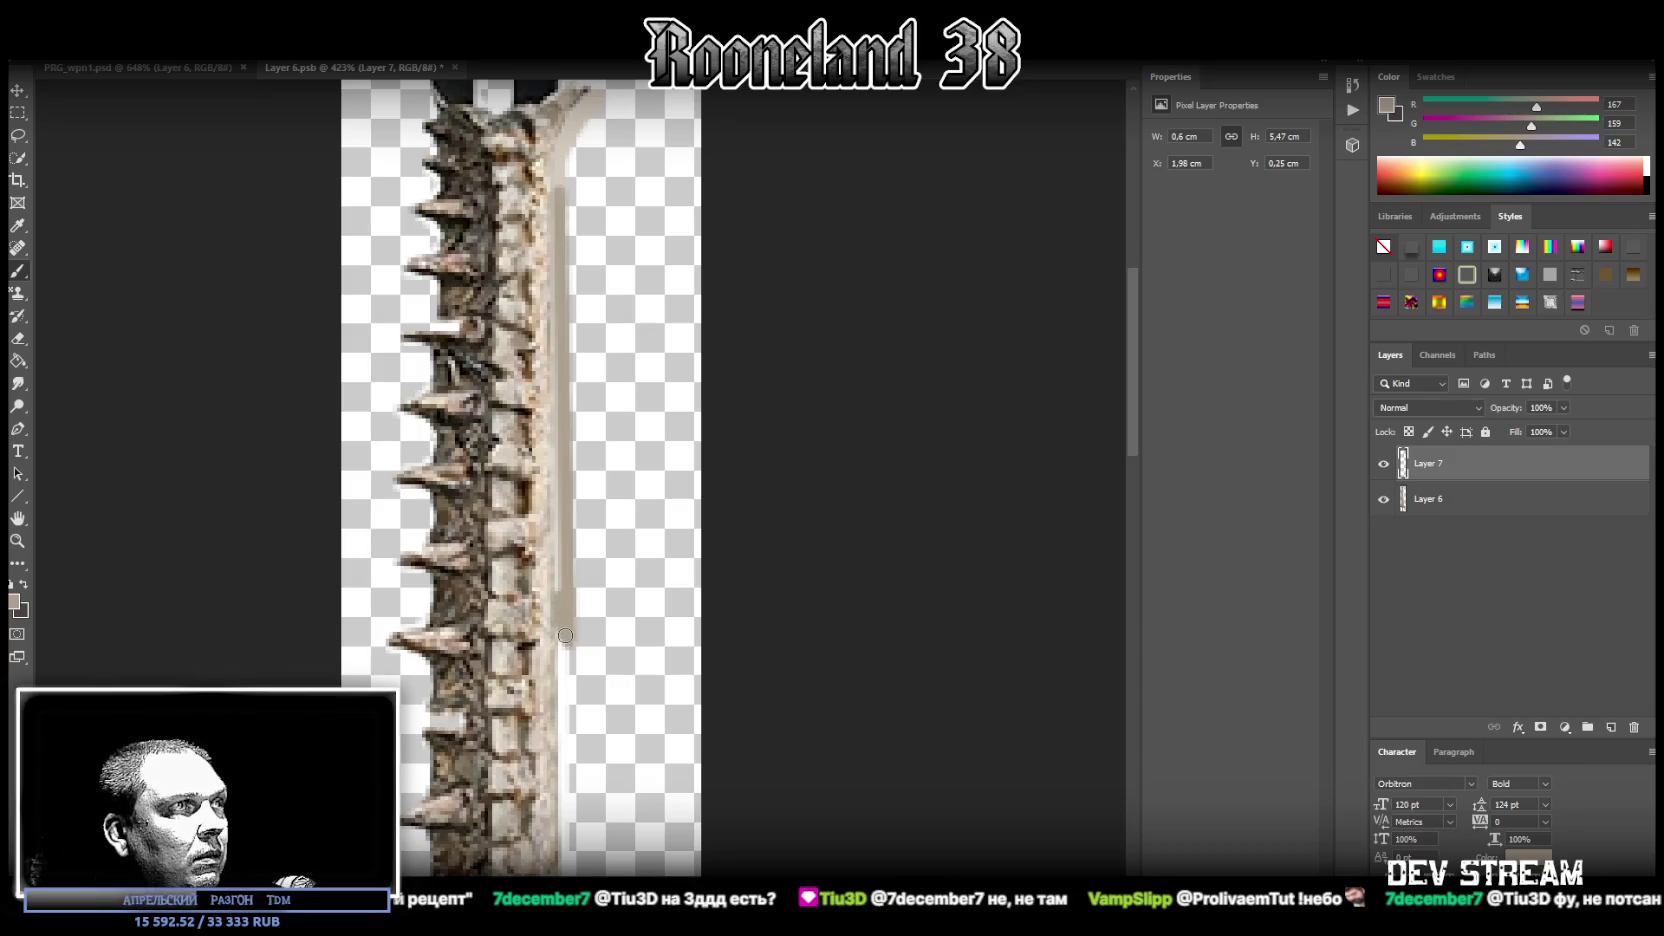
{"action": "scroll", "coordinate": [563, 644], "scroll_direction": "down", "scroll_amount": 1}
{"action": "scroll", "coordinate": [563, 644], "scroll_direction": "down", "scroll_amount": 2}
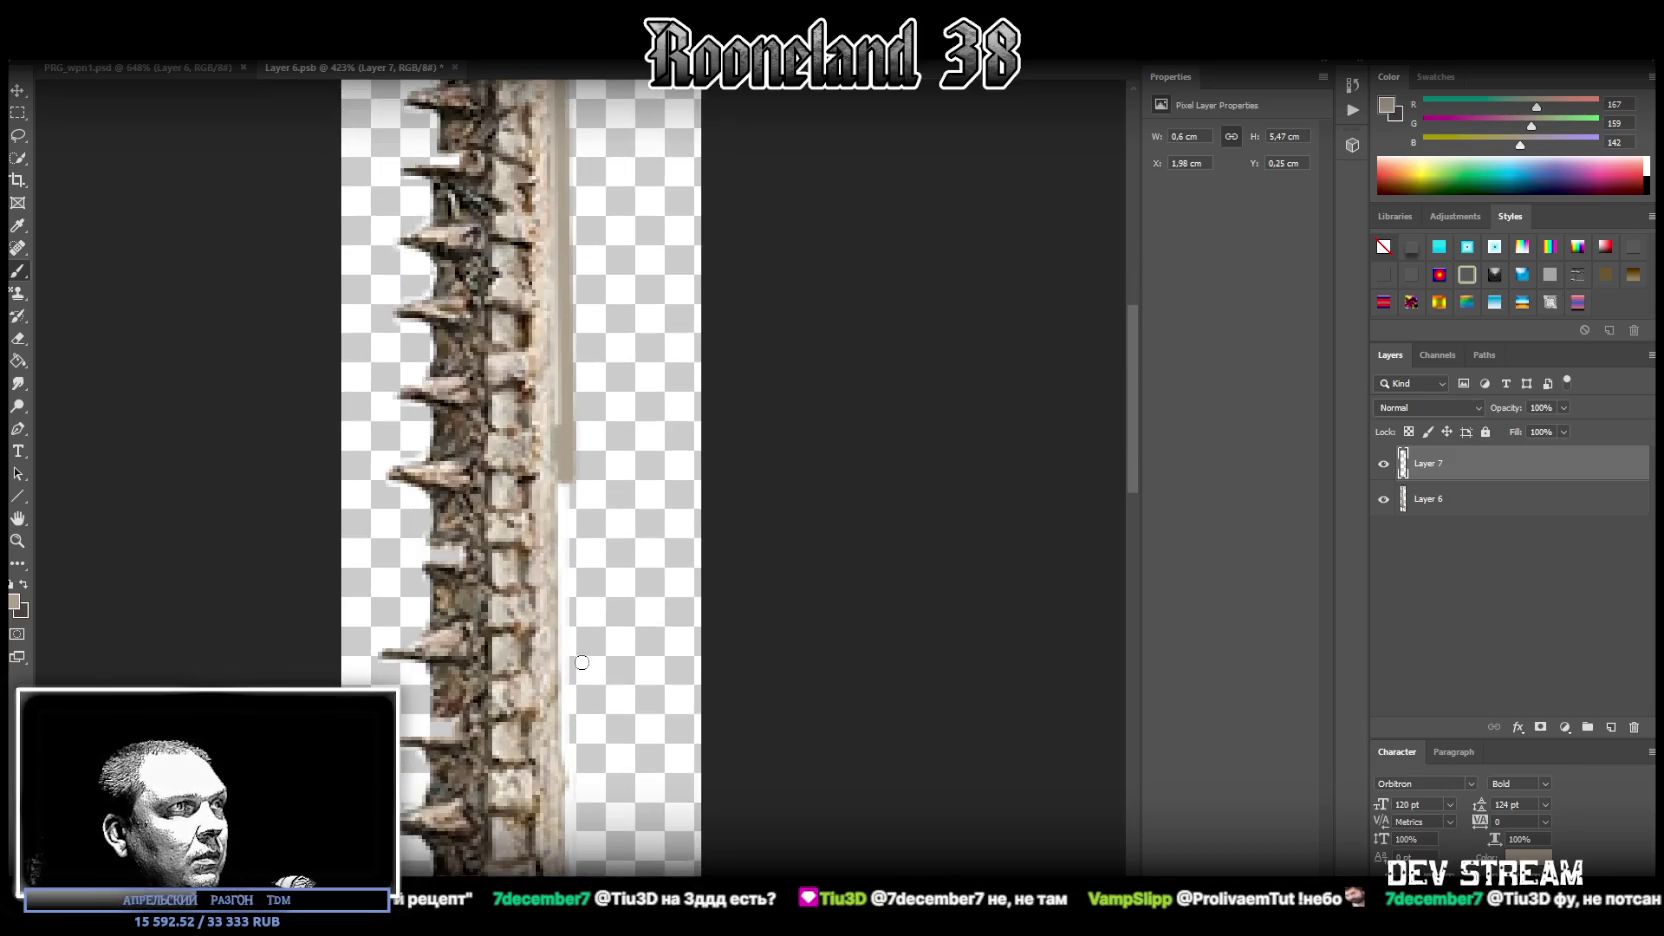
{"action": "left_click", "coordinate": [572, 770], "text": "shift"}
{"action": "left_click", "coordinate": [576, 785], "text": "shift"}
{"action": "left_click", "coordinate": [572, 796], "text": "shift"}
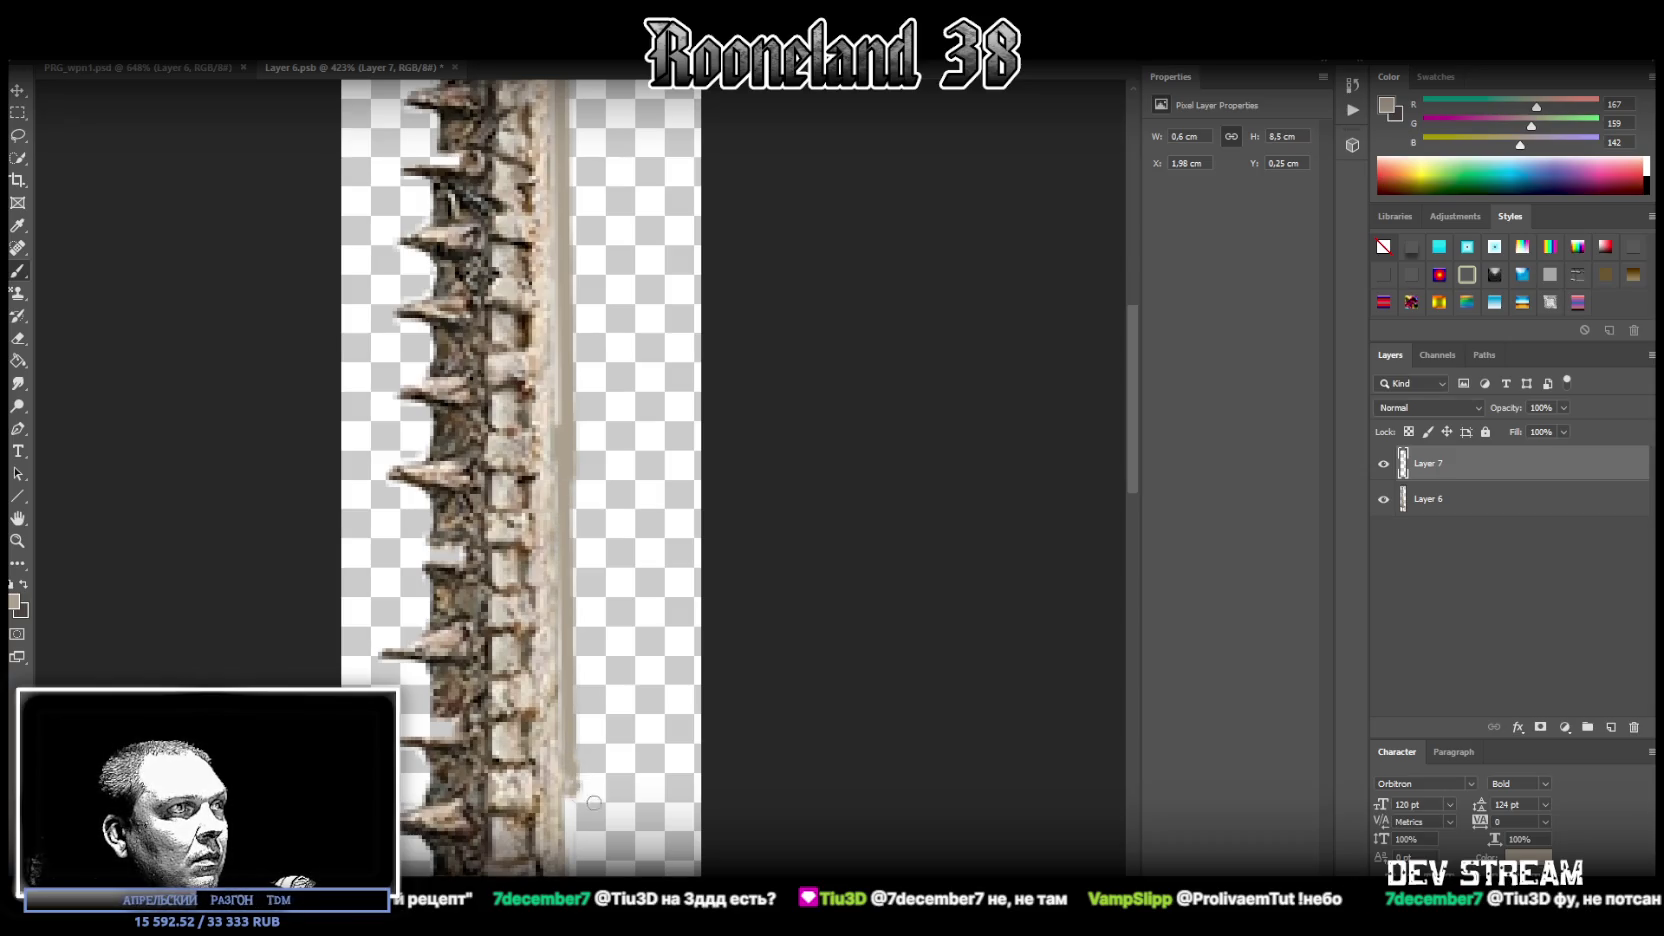
Extend the dark edge strip further down toward the blade's lower end
{"action": "scroll", "coordinate": [572, 796], "scroll_direction": "down", "scroll_amount": 3}
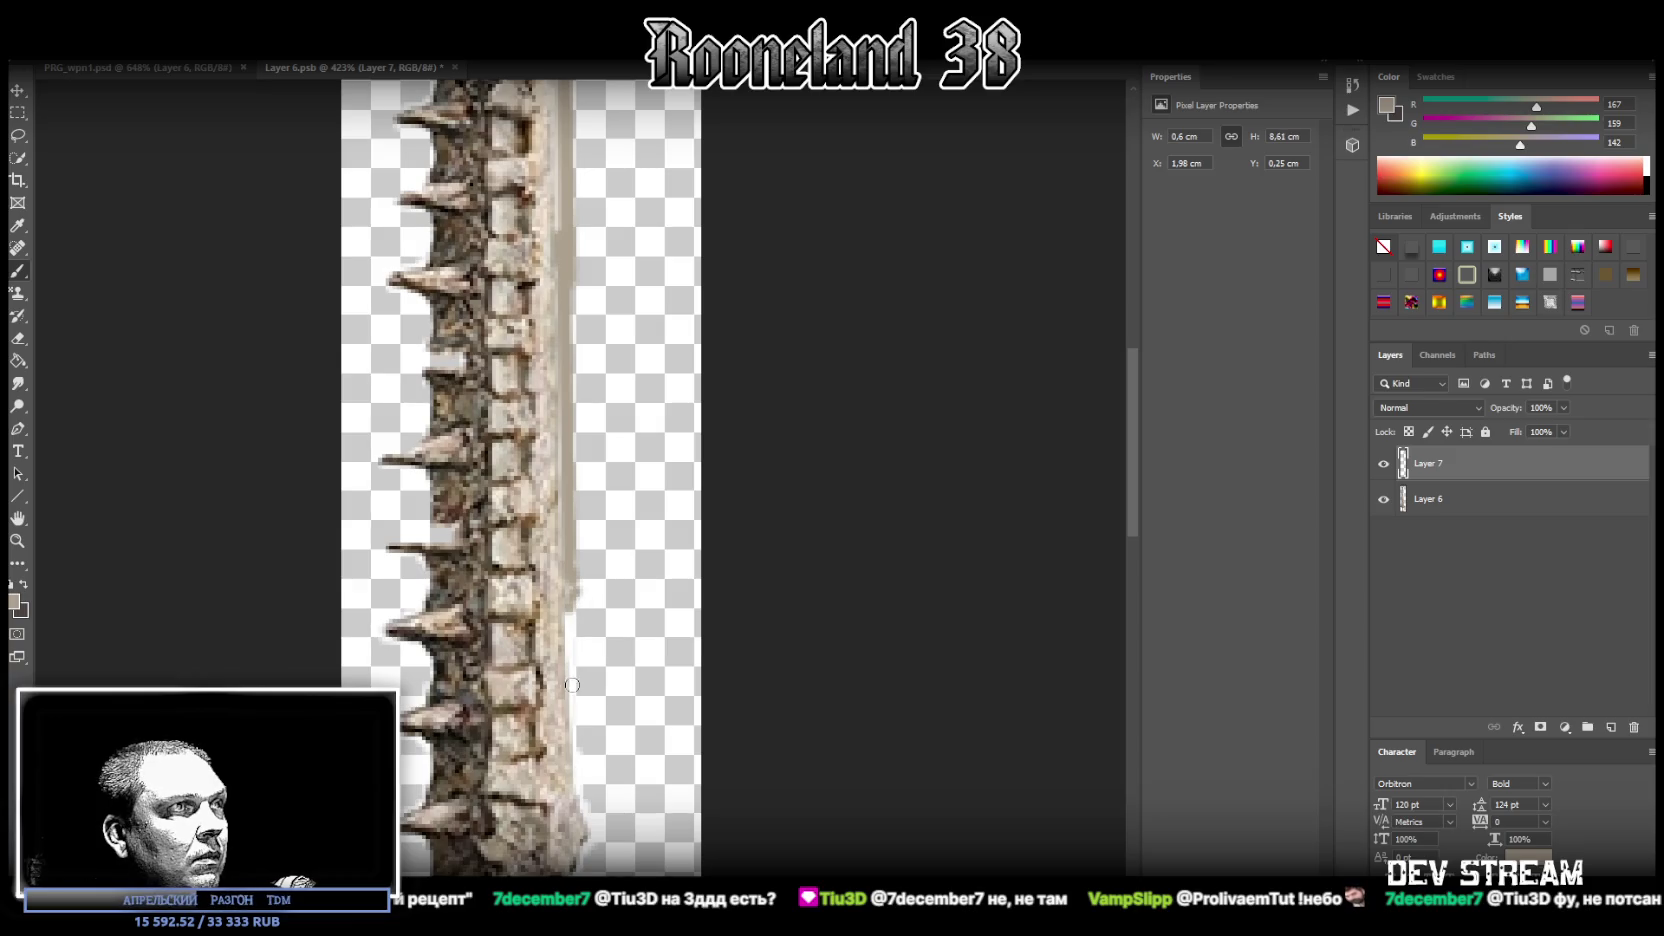
{"action": "left_click", "coordinate": [577, 710], "text": "shift"}
{"action": "left_click", "coordinate": [576, 716], "text": "shift"}
{"action": "left_click", "coordinate": [580, 784], "text": "shift"}
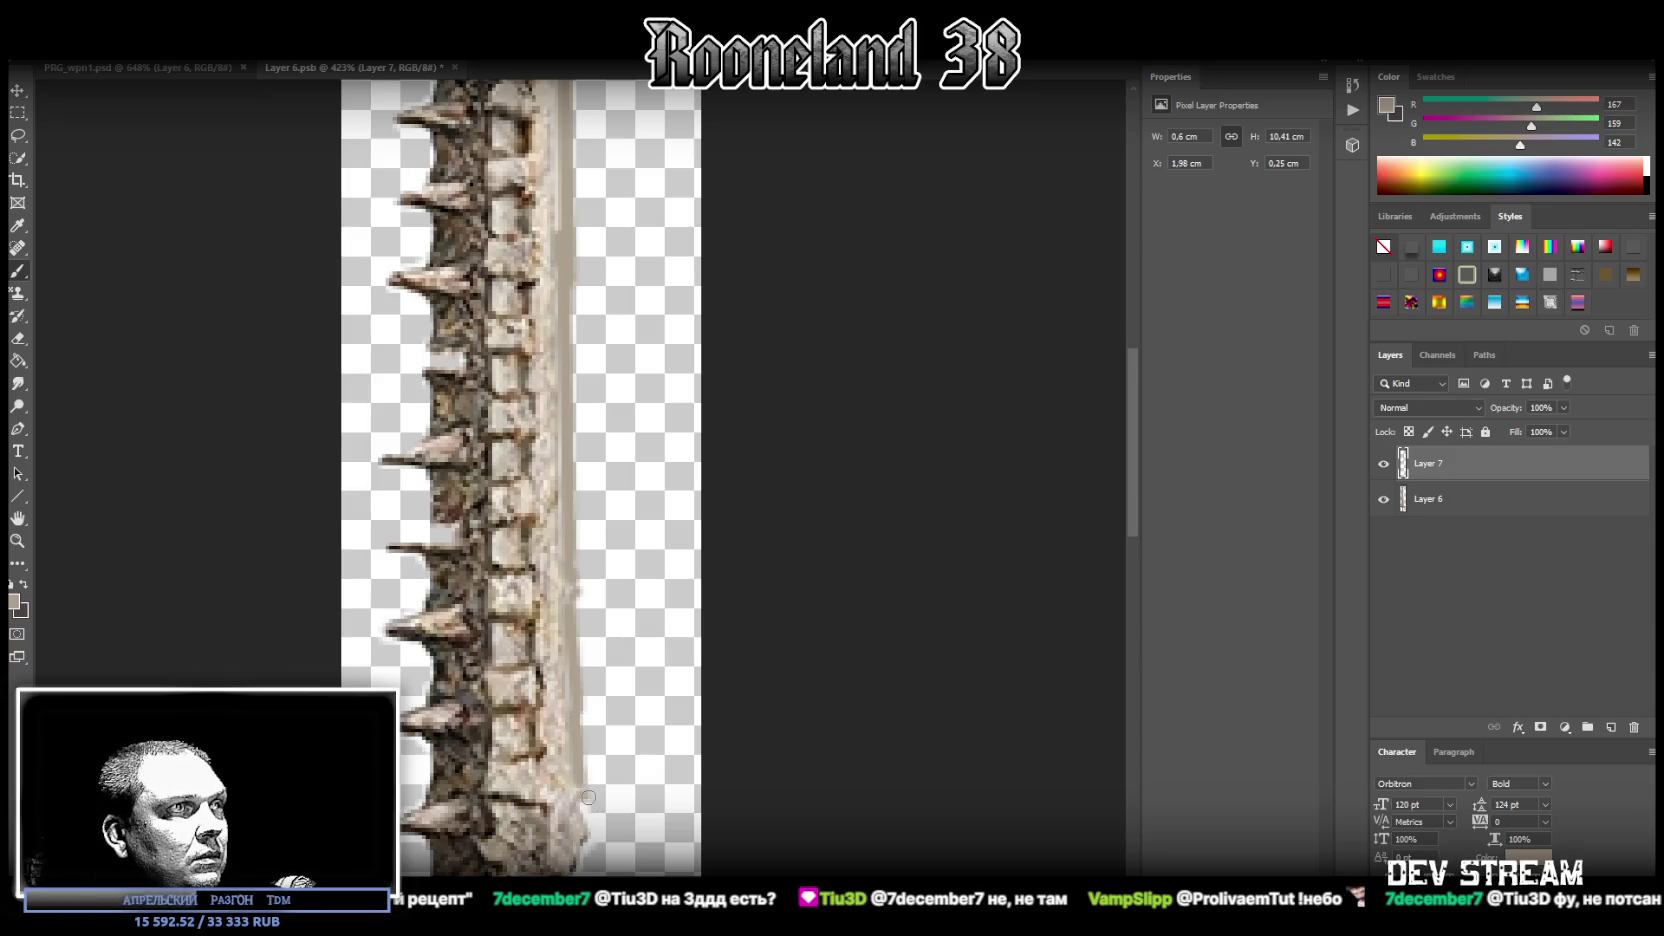
{"action": "left_click", "coordinate": [600, 830], "text": "shift"}
{"action": "scroll", "coordinate": [606, 780], "scroll_direction": "down", "scroll_amount": 1}
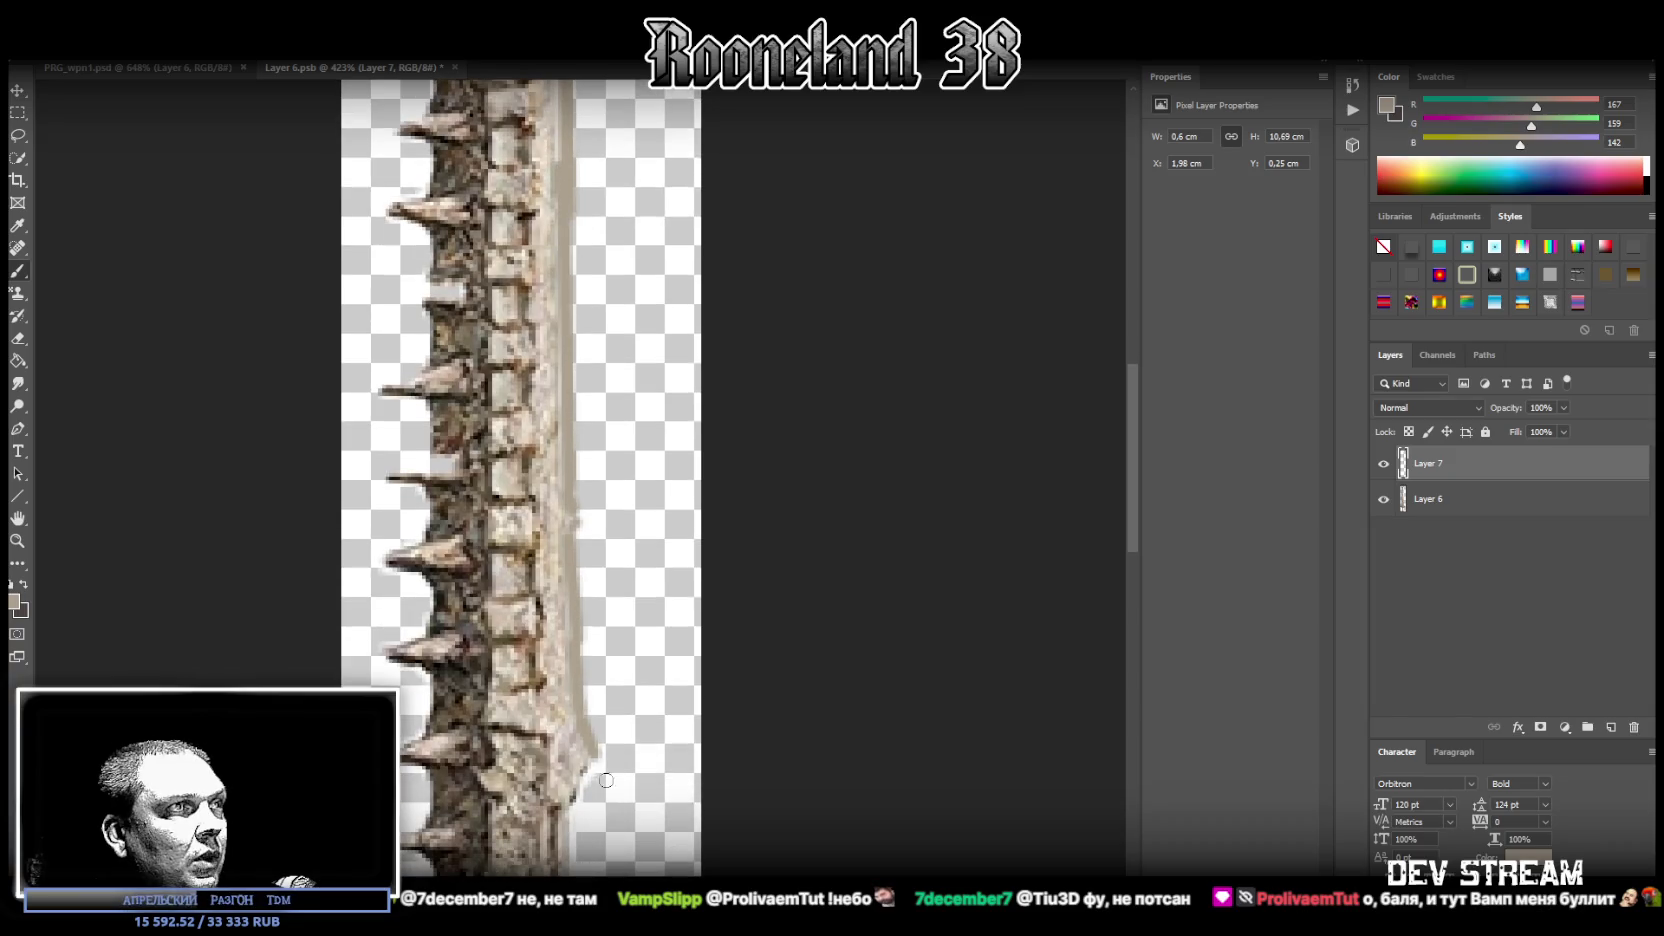
{"action": "left_click", "coordinate": [595, 779], "text": "shift"}
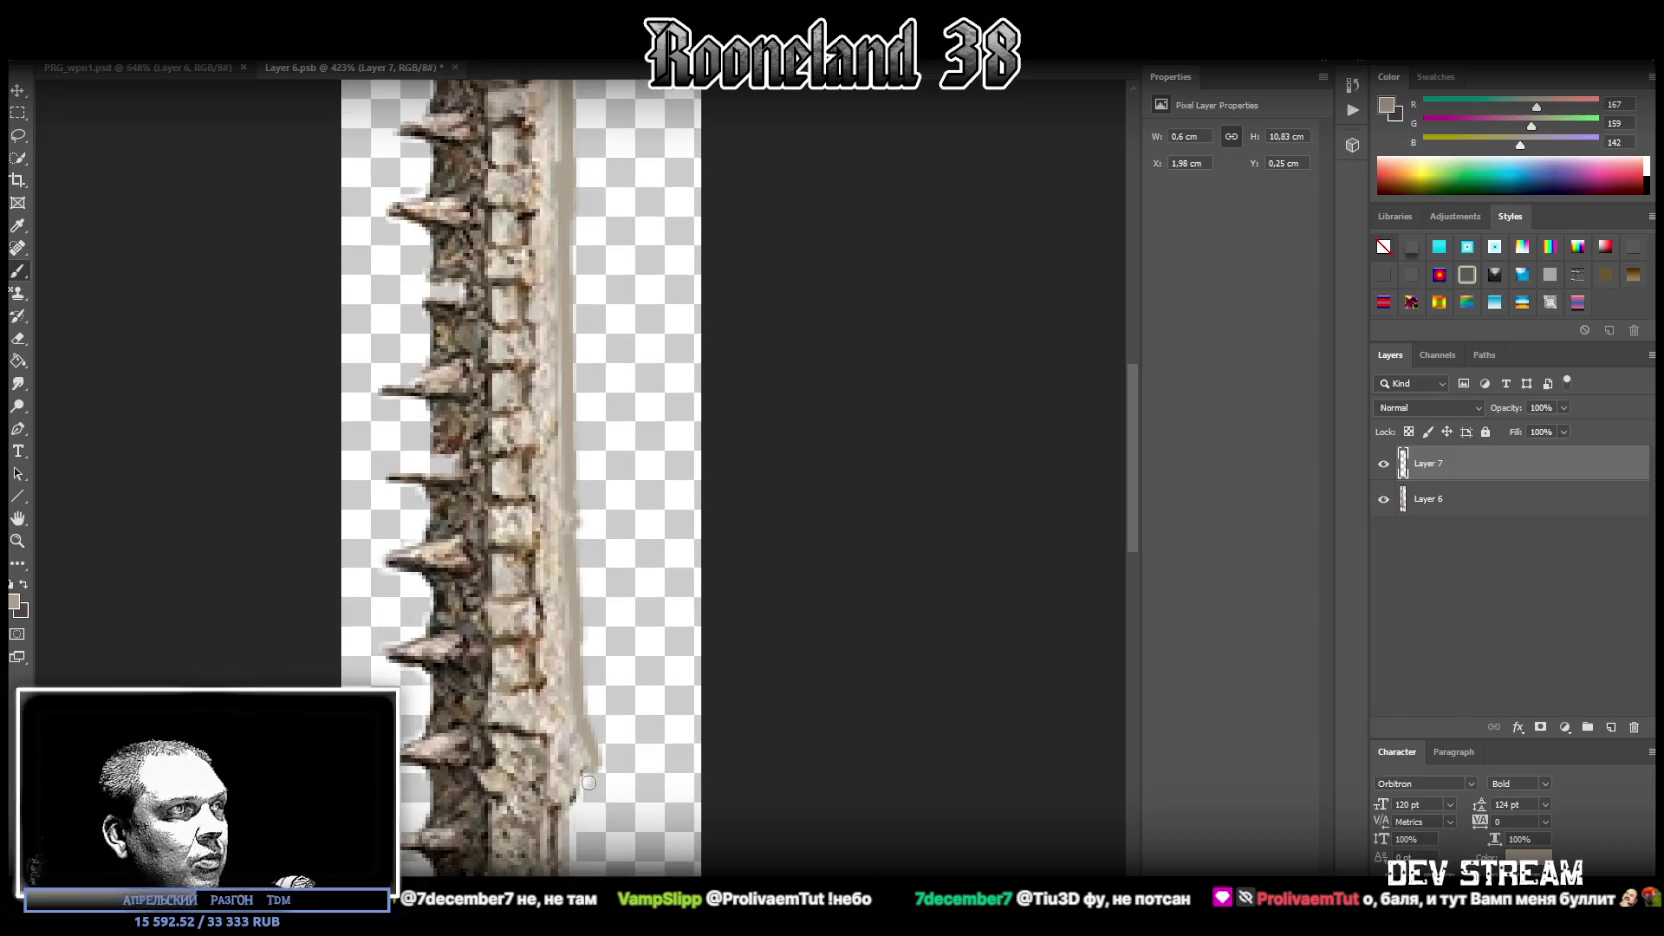
{"action": "left_click", "coordinate": [592, 812], "text": "shift"}
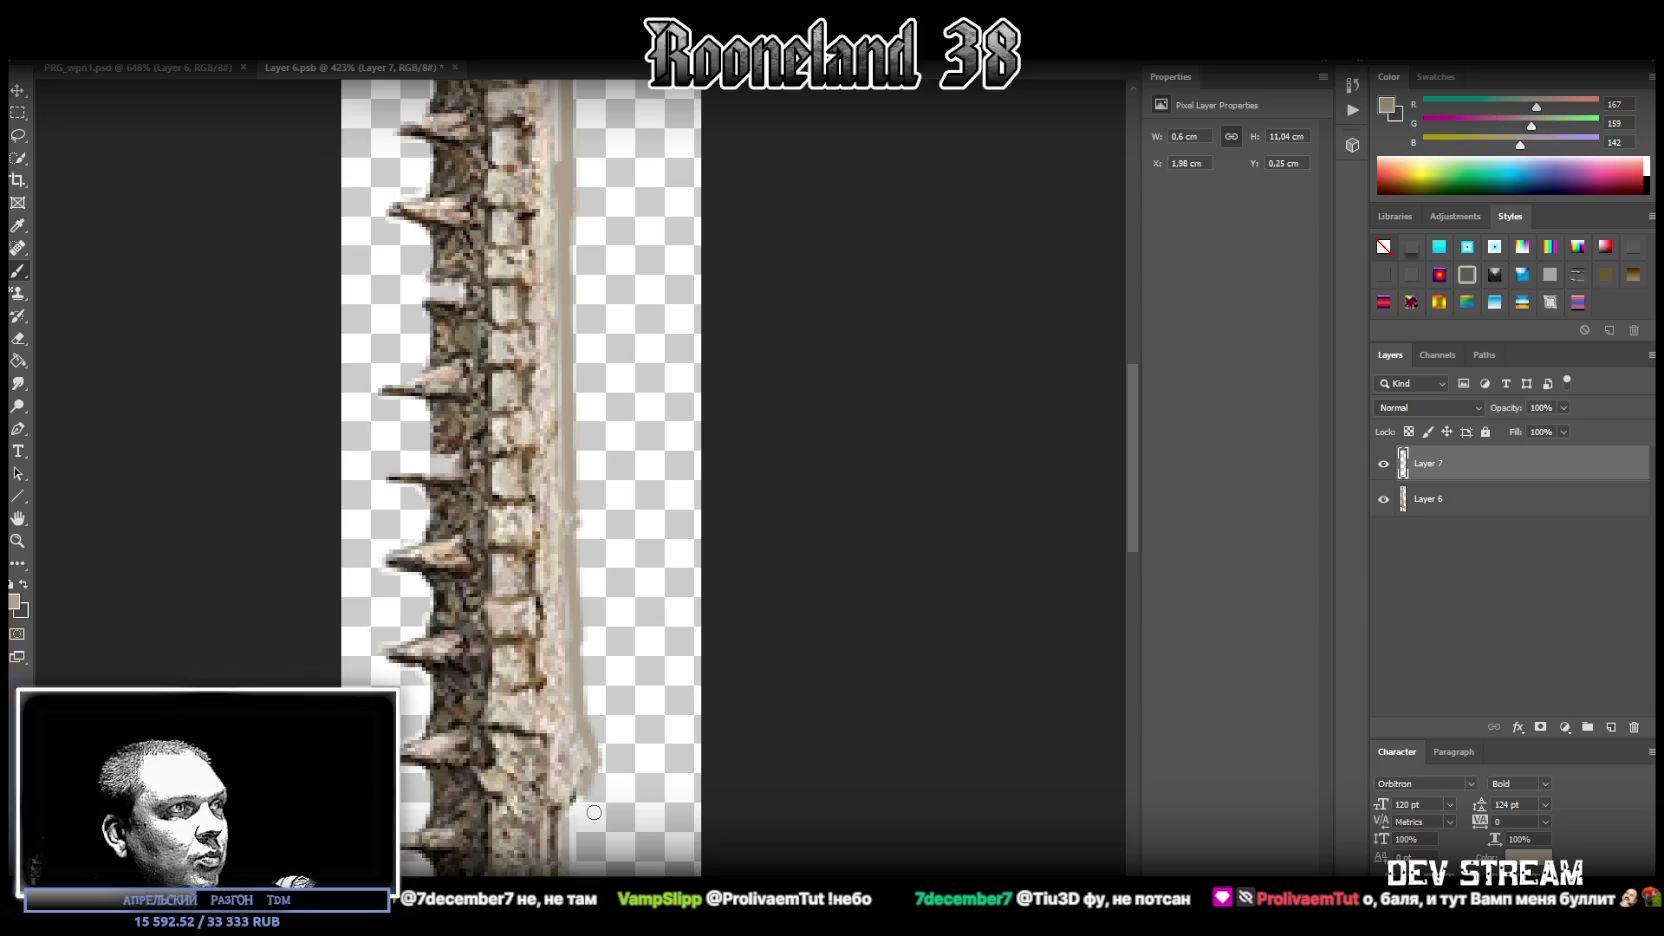
{"action": "left_click", "coordinate": [576, 822], "text": "shift"}
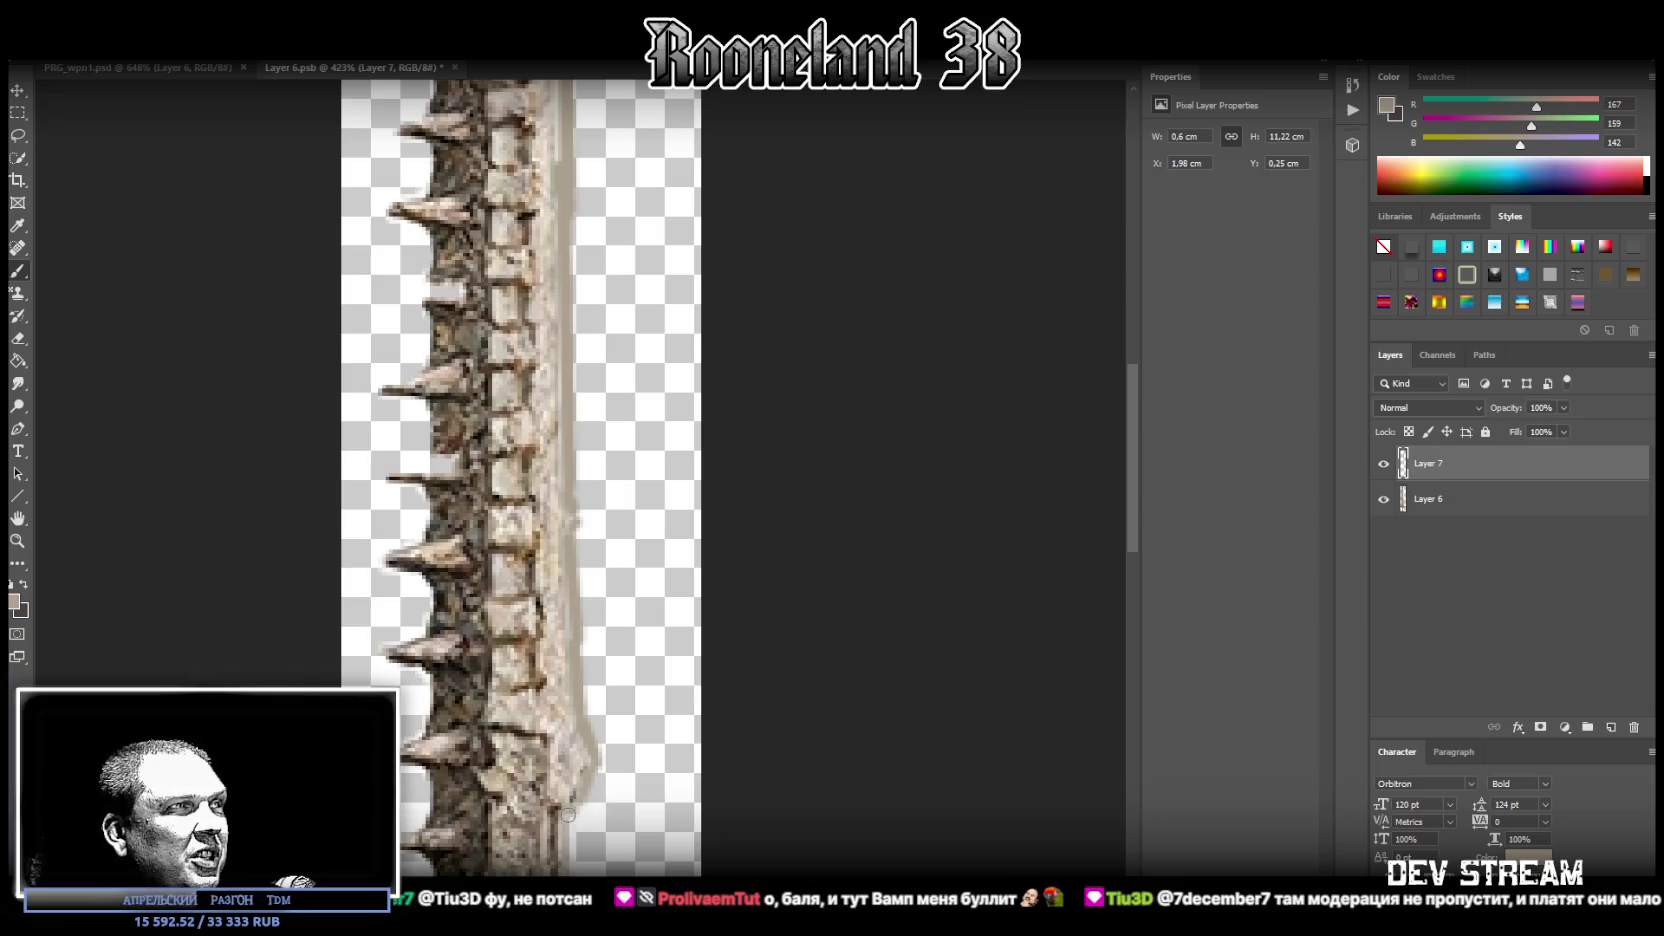
{"action": "scroll", "coordinate": [585, 835], "scroll_direction": "down", "scroll_amount": 4}
{"action": "scroll", "coordinate": [585, 835], "scroll_direction": "down", "scroll_amount": 1}
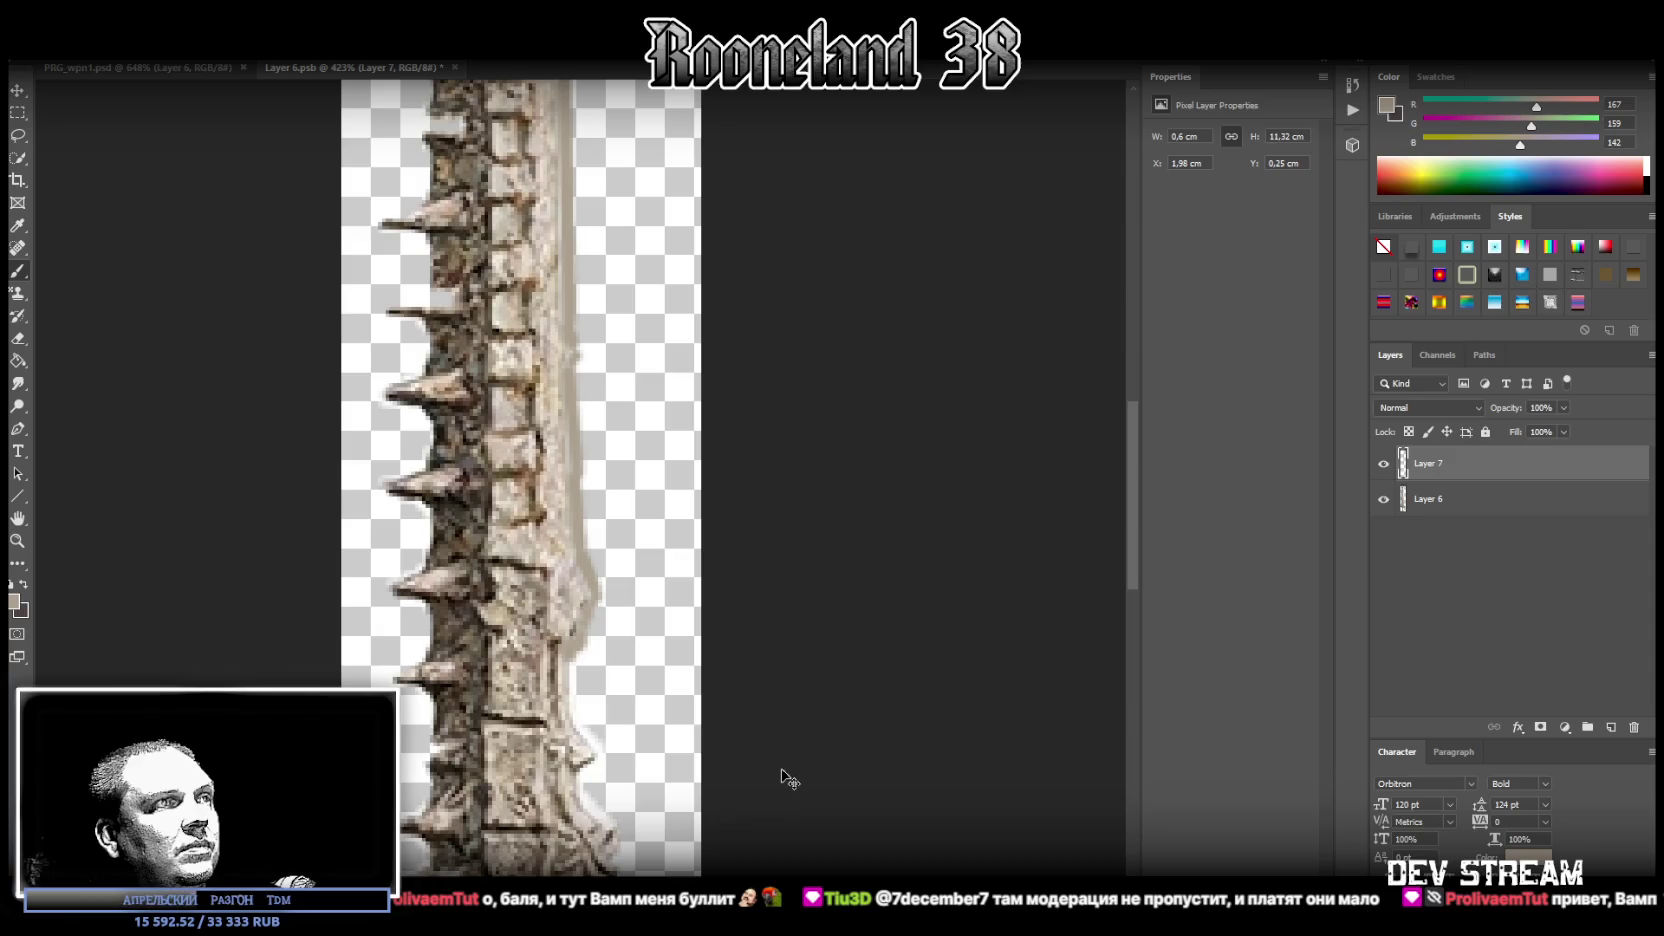
Save the Layer 6.psb document and close it
{"action": "key", "text": "ctrl+s"}
{"action": "left_click", "coordinate": [48, 50]}
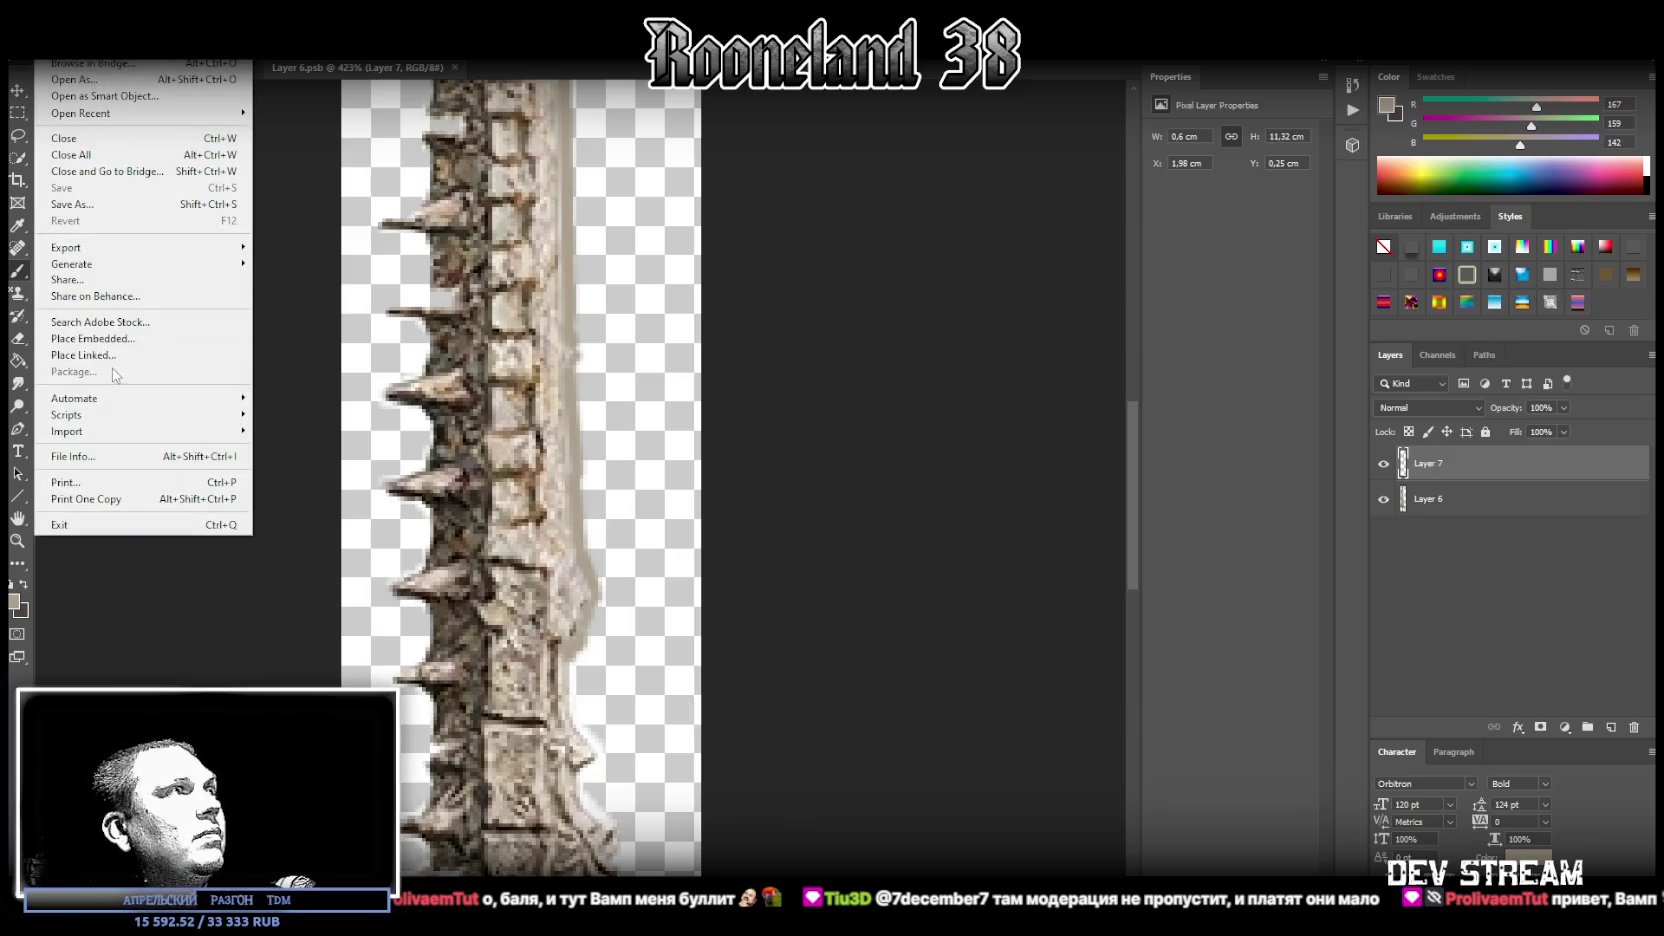
{"action": "left_click", "coordinate": [90, 207]}
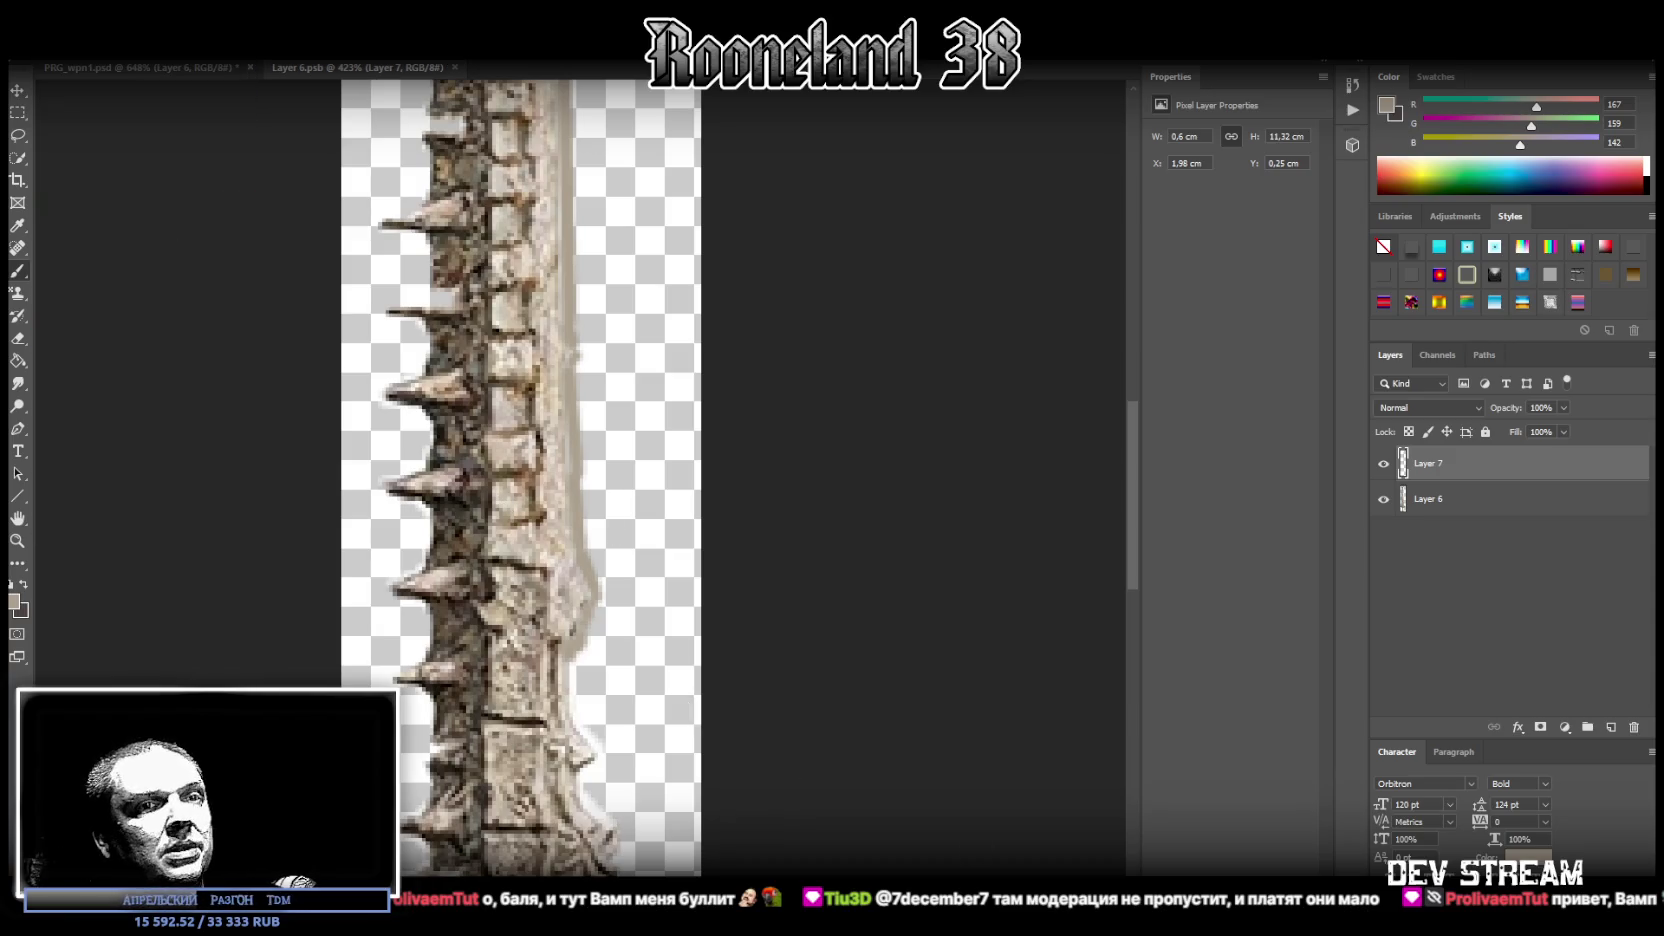
{"action": "left_click", "coordinate": [455, 67]}
Save the main PRG_wpn1.psd texture file
{"action": "left_click", "coordinate": [48, 50]}
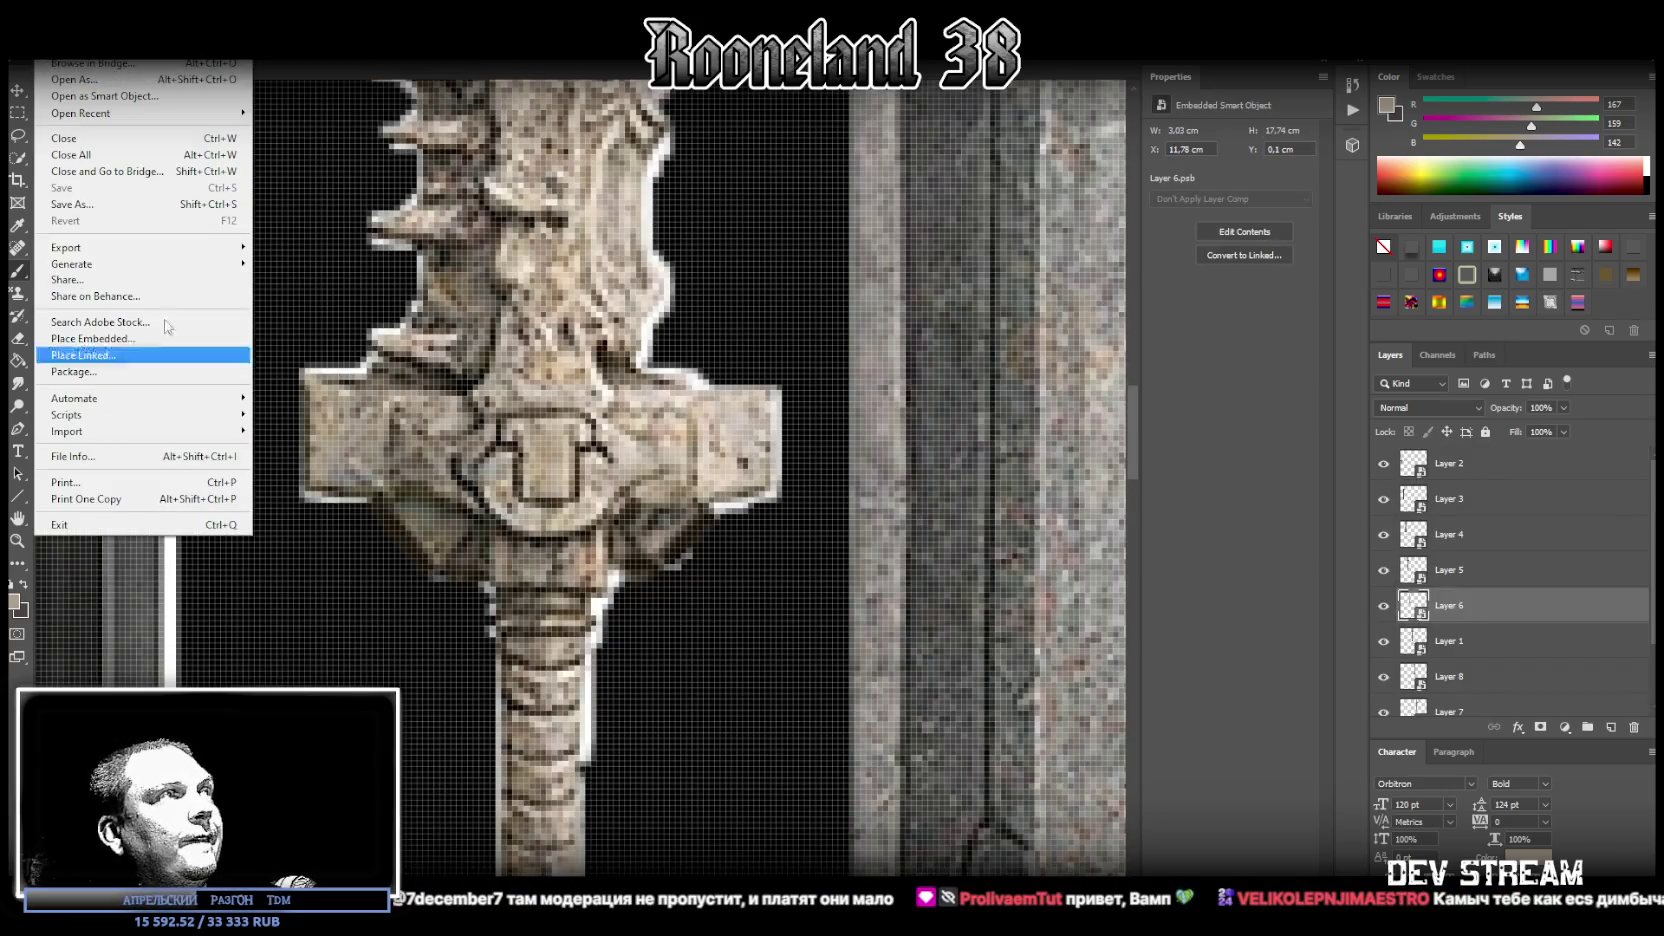
{"action": "left_click", "coordinate": [72, 204]}
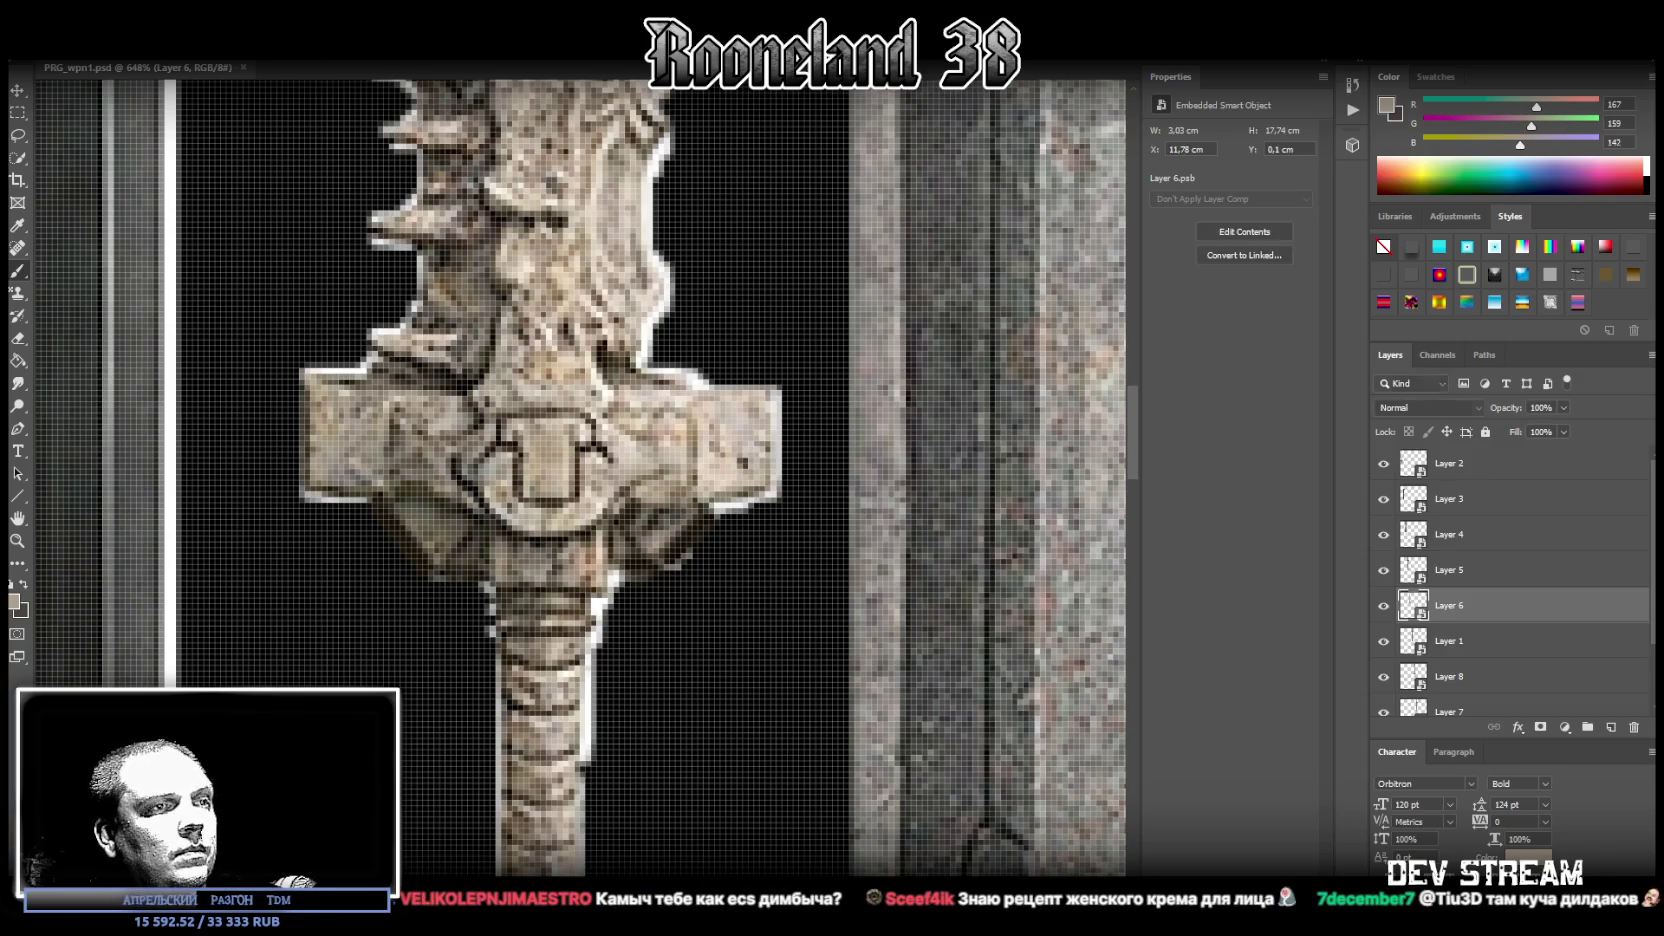
{"action": "key", "text": "alt+Tab"}
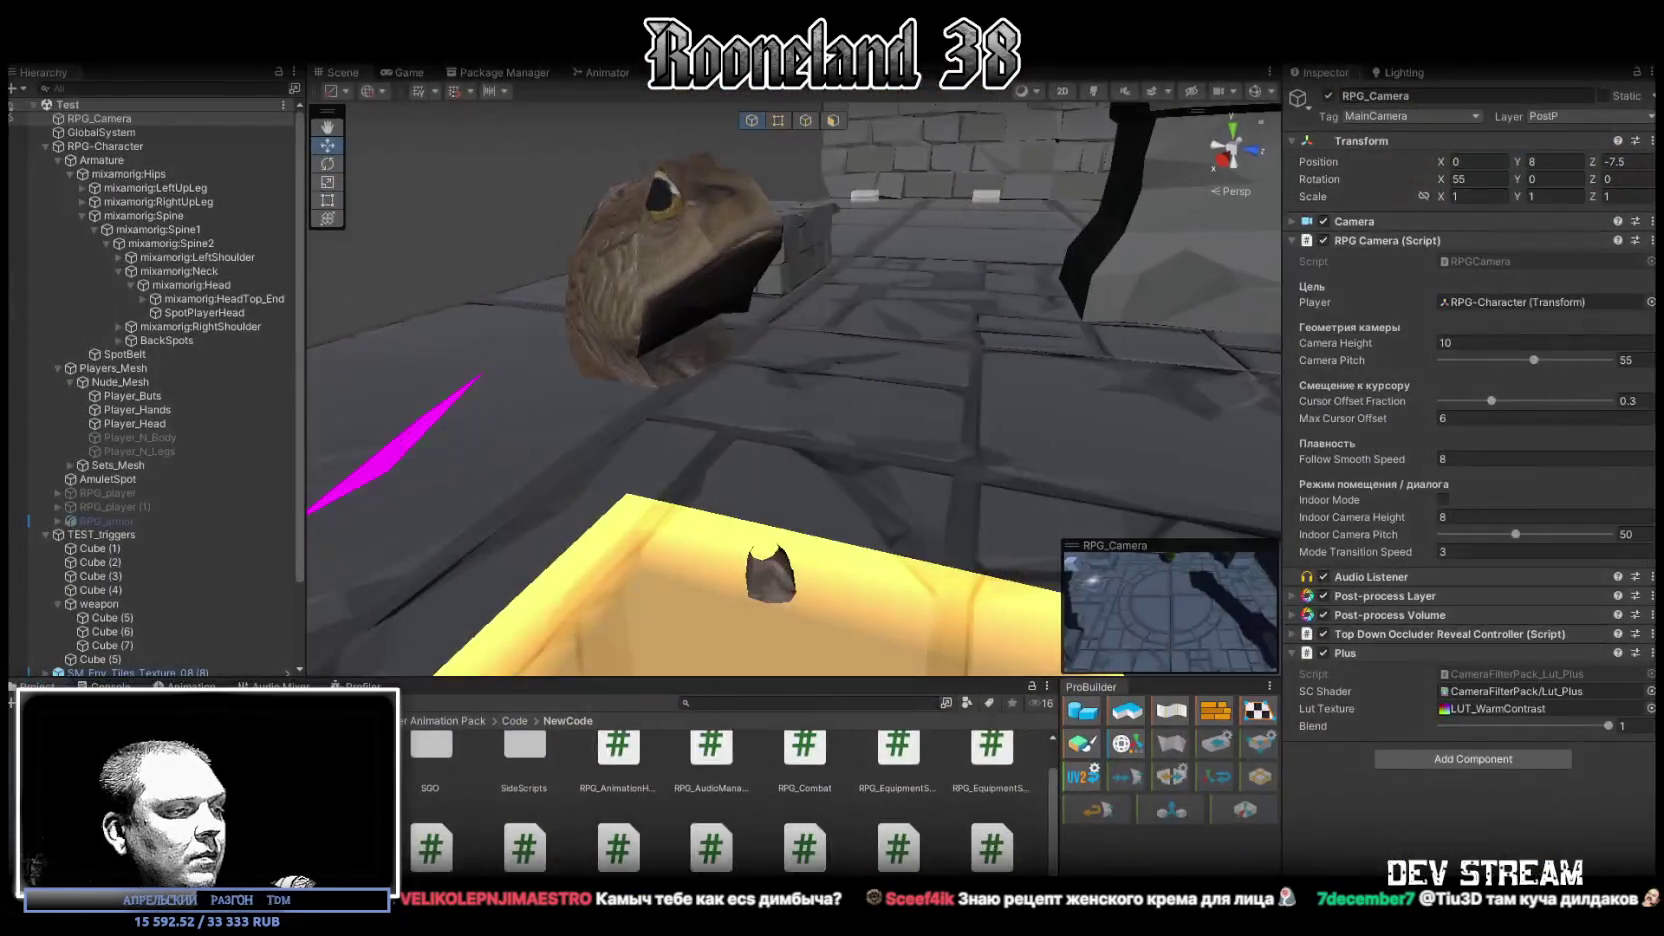
Reload the sword texture in Blockbench to show the Photoshop edits
{"action": "key", "text": "alt+Tab"}
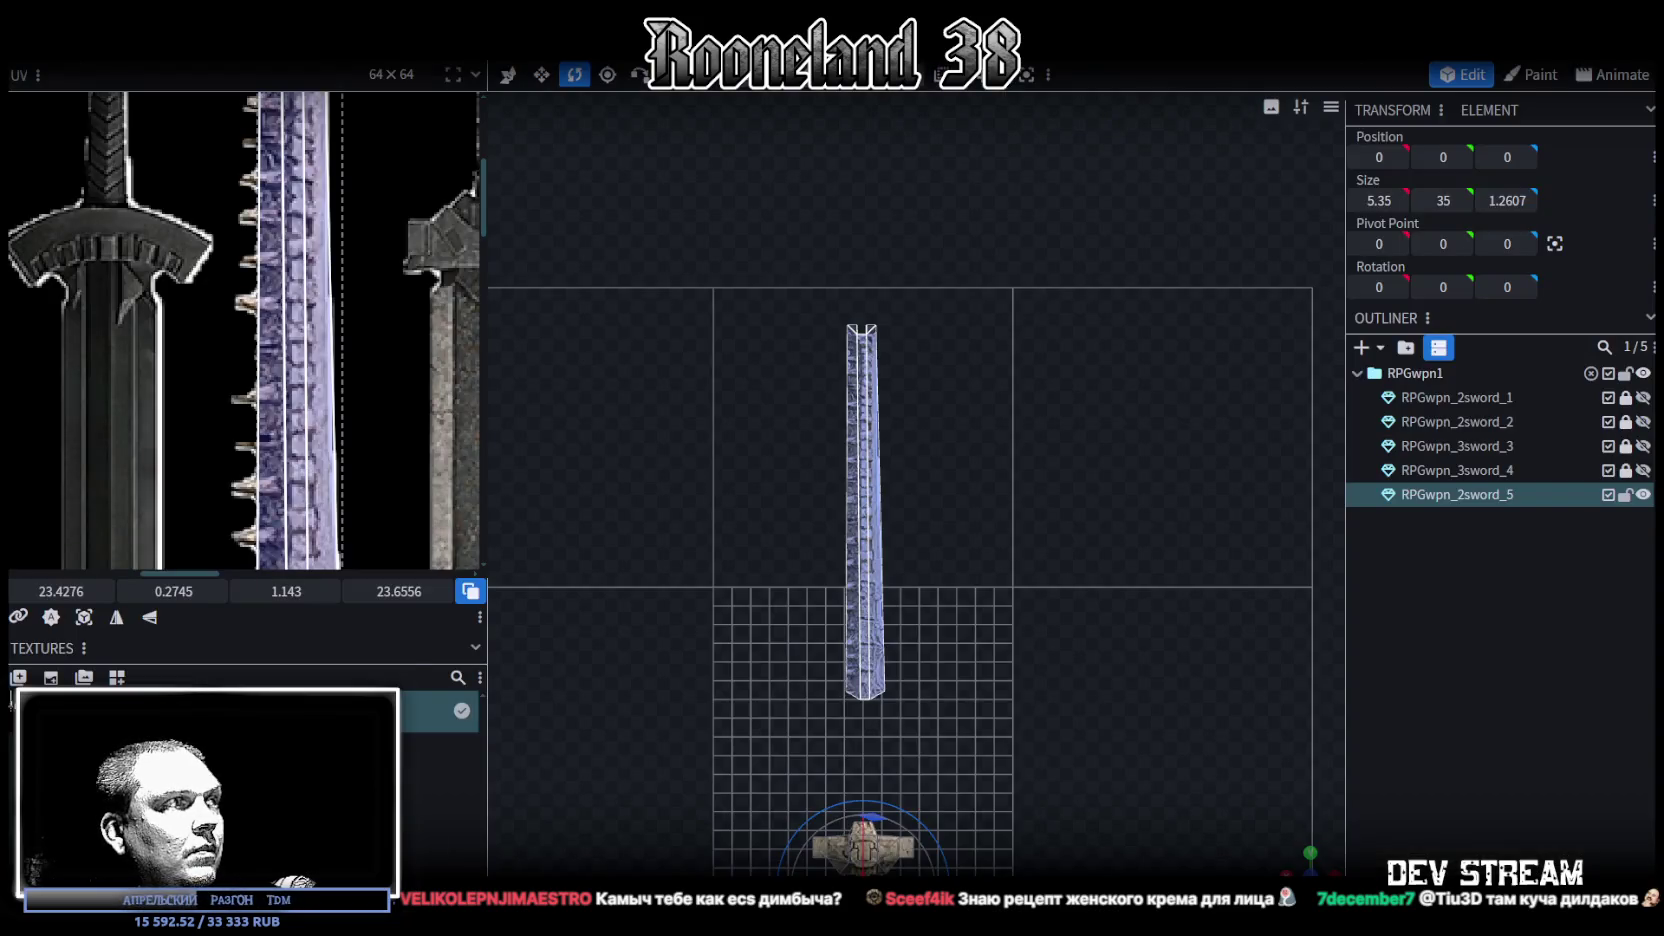
{"action": "right_click", "coordinate": [195, 700]}
{"action": "left_click", "coordinate": [338, 617]}
Orbit to look down on the sword and select the RPGwpn_2sword_5 blade piece
{"action": "scroll", "coordinate": [777, 640], "scroll_direction": "up", "scroll_amount": 3}
{"action": "scroll", "coordinate": [932, 672], "scroll_direction": "down", "scroll_amount": 1}
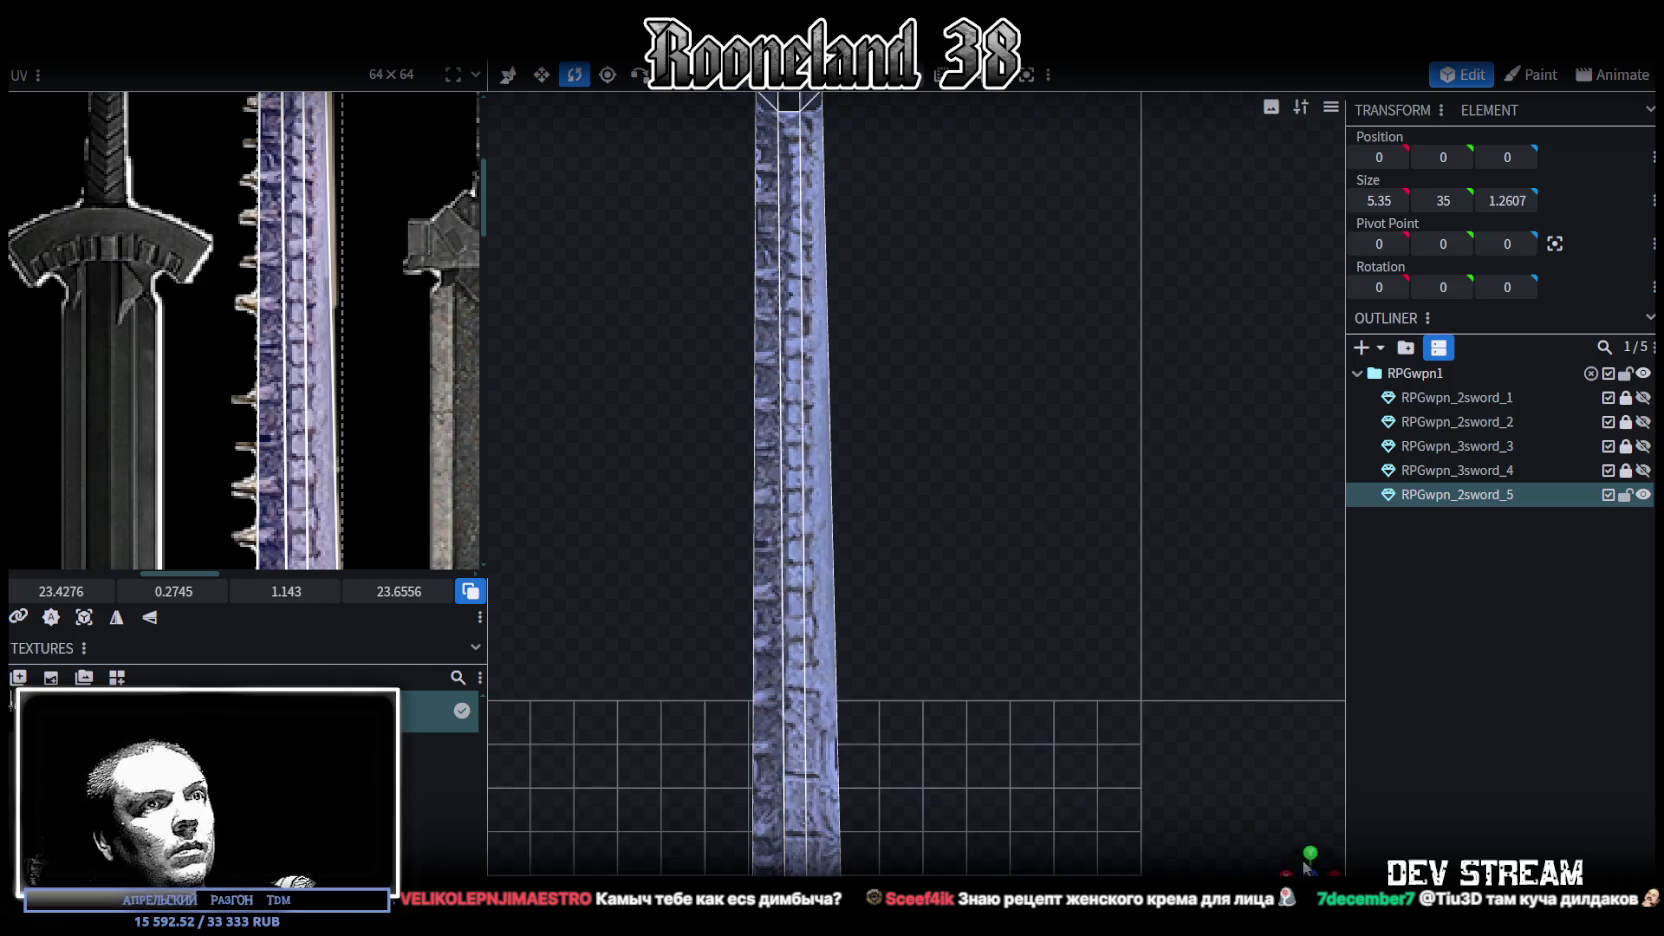
{"action": "left_click_drag", "start_coordinate": [1306, 866], "coordinate": [1414, 802]}
{"action": "left_click", "coordinate": [1065, 598]}
{"action": "mouse_move", "coordinate": [1065, 598]}
{"action": "left_mouse_down"}
{"action": "mouse_move", "coordinate": [1135, 566]}
{"action": "mouse_move", "coordinate": [896, 621]}
{"action": "mouse_move", "coordinate": [702, 629]}
{"action": "mouse_move", "coordinate": [930, 753]}
{"action": "mouse_move", "coordinate": [1131, 673]}
{"action": "mouse_move", "coordinate": [1101, 500]}
{"action": "mouse_move", "coordinate": [1074, 571]}
{"action": "mouse_move", "coordinate": [724, 601]}
{"action": "mouse_move", "coordinate": [1233, 623]}
{"action": "mouse_move", "coordinate": [1155, 591]}
{"action": "mouse_move", "coordinate": [1141, 625]}
{"action": "left_mouse_up"}
{"action": "left_click", "coordinate": [862, 567]}
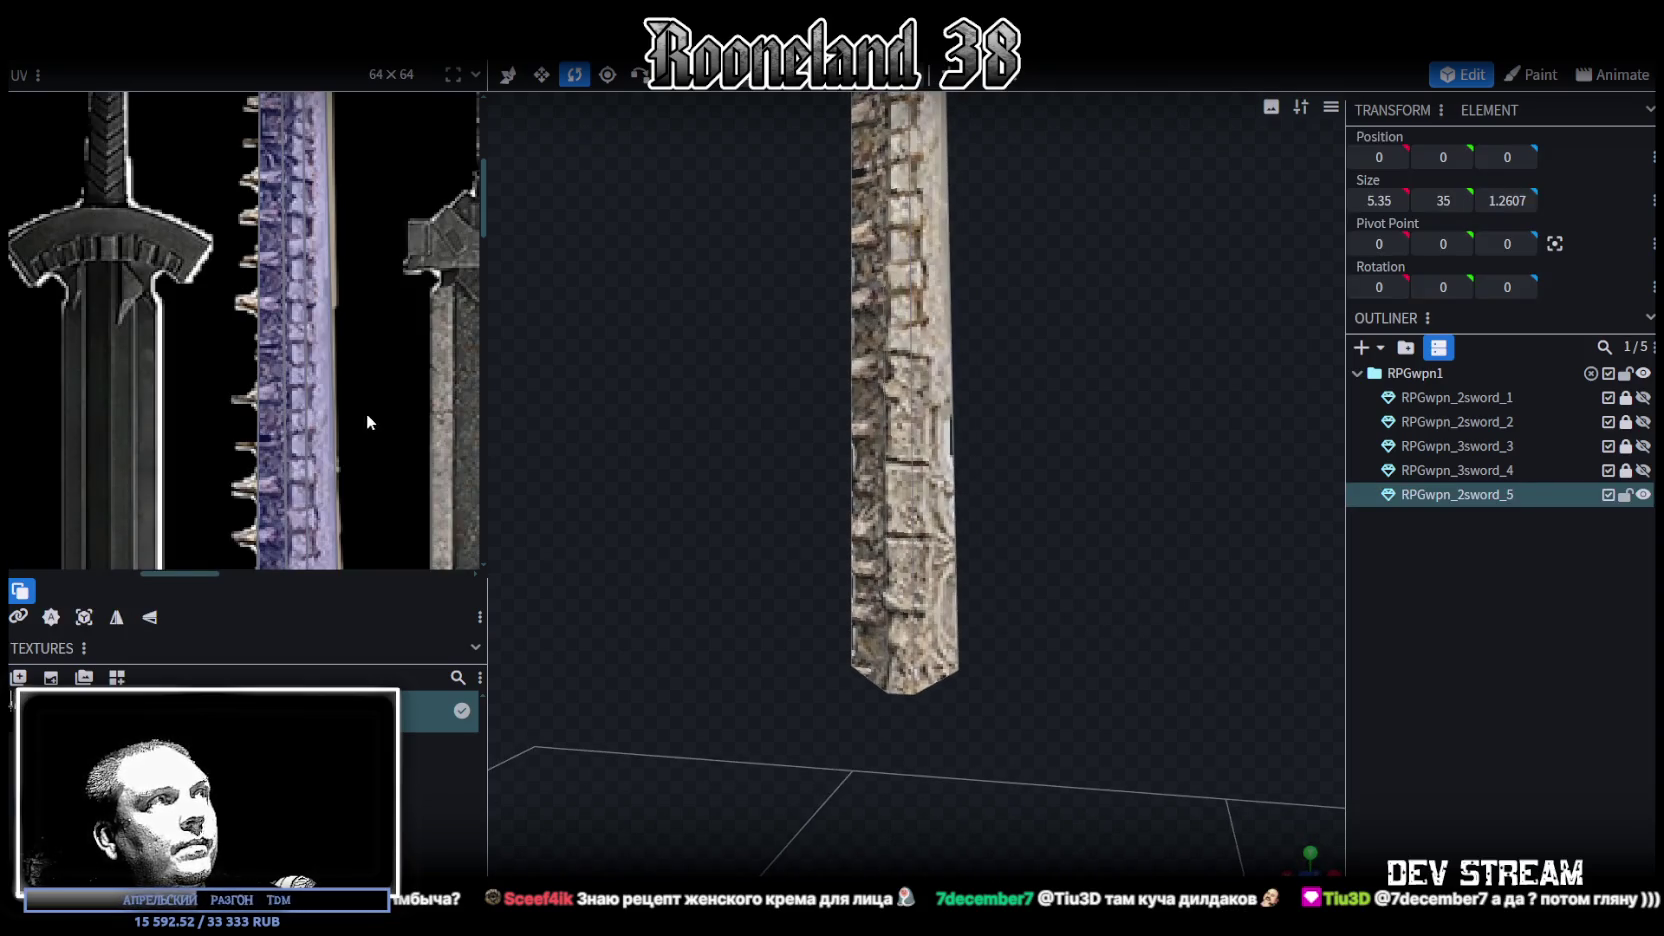
Turn the view to the blade's narrow side and select its left edge face
{"action": "scroll", "coordinate": [367, 413], "scroll_direction": "down", "scroll_amount": 3}
{"action": "scroll", "coordinate": [798, 636], "scroll_direction": "up", "scroll_amount": 2}
{"action": "mouse_move", "coordinate": [805, 643]}
{"action": "left_mouse_down"}
{"action": "mouse_move", "coordinate": [761, 654]}
{"action": "mouse_move", "coordinate": [772, 694]}
{"action": "mouse_move", "coordinate": [781, 660]}
{"action": "left_mouse_up"}
{"action": "mouse_move", "coordinate": [777, 590]}
{"action": "left_mouse_down"}
{"action": "mouse_move", "coordinate": [784, 702]}
{"action": "mouse_move", "coordinate": [773, 617]}
{"action": "mouse_move", "coordinate": [827, 615]}
{"action": "mouse_move", "coordinate": [787, 546]}
{"action": "mouse_move", "coordinate": [961, 549]}
{"action": "mouse_move", "coordinate": [820, 516]}
{"action": "mouse_move", "coordinate": [866, 593]}
{"action": "left_mouse_up"}
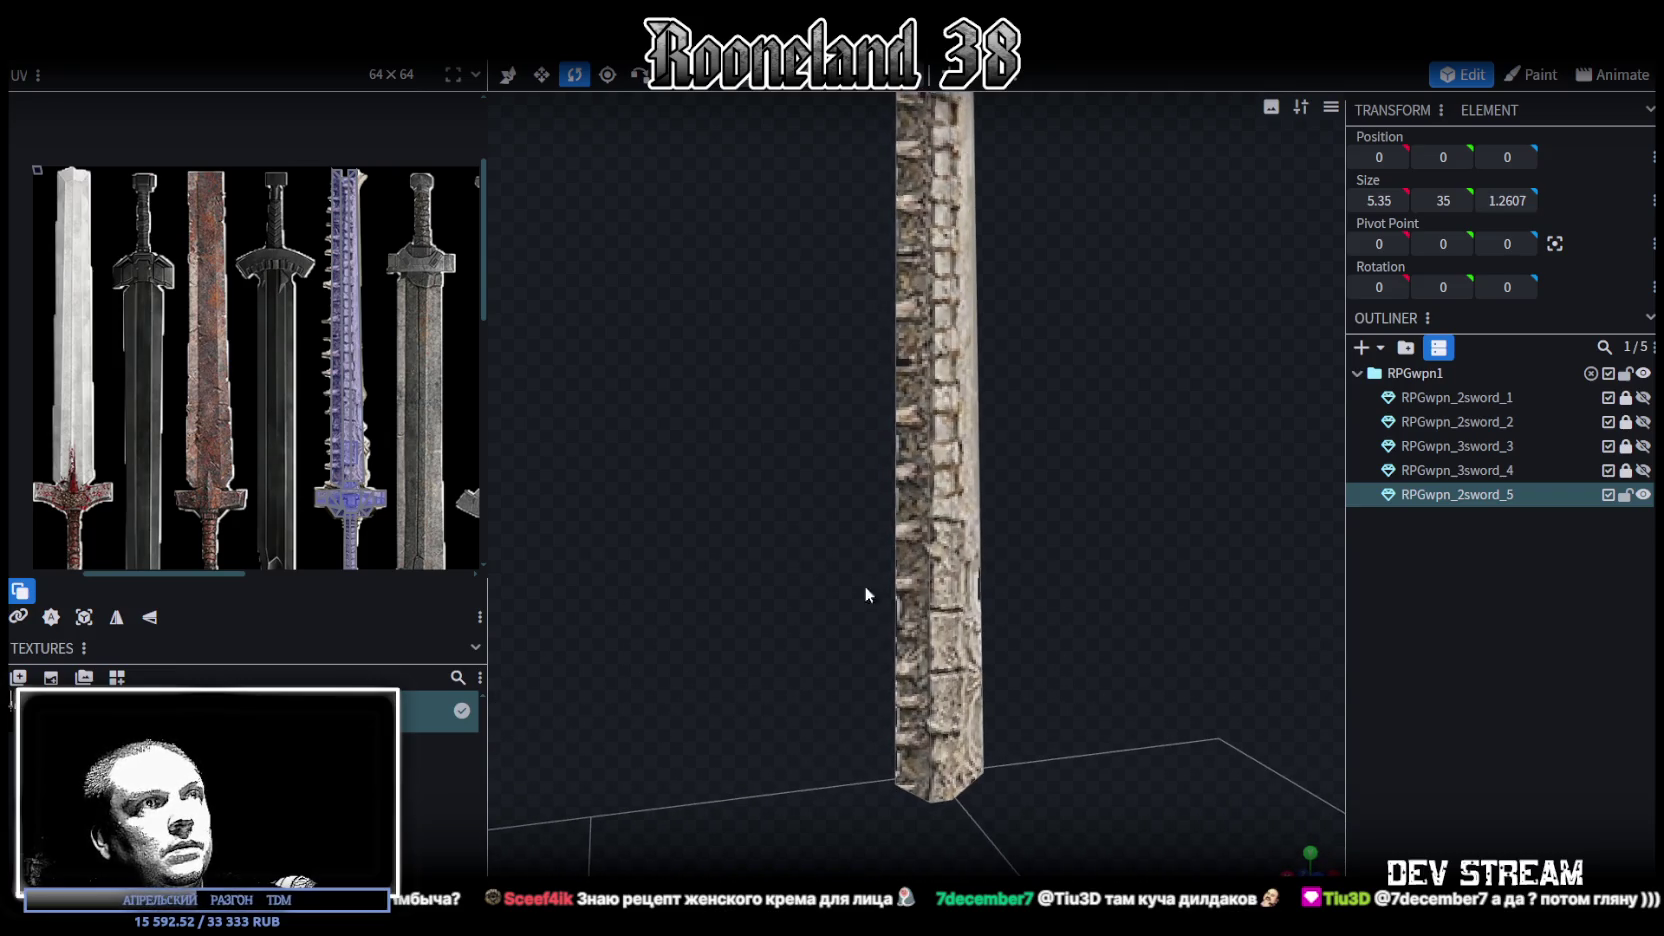
{"action": "left_click", "coordinate": [907, 645]}
{"action": "mouse_move", "coordinate": [809, 600]}
{"action": "left_mouse_down"}
{"action": "mouse_move", "coordinate": [942, 603]}
{"action": "mouse_move", "coordinate": [884, 555]}
{"action": "mouse_move", "coordinate": [1103, 640]}
{"action": "left_mouse_up"}
{"action": "left_click_drag", "start_coordinate": [909, 588], "coordinate": [914, 493]}
Copy and paste the two selected faces, moving the copy one unit from the blade
{"action": "right_click", "coordinate": [910, 493]}
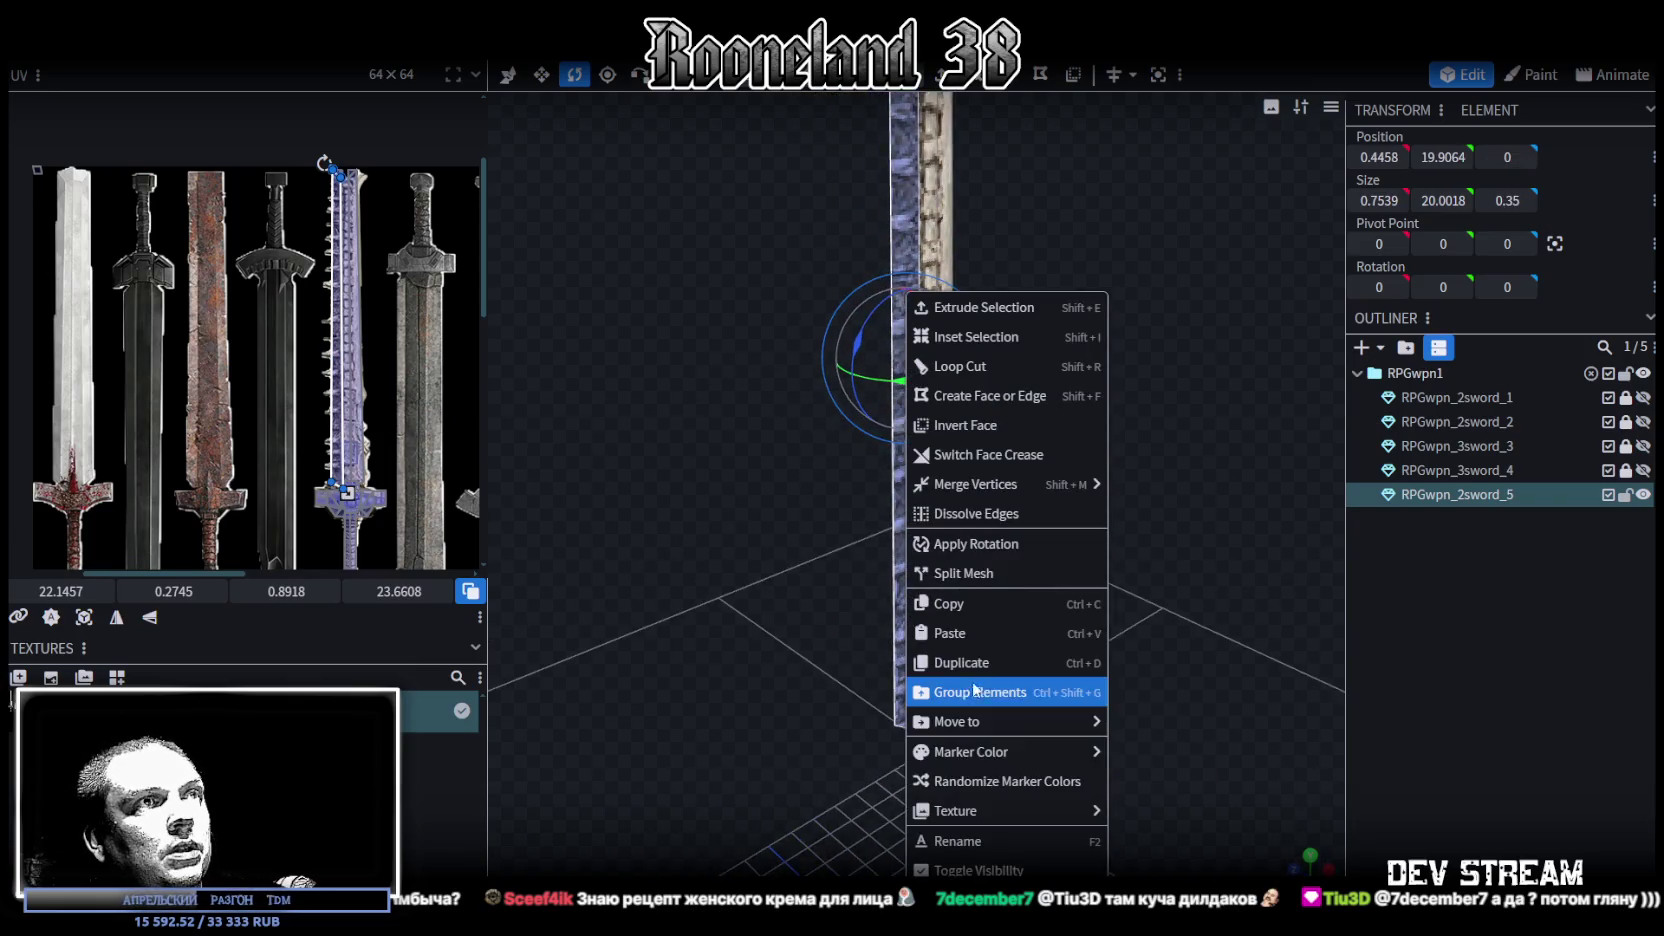
{"action": "left_click", "coordinate": [960, 604]}
{"action": "right_click", "coordinate": [903, 600]}
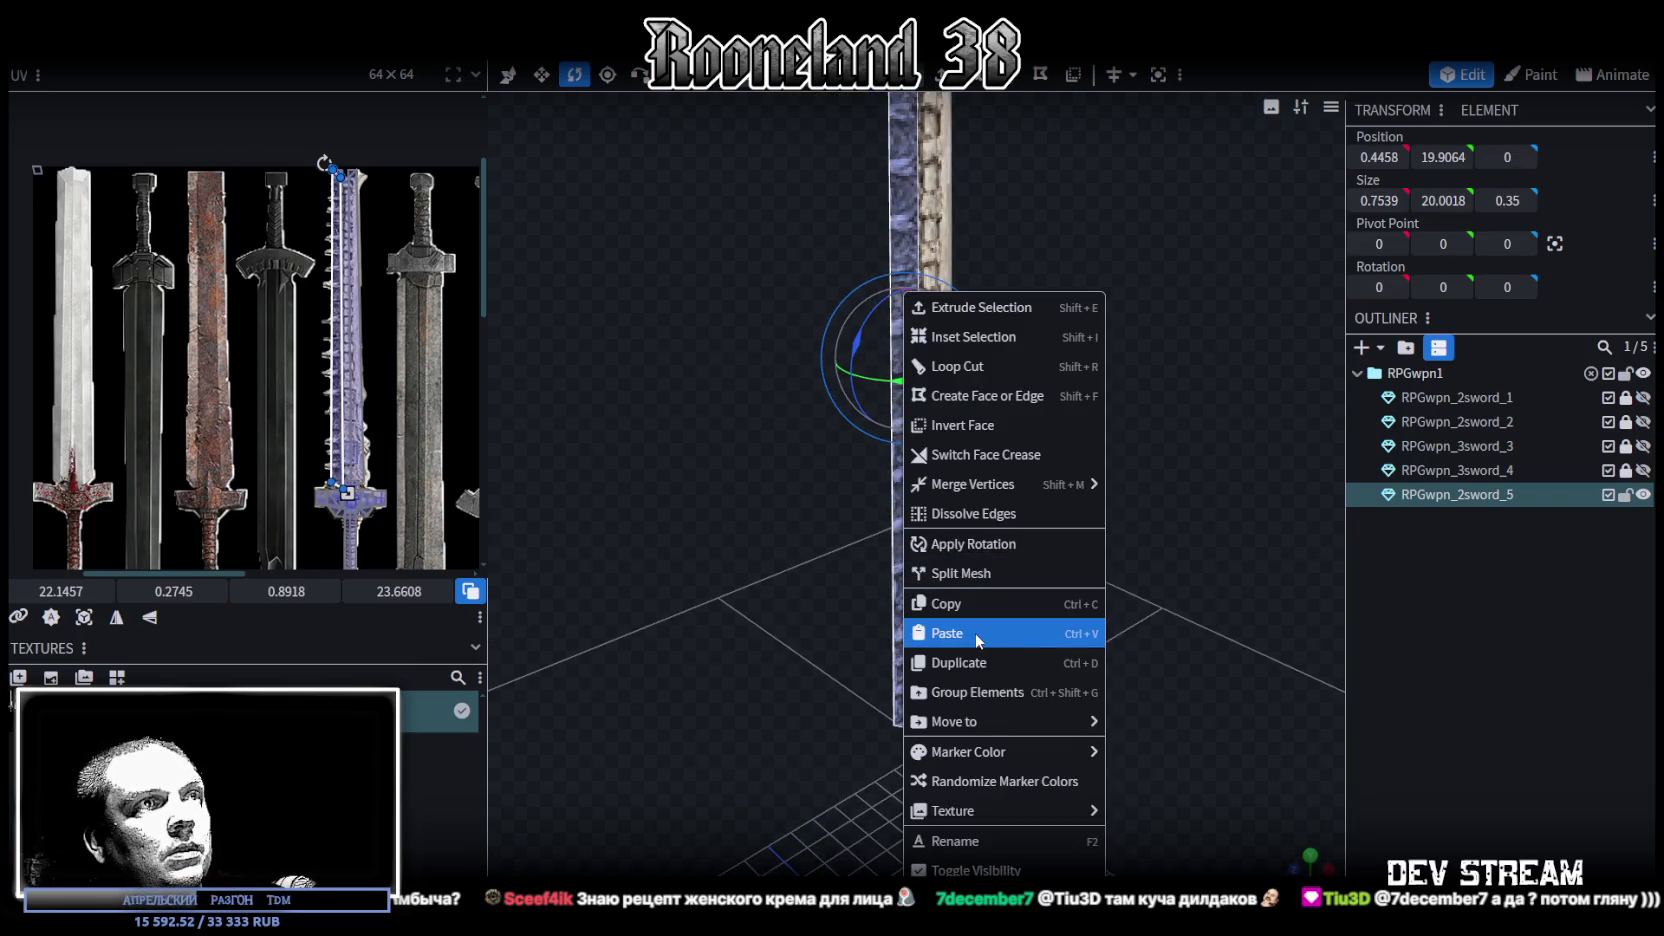
{"action": "left_click", "coordinate": [975, 633]}
{"action": "left_click", "coordinate": [1049, 658]}
{"action": "left_click_drag", "start_coordinate": [1170, 667], "coordinate": [1049, 608]}
{"action": "key", "text": "v"}
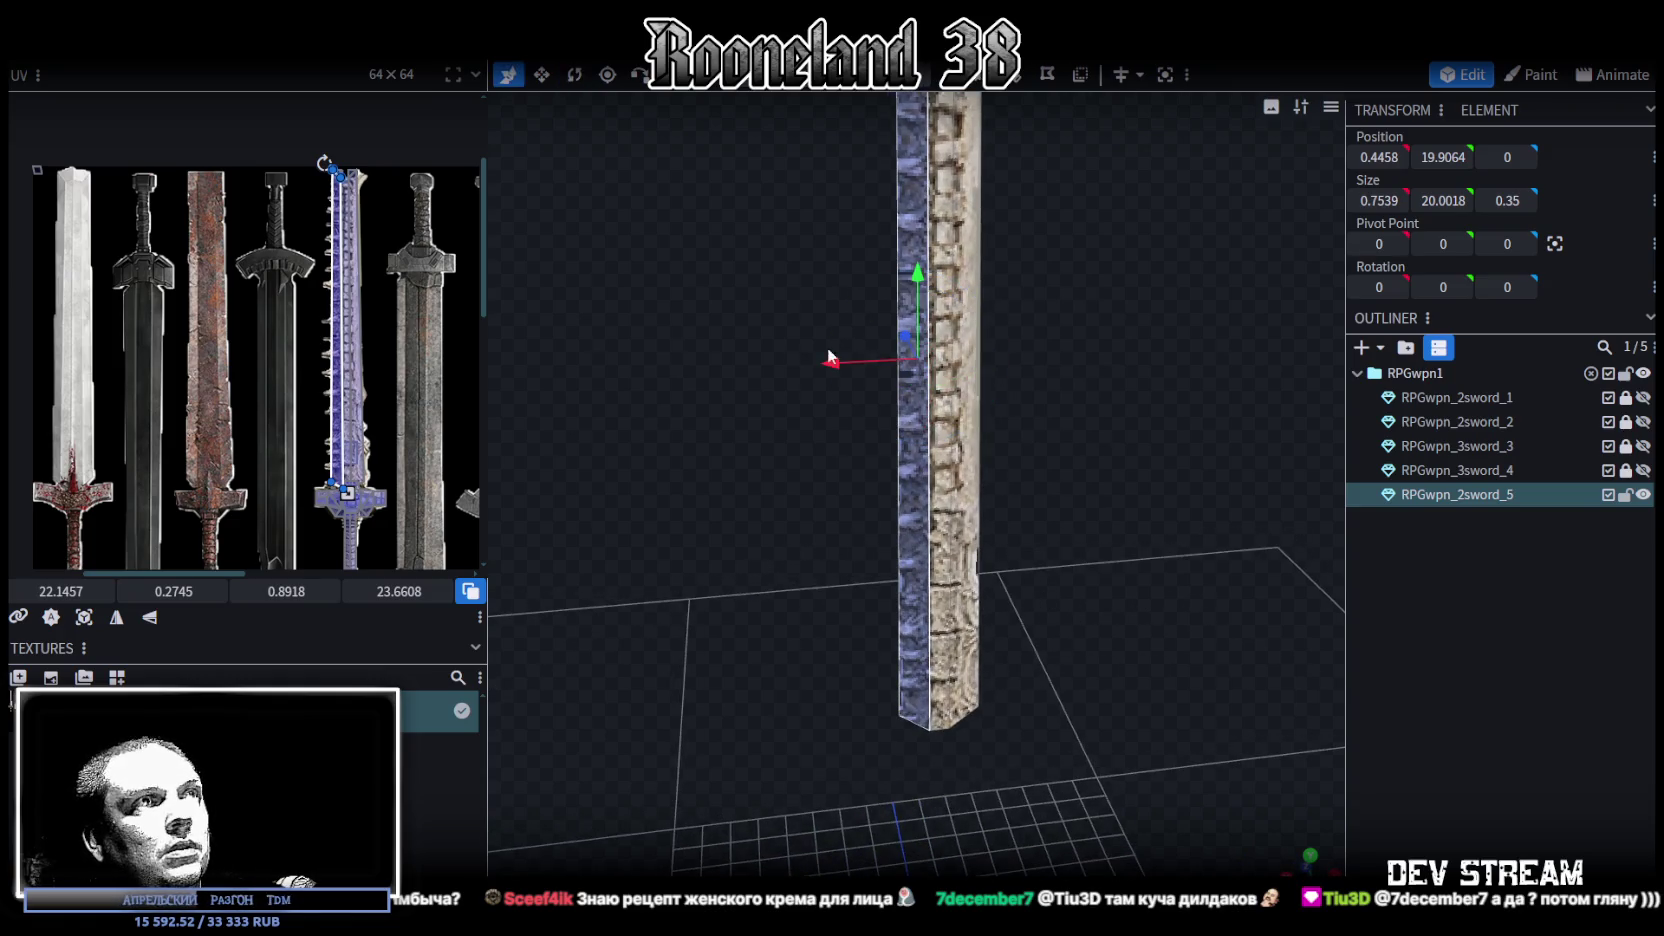
{"action": "left_click_drag", "start_coordinate": [829, 357], "coordinate": [800, 364]}
Shrink the pasted piece's height to about one unit
{"action": "mouse_move", "coordinate": [748, 524]}
{"action": "left_mouse_down"}
{"action": "mouse_move", "coordinate": [736, 536]}
{"action": "mouse_move", "coordinate": [745, 441]}
{"action": "left_mouse_up"}
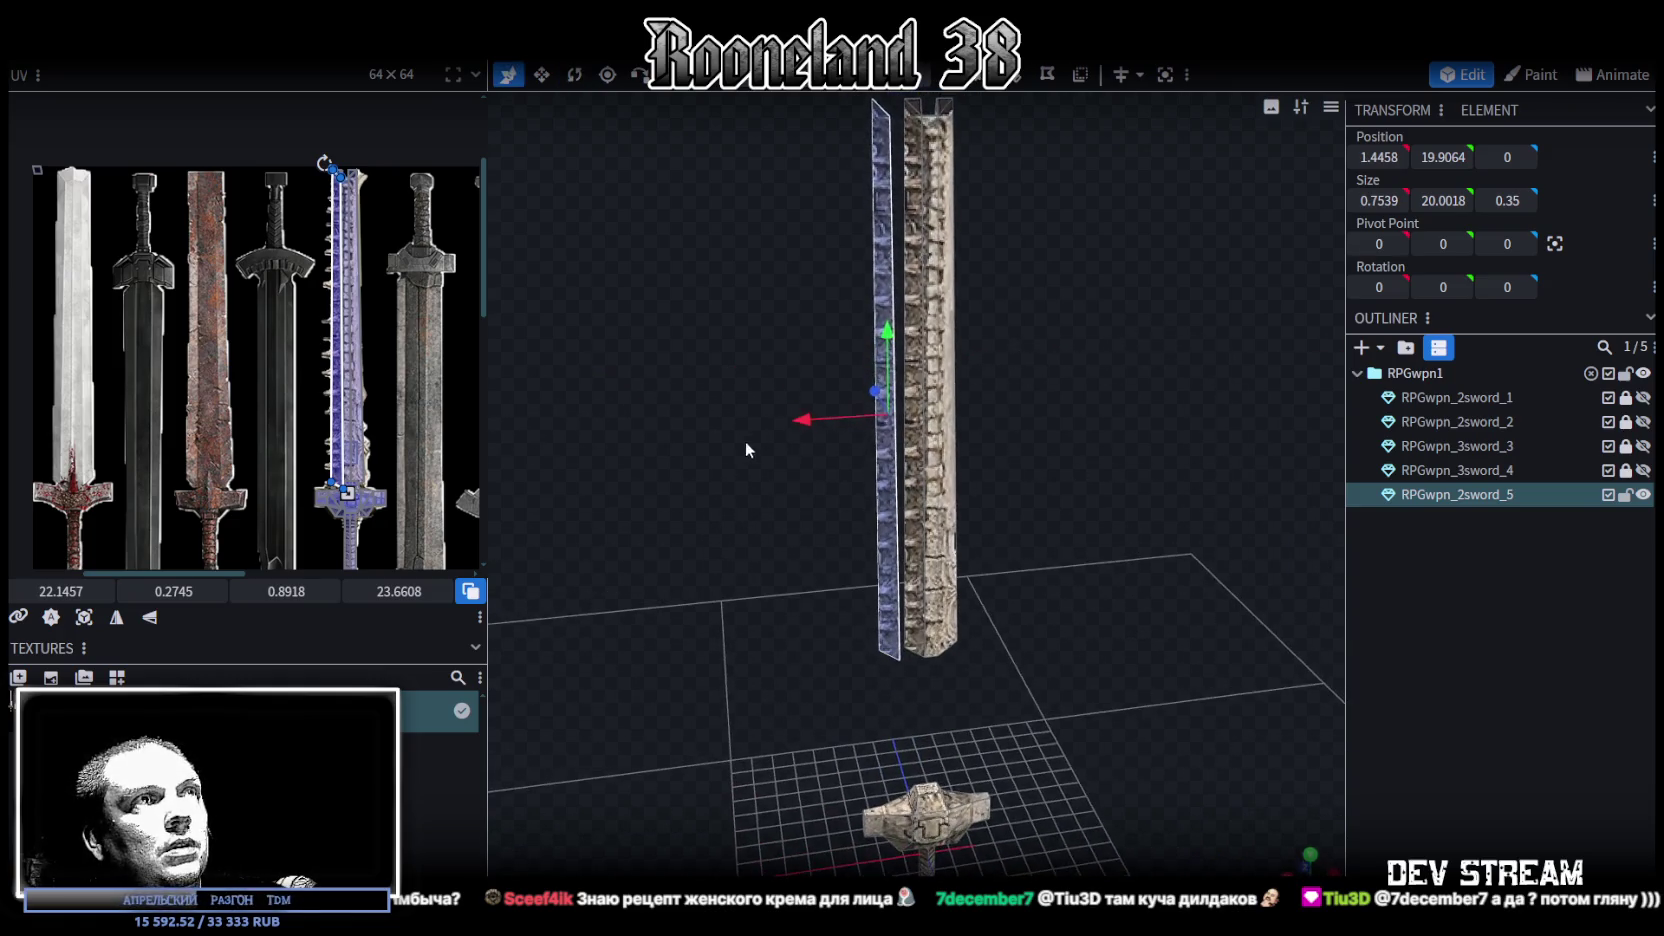
{"action": "key", "text": "s"}
{"action": "left_click_drag", "start_coordinate": [888, 330], "coordinate": [905, 596]}
{"action": "scroll", "coordinate": [770, 383], "scroll_direction": "up", "scroll_amount": 4}
Collapse the small piece's left edge into a single point with Merge All in Center
{"action": "mouse_move", "coordinate": [783, 387]}
{"action": "left_mouse_down"}
{"action": "mouse_move", "coordinate": [850, 577]}
{"action": "mouse_move", "coordinate": [850, 515]}
{"action": "mouse_move", "coordinate": [942, 295]}
{"action": "left_mouse_up"}
{"action": "left_click", "coordinate": [907, 326]}
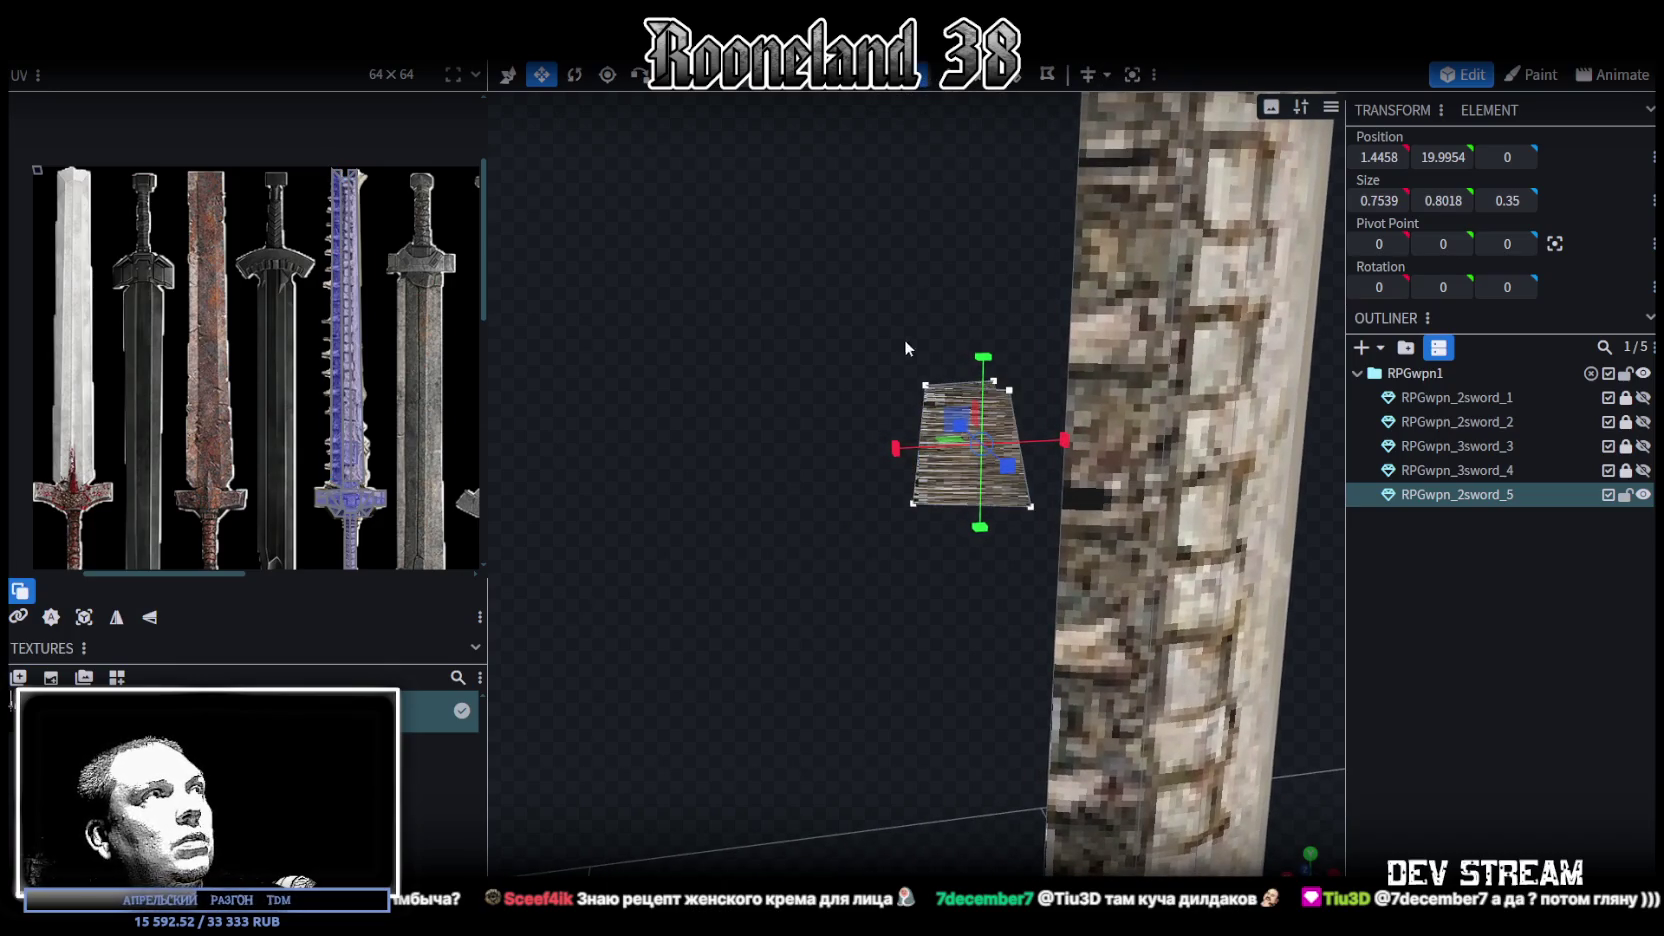
{"action": "scroll", "coordinate": [966, 390], "scroll_direction": "up", "scroll_amount": 2}
{"action": "left_click", "coordinate": [928, 316]}
{"action": "left_click", "coordinate": [906, 503], "text": "shift"}
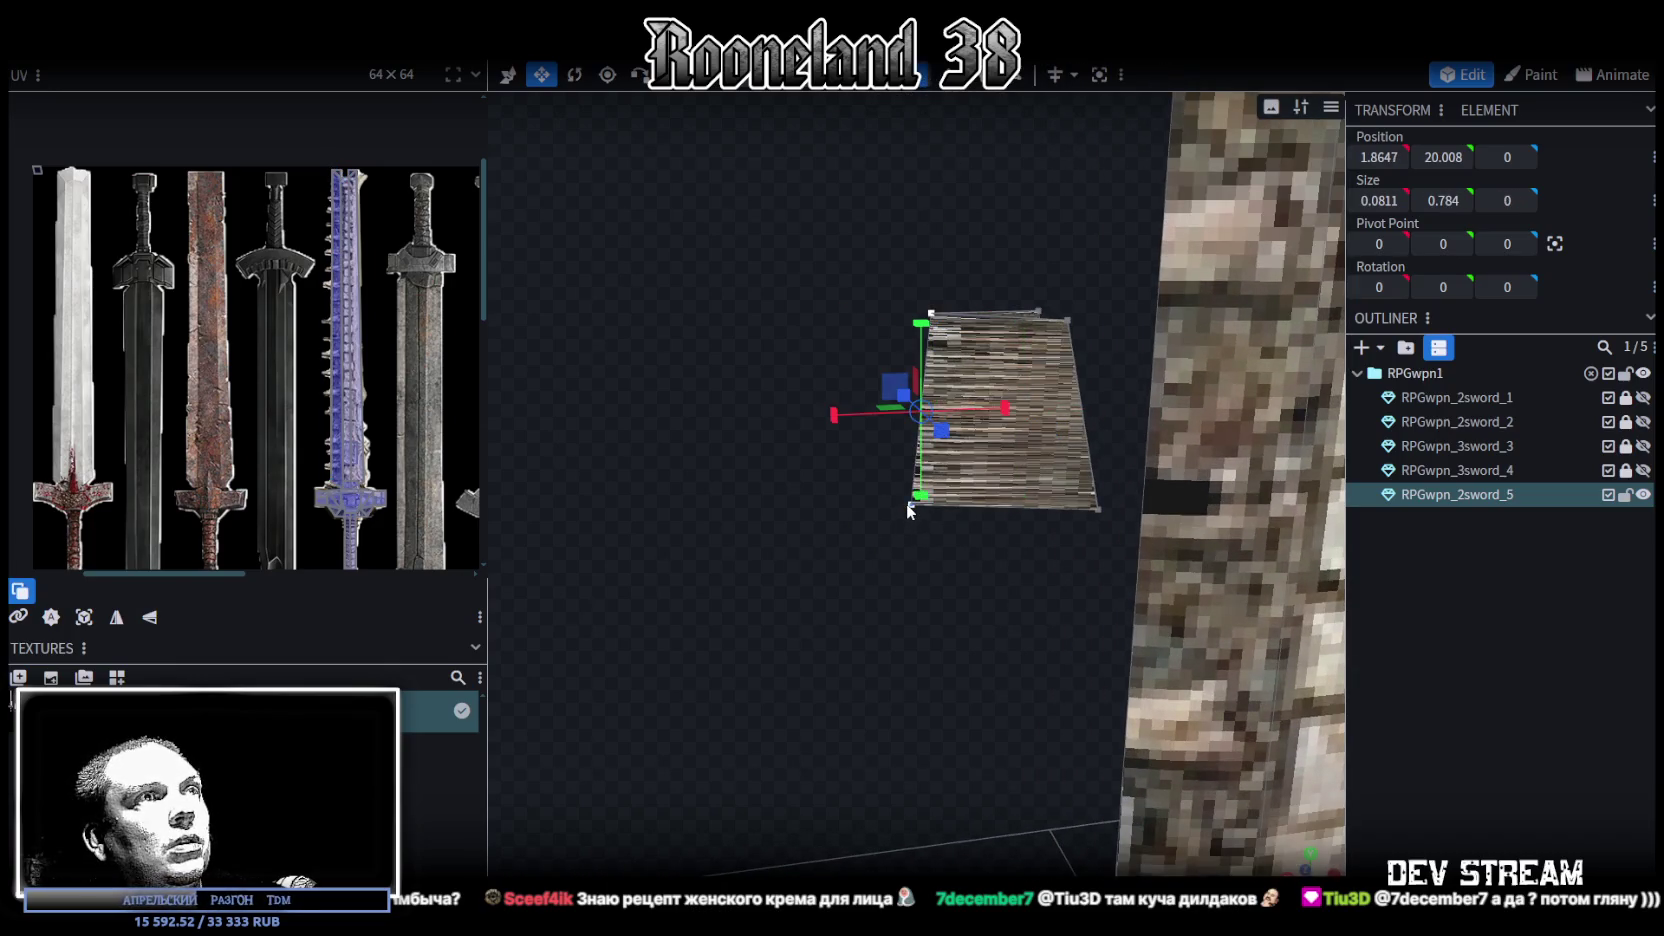
{"action": "right_click", "coordinate": [906, 503]}
{"action": "left_click", "coordinate": [1130, 510]}
Select all the triangle's vertices and flatten them onto one plane
{"action": "mouse_move", "coordinate": [979, 465]}
{"action": "left_mouse_down"}
{"action": "mouse_move", "coordinate": [853, 533]}
{"action": "mouse_move", "coordinate": [906, 335]}
{"action": "mouse_move", "coordinate": [852, 351]}
{"action": "left_mouse_up"}
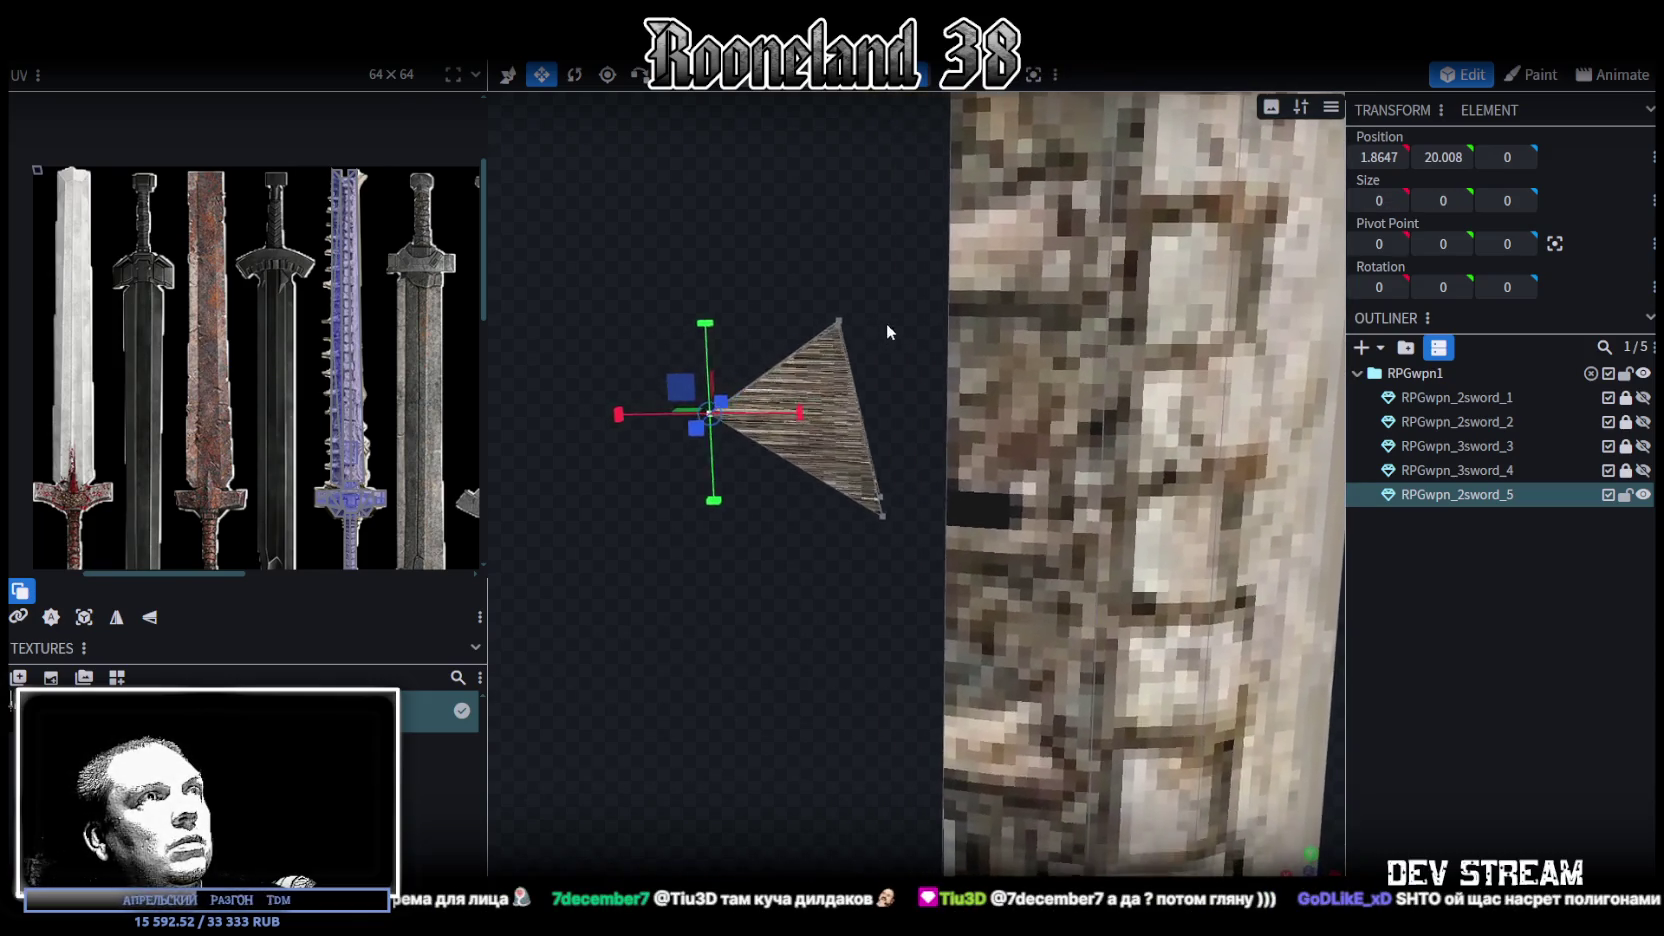
{"action": "left_click_drag", "start_coordinate": [811, 265], "coordinate": [913, 536], "text": "ctrl"}
{"action": "right_click_drag", "start_coordinate": [918, 558], "coordinate": [853, 584]}
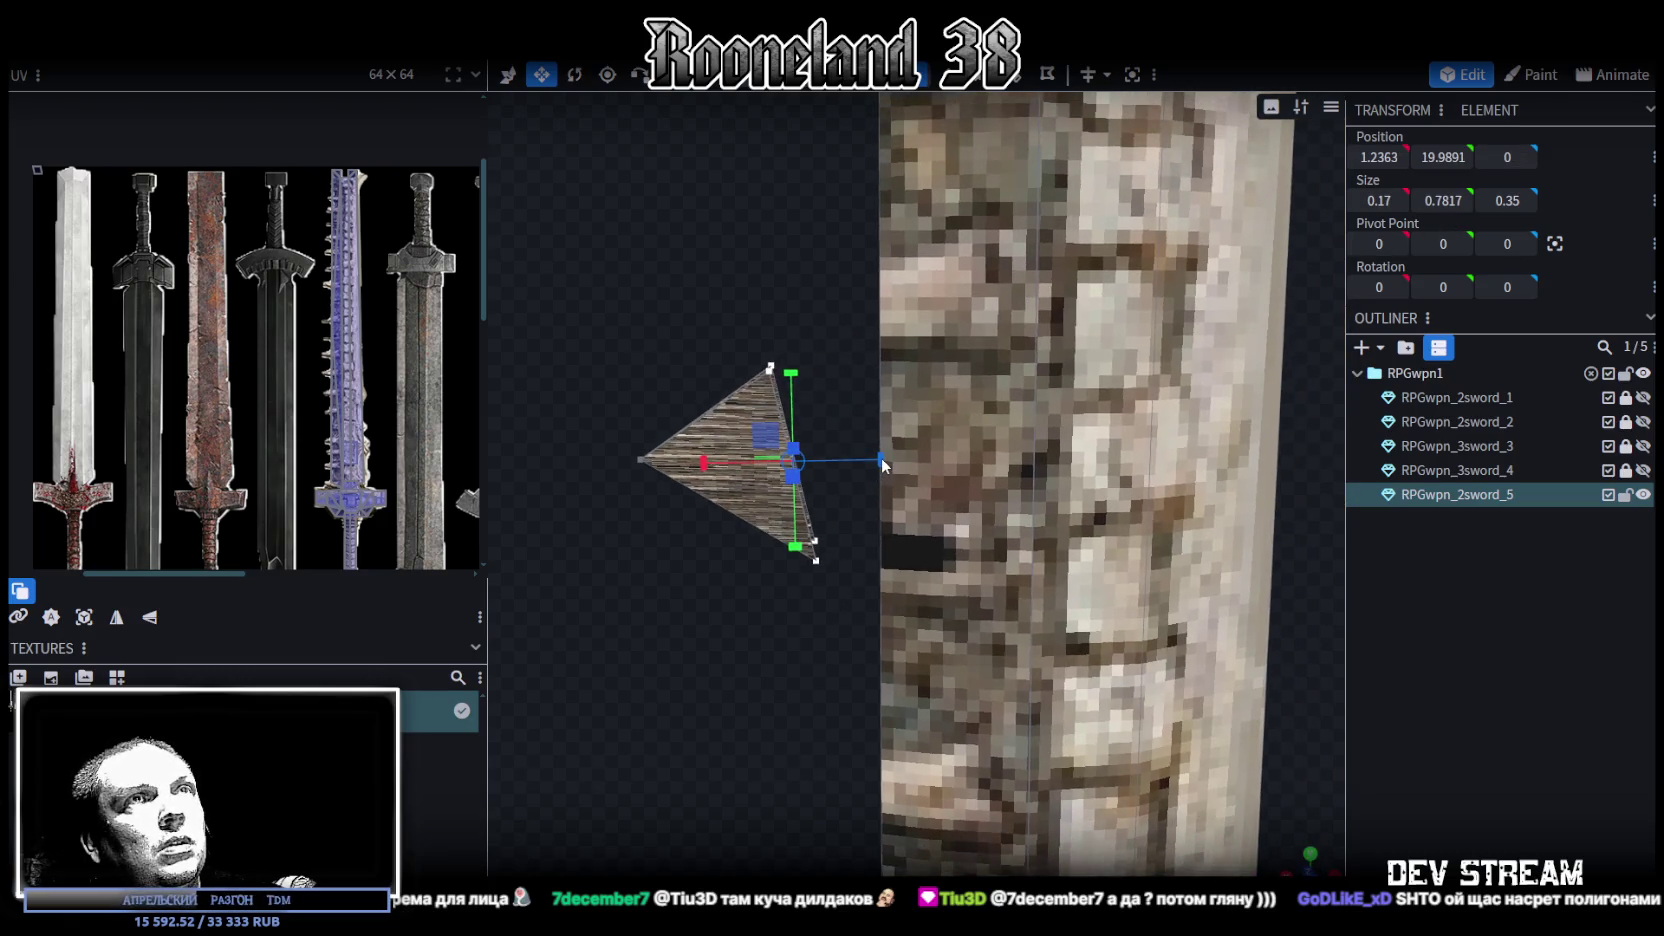
{"action": "left_click_drag", "start_coordinate": [894, 462], "coordinate": [801, 462]}
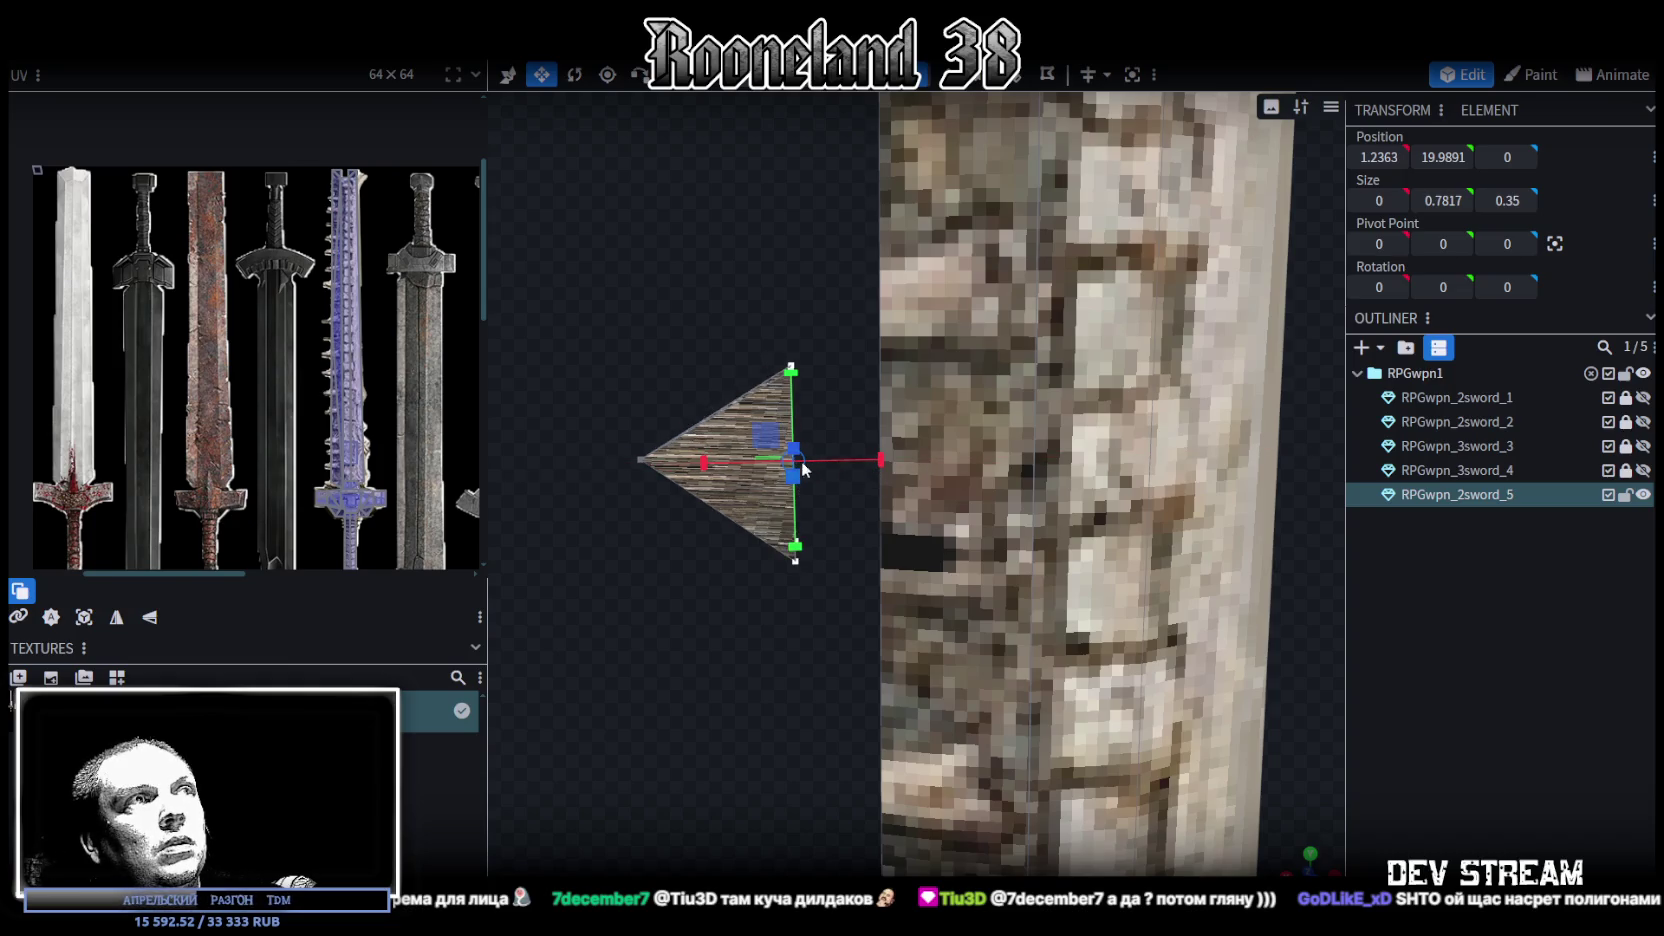
{"action": "right_click_drag", "start_coordinate": [801, 462], "coordinate": [779, 325]}
{"action": "mouse_move", "coordinate": [779, 325]}
{"action": "left_mouse_down"}
{"action": "mouse_move", "coordinate": [812, 292]}
{"action": "mouse_move", "coordinate": [832, 346]}
{"action": "mouse_move", "coordinate": [881, 296]}
{"action": "mouse_move", "coordinate": [876, 150]}
{"action": "left_mouse_up"}
Add a loop cut across the triangle and select its top vertex
{"action": "left_click", "coordinate": [904, 461]}
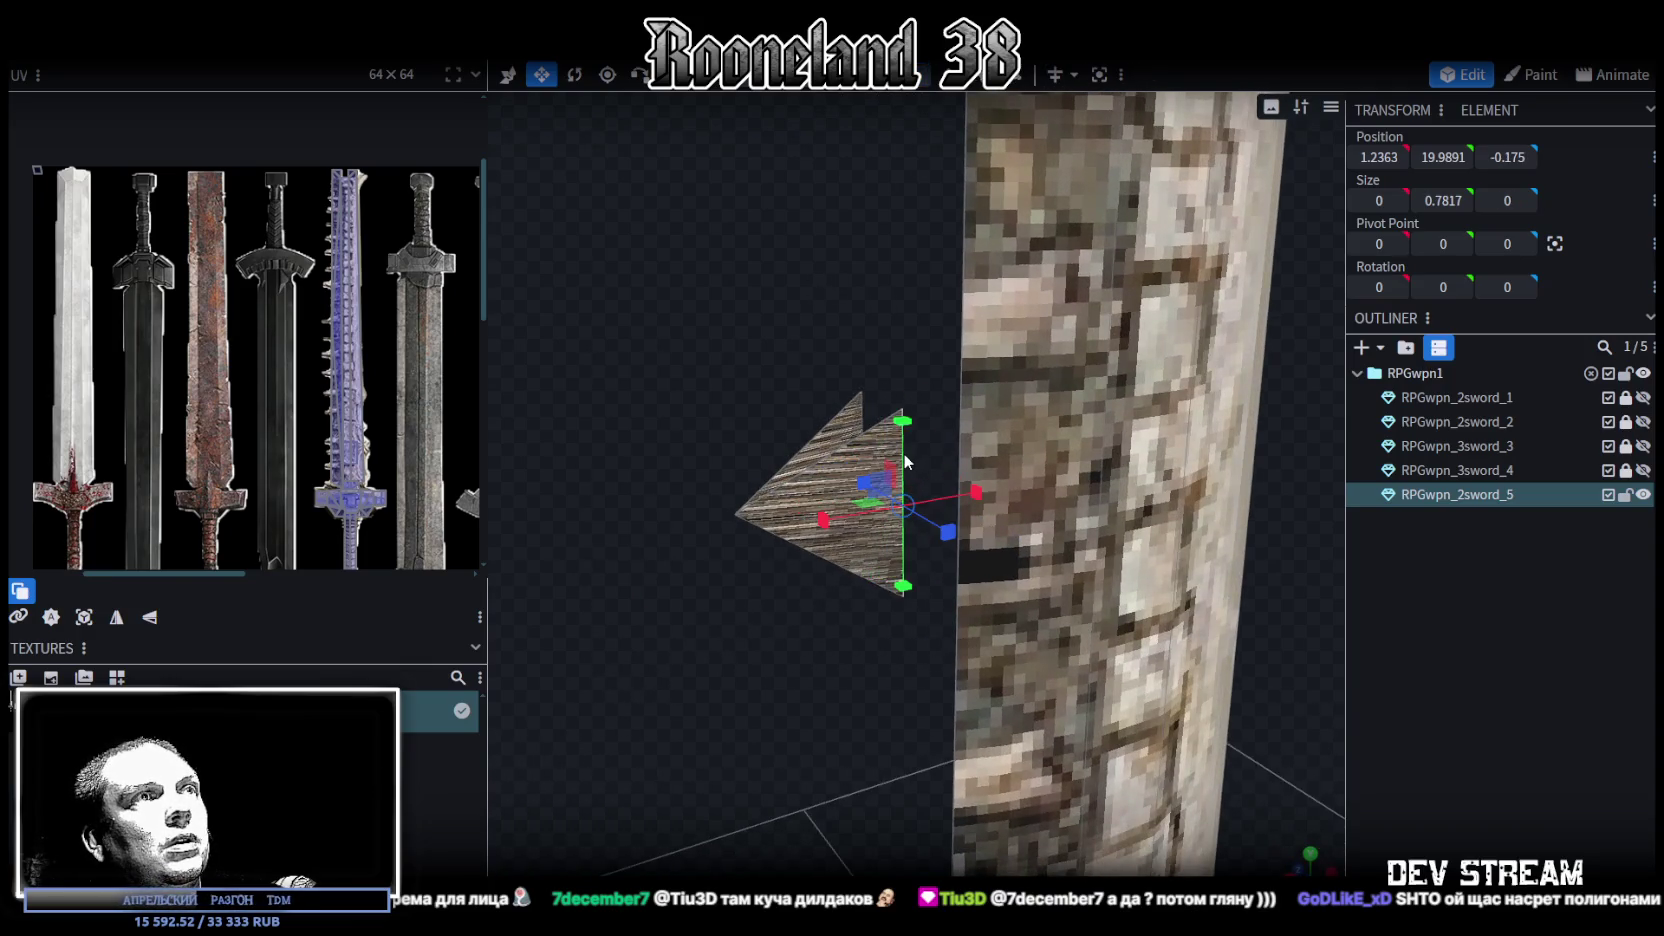
{"action": "left_click", "coordinate": [967, 92]}
{"action": "left_click_drag", "start_coordinate": [846, 323], "coordinate": [899, 537]}
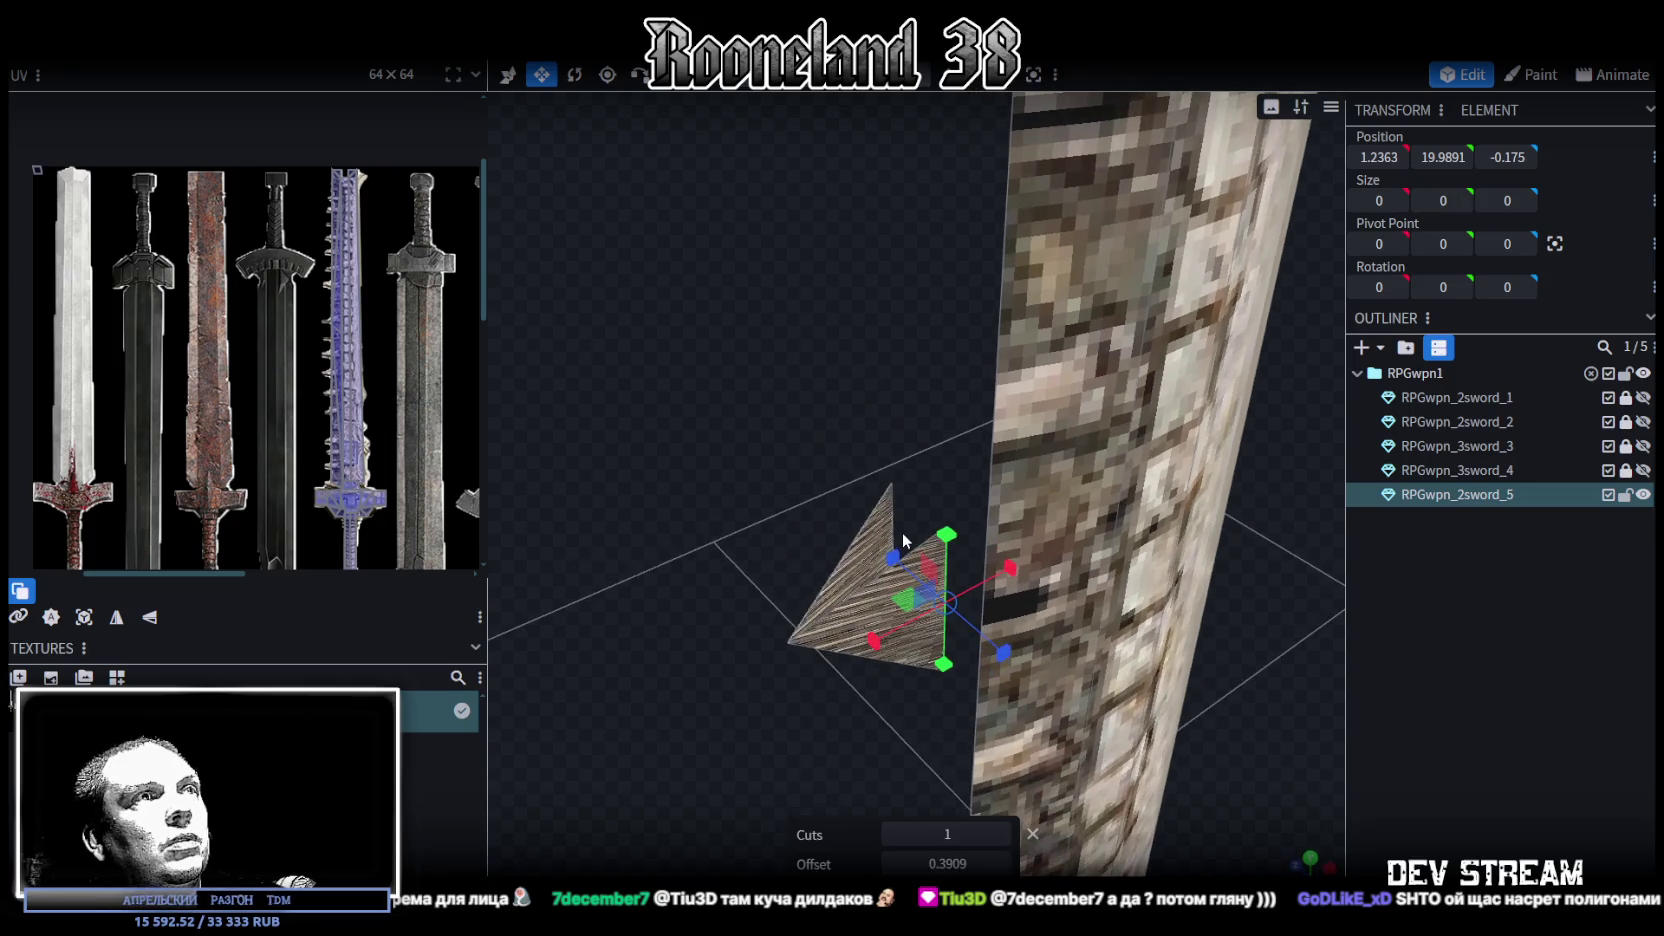
{"action": "left_click", "coordinate": [896, 535]}
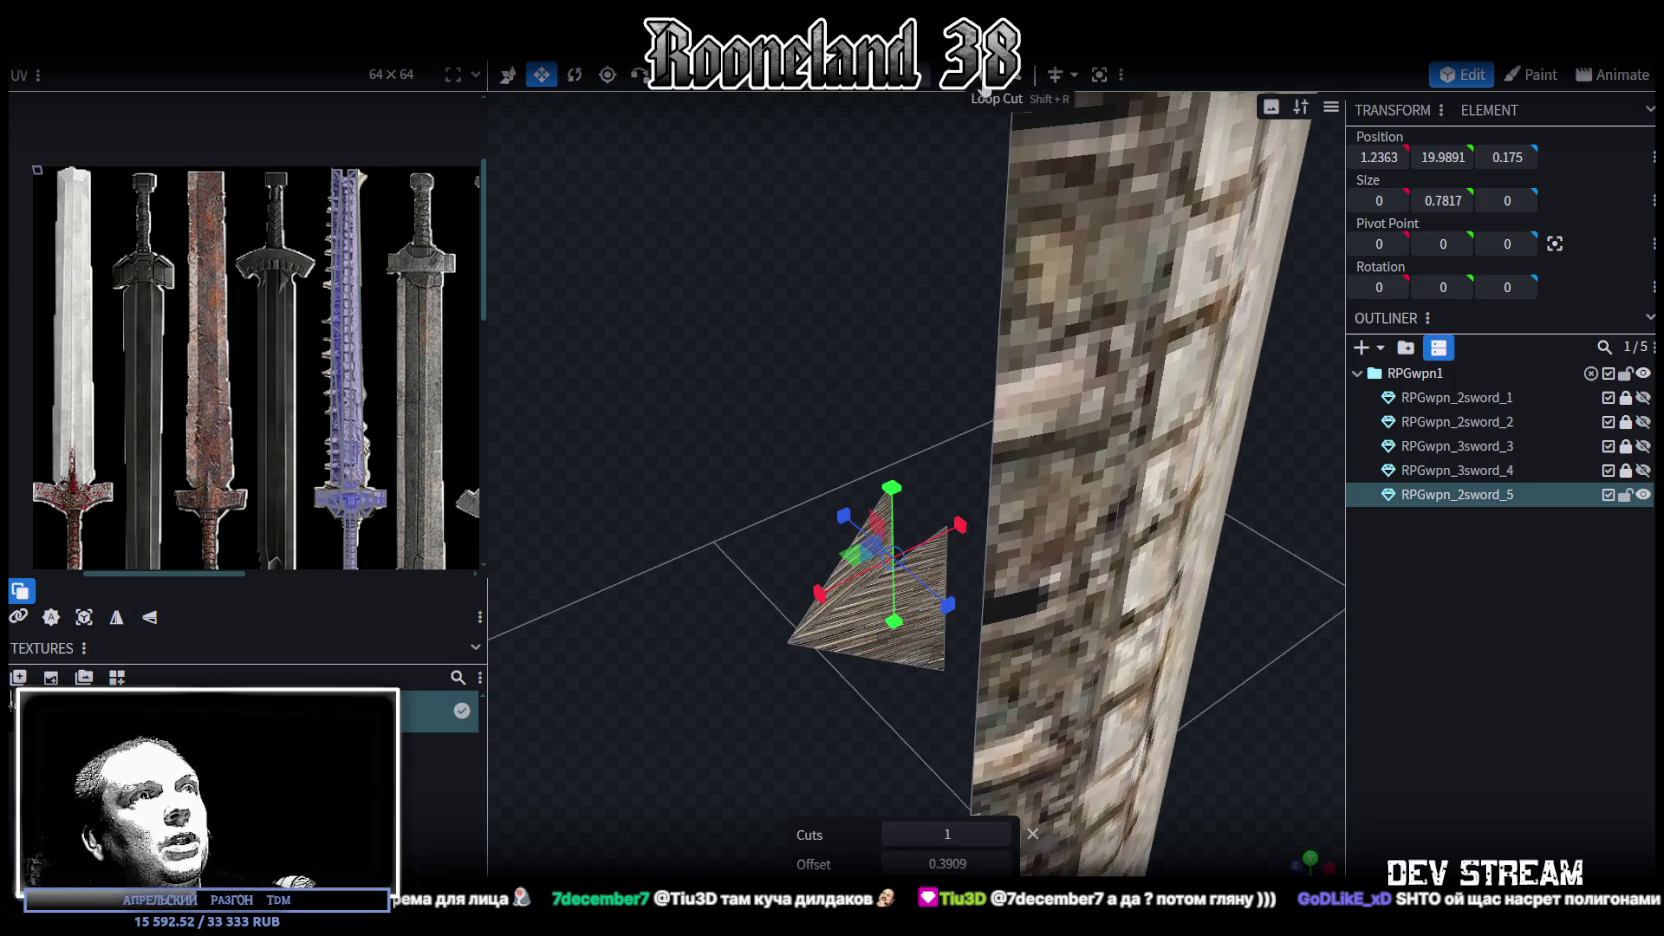
{"action": "mouse_move", "coordinate": [910, 190]}
{"action": "left_mouse_down"}
{"action": "mouse_move", "coordinate": [880, 394]}
{"action": "mouse_move", "coordinate": [792, 462]}
{"action": "mouse_move", "coordinate": [993, 455]}
{"action": "left_mouse_up"}
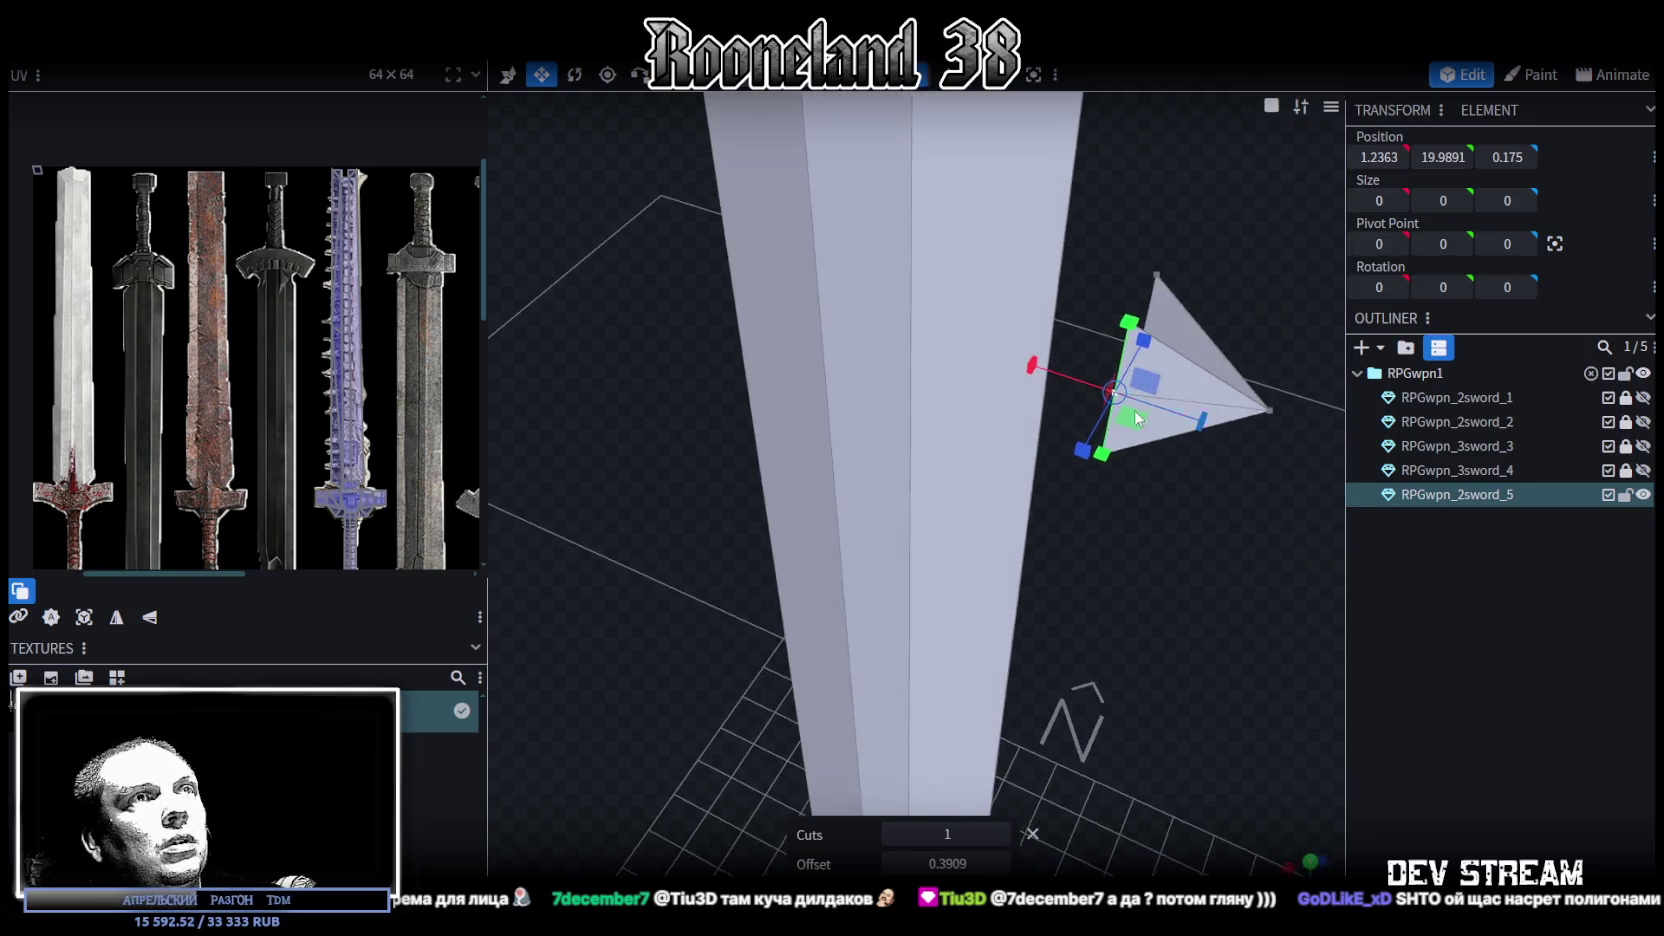
{"action": "left_click", "coordinate": [993, 455]}
Merge the top pair of vertices at their midpoint
{"action": "key", "text": "v"}
{"action": "mouse_move", "coordinate": [1120, 467]}
{"action": "left_mouse_down"}
{"action": "mouse_move", "coordinate": [1013, 481]}
{"action": "mouse_move", "coordinate": [1062, 428]}
{"action": "left_mouse_up"}
{"action": "left_click", "coordinate": [974, 446], "text": "shift"}
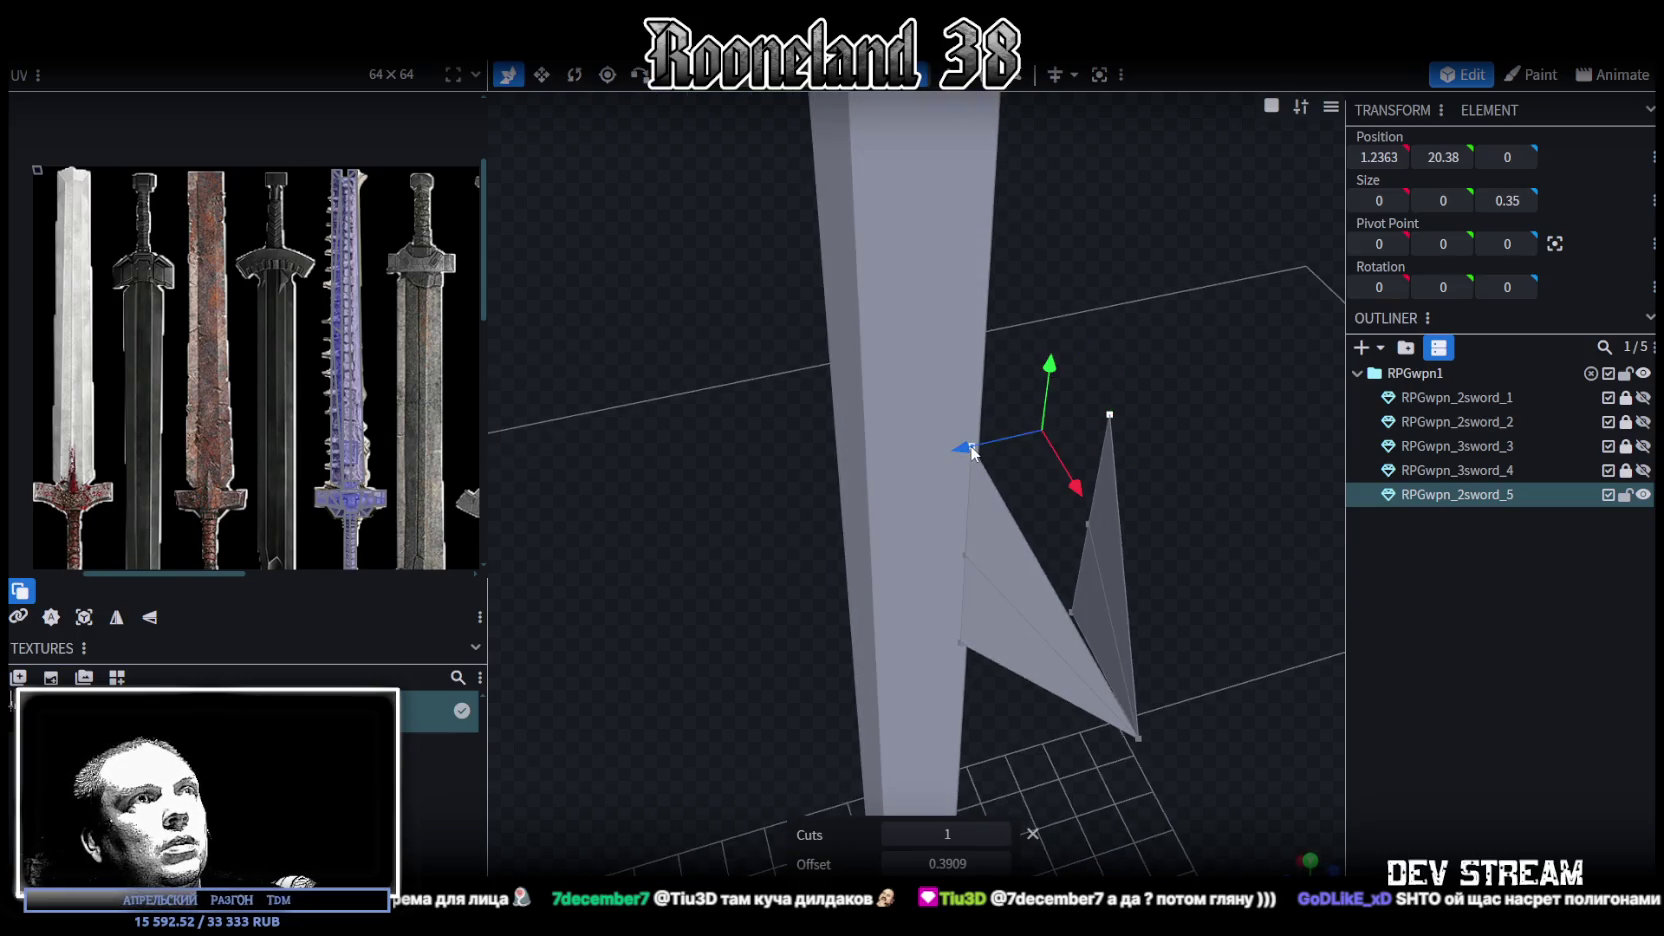
{"action": "right_click", "coordinate": [923, 366]}
{"action": "left_click", "coordinate": [1215, 516]}
{"action": "left_click_drag", "start_coordinate": [1239, 568], "coordinate": [1206, 452]}
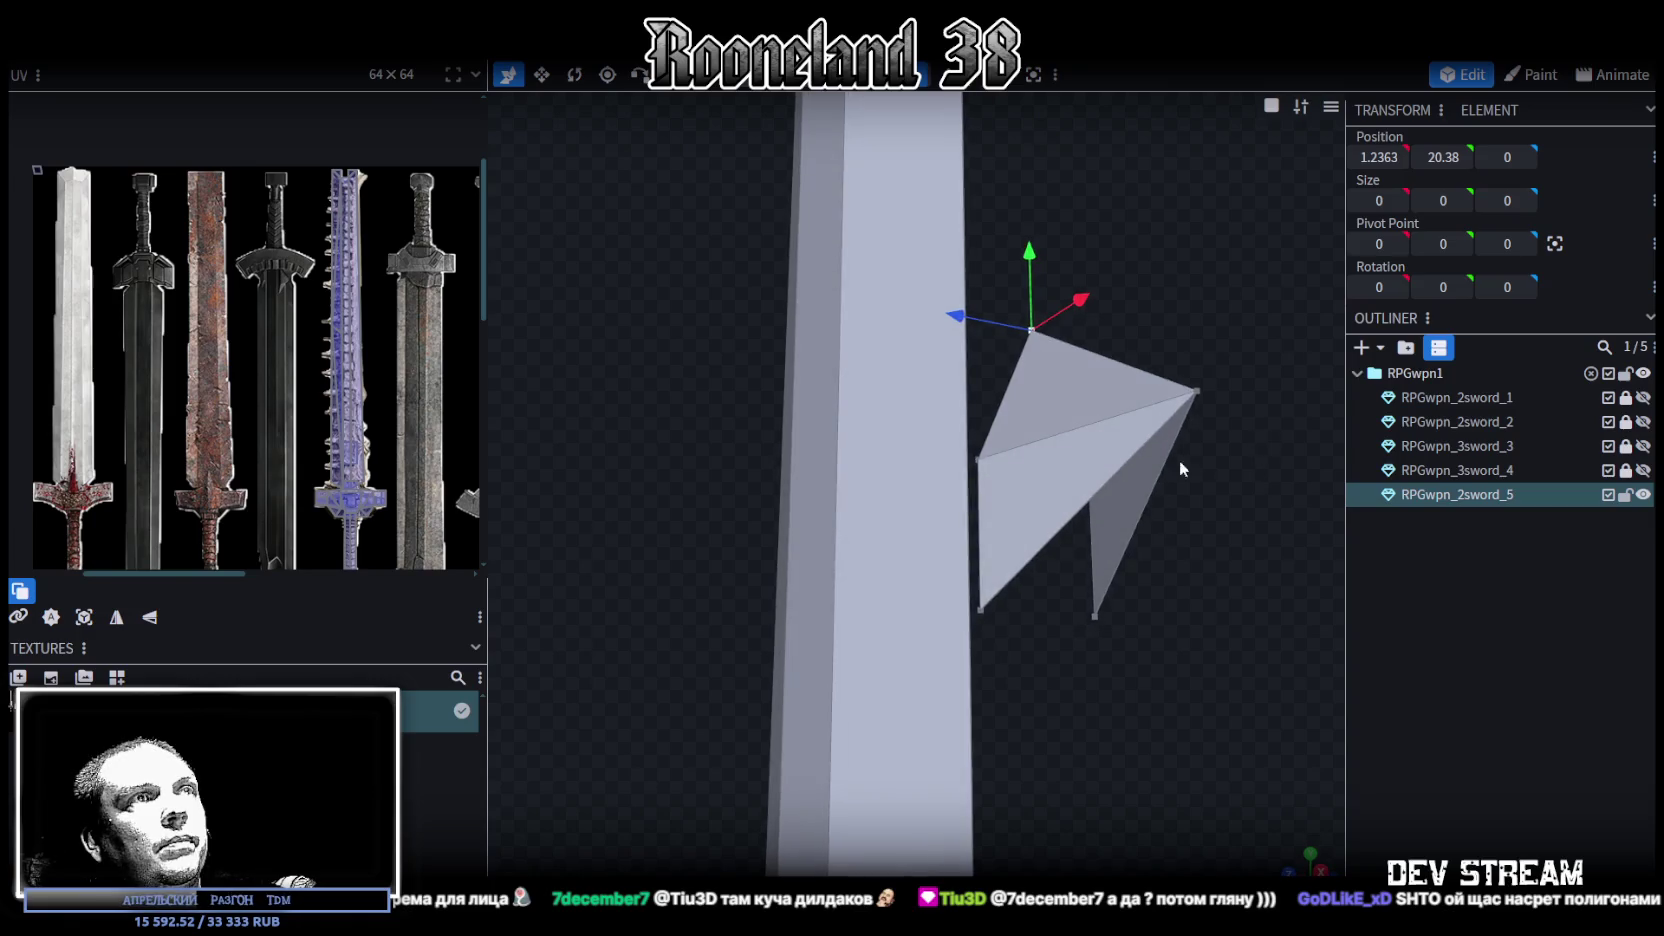
Merge the spike's lower vertices together at their centre
{"action": "left_click", "coordinate": [1095, 615]}
{"action": "left_click", "coordinate": [980, 610], "text": "shift"}
{"action": "right_click", "coordinate": [982, 611]}
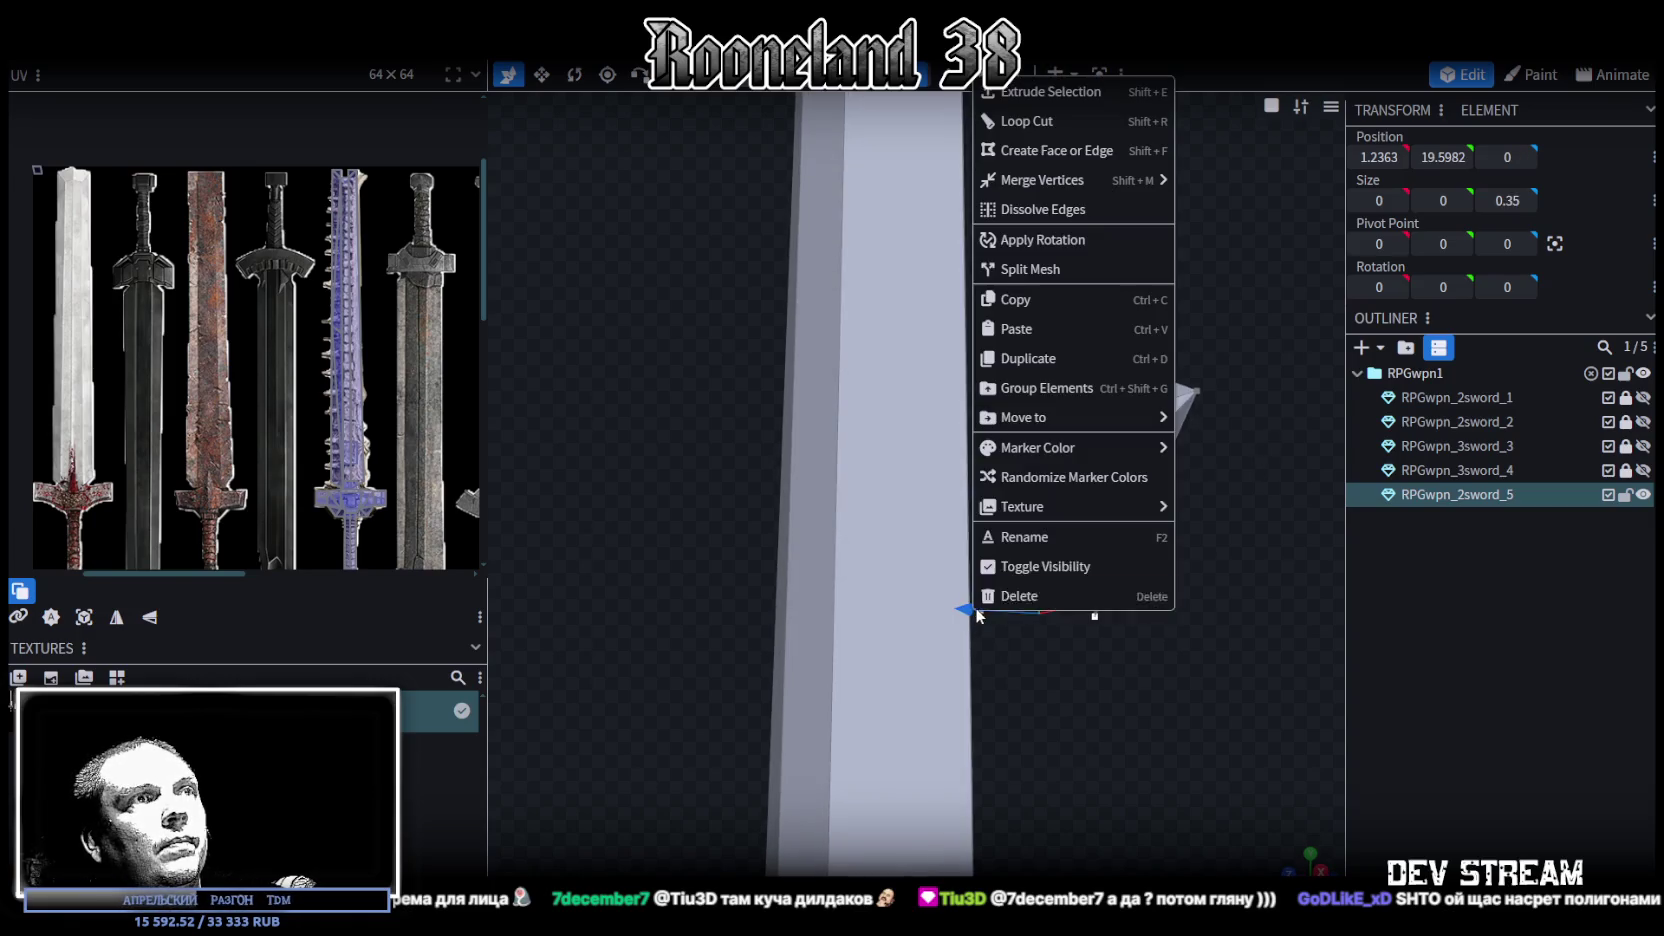
{"action": "left_click", "coordinate": [1198, 183]}
{"action": "left_click_drag", "start_coordinate": [1202, 268], "coordinate": [1078, 445]}
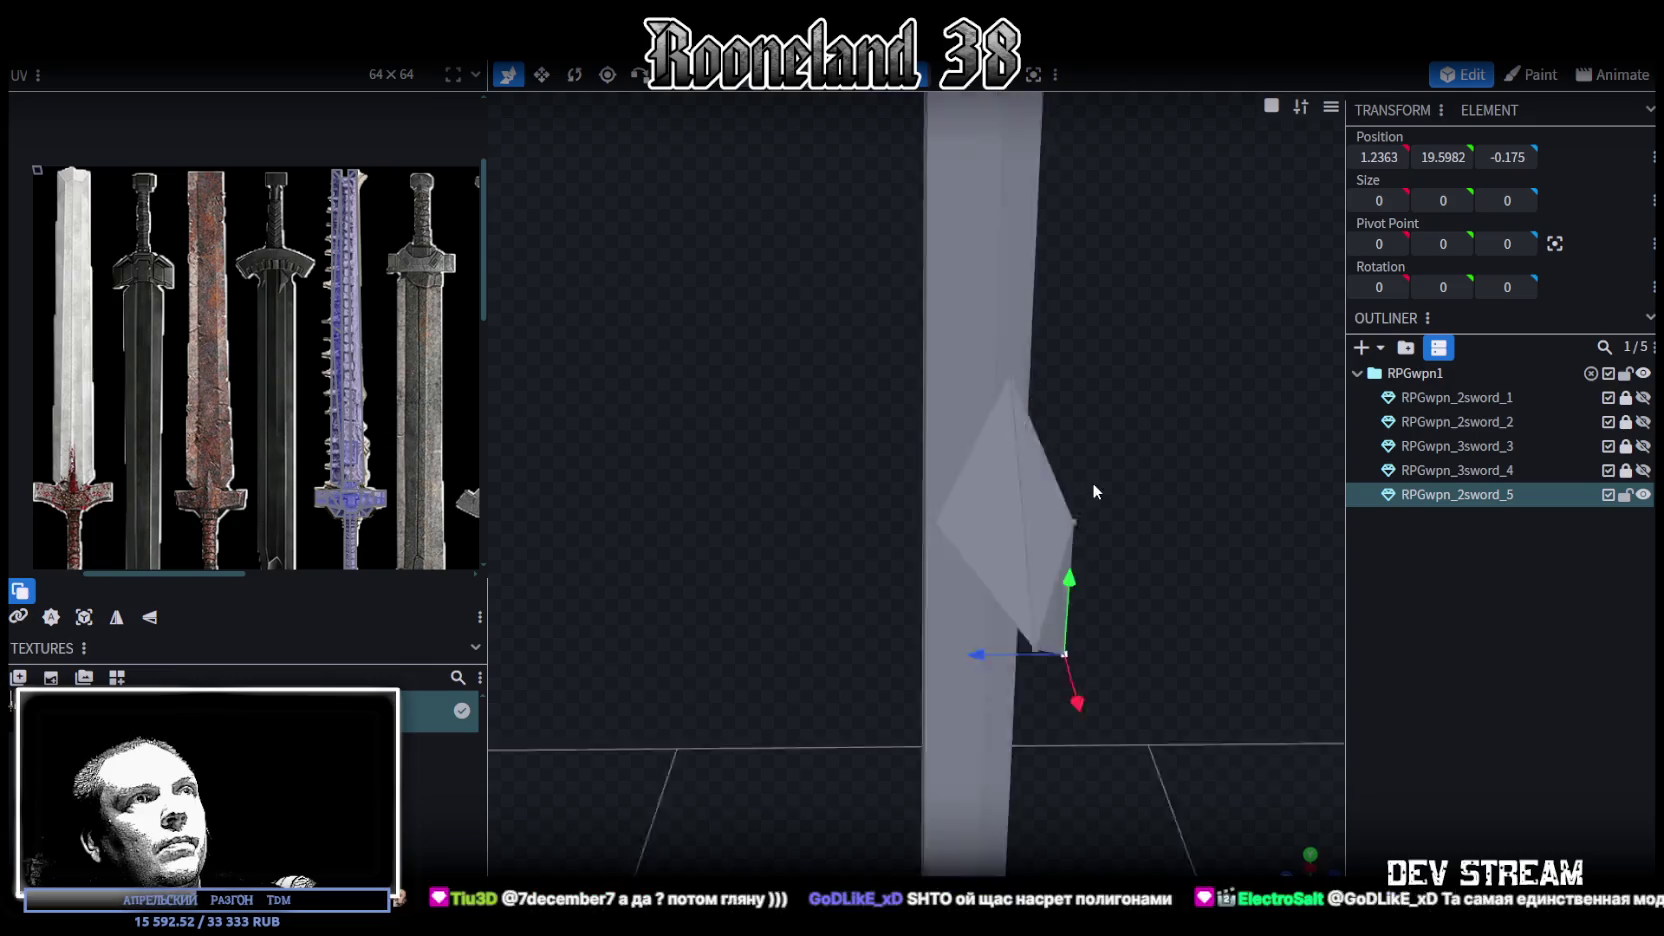
{"action": "left_click", "coordinate": [905, 578], "text": "shift"}
{"action": "right_click", "coordinate": [907, 578]}
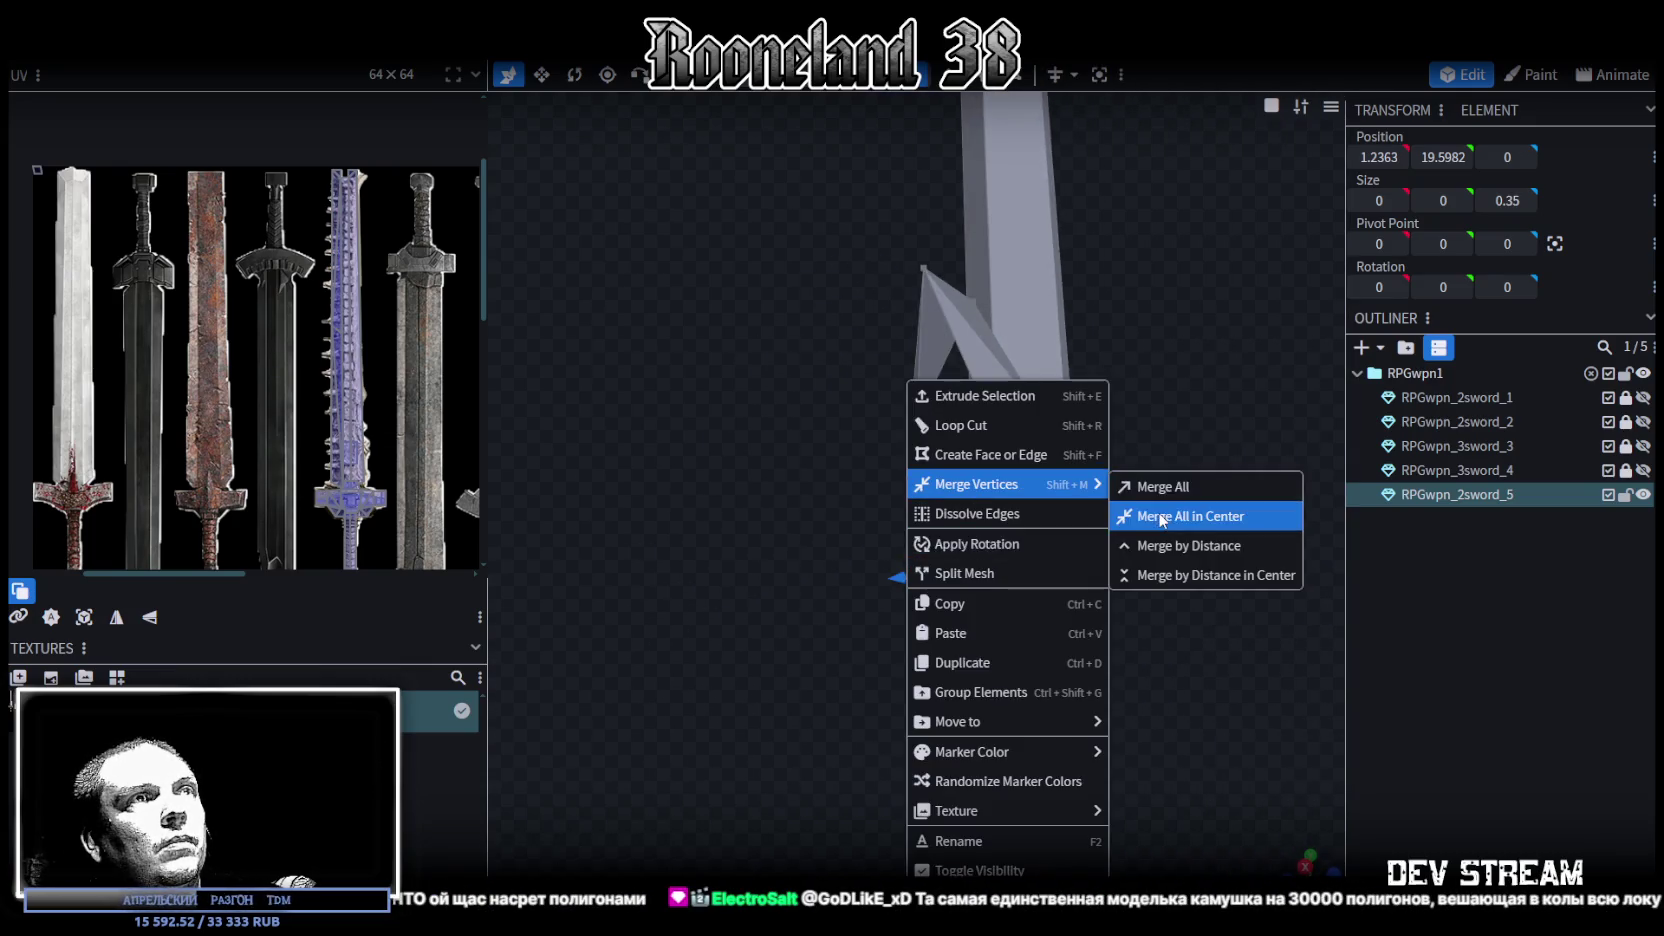
{"action": "left_click", "coordinate": [1168, 516]}
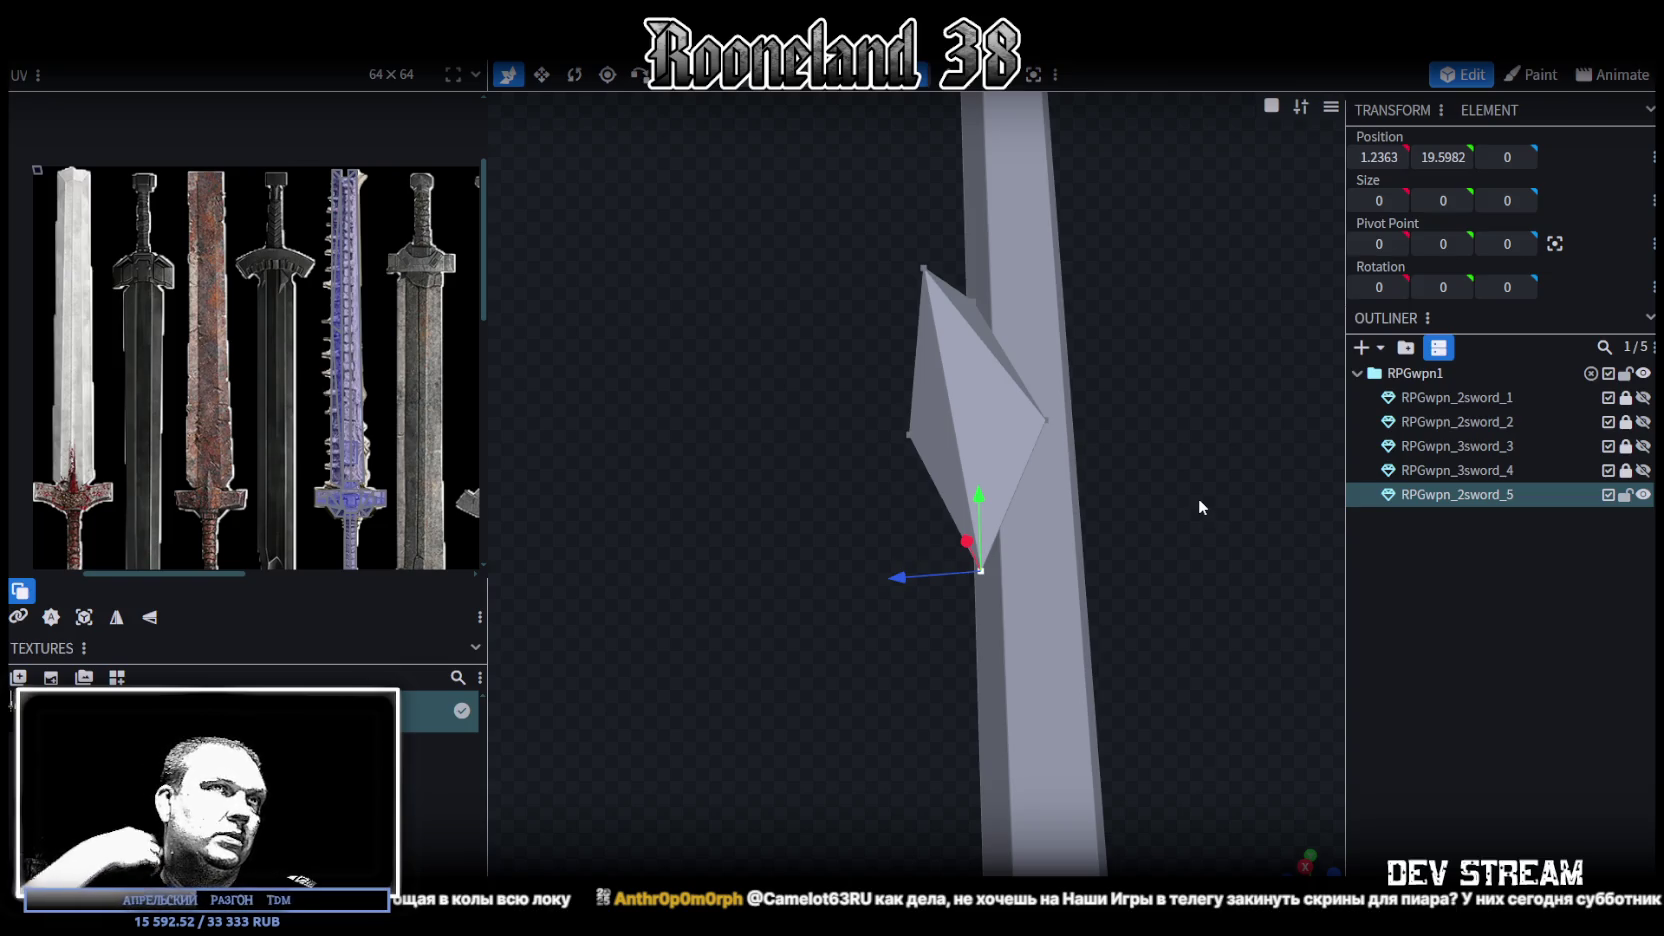
Shift two spike vertices 0.2 along X
{"action": "key", "text": "ctrl+KP_1"}
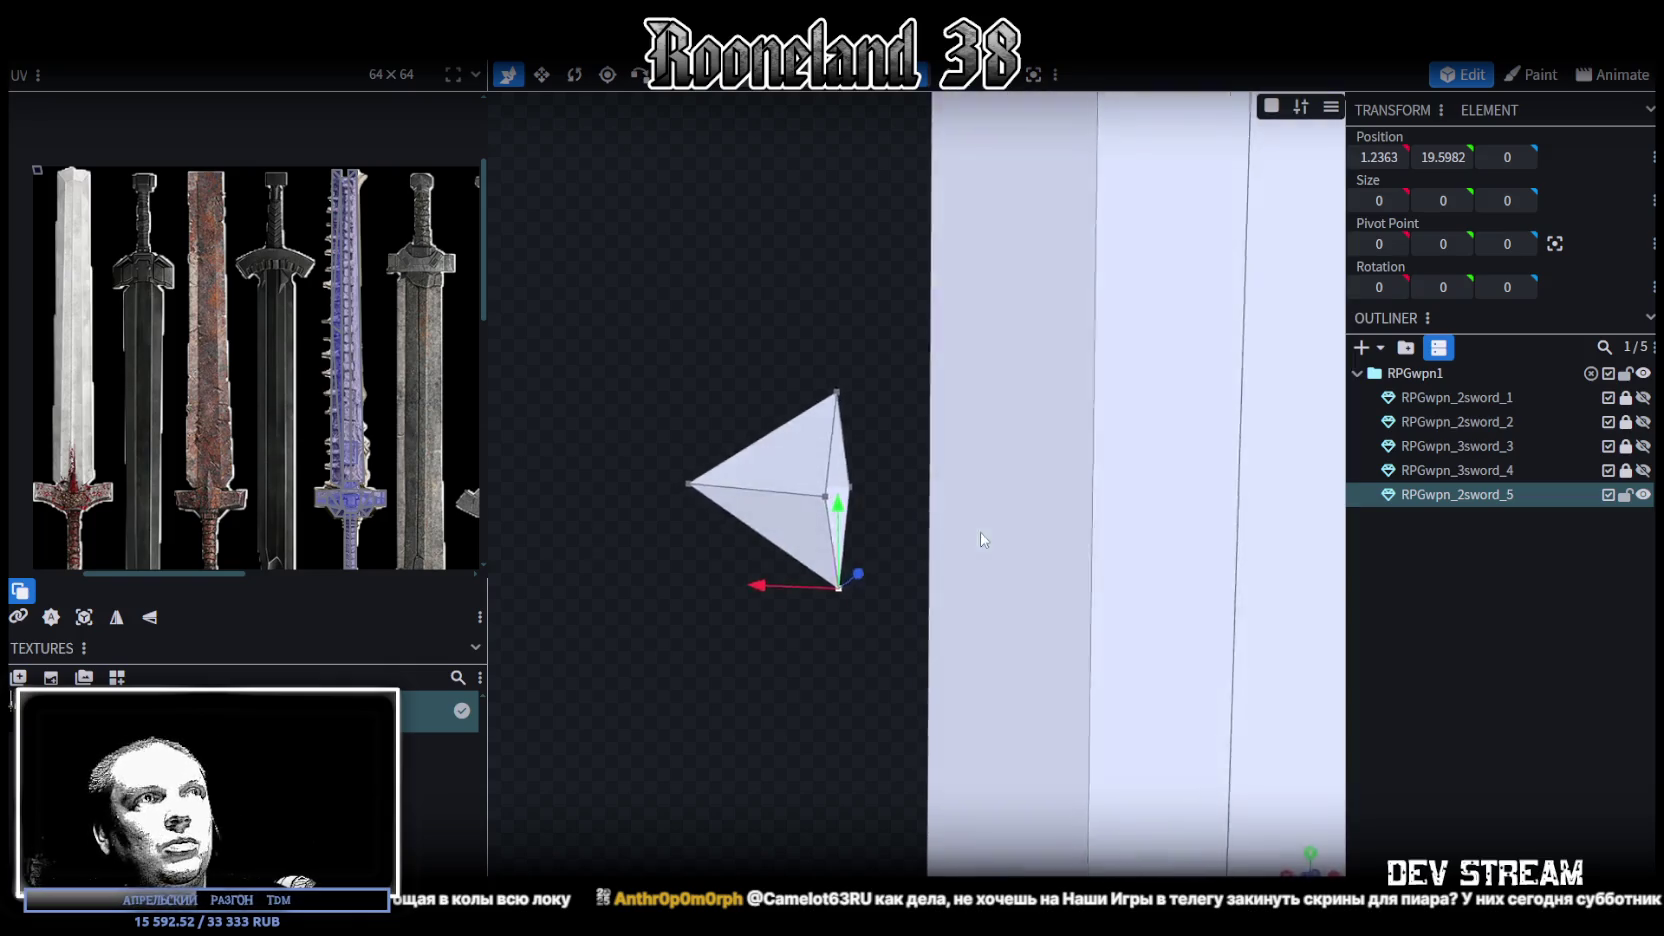
{"action": "mouse_move", "coordinate": [1022, 538]}
{"action": "left_mouse_down"}
{"action": "mouse_move", "coordinate": [924, 370]}
{"action": "mouse_move", "coordinate": [894, 370]}
{"action": "mouse_move", "coordinate": [848, 488]}
{"action": "mouse_move", "coordinate": [900, 555]}
{"action": "mouse_move", "coordinate": [817, 598]}
{"action": "left_mouse_up"}
{"action": "left_click", "coordinate": [848, 488]}
{"action": "left_click", "coordinate": [752, 522], "text": "shift"}
{"action": "mouse_move", "coordinate": [719, 582]}
{"action": "left_mouse_down"}
{"action": "mouse_move", "coordinate": [699, 610]}
{"action": "mouse_move", "coordinate": [703, 552]}
{"action": "mouse_move", "coordinate": [682, 556]}
{"action": "mouse_move", "coordinate": [662, 608]}
{"action": "mouse_move", "coordinate": [767, 438]}
{"action": "left_mouse_up"}
{"action": "left_click_drag", "start_coordinate": [747, 497], "coordinate": [830, 515]}
{"action": "mouse_move", "coordinate": [855, 338]}
{"action": "left_mouse_down"}
{"action": "mouse_move", "coordinate": [857, 307]}
{"action": "mouse_move", "coordinate": [831, 343]}
{"action": "left_mouse_up"}
Resize the spike's top and bottom vertices closer, narrowing its height to about 0.38
{"action": "left_click", "coordinate": [808, 351]}
{"action": "left_click", "coordinate": [811, 668], "text": "shift"}
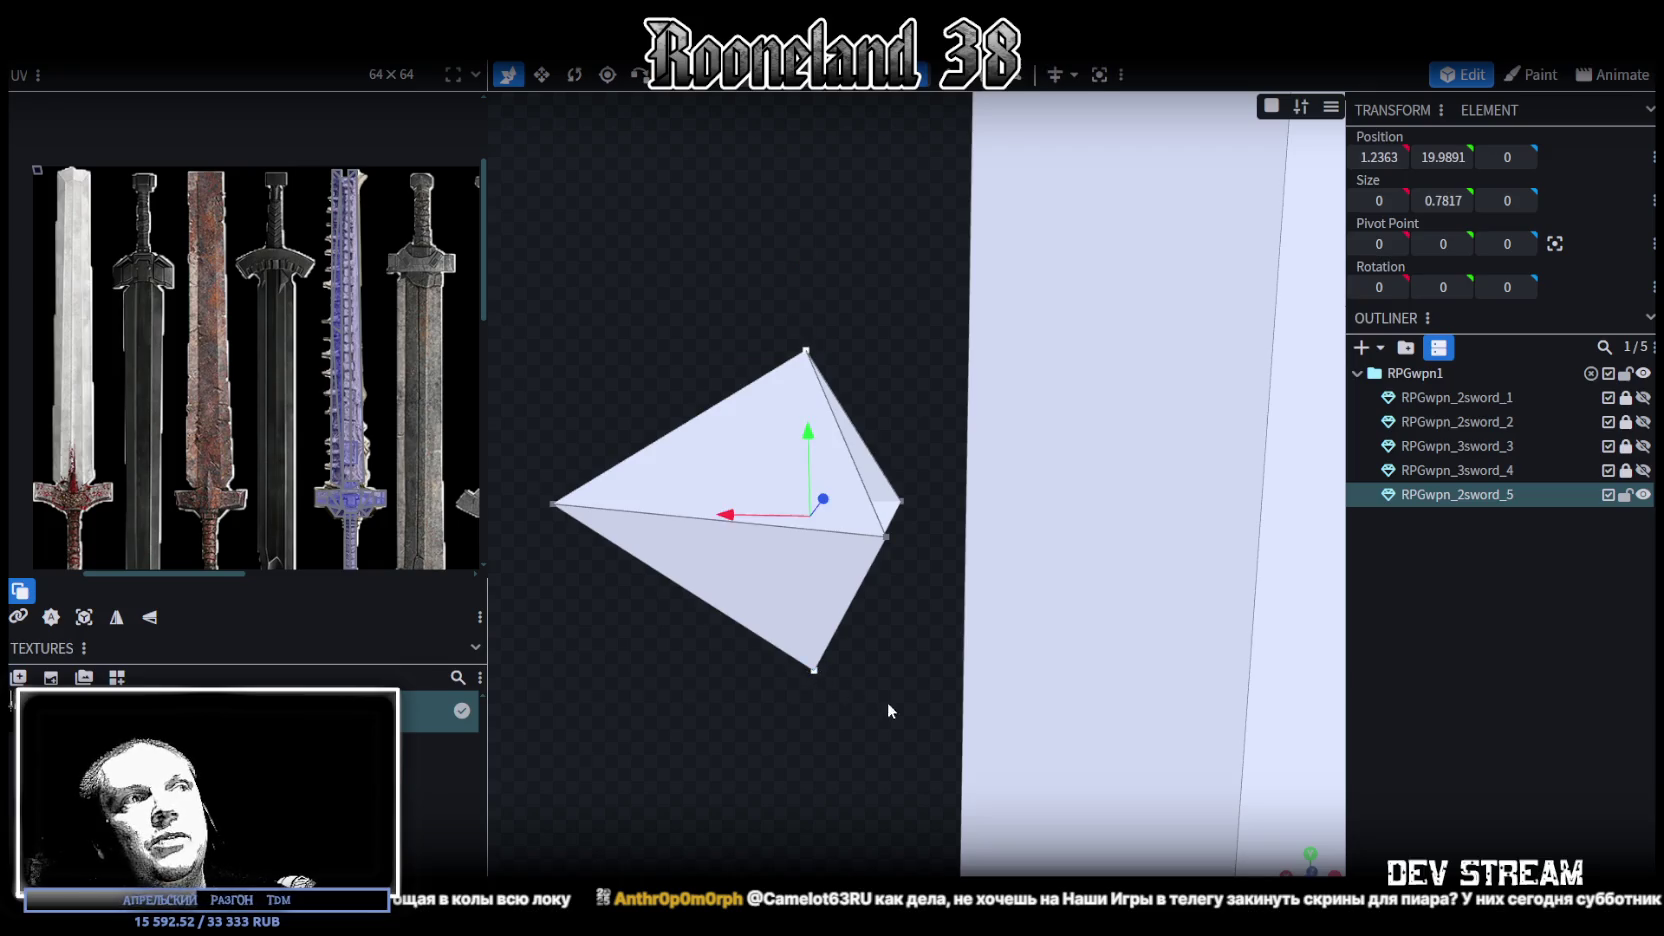
{"action": "left_click_drag", "start_coordinate": [887, 705], "coordinate": [876, 564]}
{"action": "key", "text": "s"}
{"action": "left_click_drag", "start_coordinate": [812, 445], "coordinate": [812, 485]}
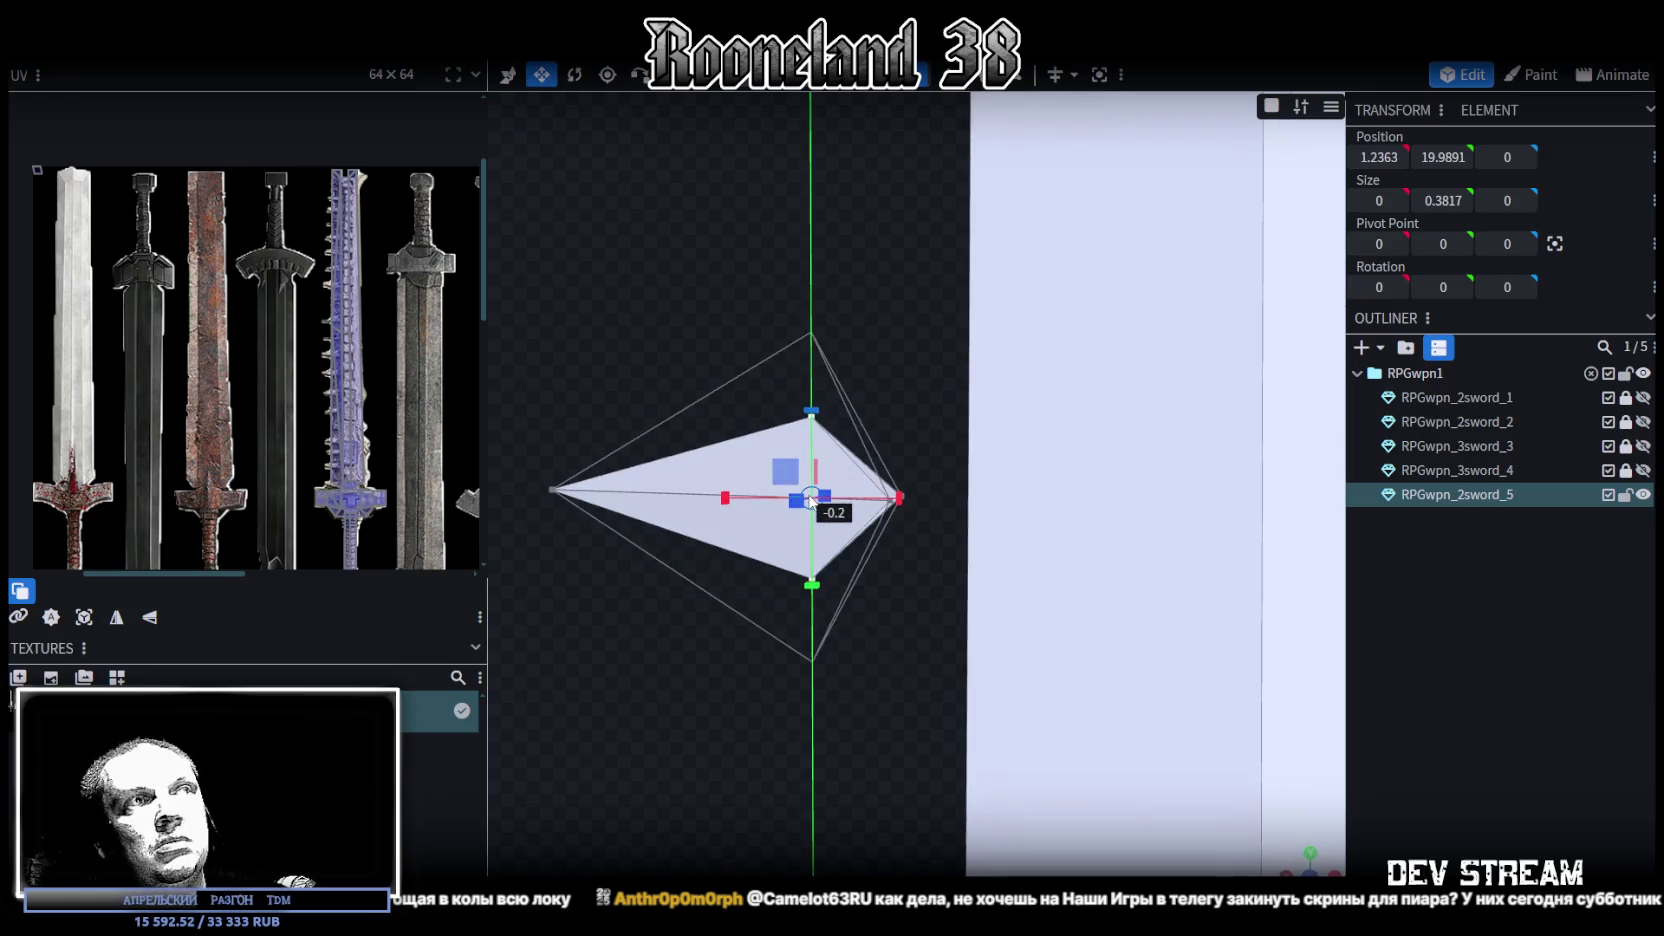
{"action": "left_click_drag", "start_coordinate": [853, 341], "coordinate": [888, 503]}
Push the spike's base vertices further along X
{"action": "left_click", "coordinate": [888, 503]}
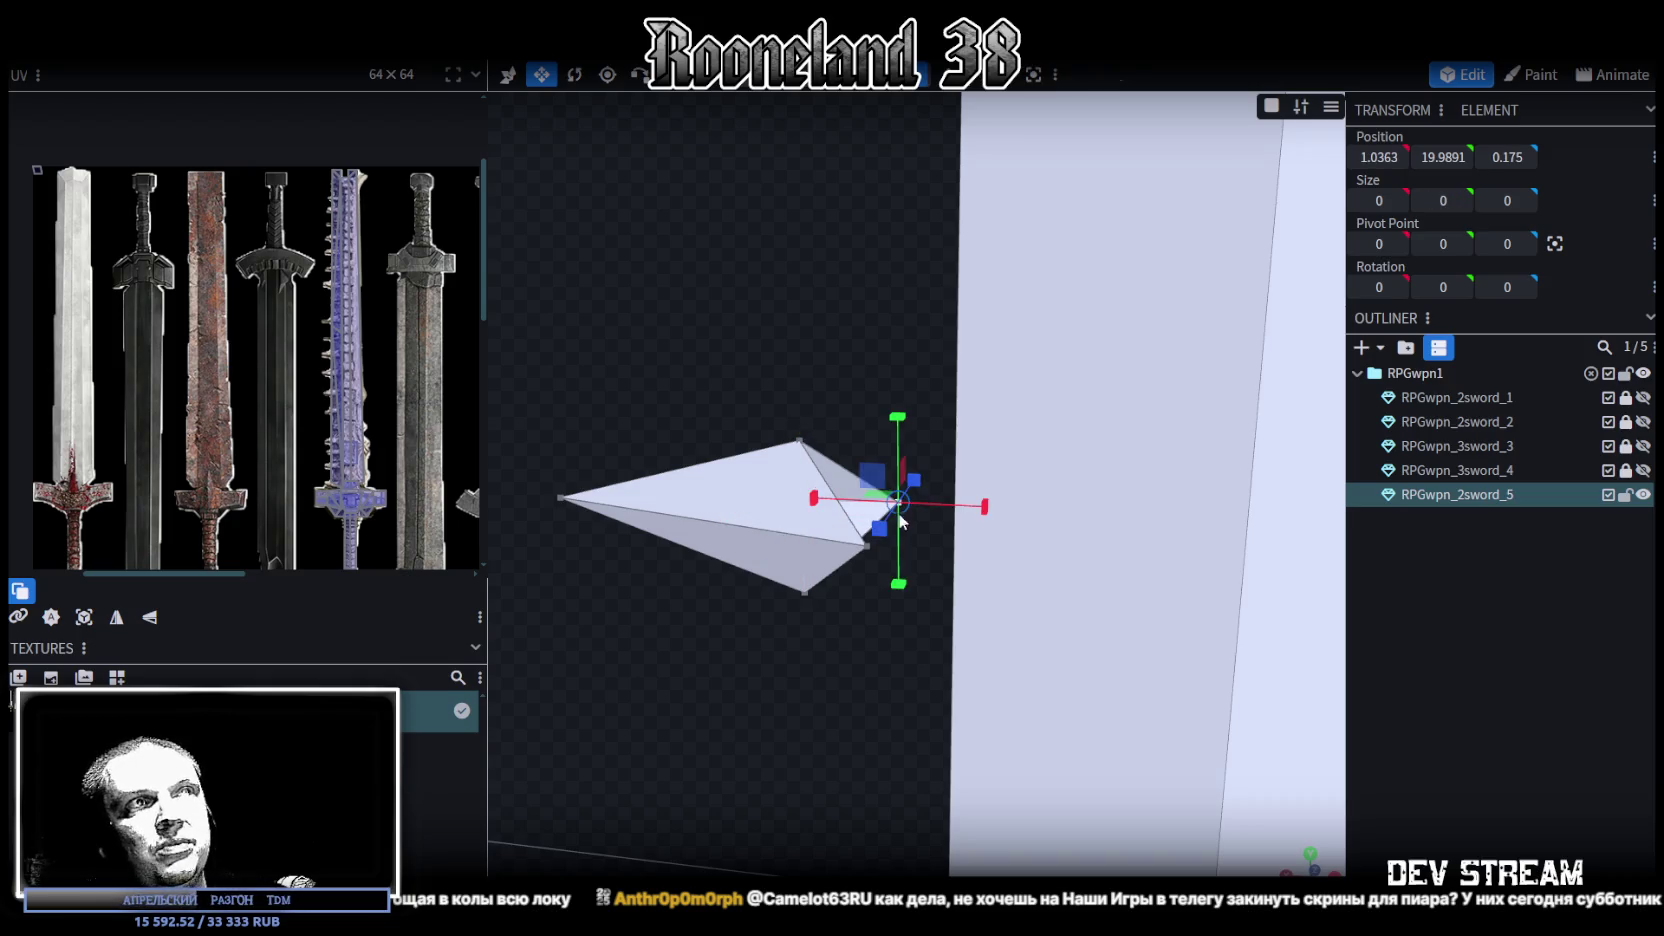
{"action": "key", "text": "v"}
{"action": "left_click_drag", "start_coordinate": [806, 527], "coordinate": [761, 515]}
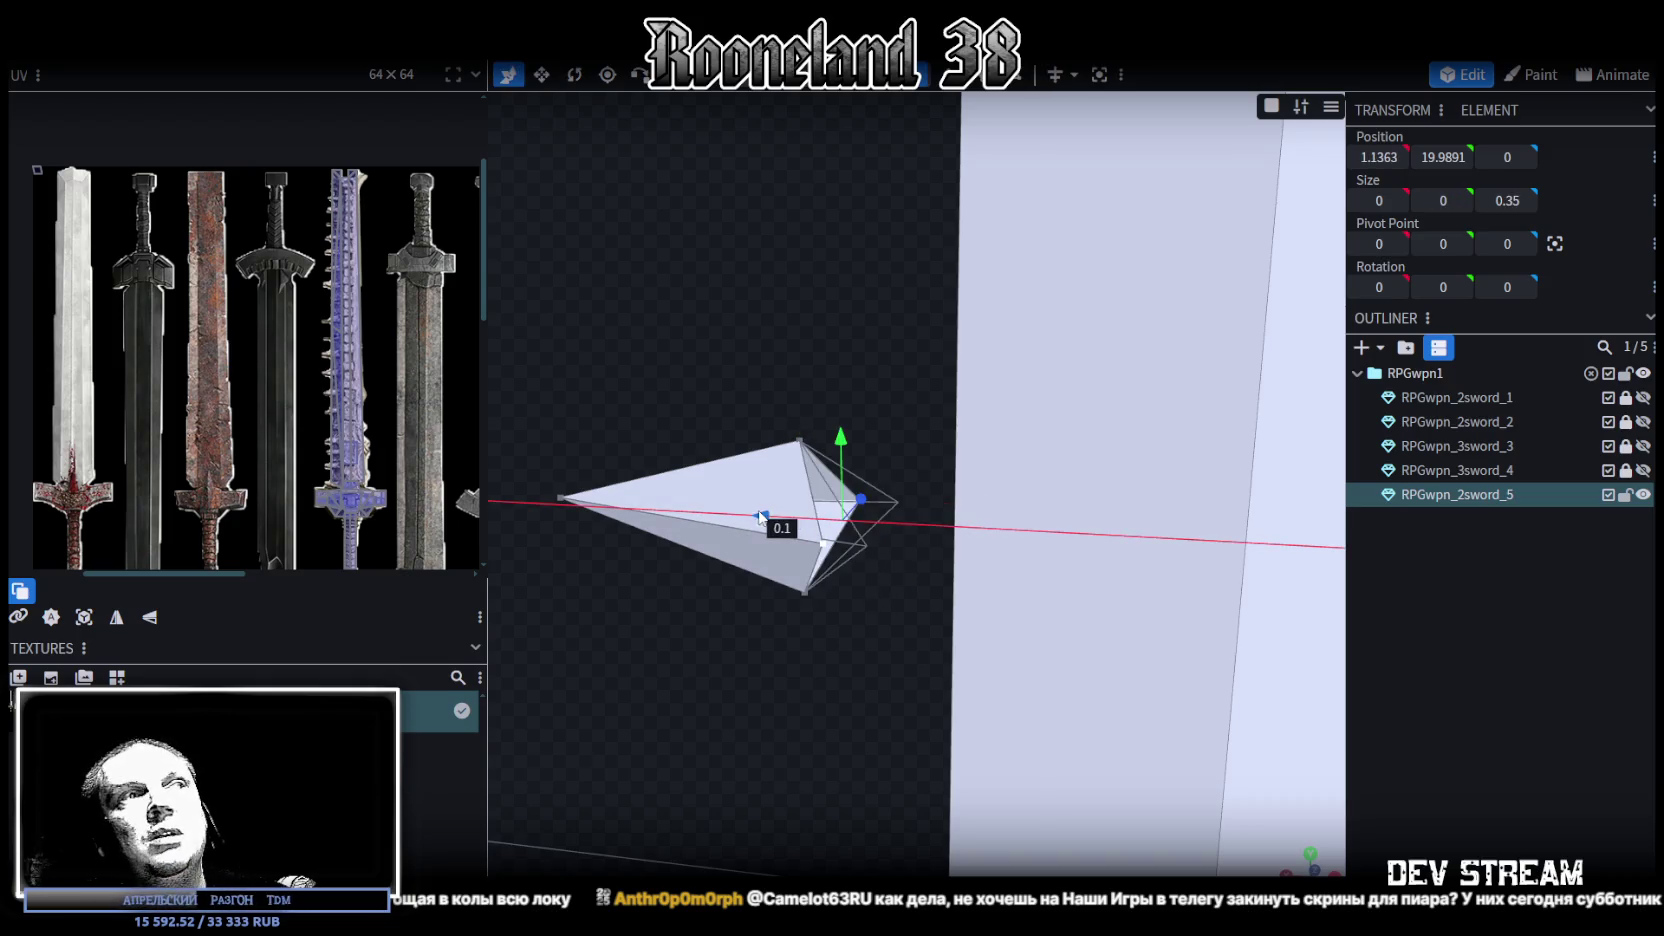
{"action": "left_click_drag", "start_coordinate": [740, 335], "coordinate": [800, 308]}
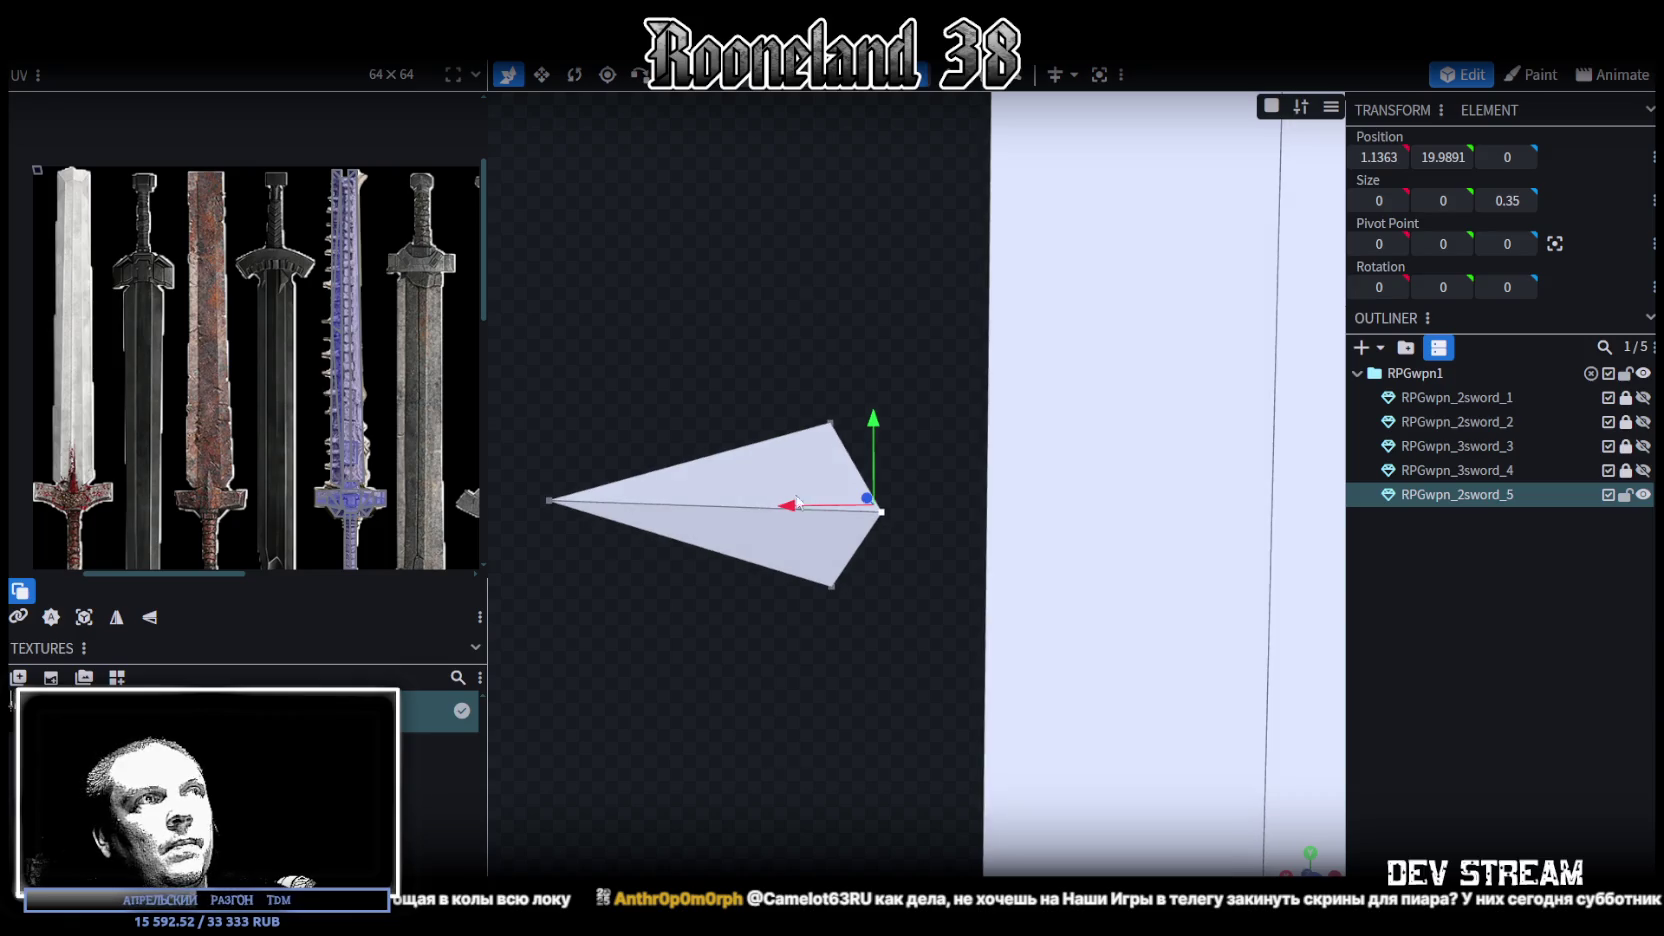
{"action": "left_click_drag", "start_coordinate": [793, 506], "coordinate": [708, 508]}
{"action": "mouse_move", "coordinate": [830, 150]}
{"action": "left_mouse_down"}
{"action": "mouse_move", "coordinate": [909, 118]}
{"action": "mouse_move", "coordinate": [828, 381]}
{"action": "mouse_move", "coordinate": [881, 489]}
{"action": "left_mouse_up"}
Extrude the spike's base face 1 unit toward the blade
{"action": "left_click", "coordinate": [828, 381]}
{"action": "left_click", "coordinate": [805, 407]}
{"action": "left_click_drag", "start_coordinate": [800, 428], "coordinate": [1008, 290]}
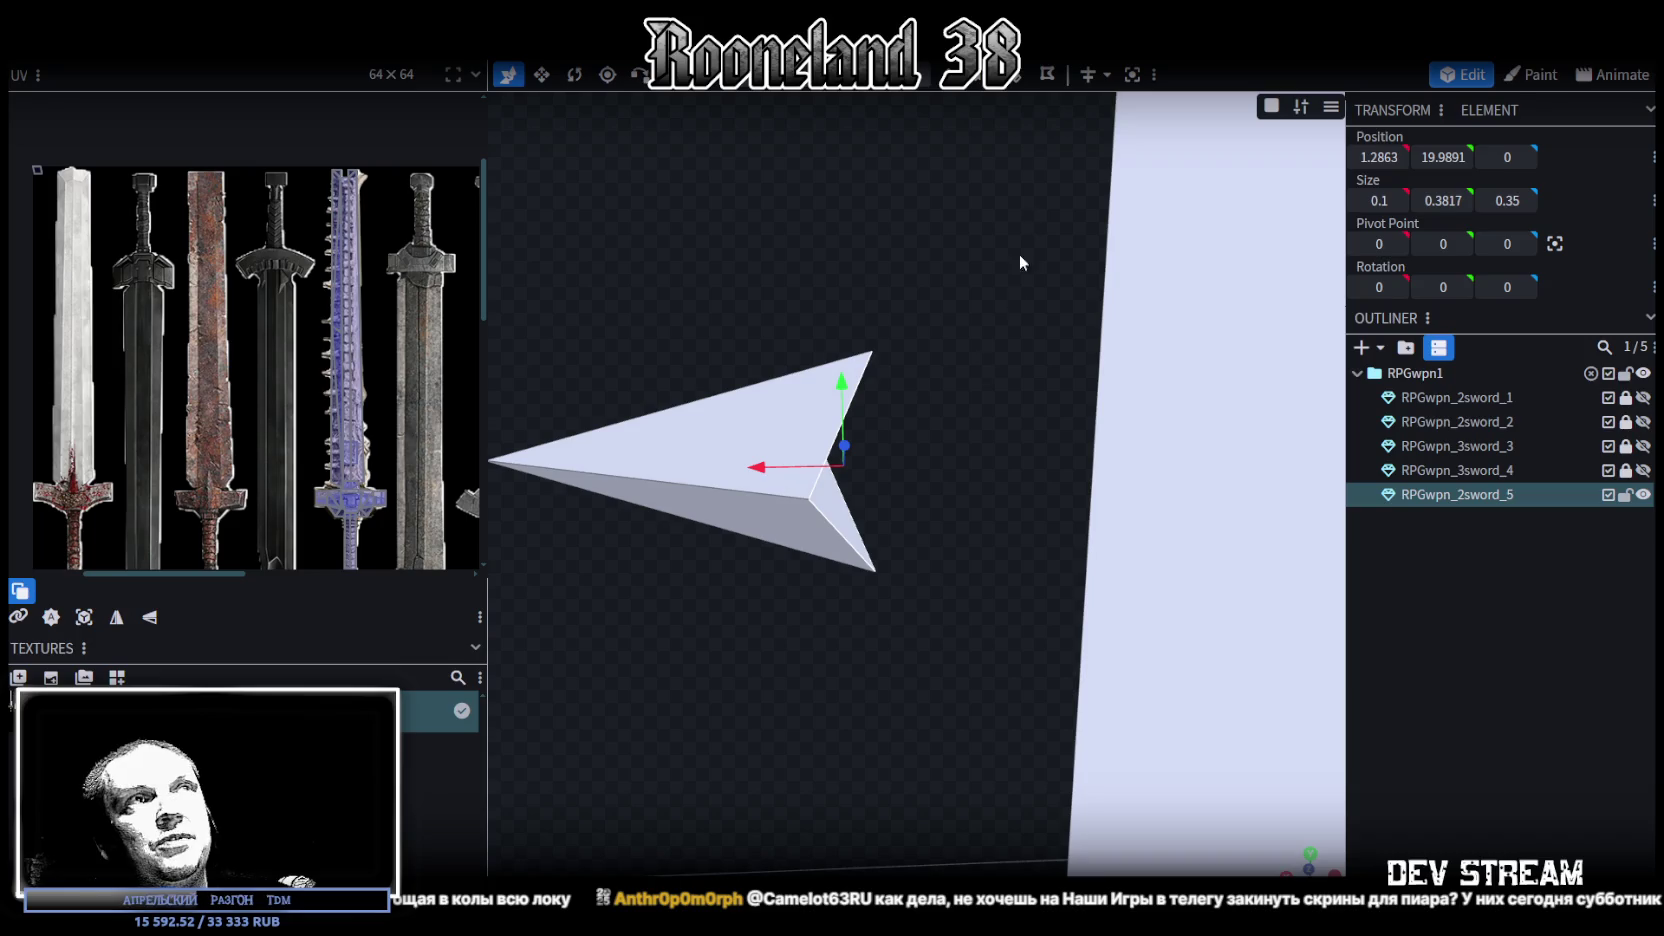
{"action": "left_click", "coordinate": [959, 96]}
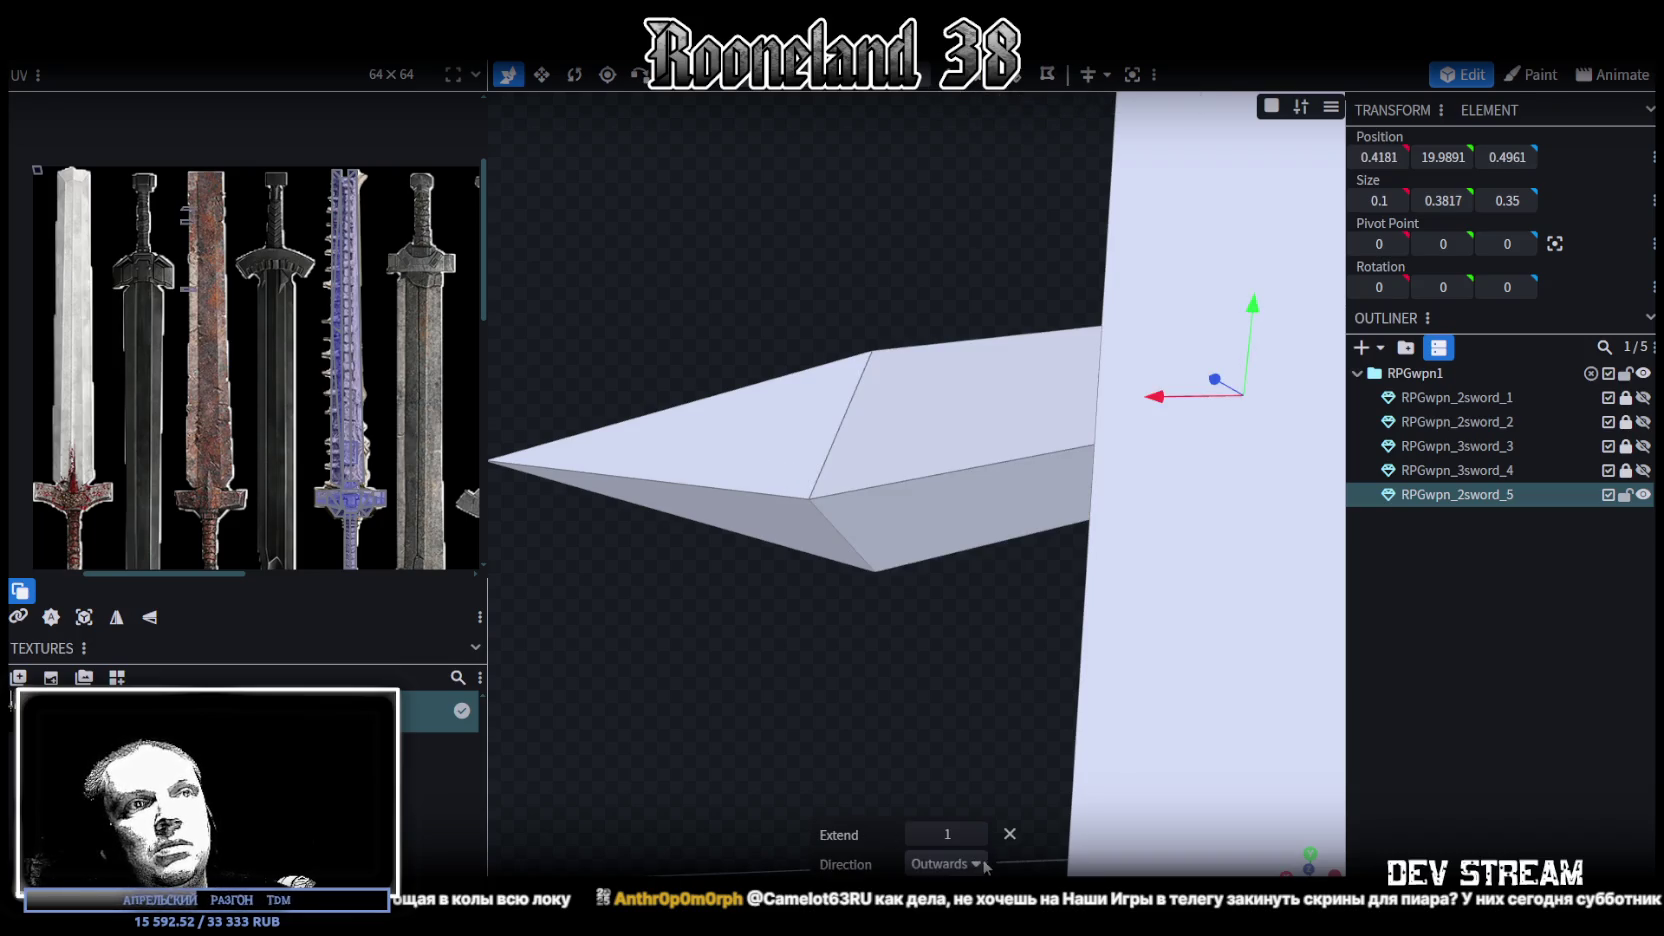
Extrude a new piece from the blade edge in the X- direction and pull it outward
{"action": "left_click", "coordinate": [972, 864]}
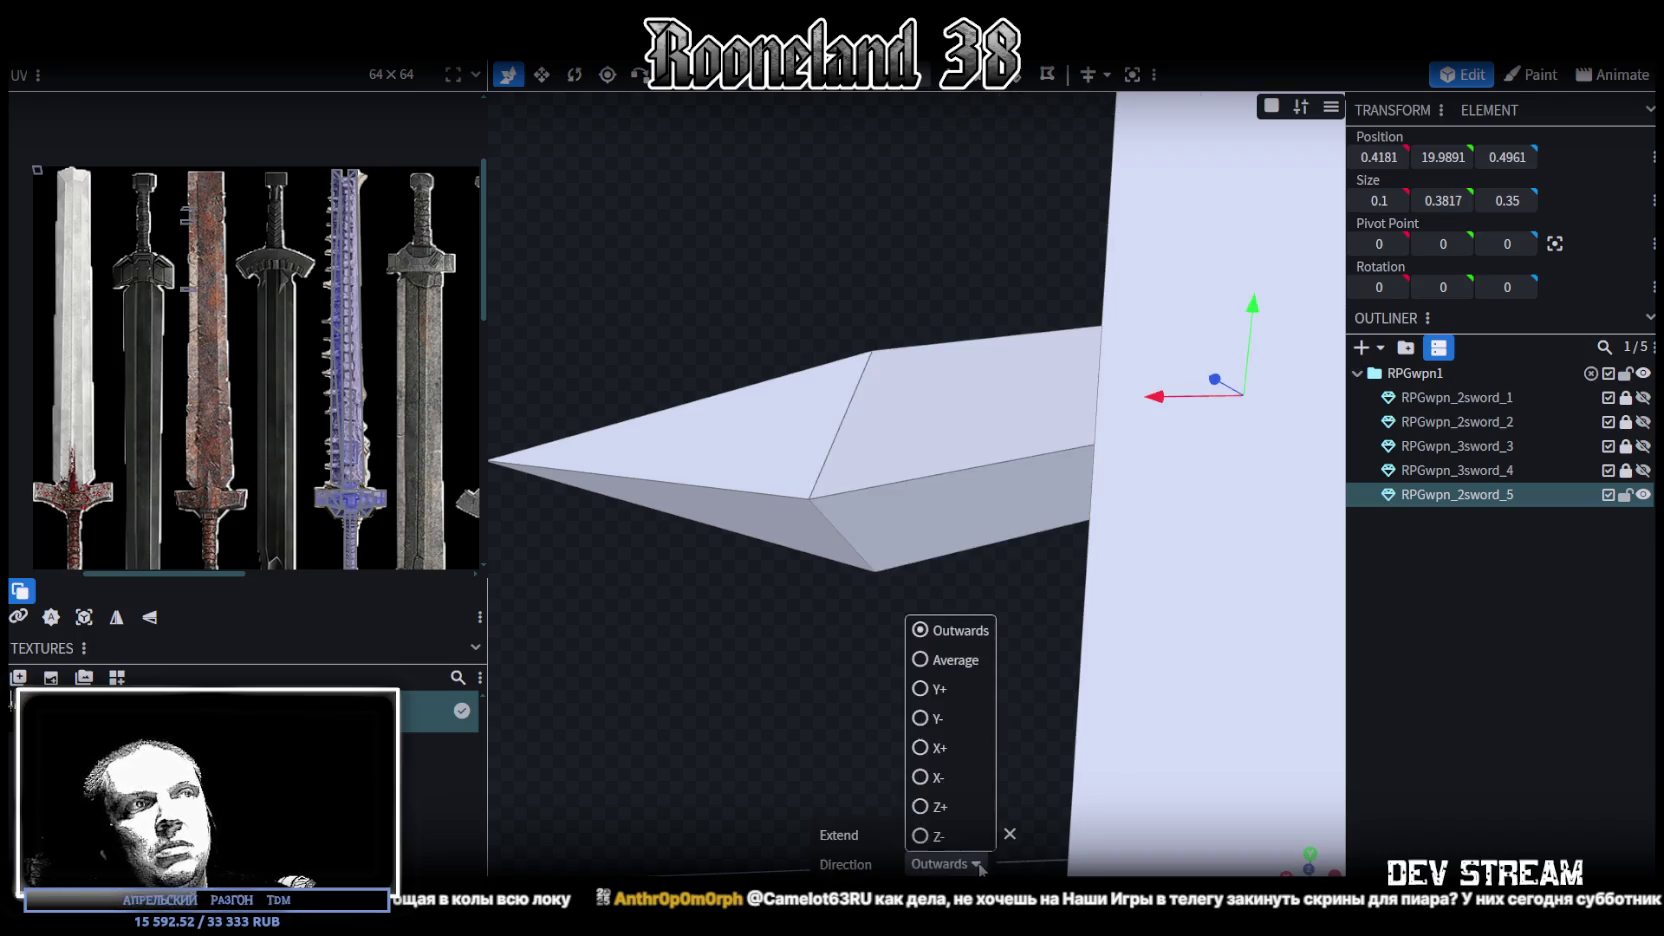
{"action": "left_click", "coordinate": [920, 746]}
{"action": "left_click_drag", "start_coordinate": [920, 746], "coordinate": [885, 696]}
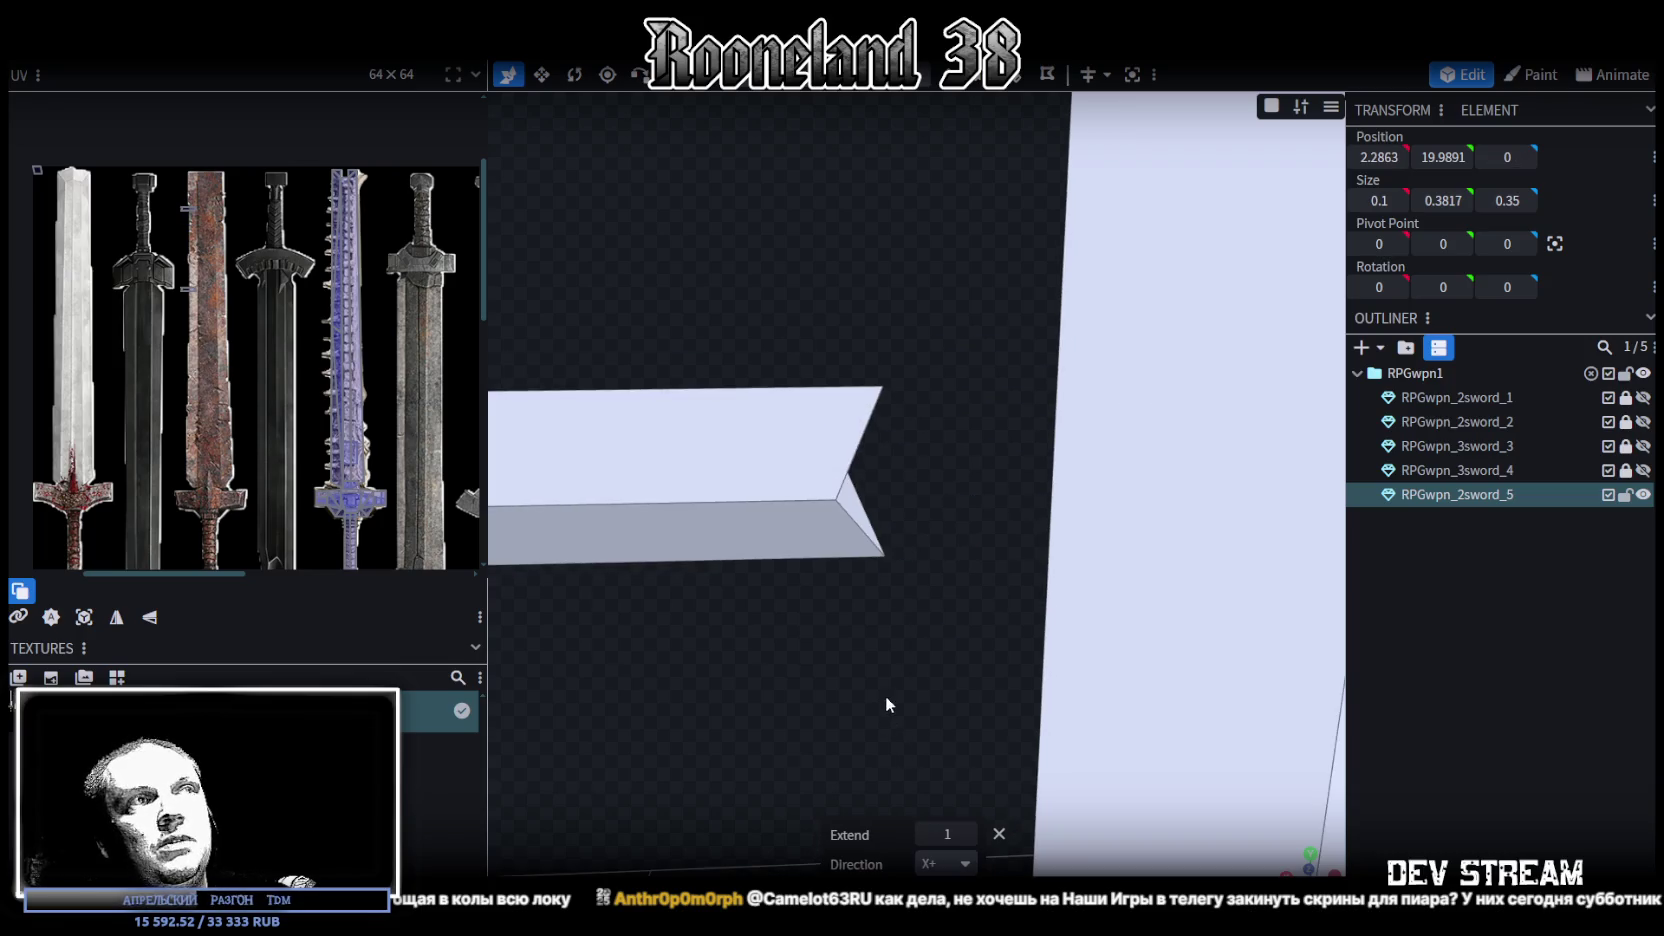
{"action": "left_click", "coordinate": [968, 864]}
{"action": "left_click", "coordinate": [950, 773]}
{"action": "left_click_drag", "start_coordinate": [889, 680], "coordinate": [893, 648]}
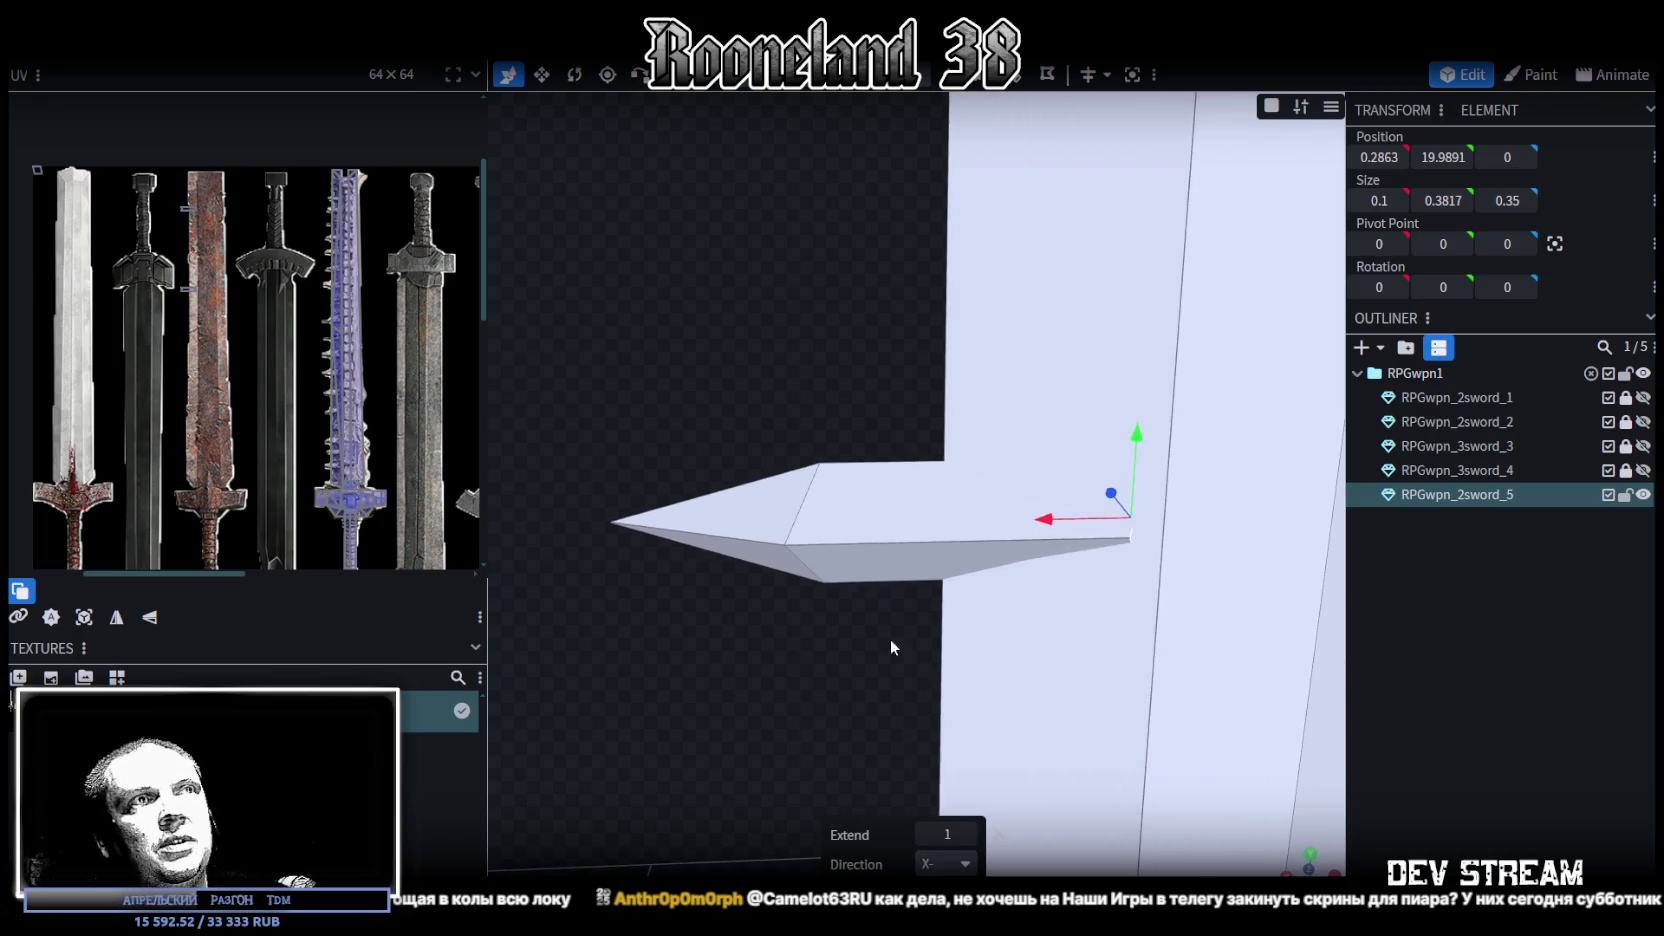
{"action": "left_click_drag", "start_coordinate": [1050, 527], "coordinate": [801, 541]}
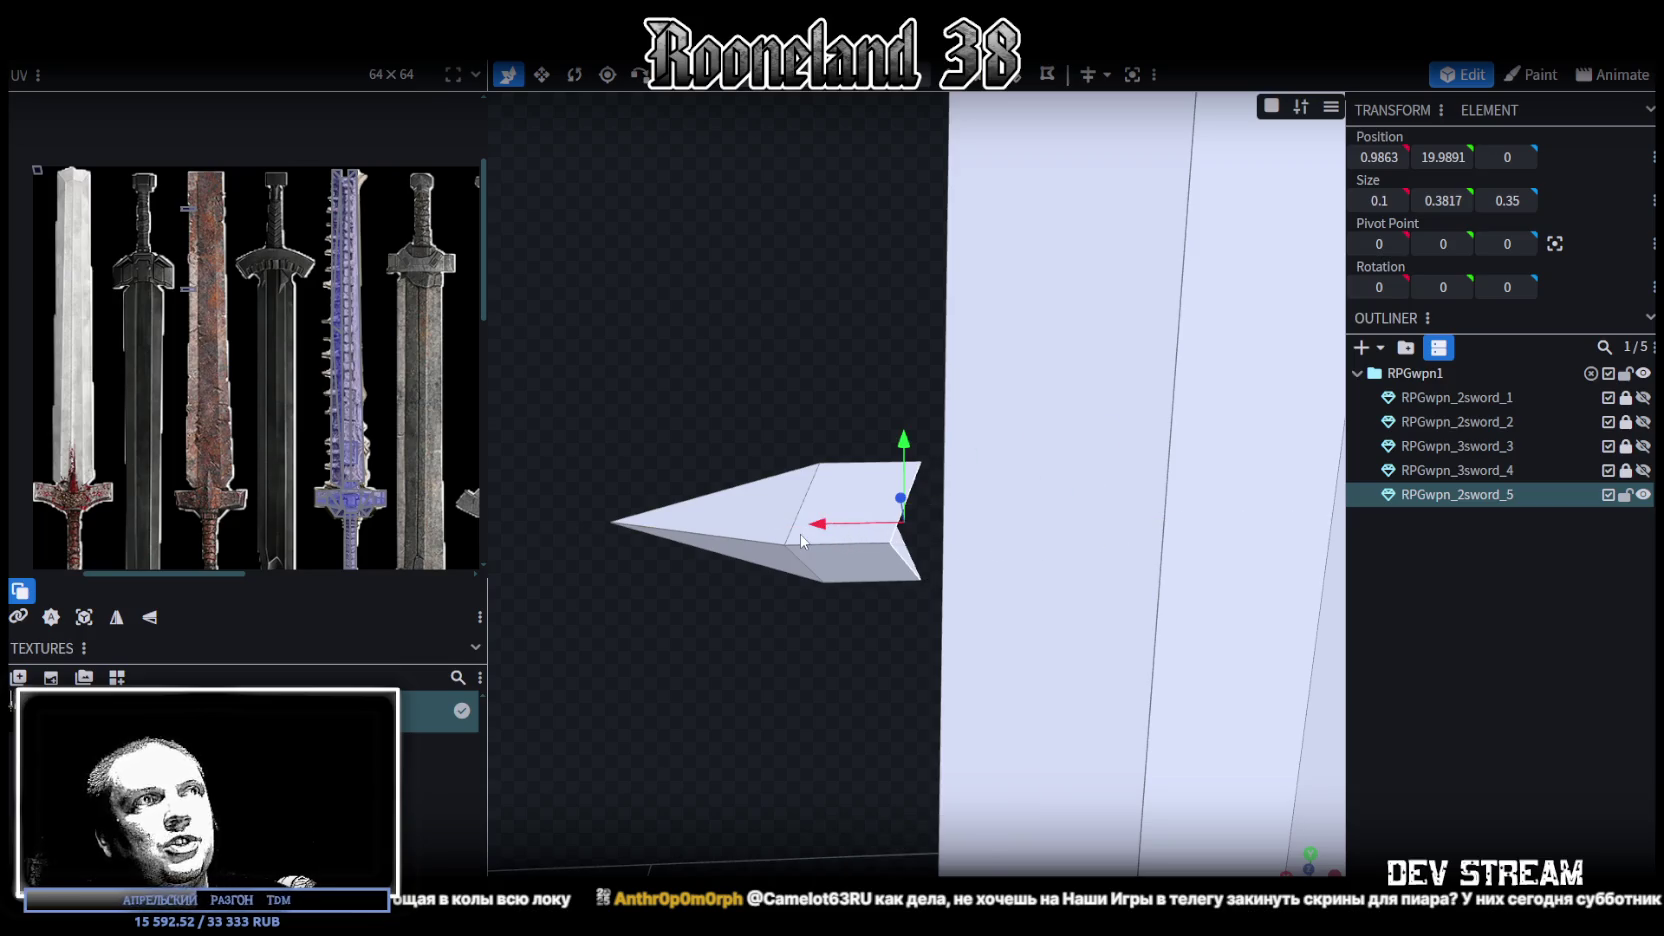
Merge the extrusion's end vertices at their centre into a pointed spike tip, shown in wireframe
{"action": "left_click", "coordinate": [918, 80]}
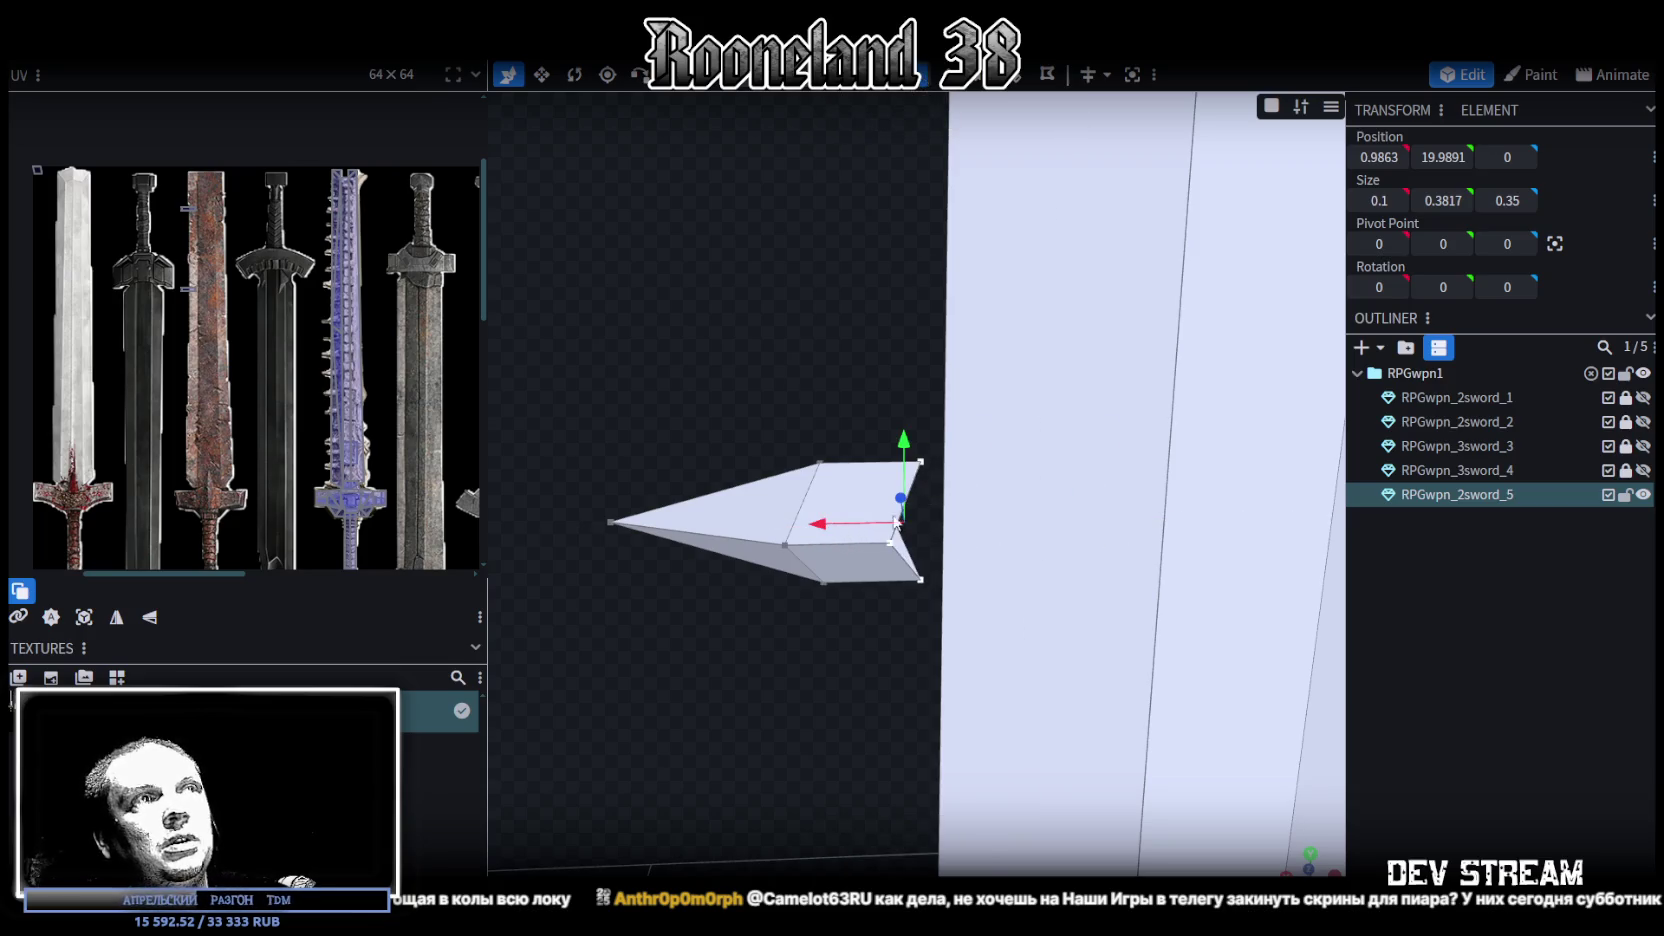
{"action": "right_click", "coordinate": [888, 545]}
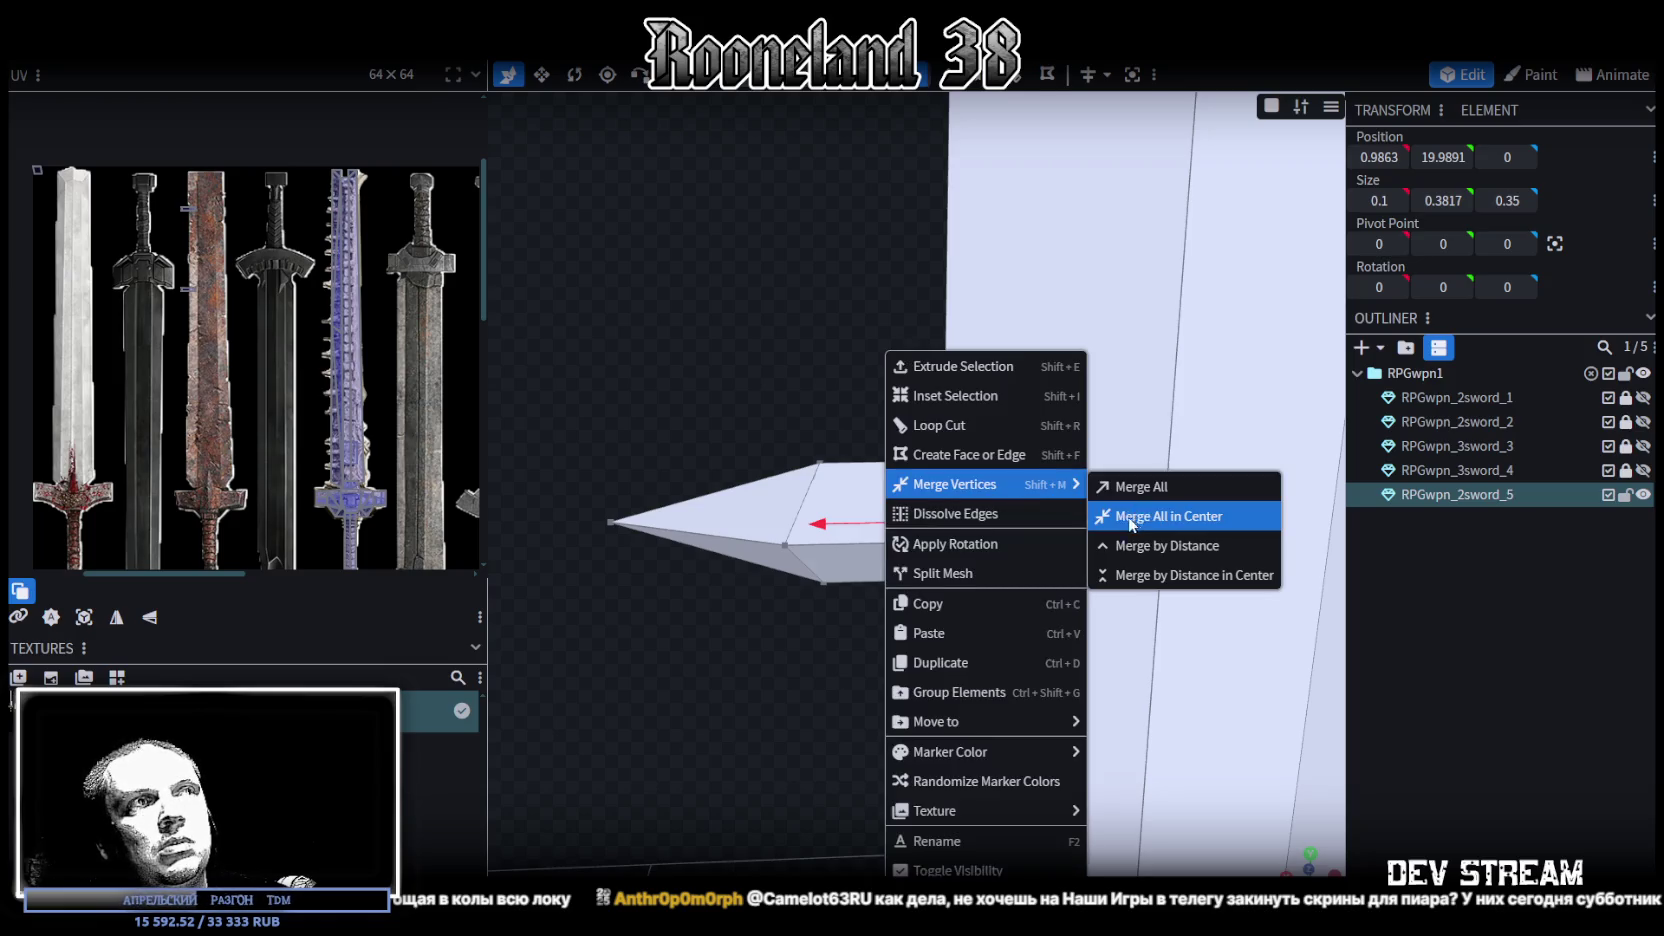
{"action": "left_click", "coordinate": [1135, 515]}
{"action": "left_click_drag", "start_coordinate": [792, 356], "coordinate": [866, 380]}
{"action": "left_click_drag", "start_coordinate": [840, 543], "coordinate": [801, 98]}
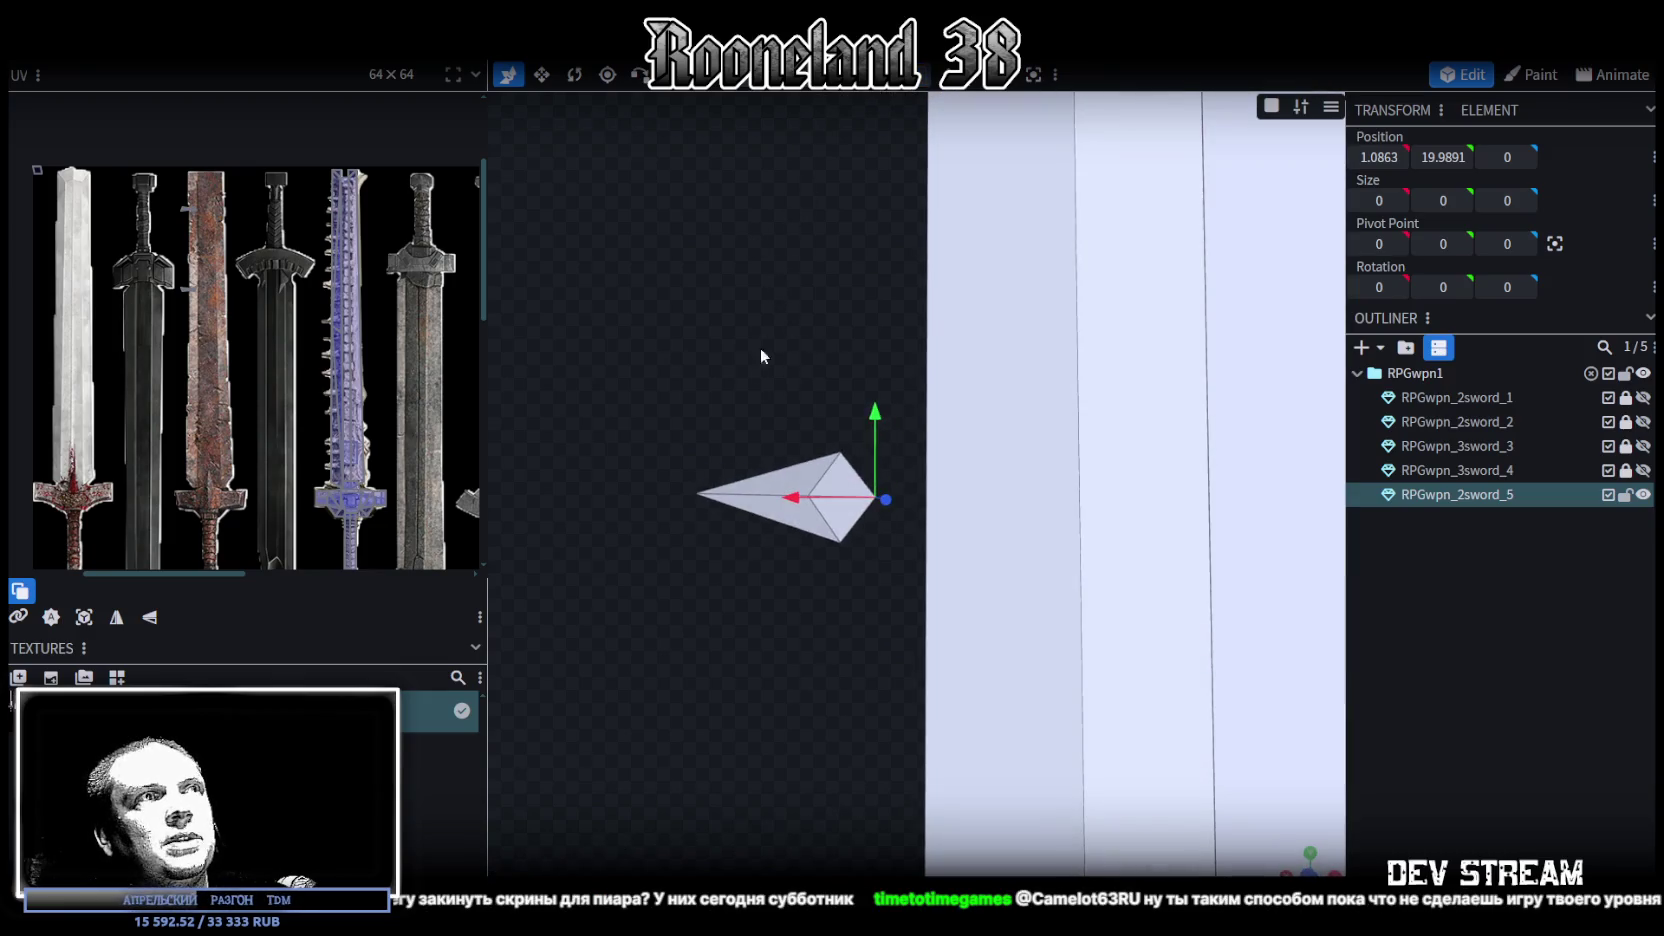
{"action": "left_click_drag", "start_coordinate": [724, 371], "coordinate": [866, 568]}
{"action": "key", "text": "z"}
{"action": "key", "text": "z"}
{"action": "key", "text": "z"}
{"action": "key", "text": "z"}
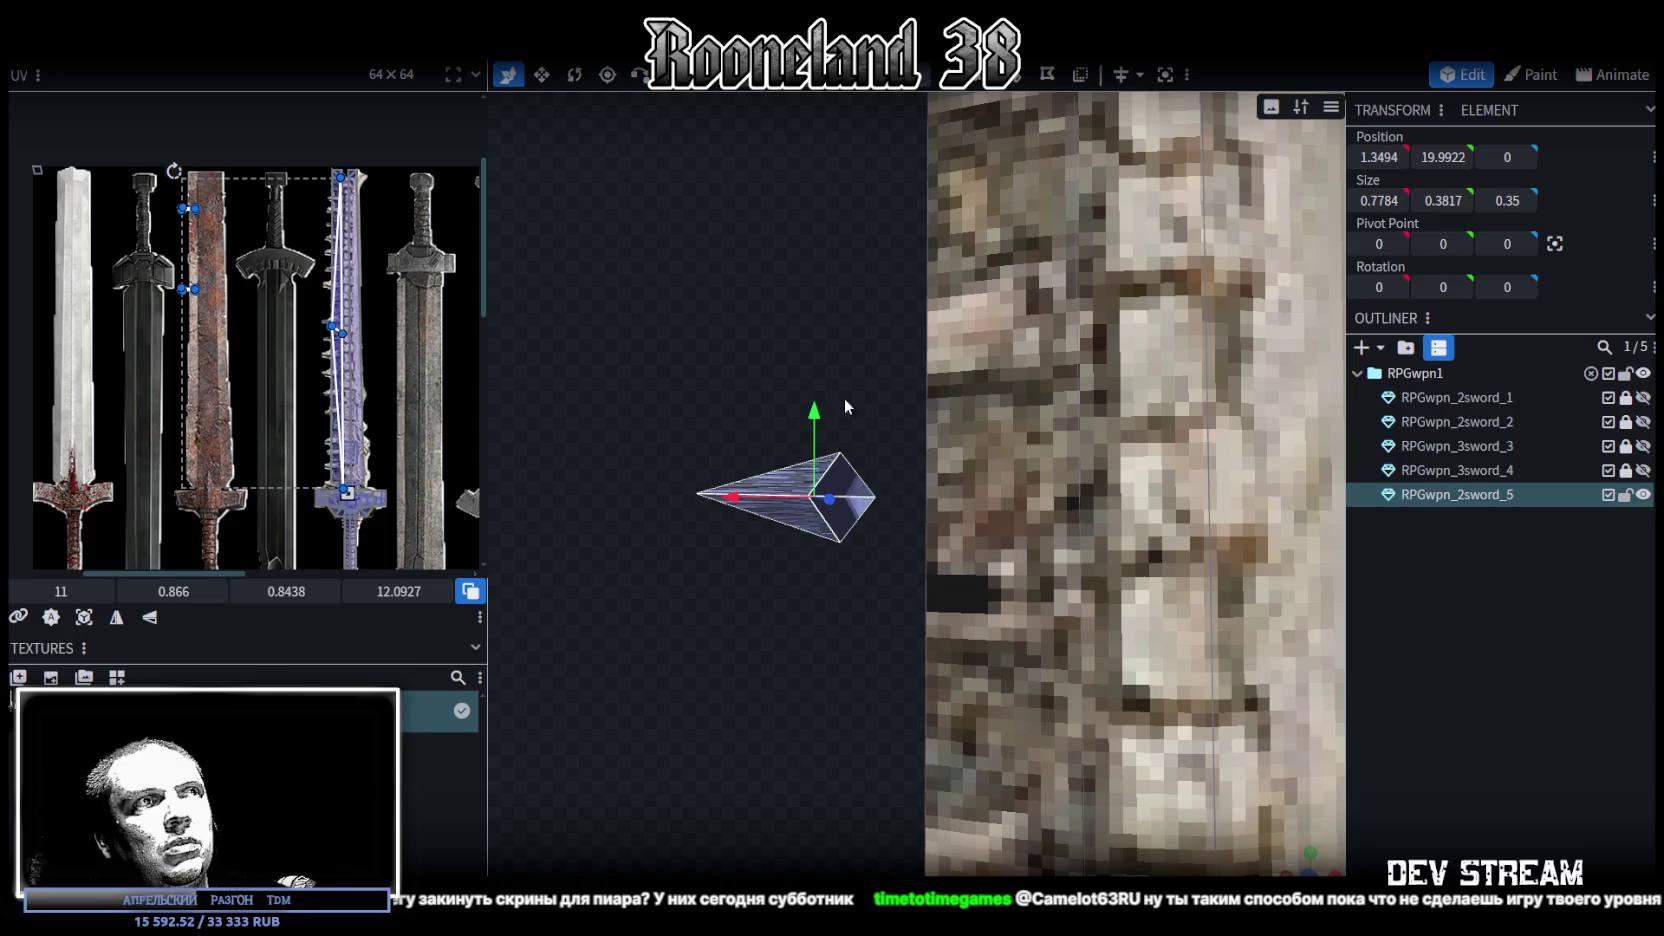
Select all the spike's faces and resize it thinner along Y
{"action": "left_click_drag", "start_coordinate": [844, 396], "coordinate": [788, 417]}
{"action": "key", "text": "z"}
{"action": "key", "text": "z"}
{"action": "key", "text": "z"}
{"action": "key", "text": "z"}
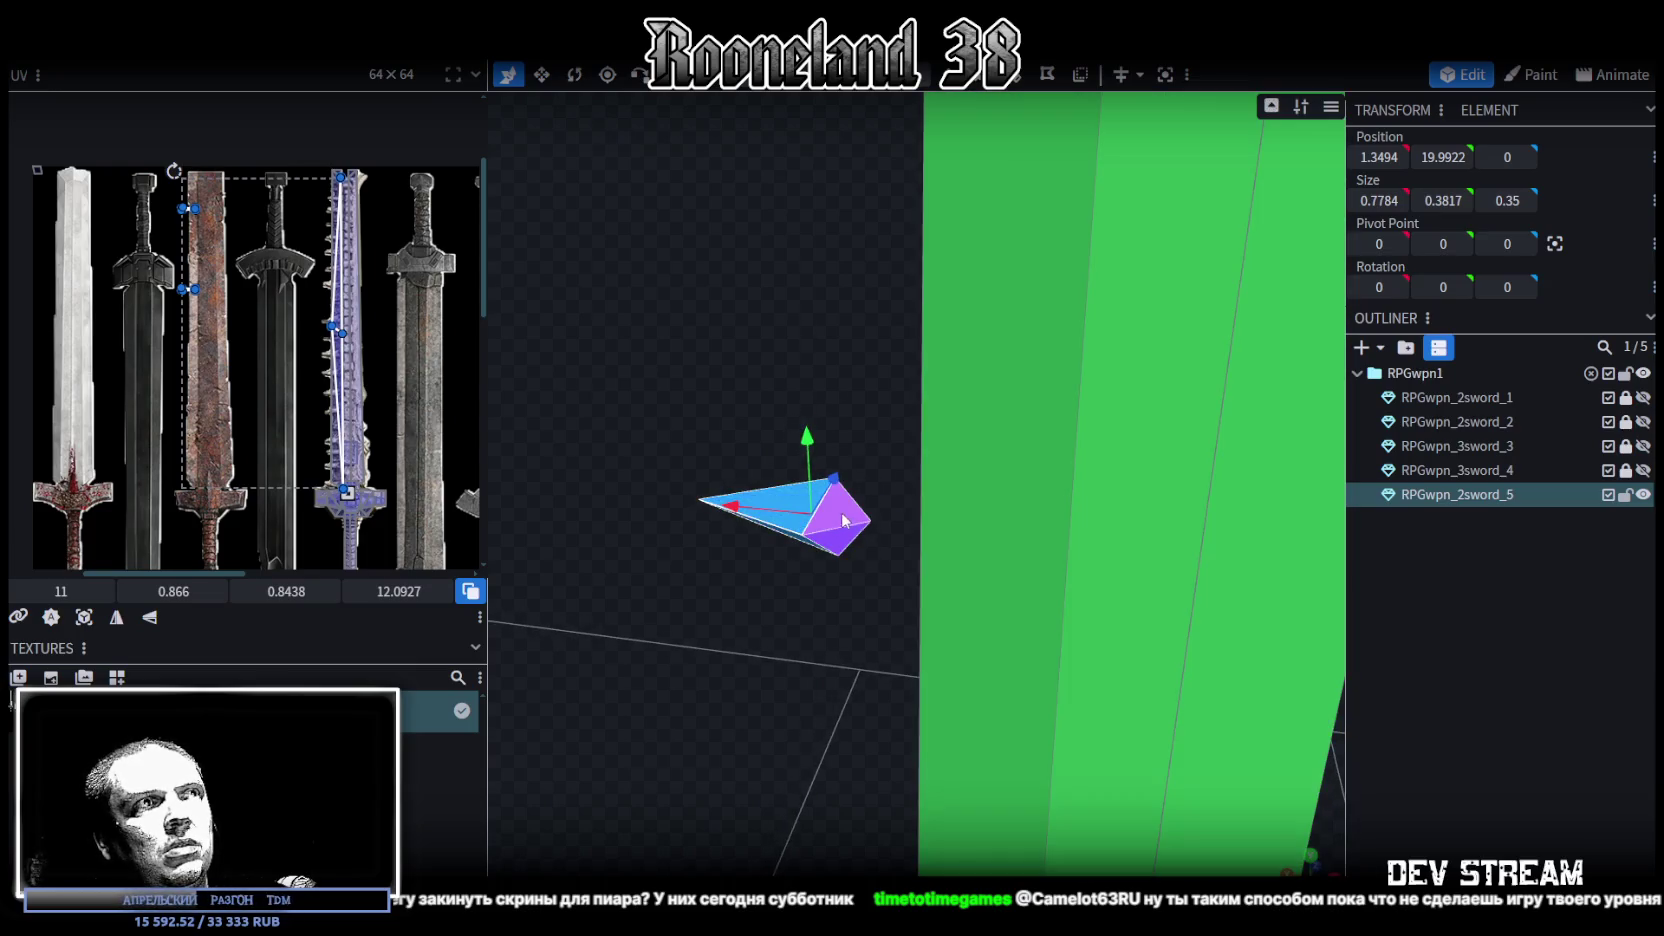
{"action": "left_click", "coordinate": [843, 520]}
{"action": "left_click_drag", "start_coordinate": [850, 530], "coordinate": [1055, 463]}
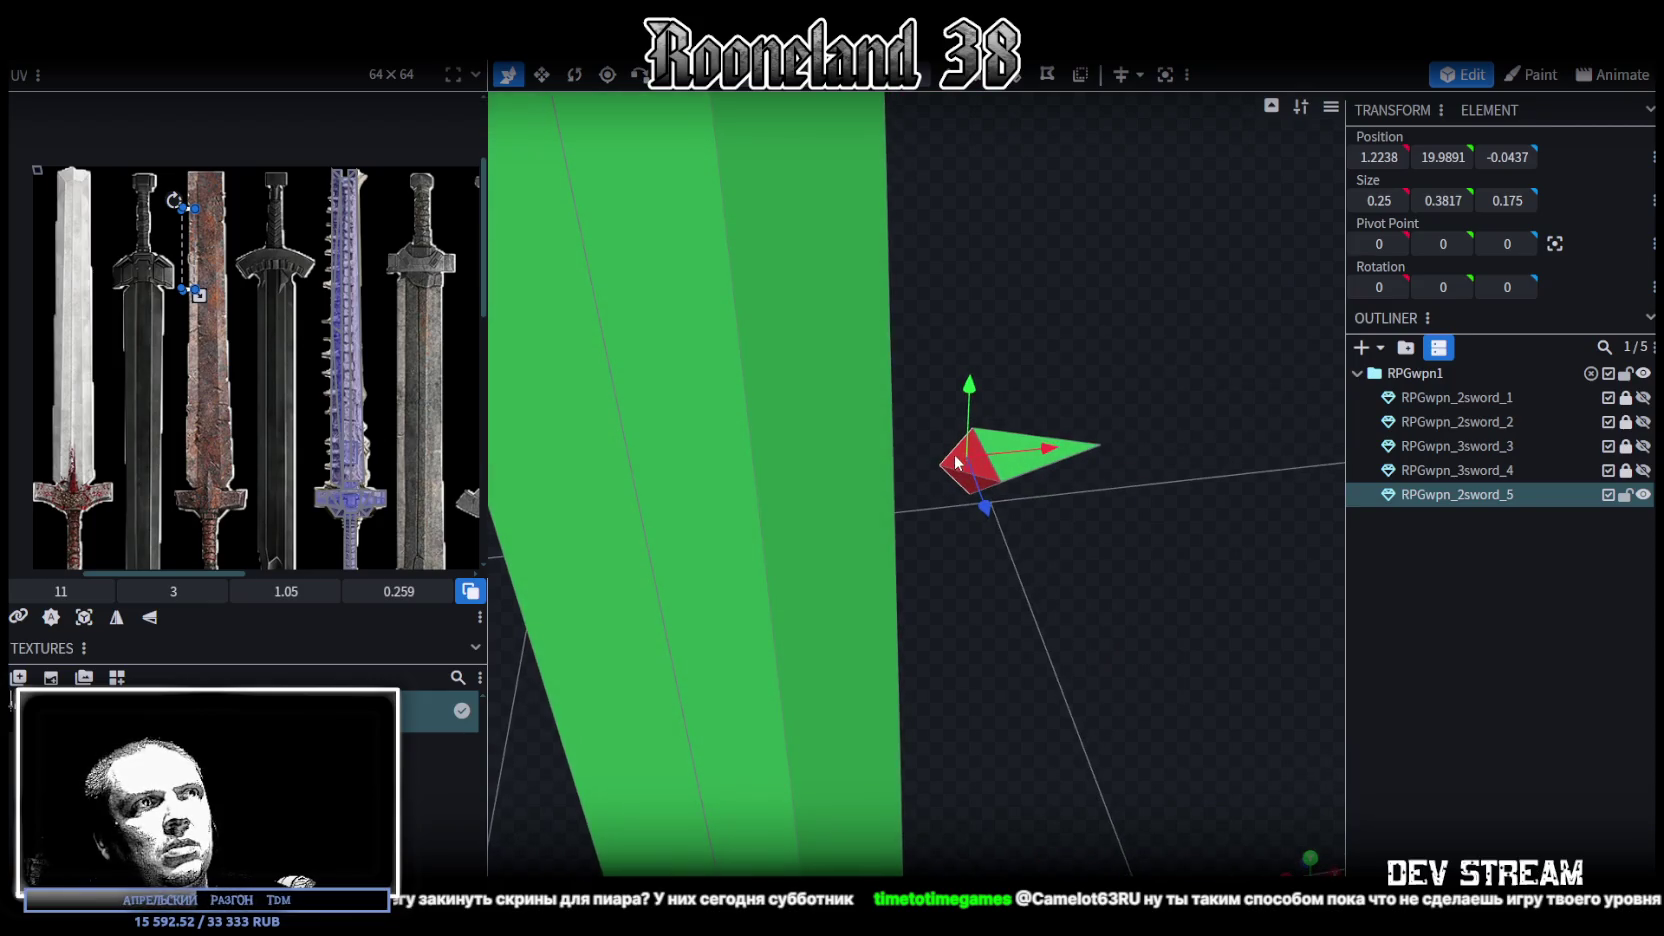
{"action": "left_click", "coordinate": [955, 462]}
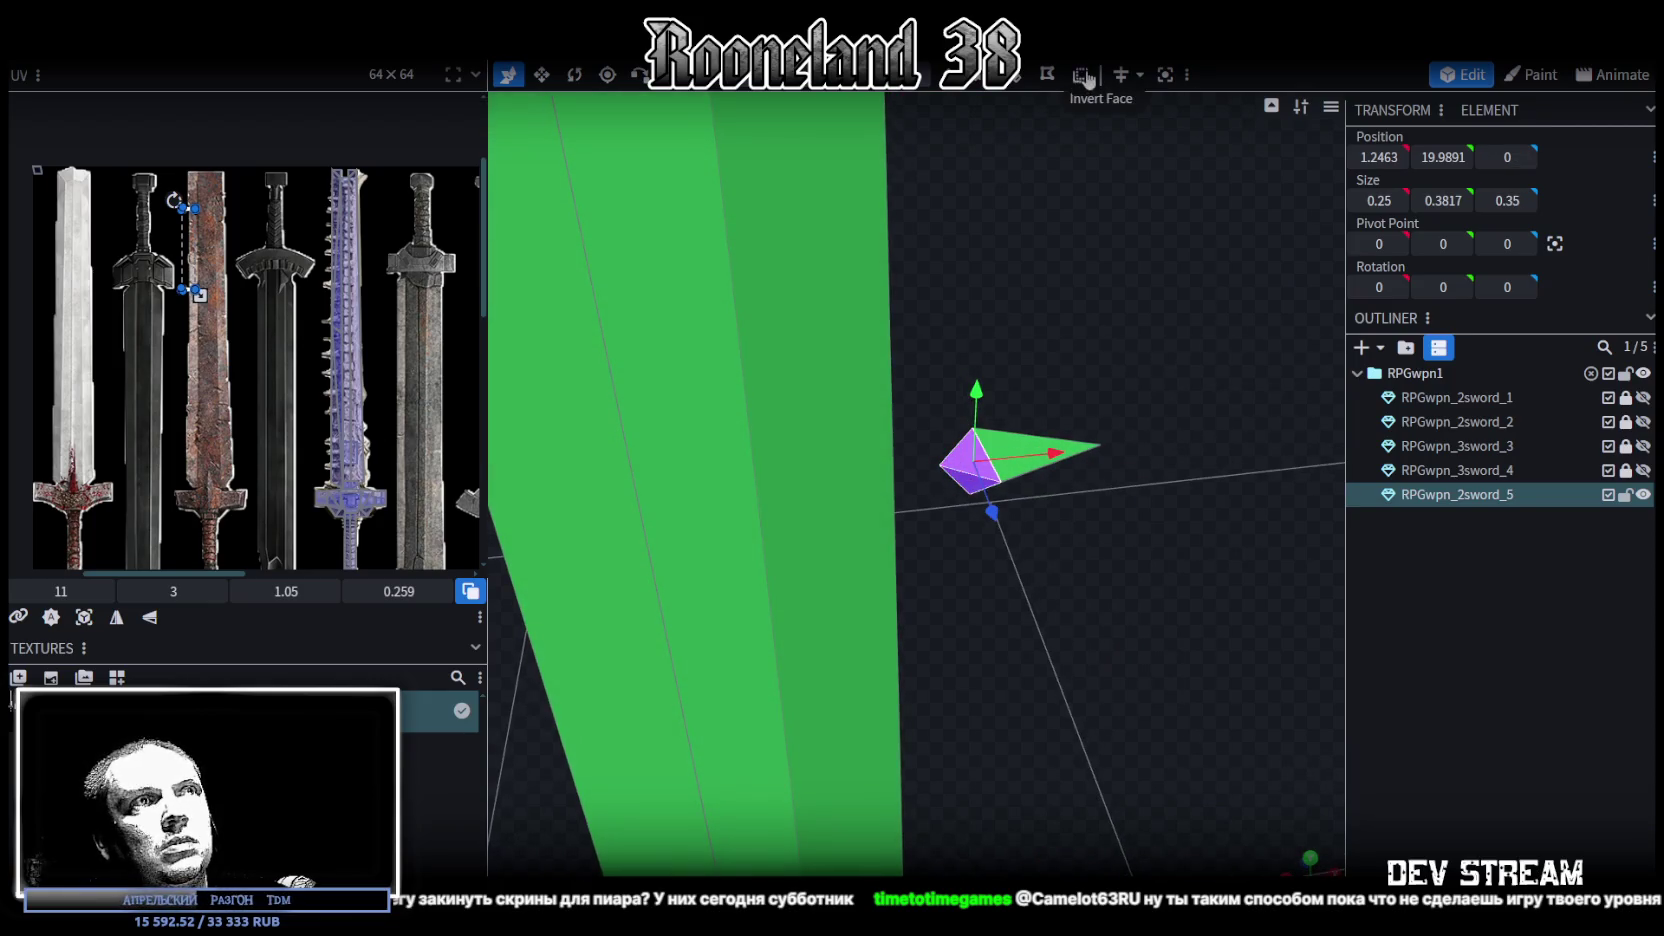
{"action": "left_click_drag", "start_coordinate": [796, 321], "coordinate": [746, 244]}
{"action": "left_click_drag", "start_coordinate": [686, 347], "coordinate": [879, 607], "text": "ctrl"}
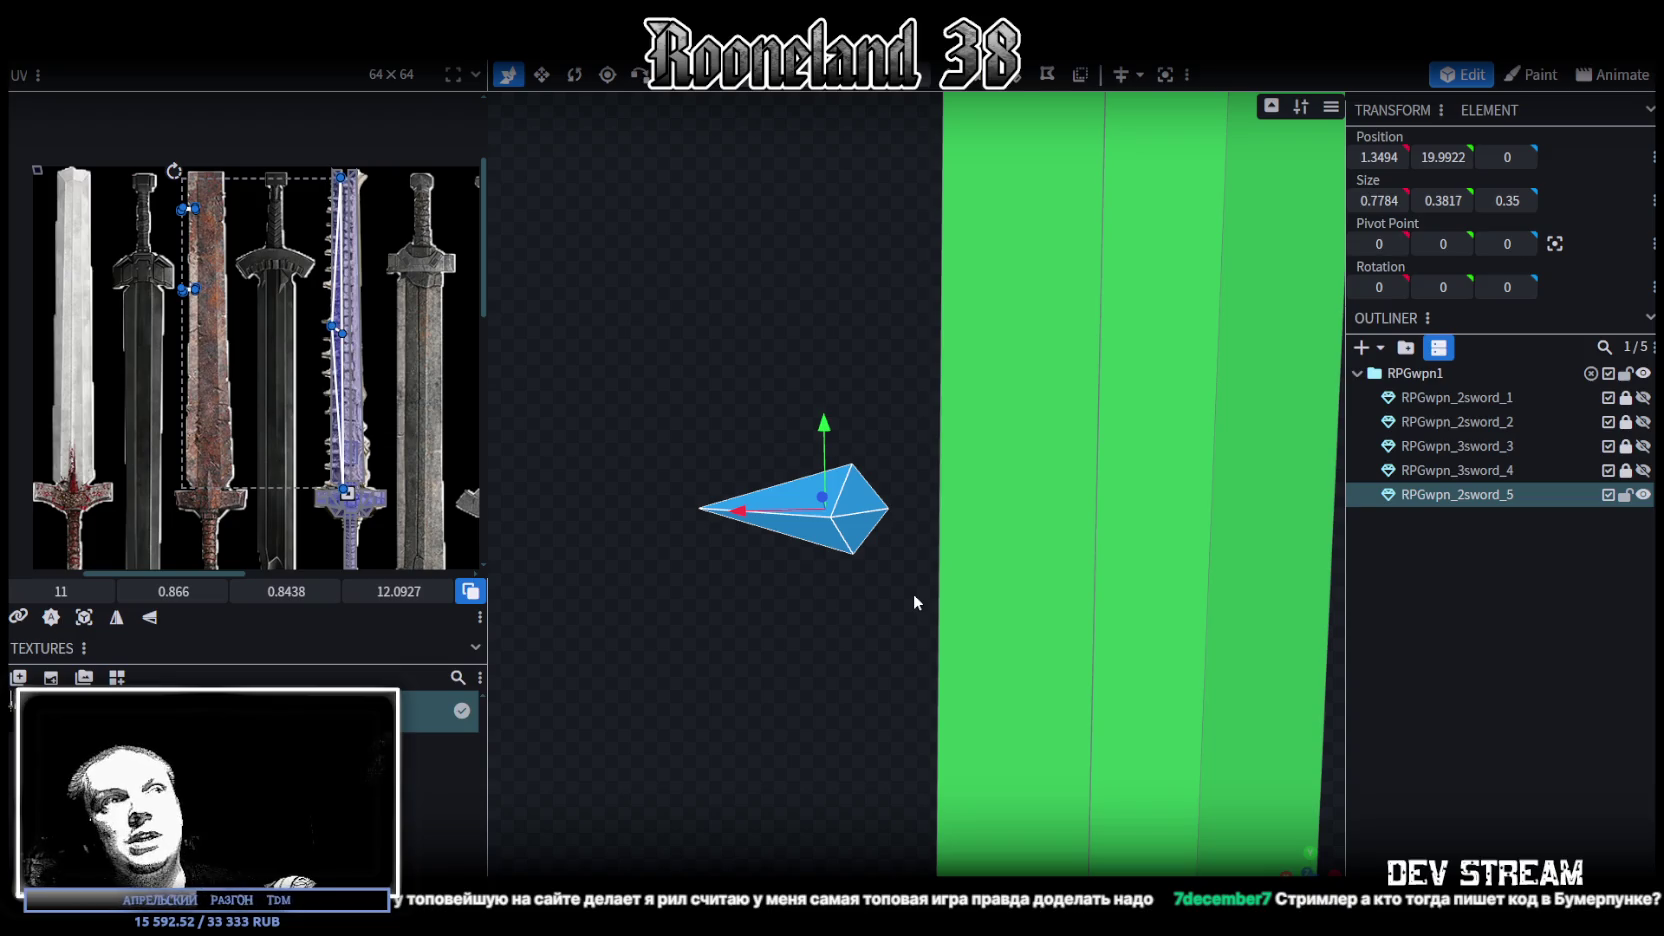
{"action": "mouse_move", "coordinate": [832, 576]}
{"action": "left_mouse_down"}
{"action": "mouse_move", "coordinate": [840, 646]}
{"action": "mouse_move", "coordinate": [884, 629]}
{"action": "mouse_move", "coordinate": [850, 626]}
{"action": "mouse_move", "coordinate": [855, 612]}
{"action": "mouse_move", "coordinate": [873, 624]}
{"action": "left_mouse_up"}
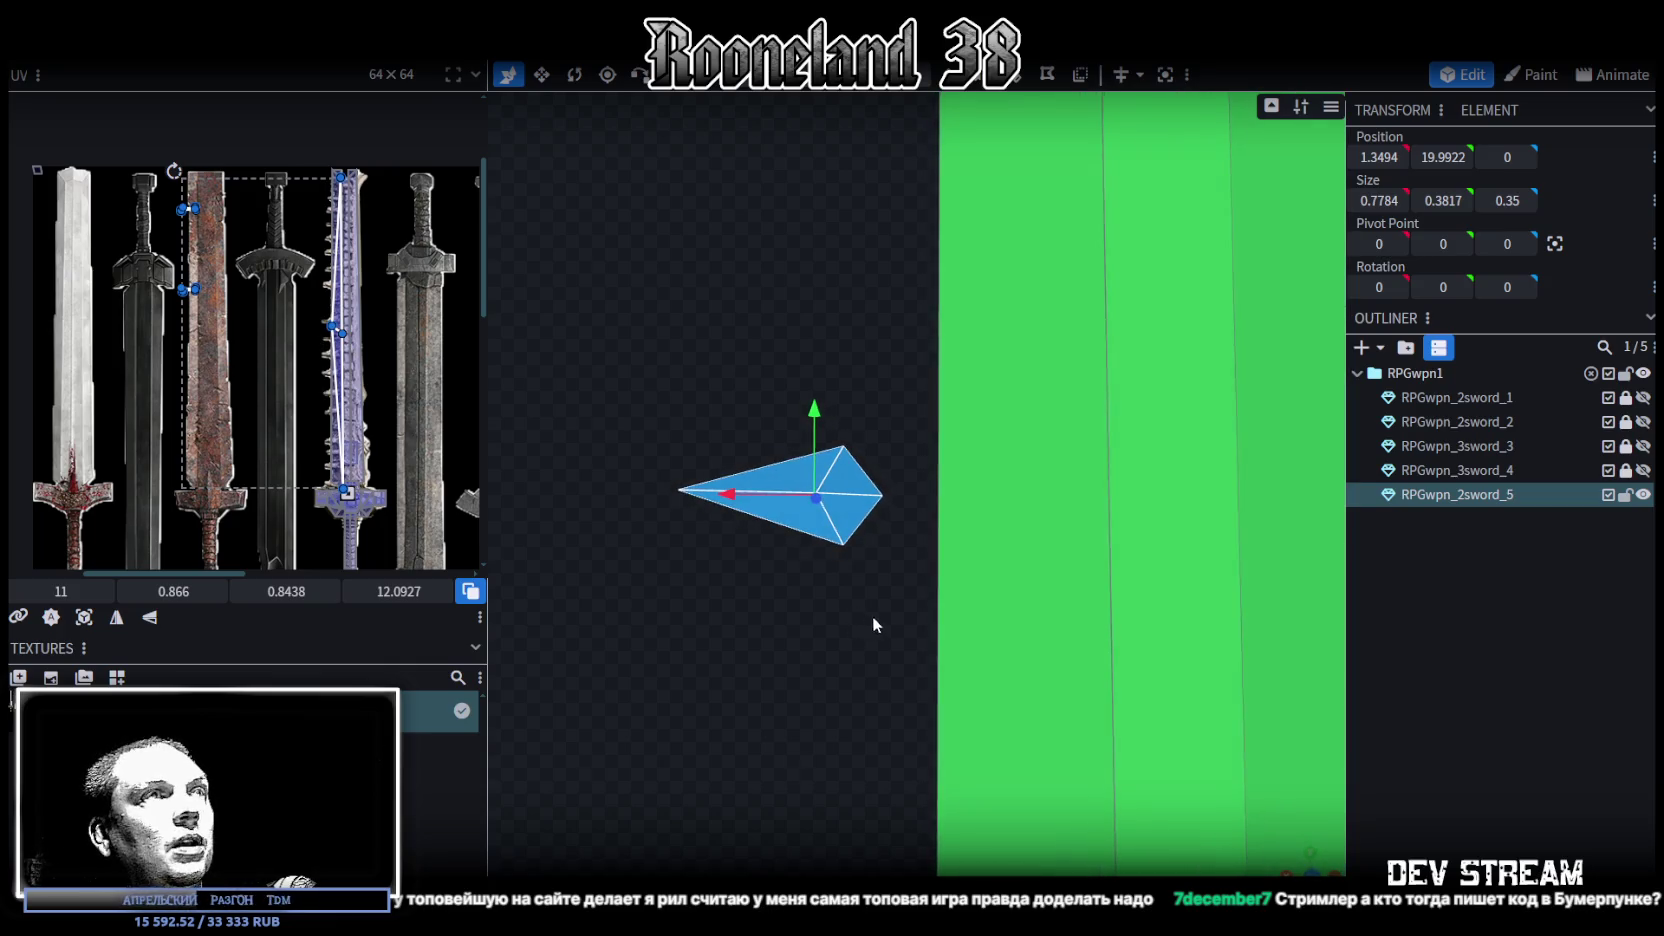
{"action": "scroll", "coordinate": [629, 478], "scroll_direction": "down", "scroll_amount": 5}
{"action": "mouse_move", "coordinate": [629, 478]}
{"action": "left_mouse_down"}
{"action": "mouse_move", "coordinate": [741, 543]}
{"action": "mouse_move", "coordinate": [918, 481]}
{"action": "left_mouse_up"}
{"action": "key", "text": "KP_1"}
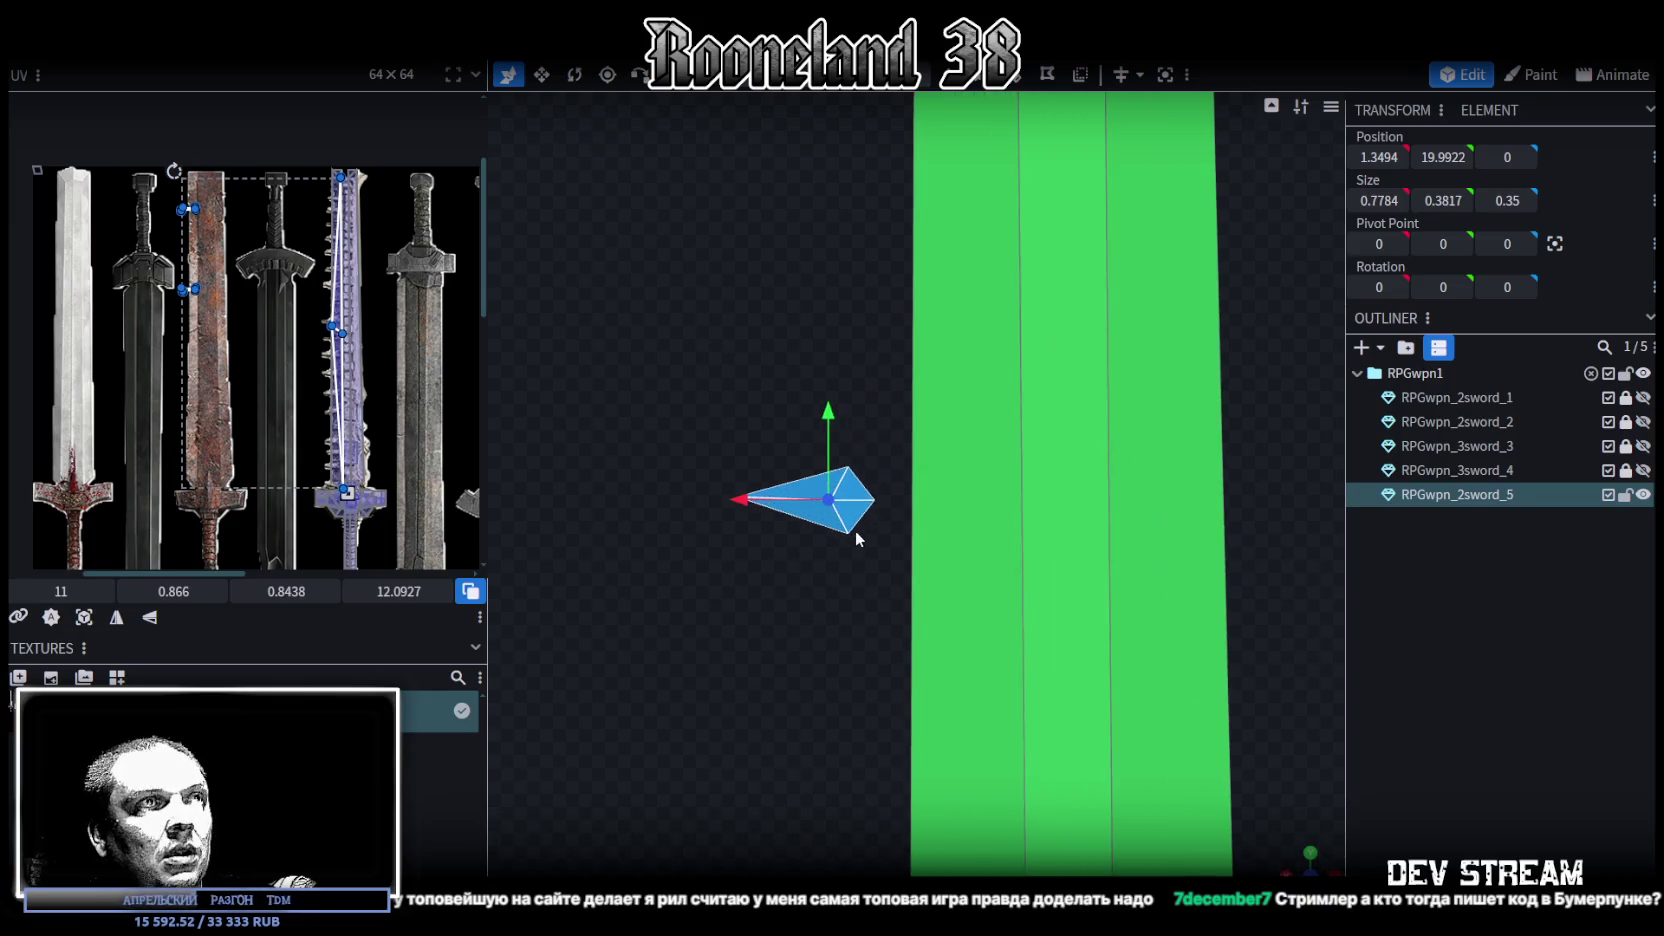
{"action": "key", "text": "v"}
{"action": "left_click_drag", "start_coordinate": [829, 424], "coordinate": [832, 446]}
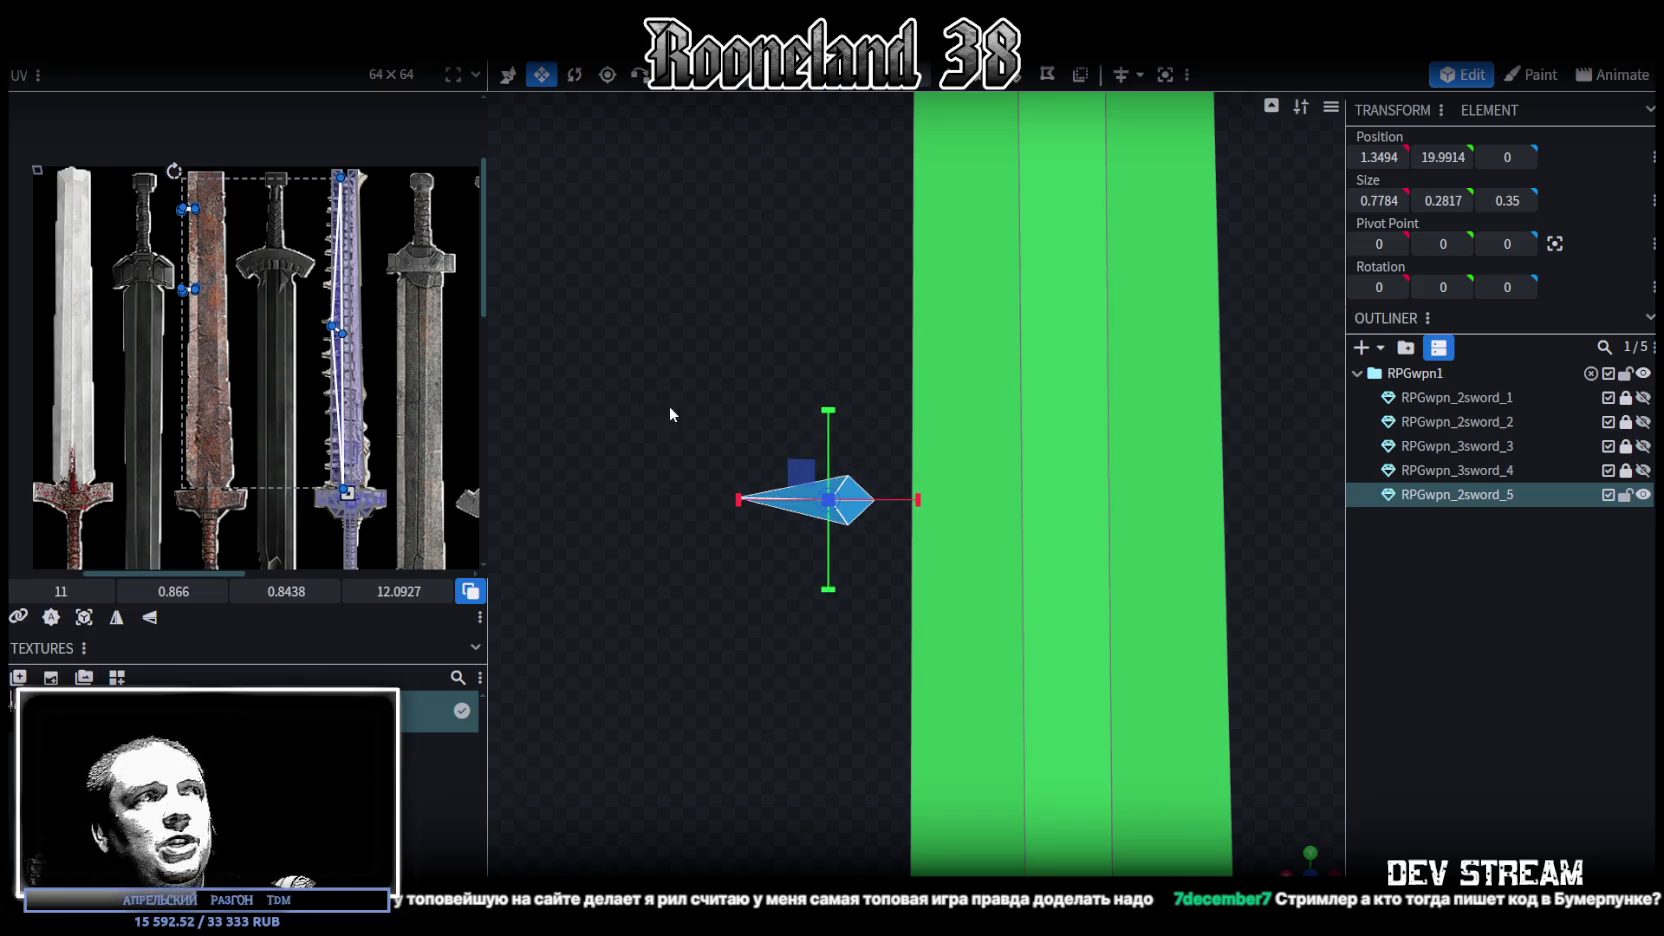
Re-project the spike's UV and move and scale it over a spike on the studded blade texture
{"action": "left_click", "coordinate": [84, 617]}
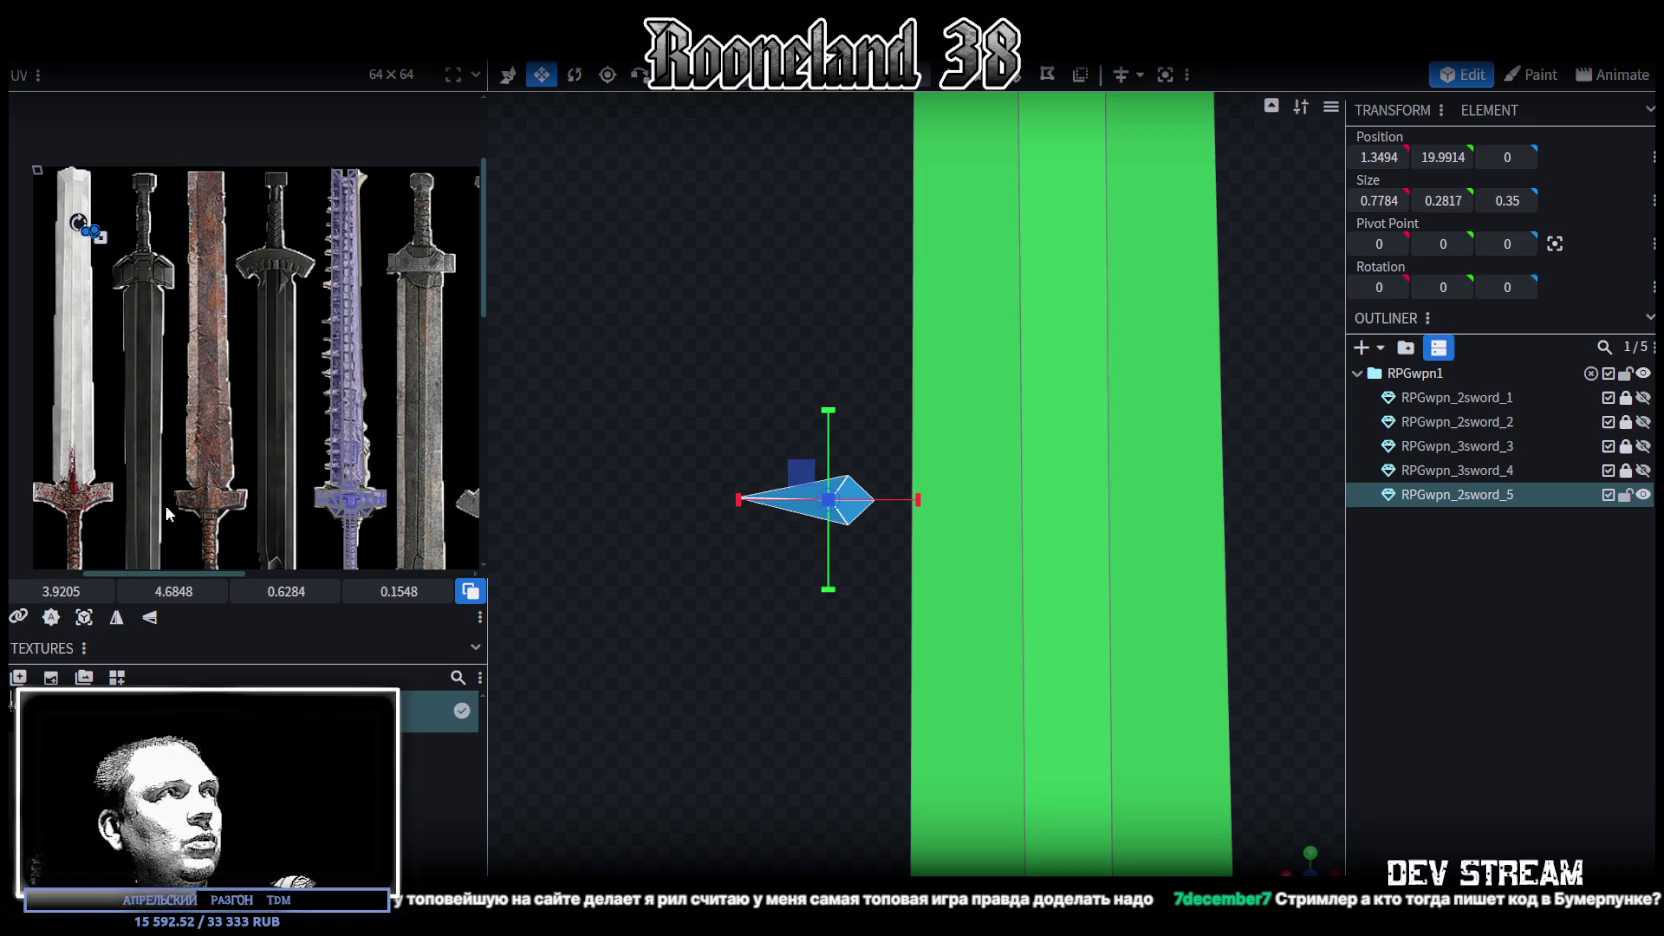
{"action": "scroll", "coordinate": [107, 292], "scroll_direction": "up", "scroll_amount": 3}
{"action": "left_click_drag", "start_coordinate": [58, 163], "coordinate": [364, 455]}
{"action": "middle_click_drag", "start_coordinate": [364, 455], "coordinate": [87, 360]}
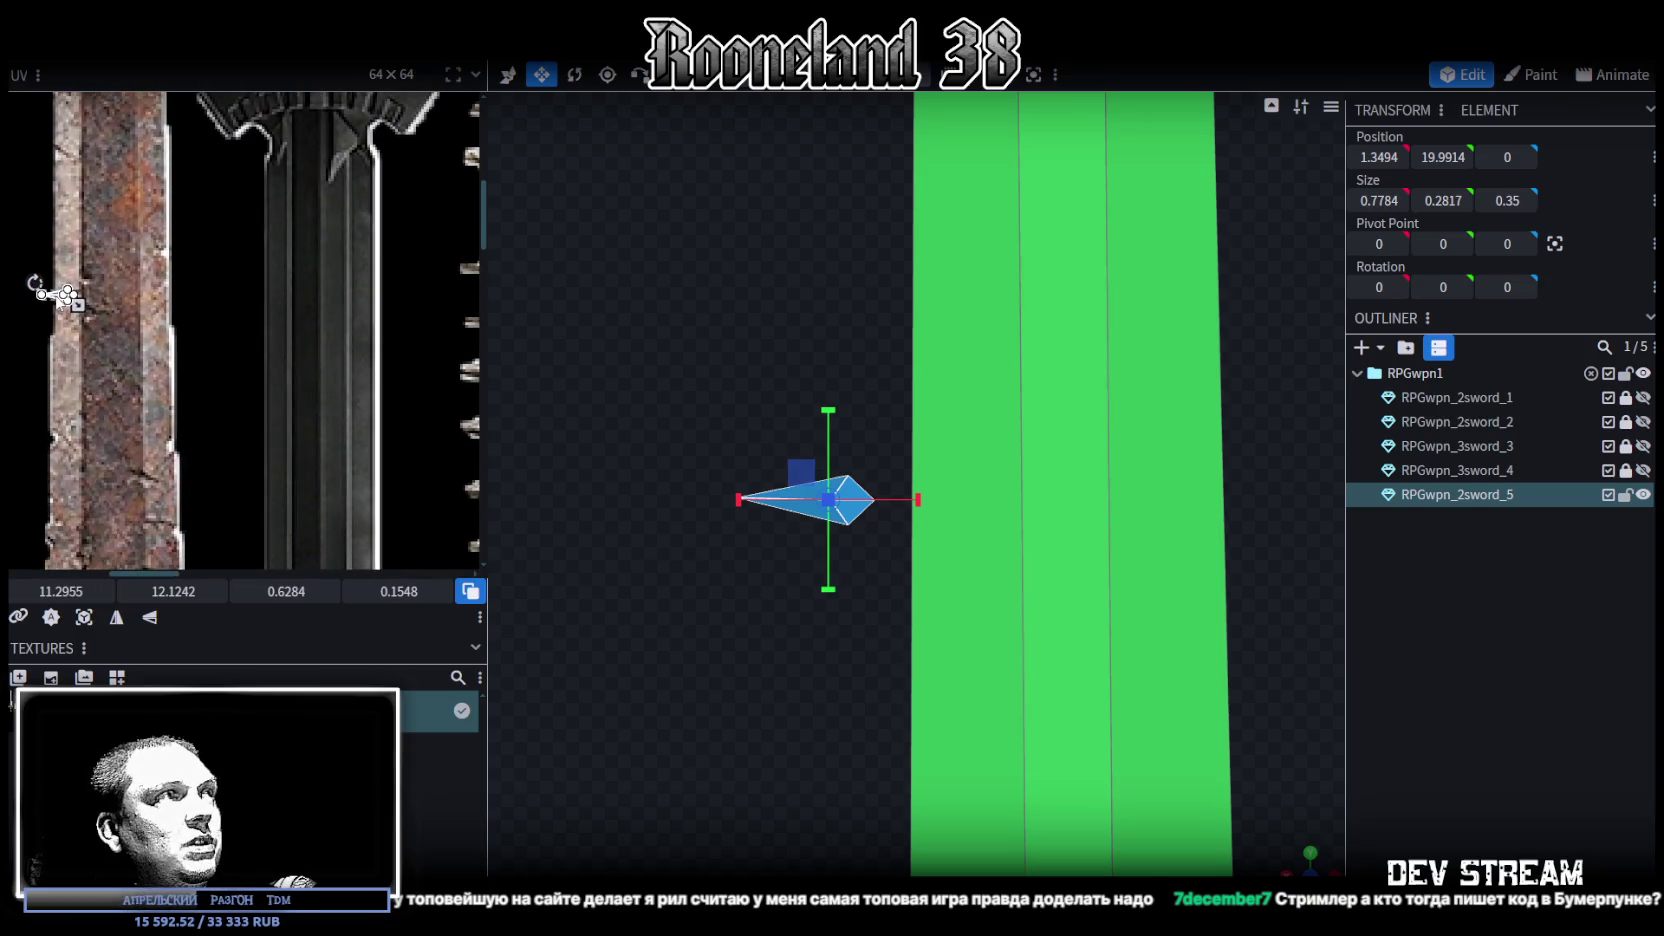
{"action": "left_click_drag", "start_coordinate": [84, 351], "coordinate": [374, 524]}
{"action": "mouse_move", "coordinate": [374, 524]}
{"action": "middle_mouse_down"}
{"action": "mouse_move", "coordinate": [179, 359]}
{"action": "mouse_move", "coordinate": [192, 291]}
{"action": "middle_mouse_up"}
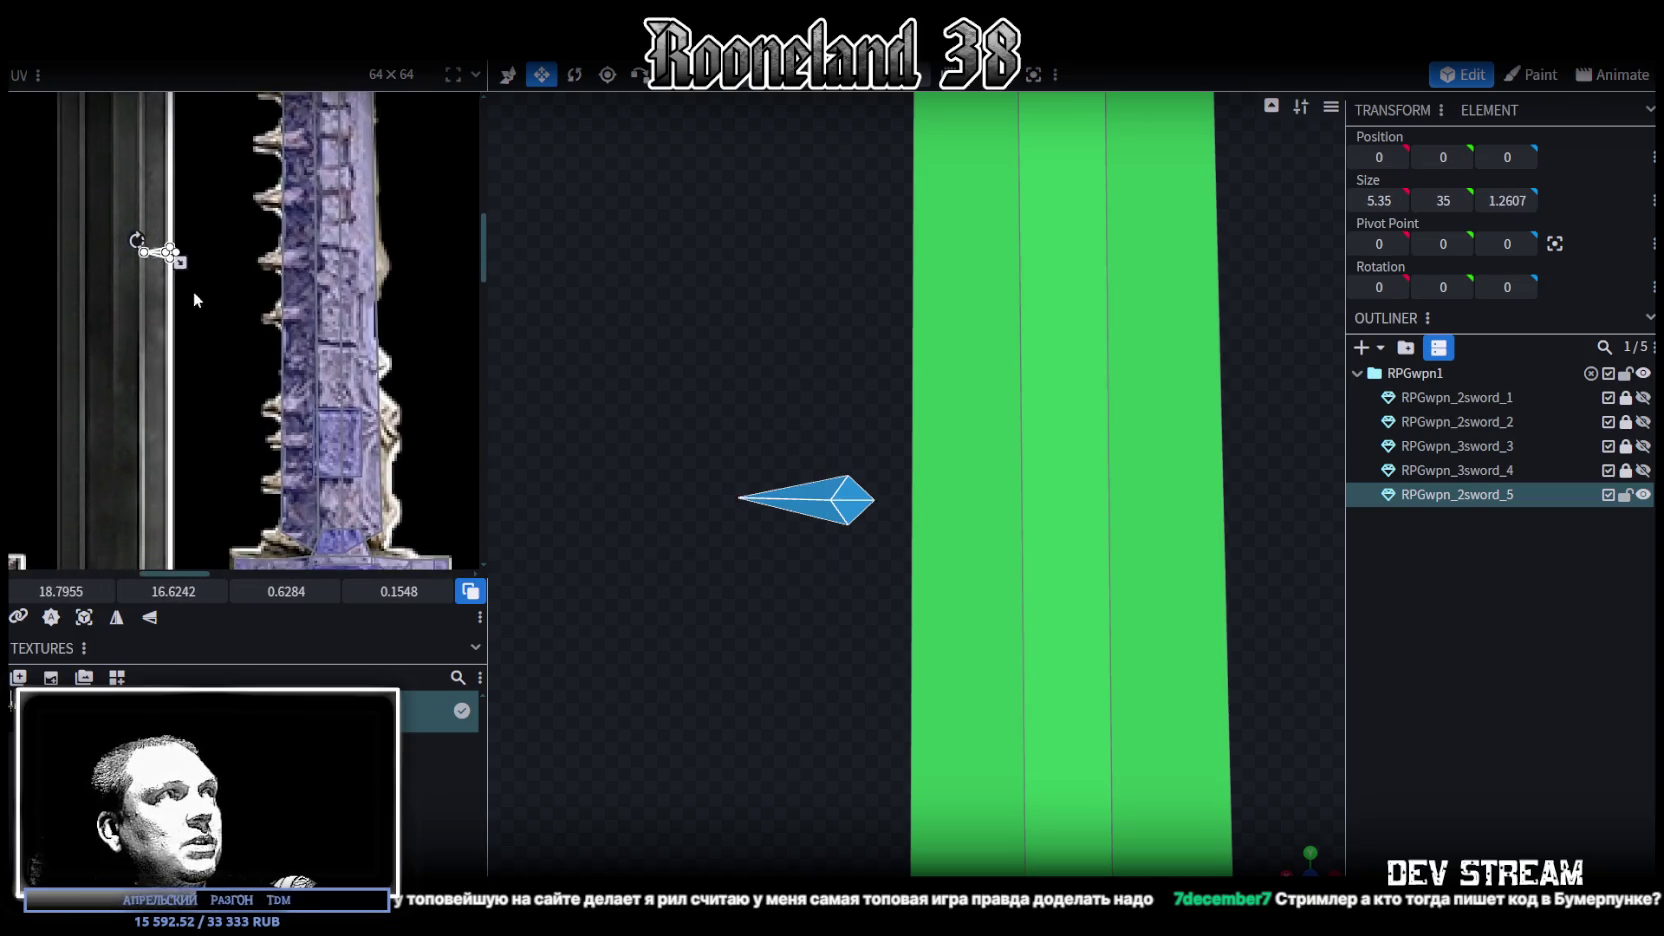
{"action": "left_click_drag", "start_coordinate": [155, 253], "coordinate": [291, 481]}
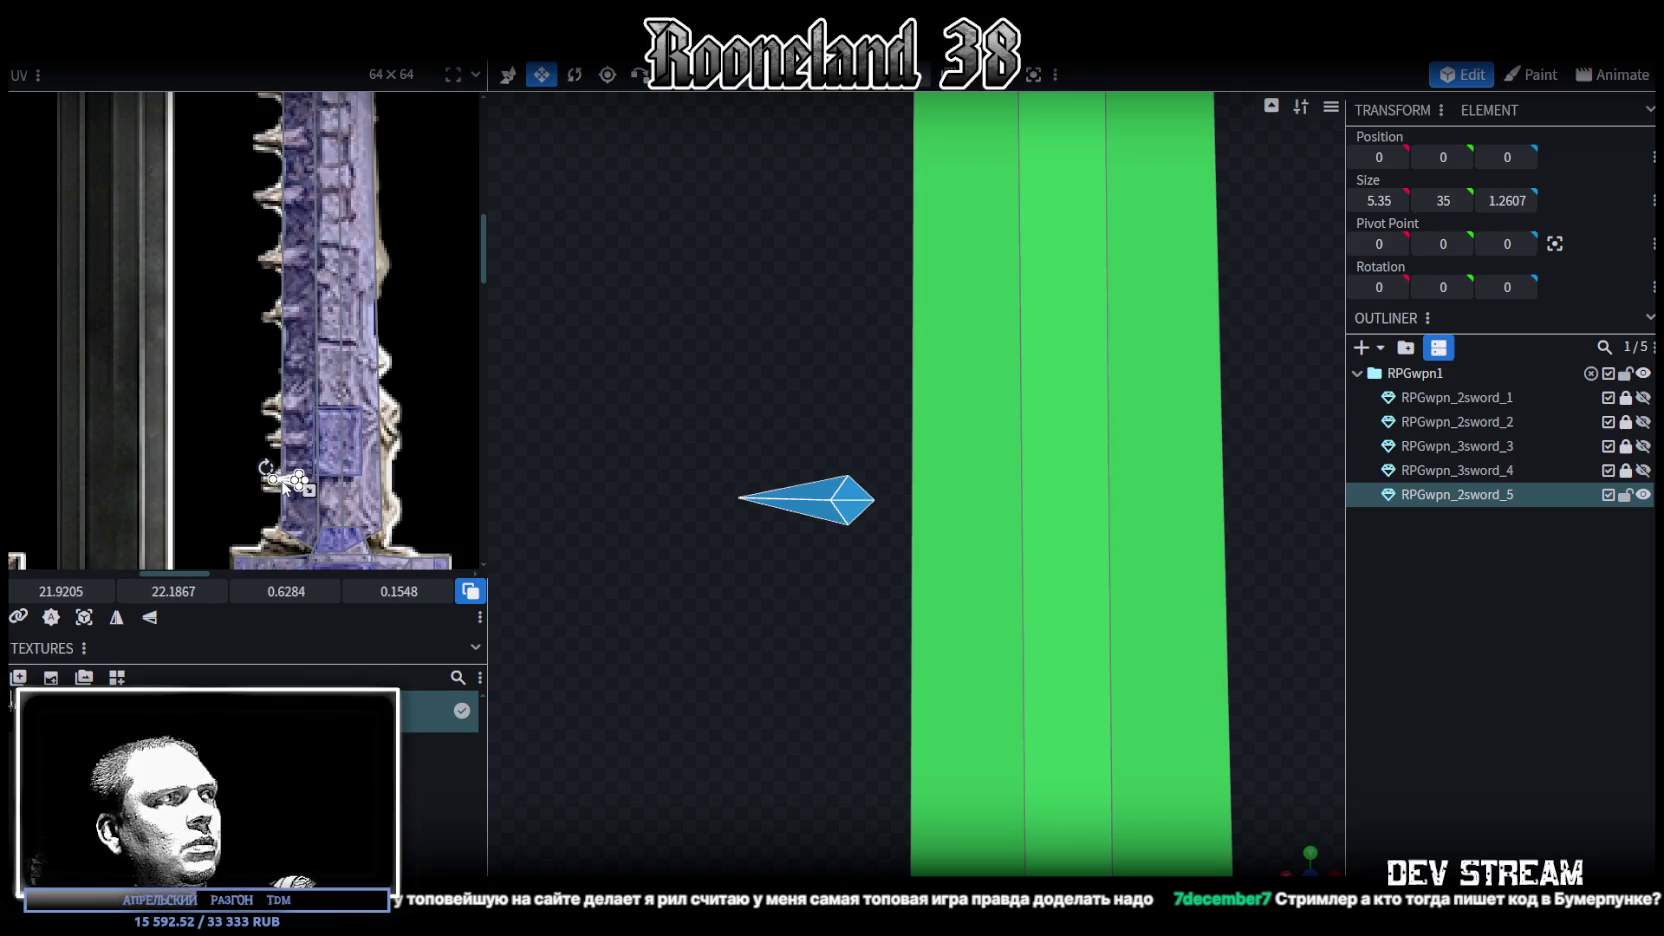
{"action": "scroll", "coordinate": [288, 483], "scroll_direction": "up", "scroll_amount": 3}
{"action": "left_click_drag", "start_coordinate": [358, 503], "coordinate": [284, 477]}
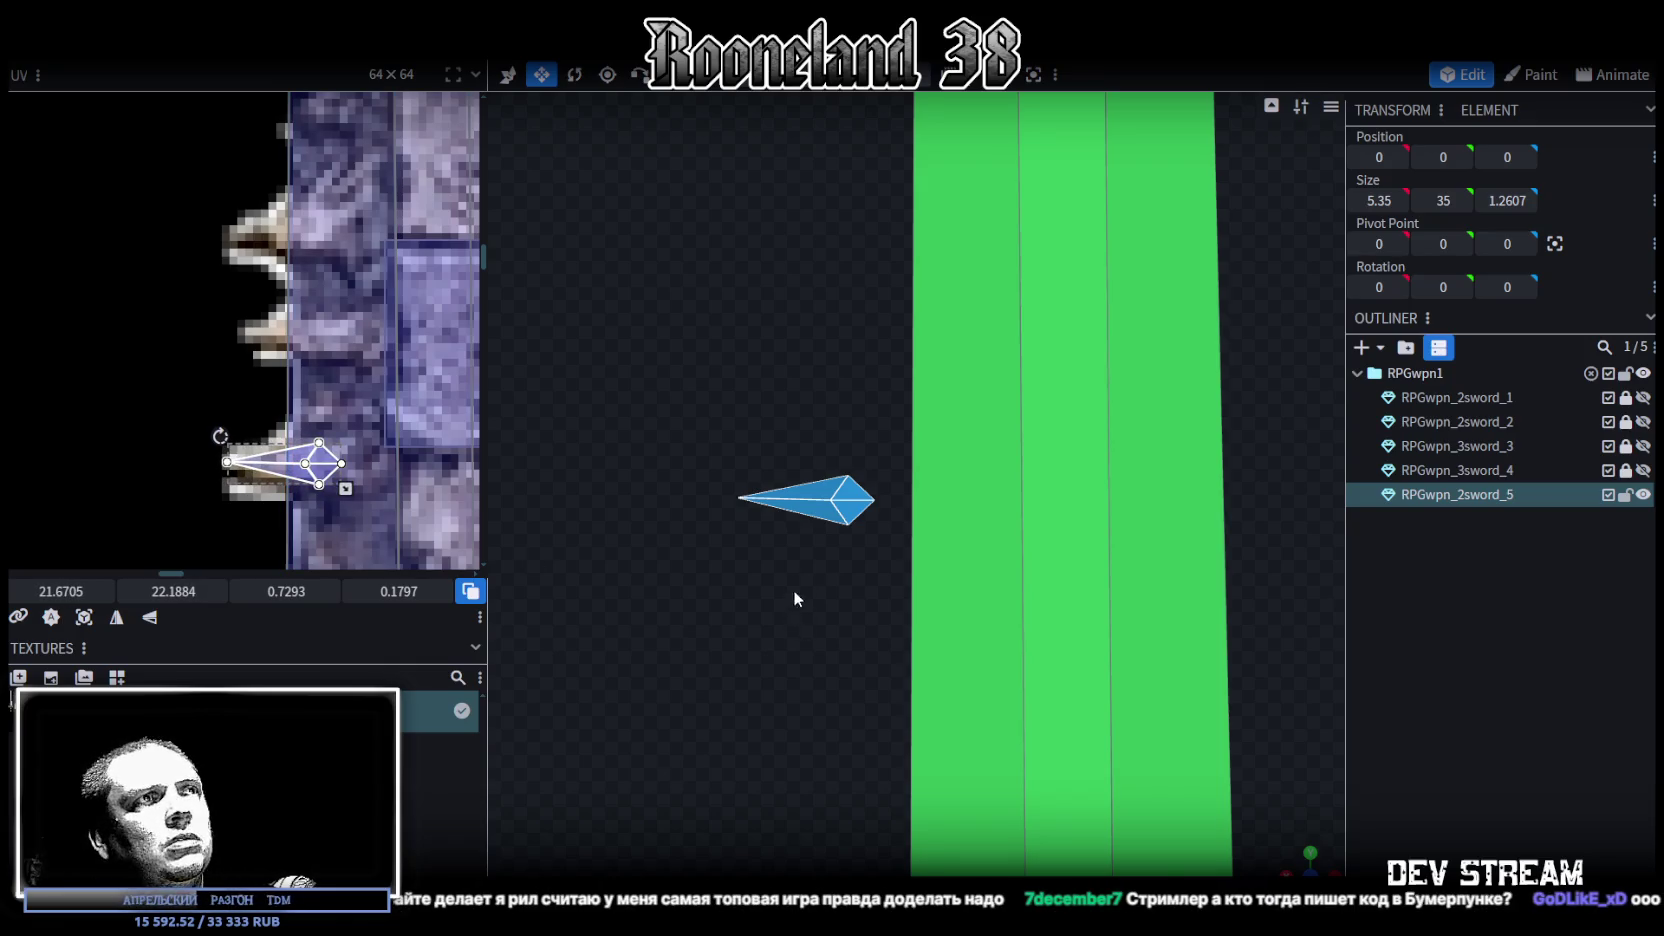
{"action": "scroll", "coordinate": [790, 395], "scroll_direction": "down", "scroll_amount": 3}
{"action": "scroll", "coordinate": [797, 556], "scroll_direction": "down", "scroll_amount": 2}
{"action": "scroll", "coordinate": [826, 537], "scroll_direction": "down", "scroll_amount": 2}
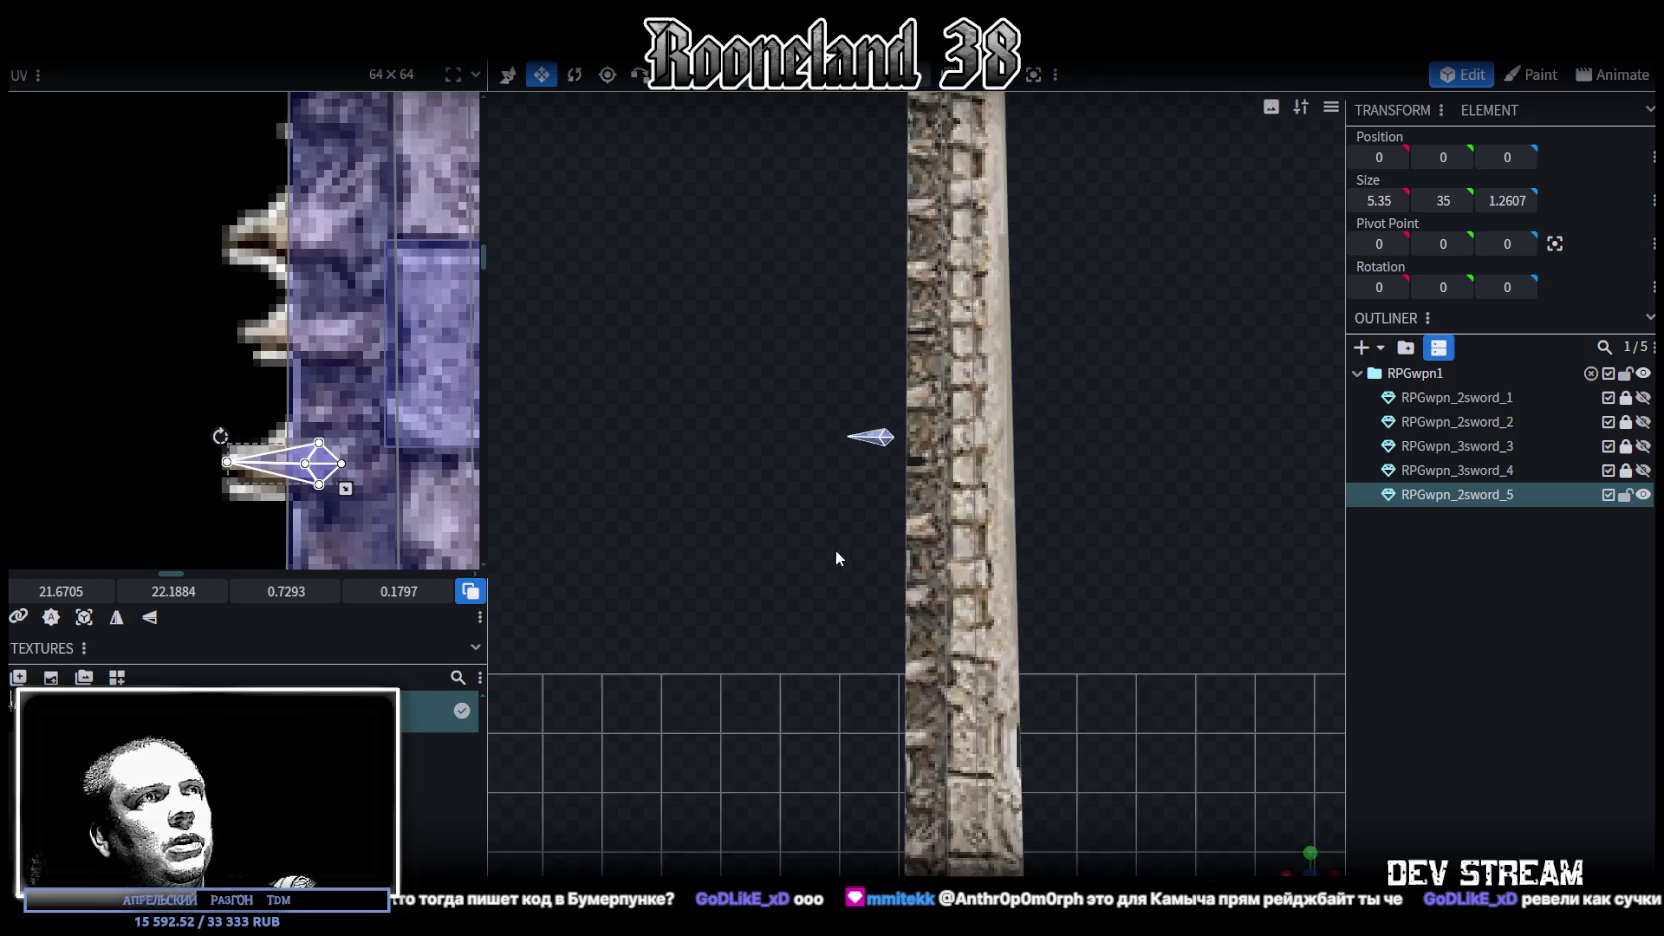
Select the spike element beside the blade and look through the Edit menu
{"action": "right_click_drag", "start_coordinate": [835, 551], "coordinate": [809, 309]}
{"action": "left_click", "coordinate": [845, 327]}
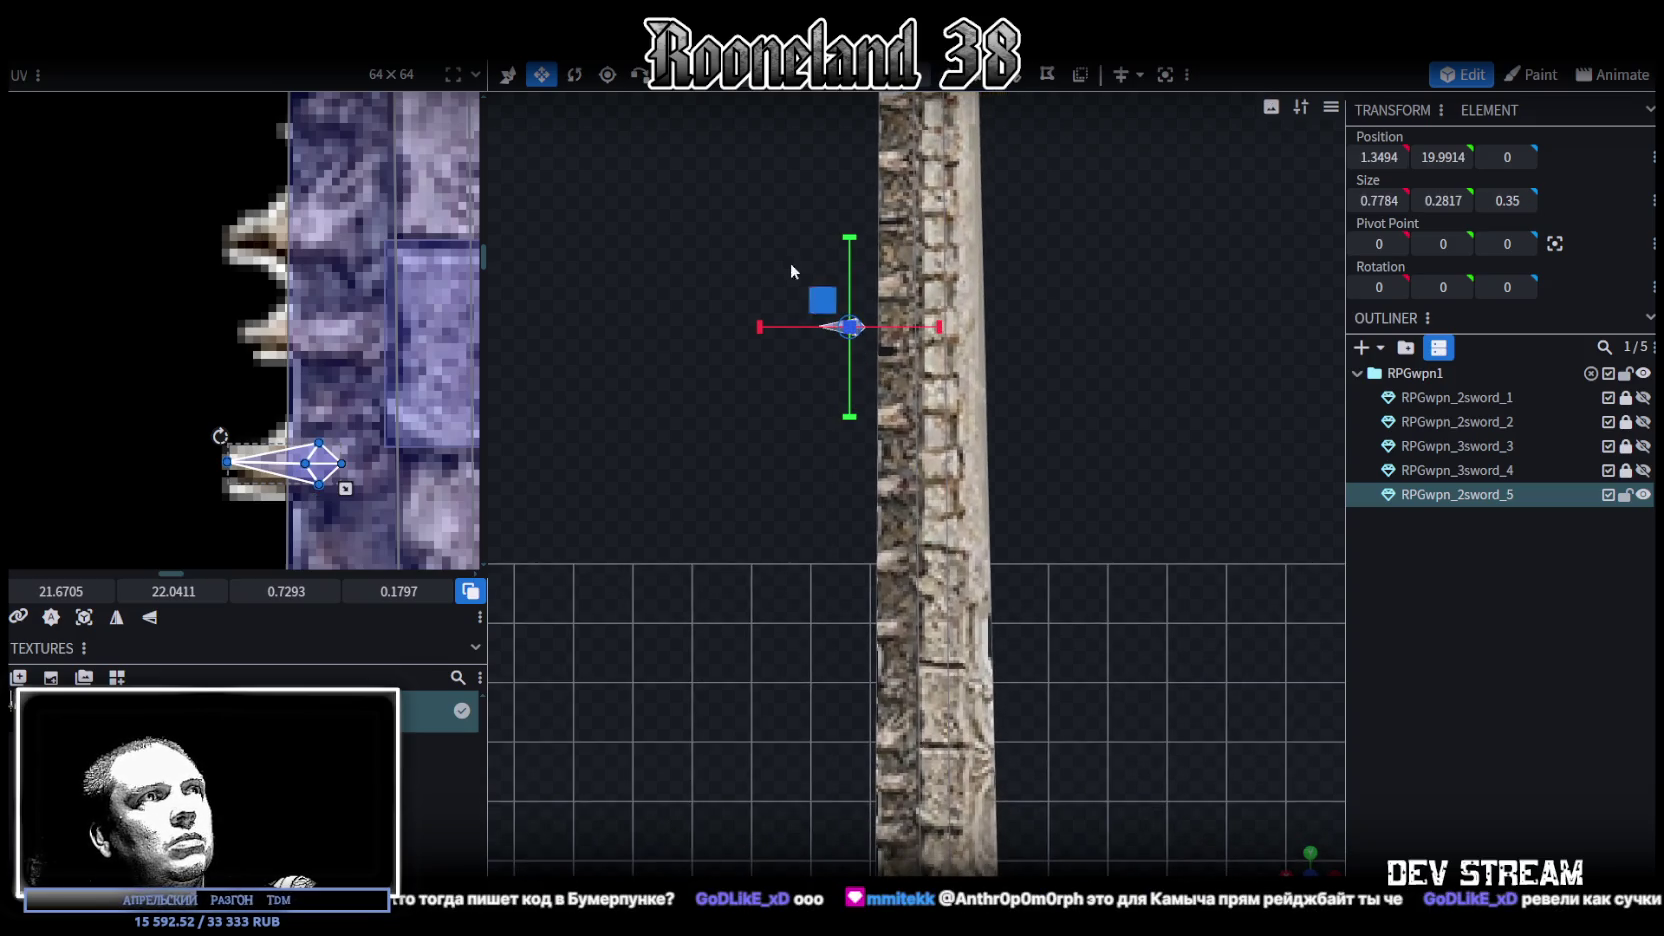
{"action": "left_click_drag", "start_coordinate": [1300, 866], "coordinate": [866, 576]}
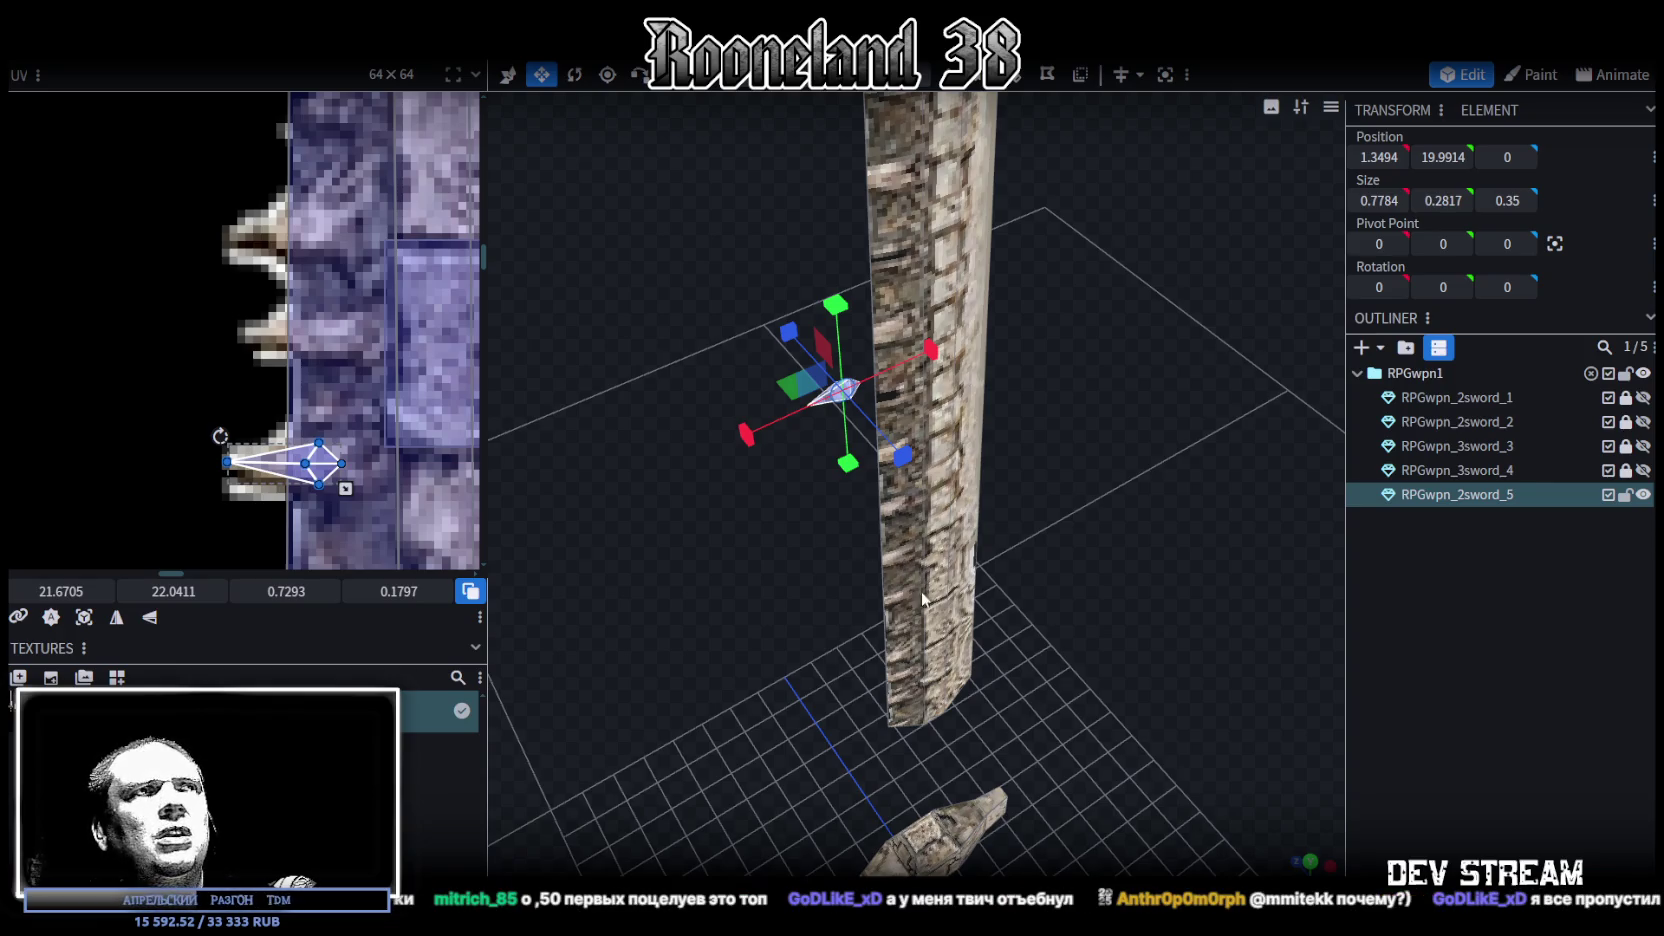
{"action": "left_click_drag", "start_coordinate": [920, 590], "coordinate": [819, 558]}
{"action": "scroll", "coordinate": [811, 567], "scroll_direction": "up", "scroll_amount": 5}
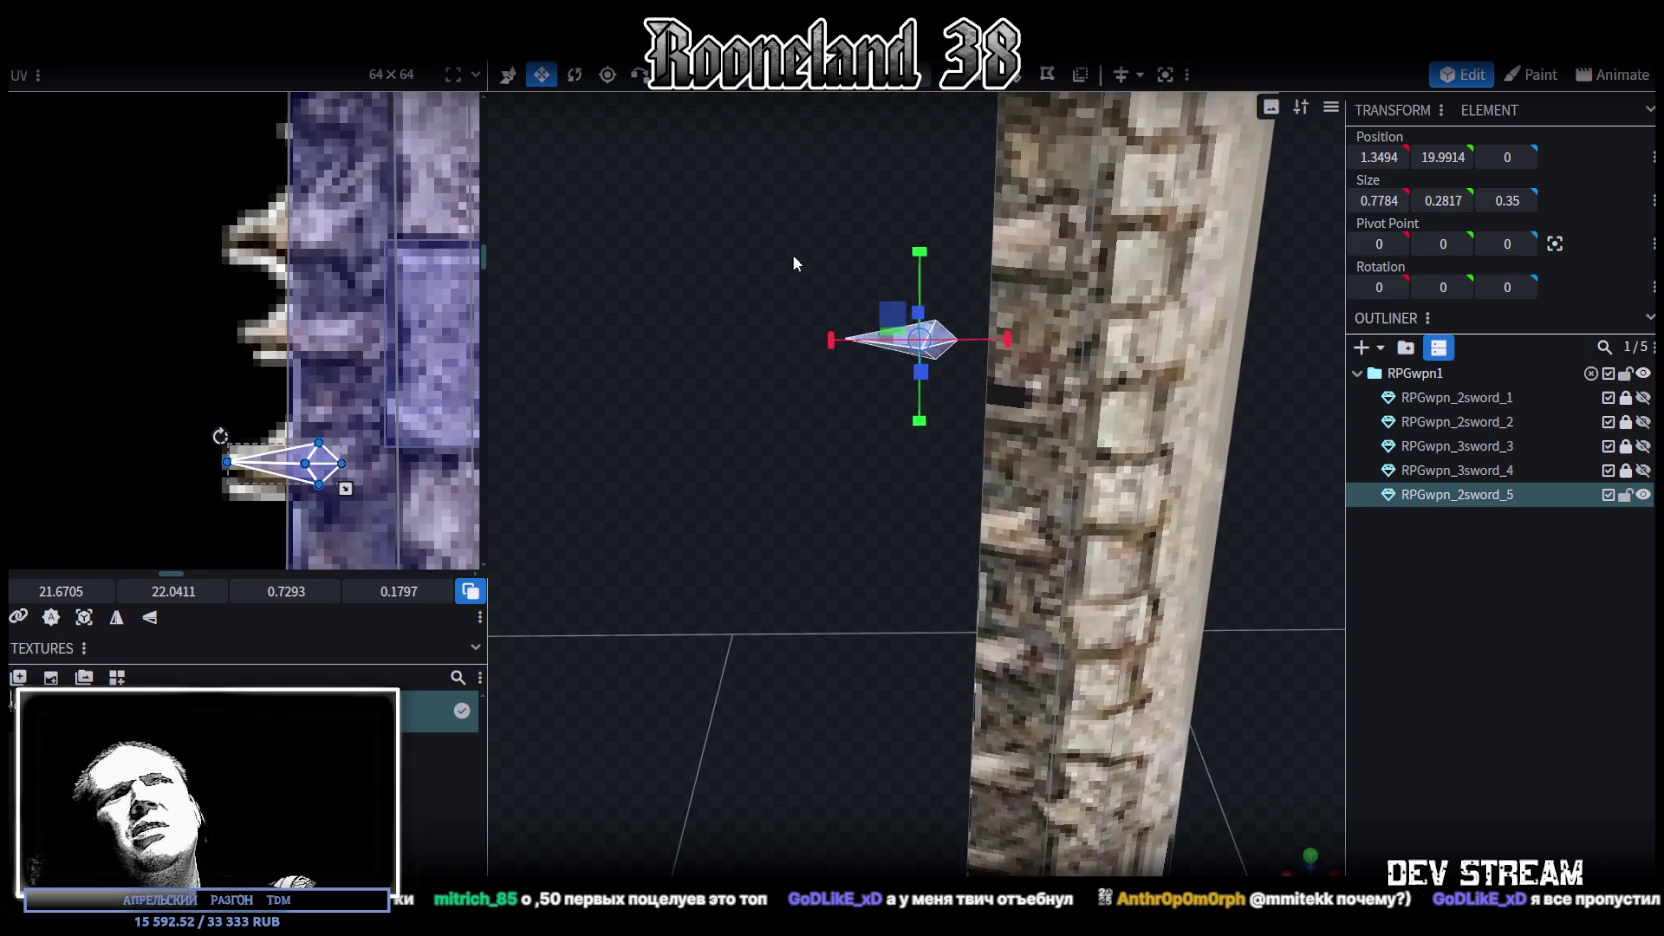
{"action": "left_click_drag", "start_coordinate": [915, 458], "coordinate": [888, 548]}
{"action": "left_click", "coordinate": [190, 2]}
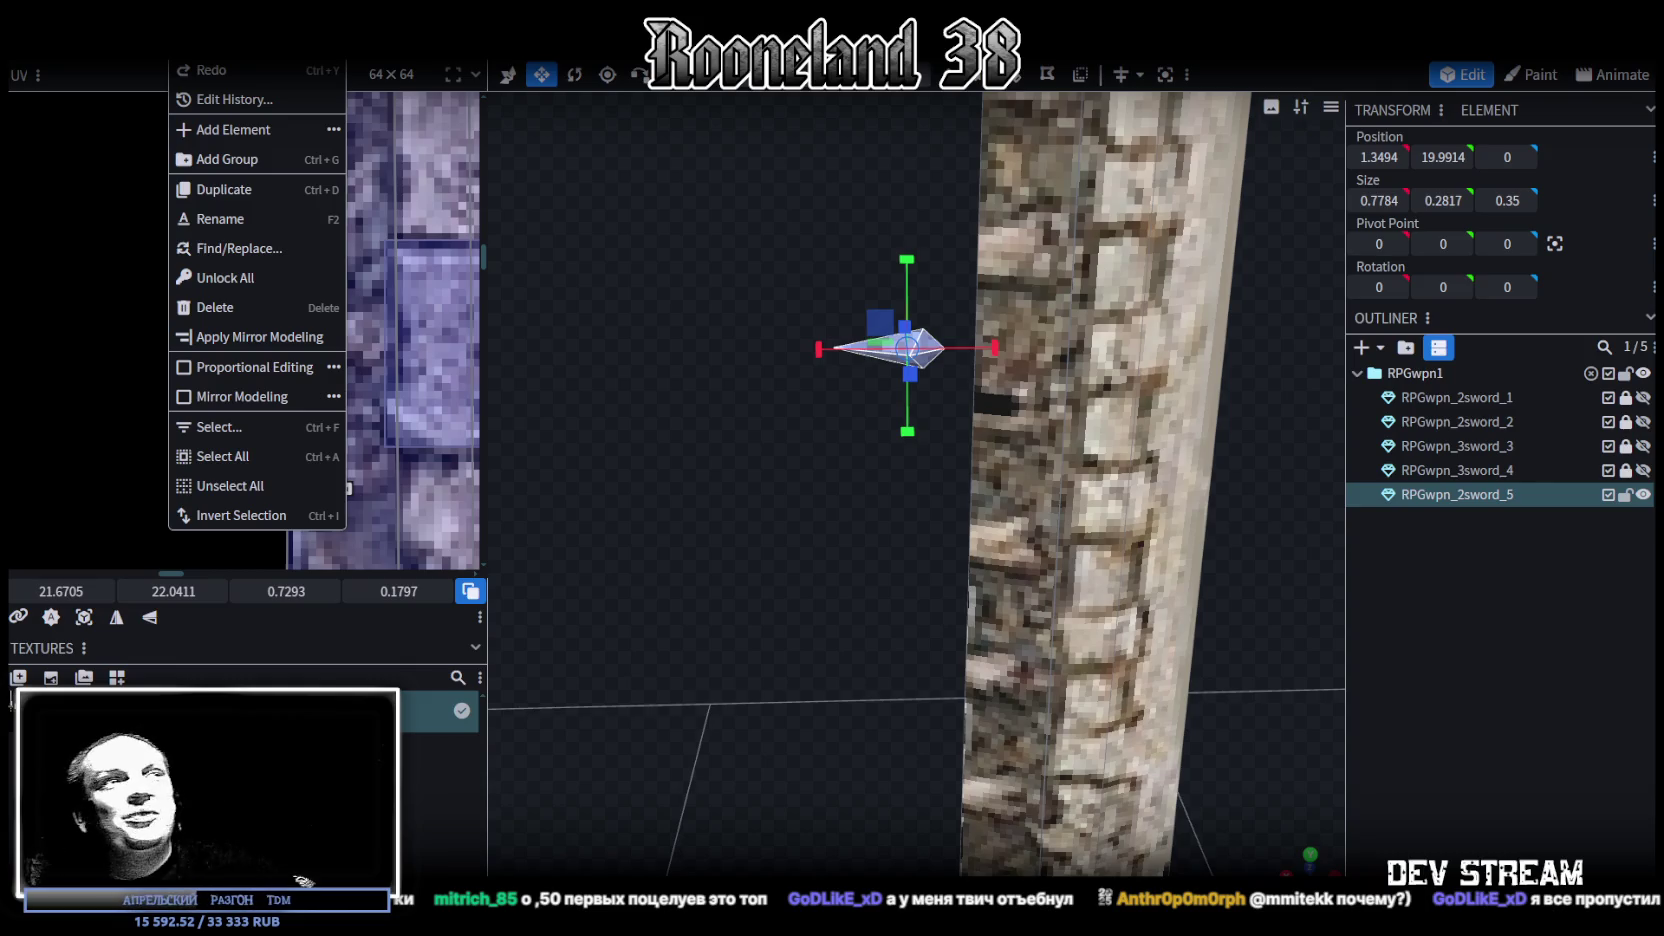
{"action": "mouse_move", "coordinate": [708, 537]}
{"action": "left_mouse_down"}
{"action": "mouse_move", "coordinate": [764, 484]}
{"action": "mouse_move", "coordinate": [785, 543]}
{"action": "mouse_move", "coordinate": [734, 378]}
{"action": "mouse_move", "coordinate": [731, 448]}
{"action": "mouse_move", "coordinate": [763, 564]}
{"action": "mouse_move", "coordinate": [931, 324]}
{"action": "mouse_move", "coordinate": [989, 330]}
{"action": "left_mouse_up"}
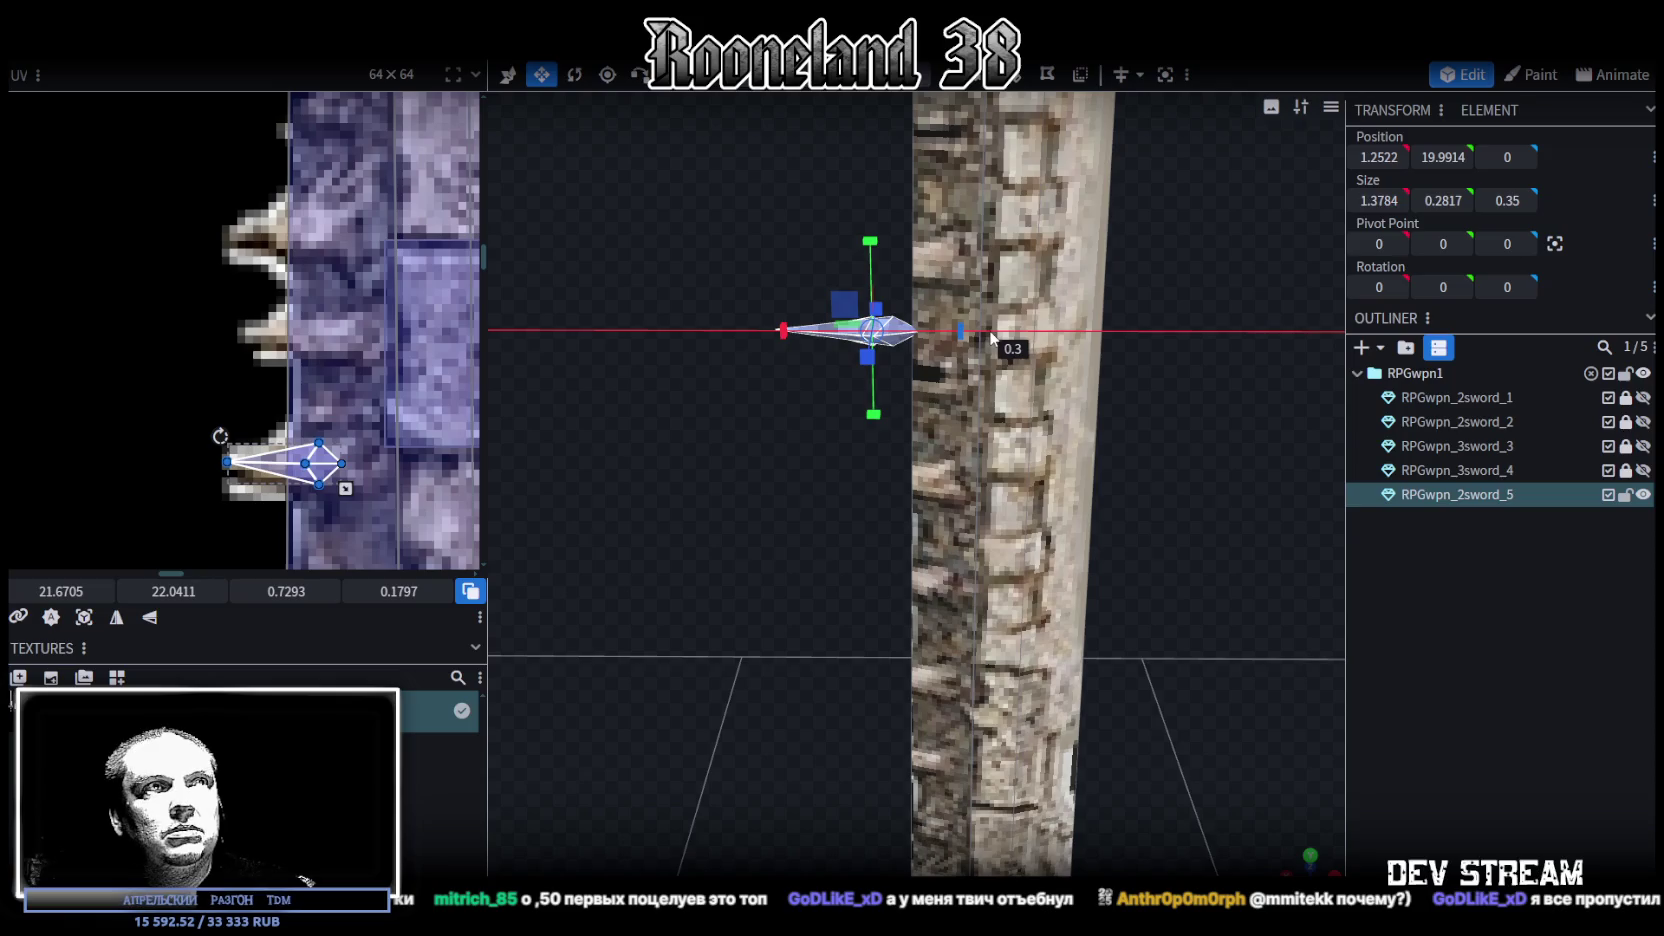
Enlarge the spike along X and Y
{"action": "left_click_drag", "start_coordinate": [861, 239], "coordinate": [878, 216]}
{"action": "scroll", "coordinate": [835, 333], "scroll_direction": "down", "scroll_amount": 5}
{"action": "mouse_move", "coordinate": [924, 571]}
{"action": "left_mouse_down"}
{"action": "mouse_move", "coordinate": [968, 604]}
{"action": "mouse_move", "coordinate": [1063, 588]}
{"action": "left_mouse_up"}
{"action": "scroll", "coordinate": [920, 438], "scroll_direction": "up", "scroll_amount": 5}
{"action": "scroll", "coordinate": [920, 438], "scroll_direction": "down", "scroll_amount": 2}
Move the spike down the blade edge and slide it closer to the blade along X
{"action": "key", "text": "v"}
{"action": "mouse_move", "coordinate": [800, 482]}
{"action": "left_mouse_down"}
{"action": "mouse_move", "coordinate": [733, 406]}
{"action": "mouse_move", "coordinate": [771, 382]}
{"action": "left_mouse_up"}
{"action": "mouse_move", "coordinate": [879, 186]}
{"action": "left_mouse_down"}
{"action": "mouse_move", "coordinate": [783, 508]}
{"action": "mouse_move", "coordinate": [686, 422]}
{"action": "left_mouse_up"}
{"action": "scroll", "coordinate": [689, 473], "scroll_direction": "up", "scroll_amount": 2}
{"action": "scroll", "coordinate": [681, 594], "scroll_direction": "up", "scroll_amount": 3}
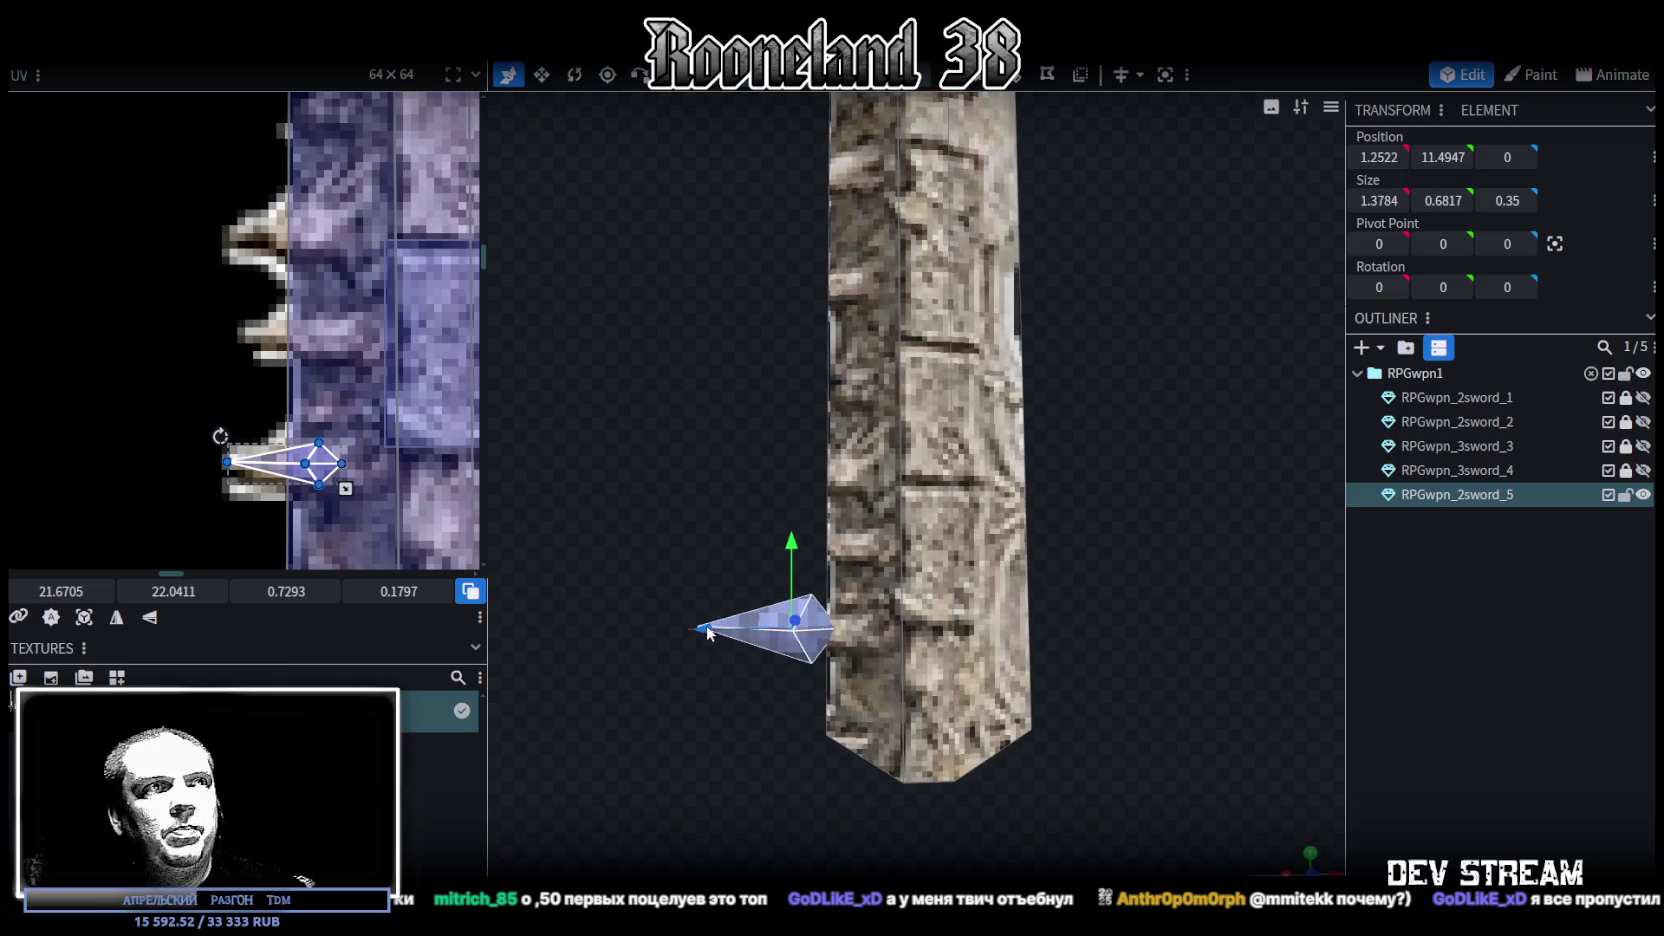
{"action": "left_click_drag", "start_coordinate": [707, 632], "coordinate": [763, 632]}
{"action": "mouse_move", "coordinate": [741, 520]}
{"action": "left_mouse_down"}
{"action": "mouse_move", "coordinate": [1008, 545]}
{"action": "mouse_move", "coordinate": [708, 462]}
{"action": "mouse_move", "coordinate": [712, 586]}
{"action": "mouse_move", "coordinate": [696, 555]}
{"action": "left_mouse_up"}
{"action": "scroll", "coordinate": [658, 490], "scroll_direction": "up", "scroll_amount": 2}
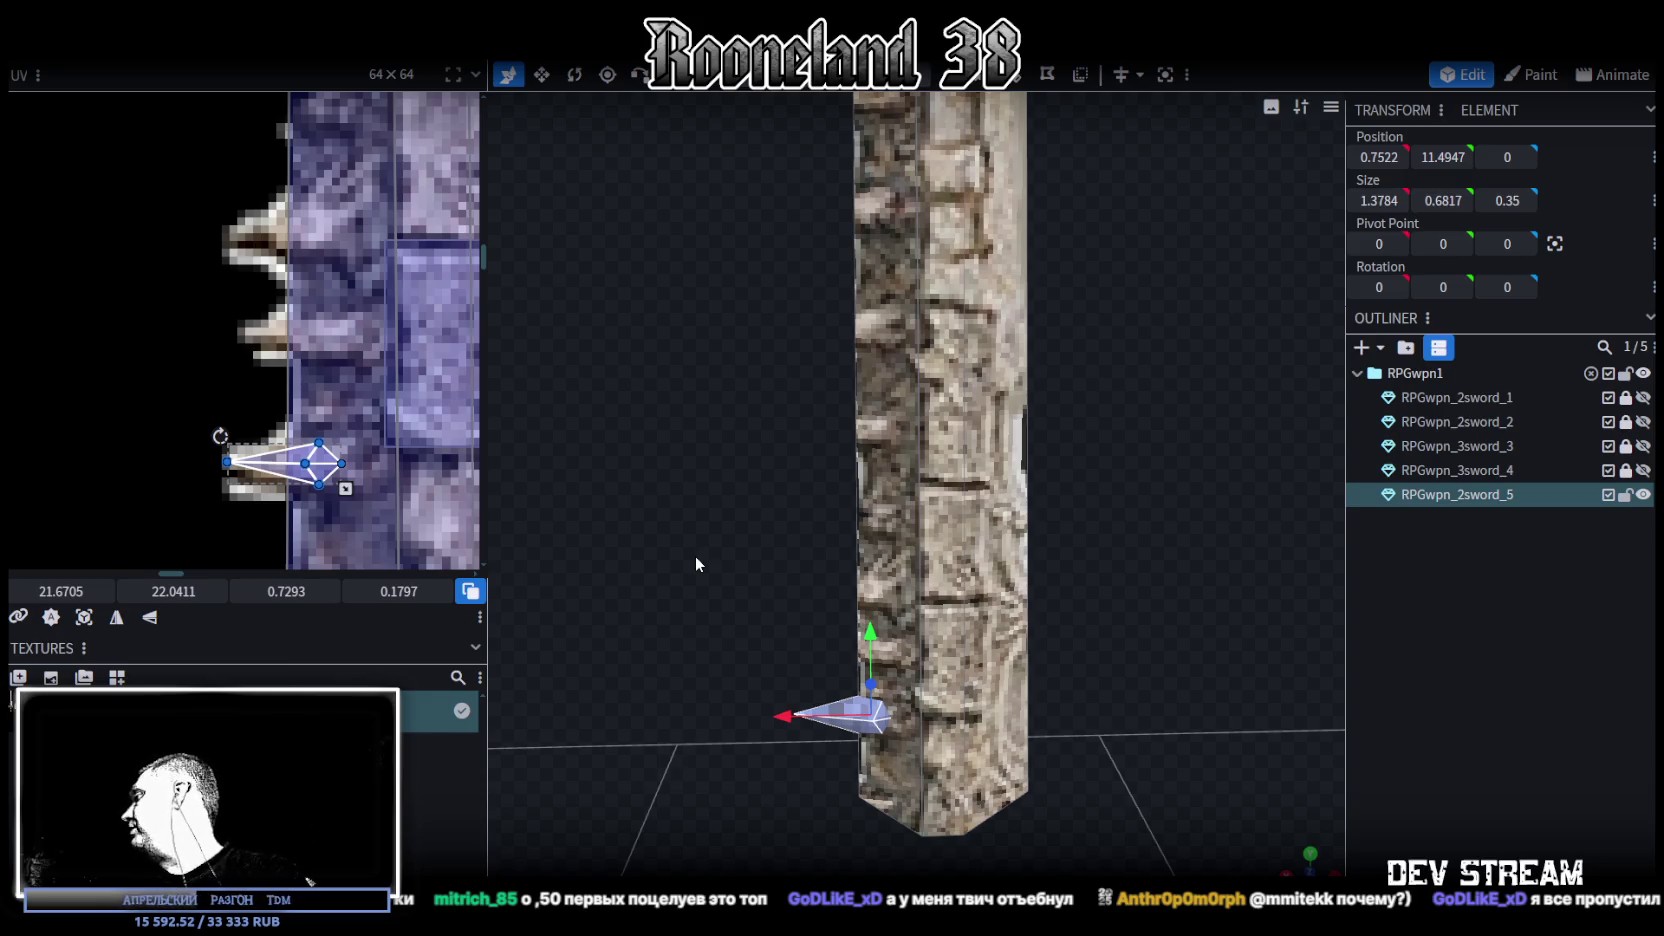
Duplicate the spike, raise the copy up the blade, and map its UV onto the upper texture spike
{"action": "key", "text": "ctrl+c"}
{"action": "right_click", "coordinate": [800, 638]}
{"action": "left_click", "coordinate": [852, 642]}
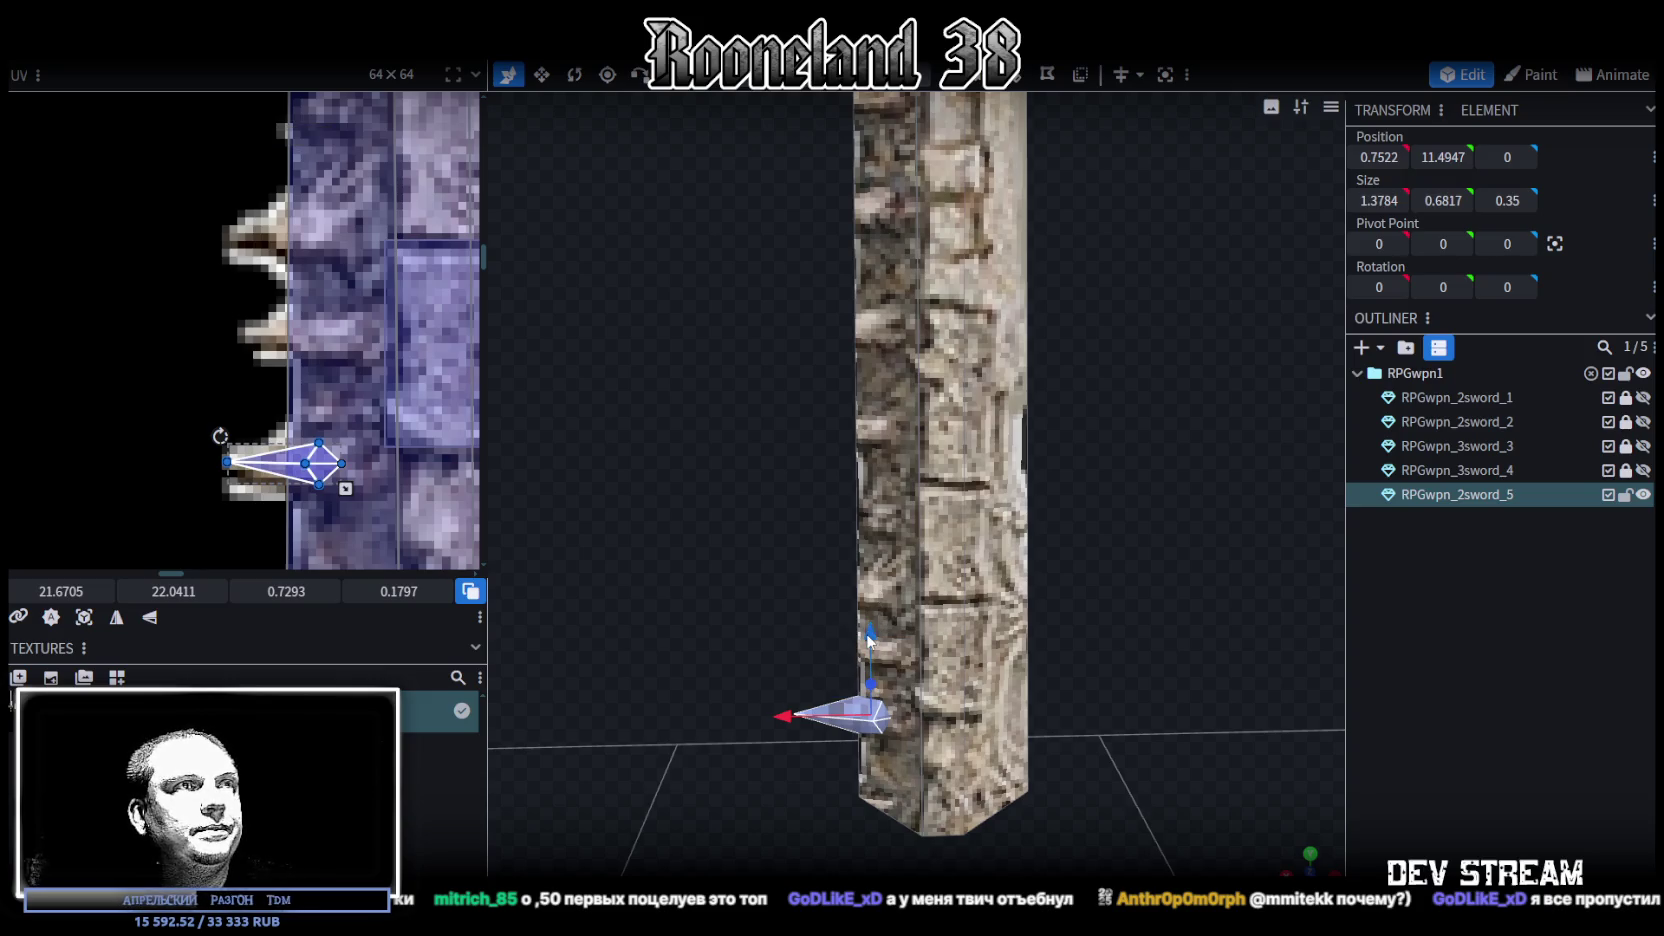
{"action": "left_click_drag", "start_coordinate": [872, 640], "coordinate": [878, 505]}
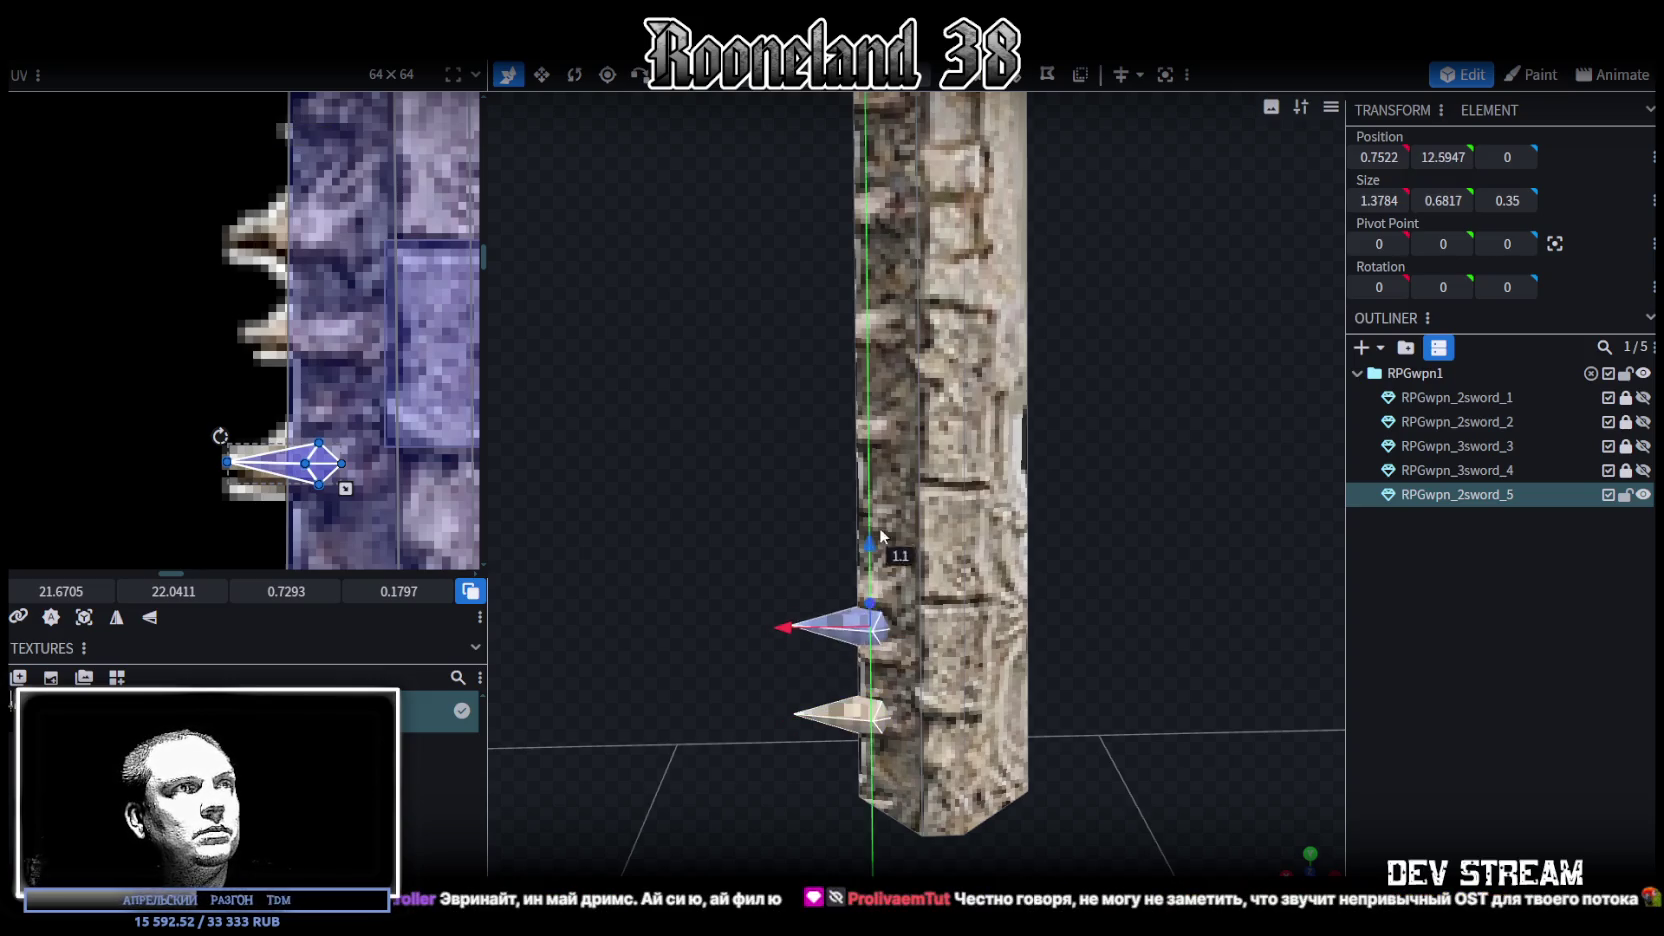
{"action": "left_click_drag", "start_coordinate": [290, 450], "coordinate": [310, 330]}
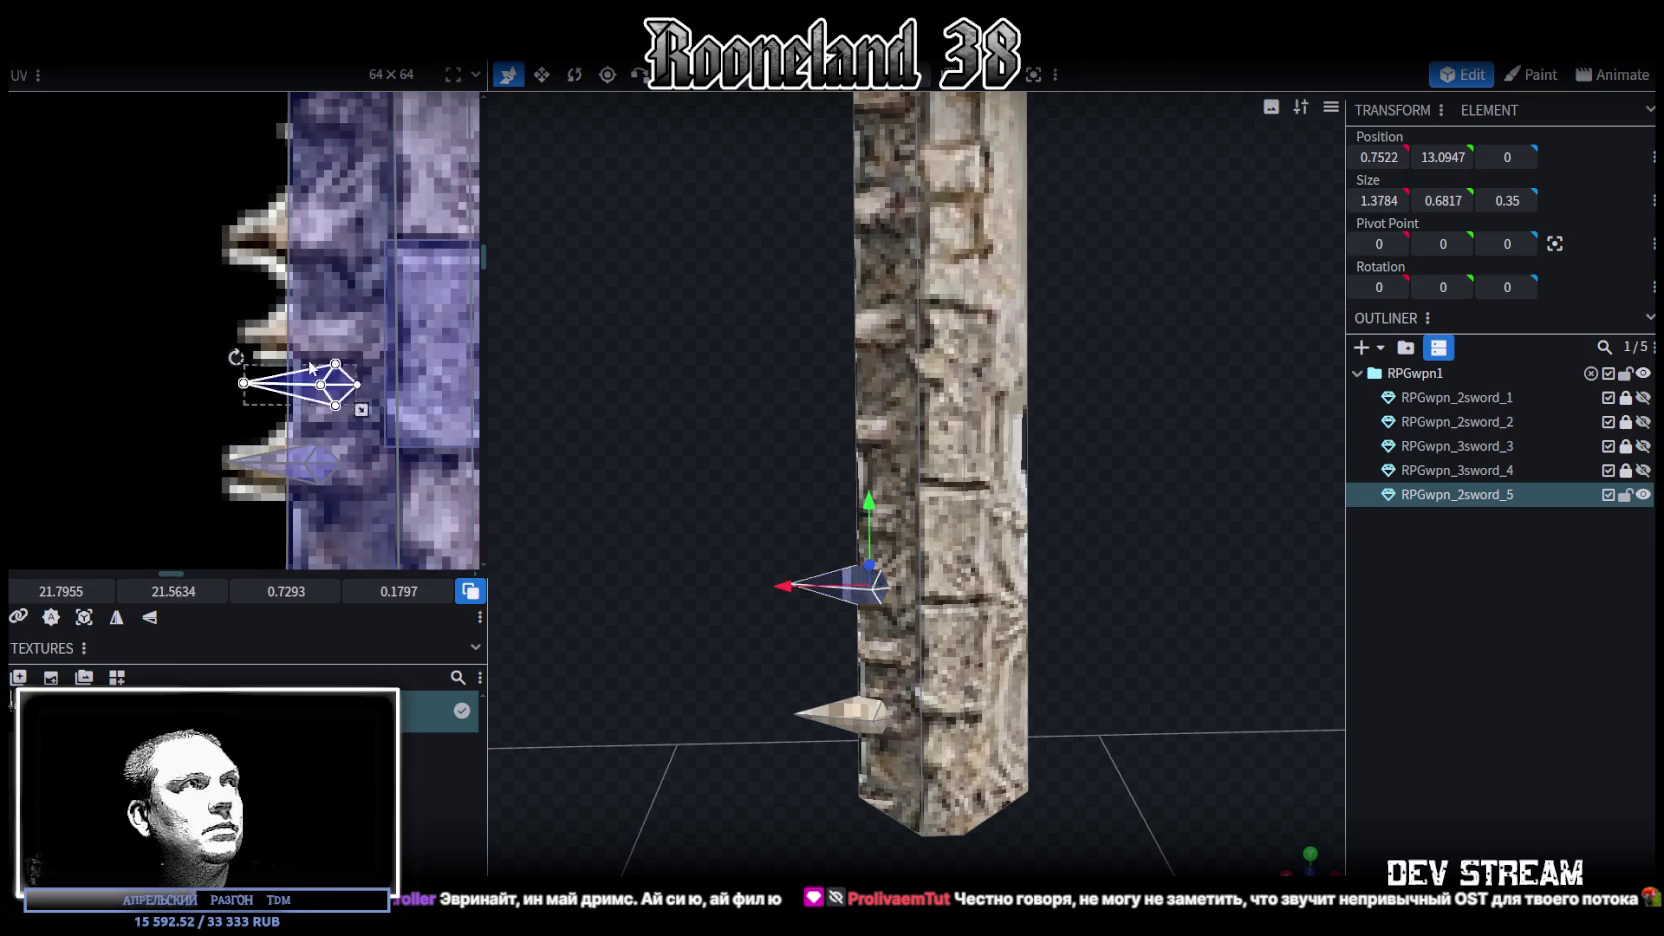
Push the upper spike slightly in toward the blade along X
{"action": "left_click", "coordinate": [785, 590]}
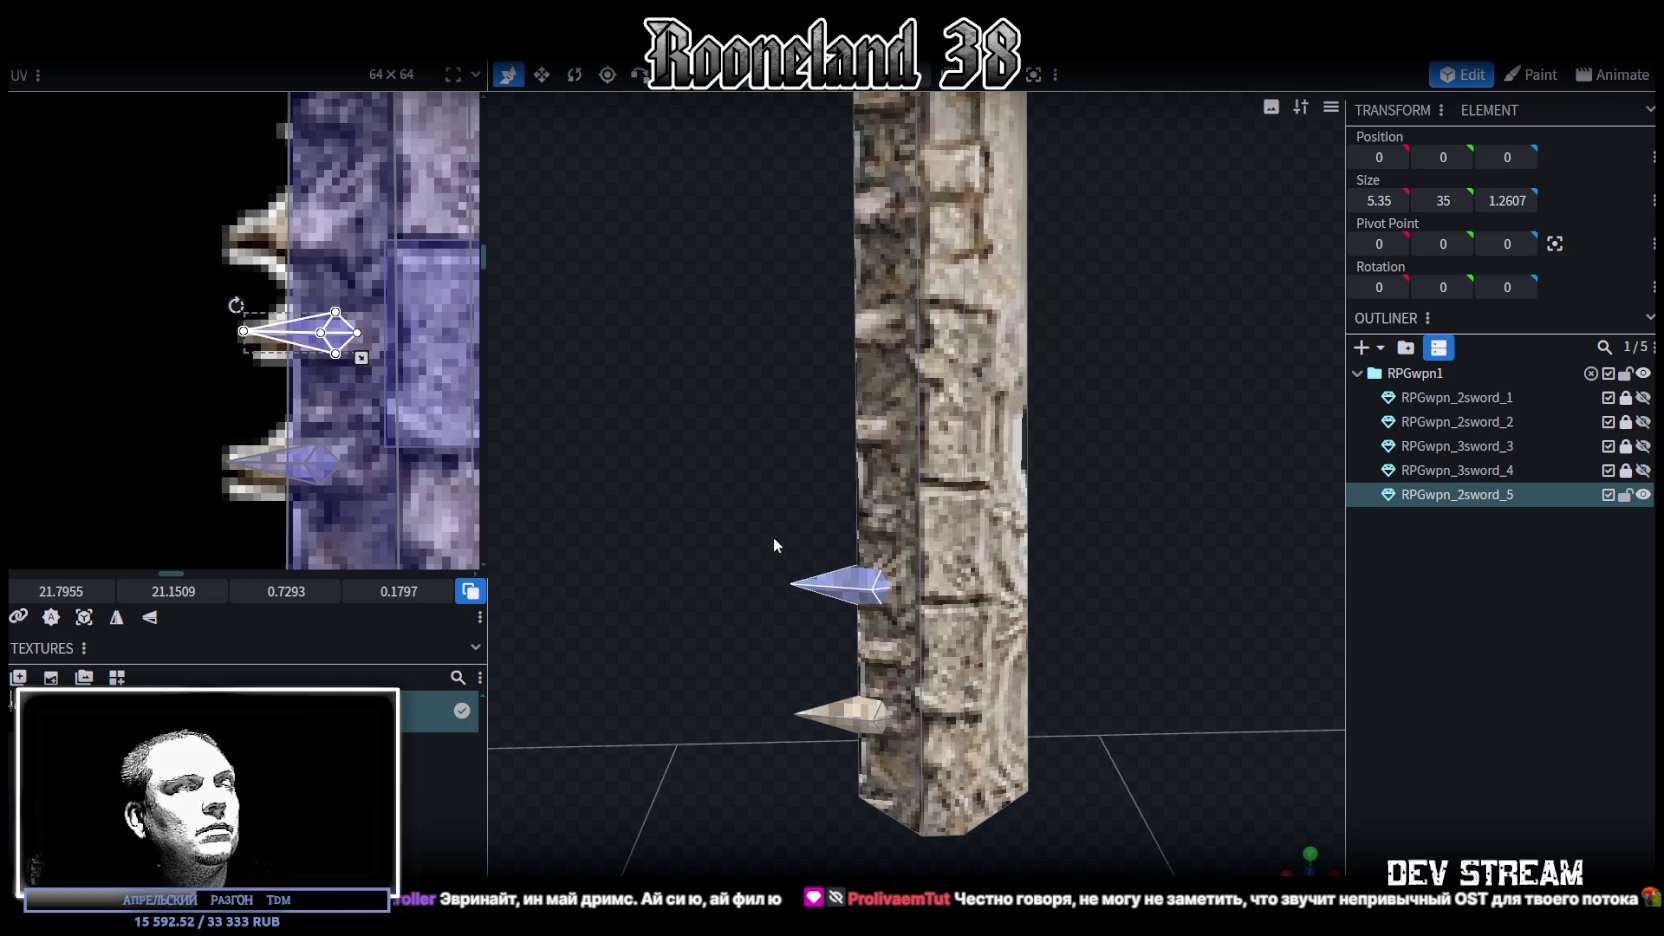
{"action": "left_click_drag", "start_coordinate": [774, 545], "coordinate": [822, 608]}
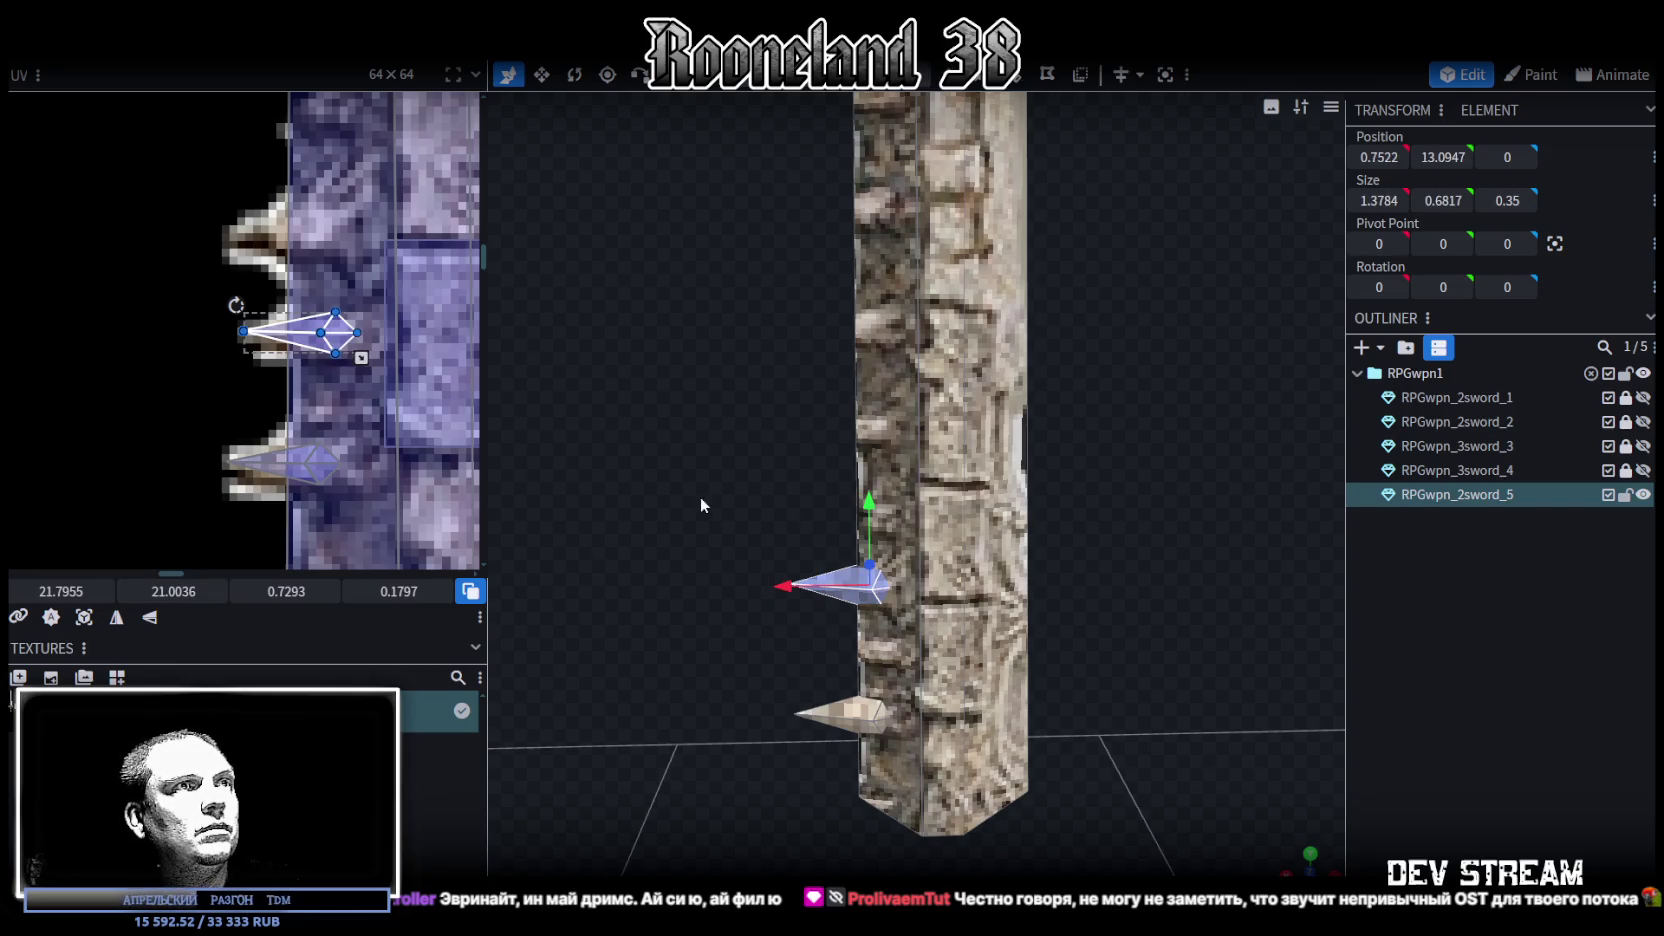
{"action": "left_click_drag", "start_coordinate": [712, 504], "coordinate": [1024, 564]}
{"action": "left_click_drag", "start_coordinate": [1089, 521], "coordinate": [676, 490]}
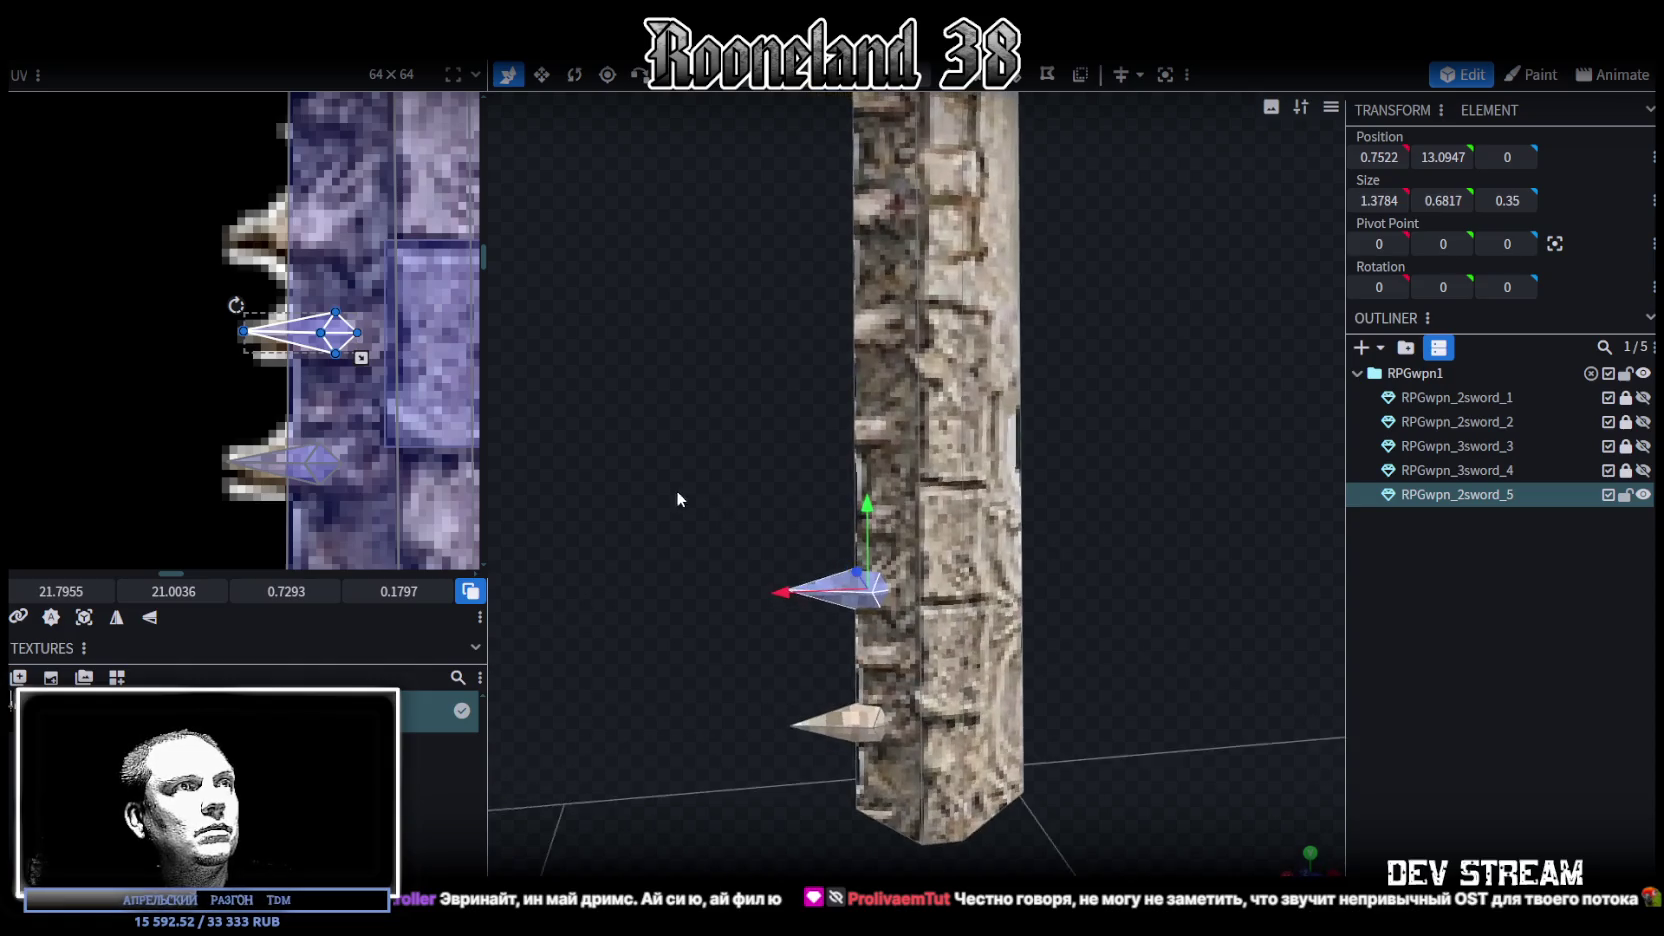
{"action": "mouse_move", "coordinate": [793, 612]}
{"action": "left_mouse_down"}
{"action": "mouse_move", "coordinate": [797, 592]}
{"action": "mouse_move", "coordinate": [714, 499]}
{"action": "left_mouse_up"}
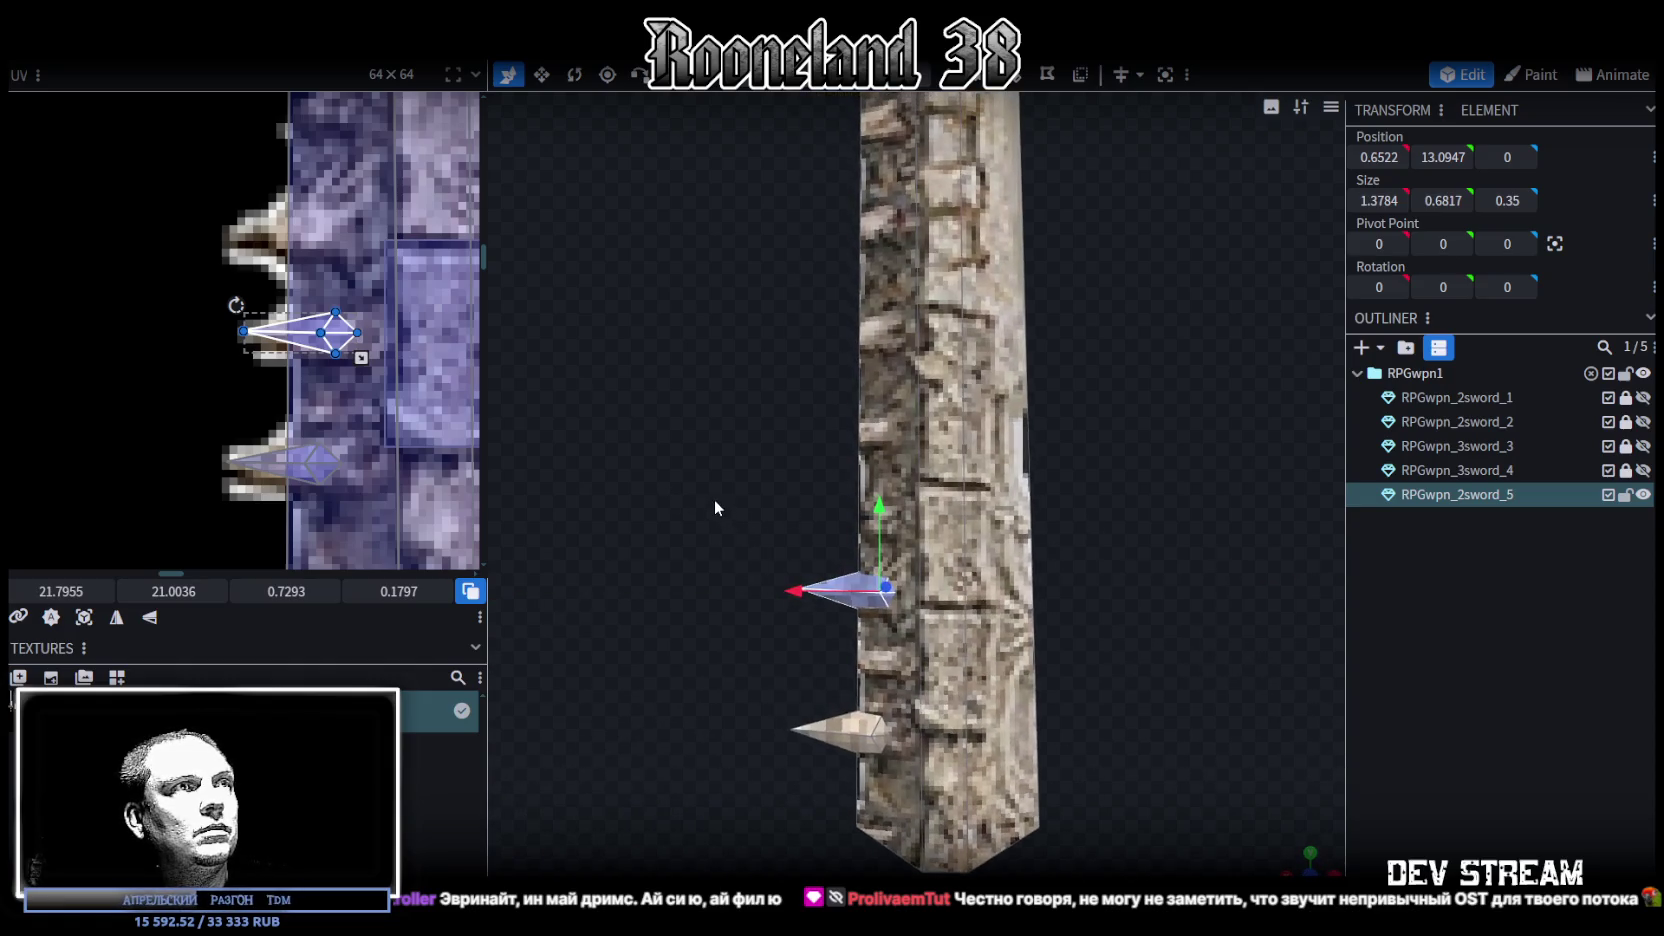
{"action": "scroll", "coordinate": [303, 413], "scroll_direction": "down", "scroll_amount": 3}
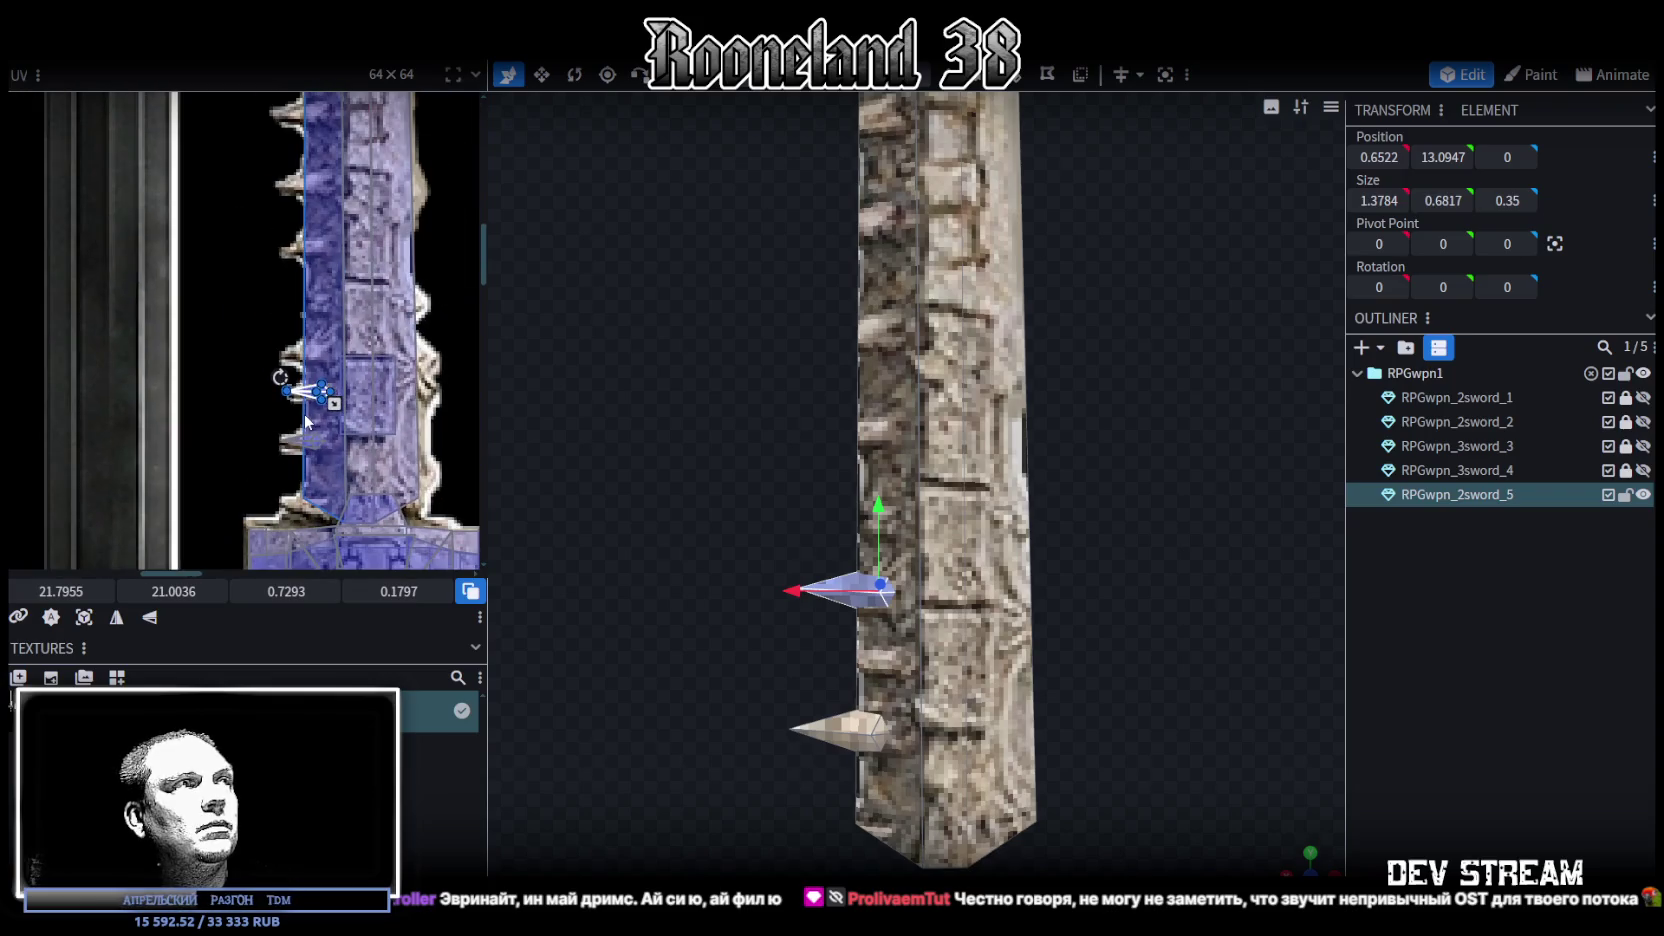
{"action": "right_click_drag", "start_coordinate": [647, 744], "coordinate": [667, 624]}
{"action": "left_click_drag", "start_coordinate": [667, 624], "coordinate": [676, 598]}
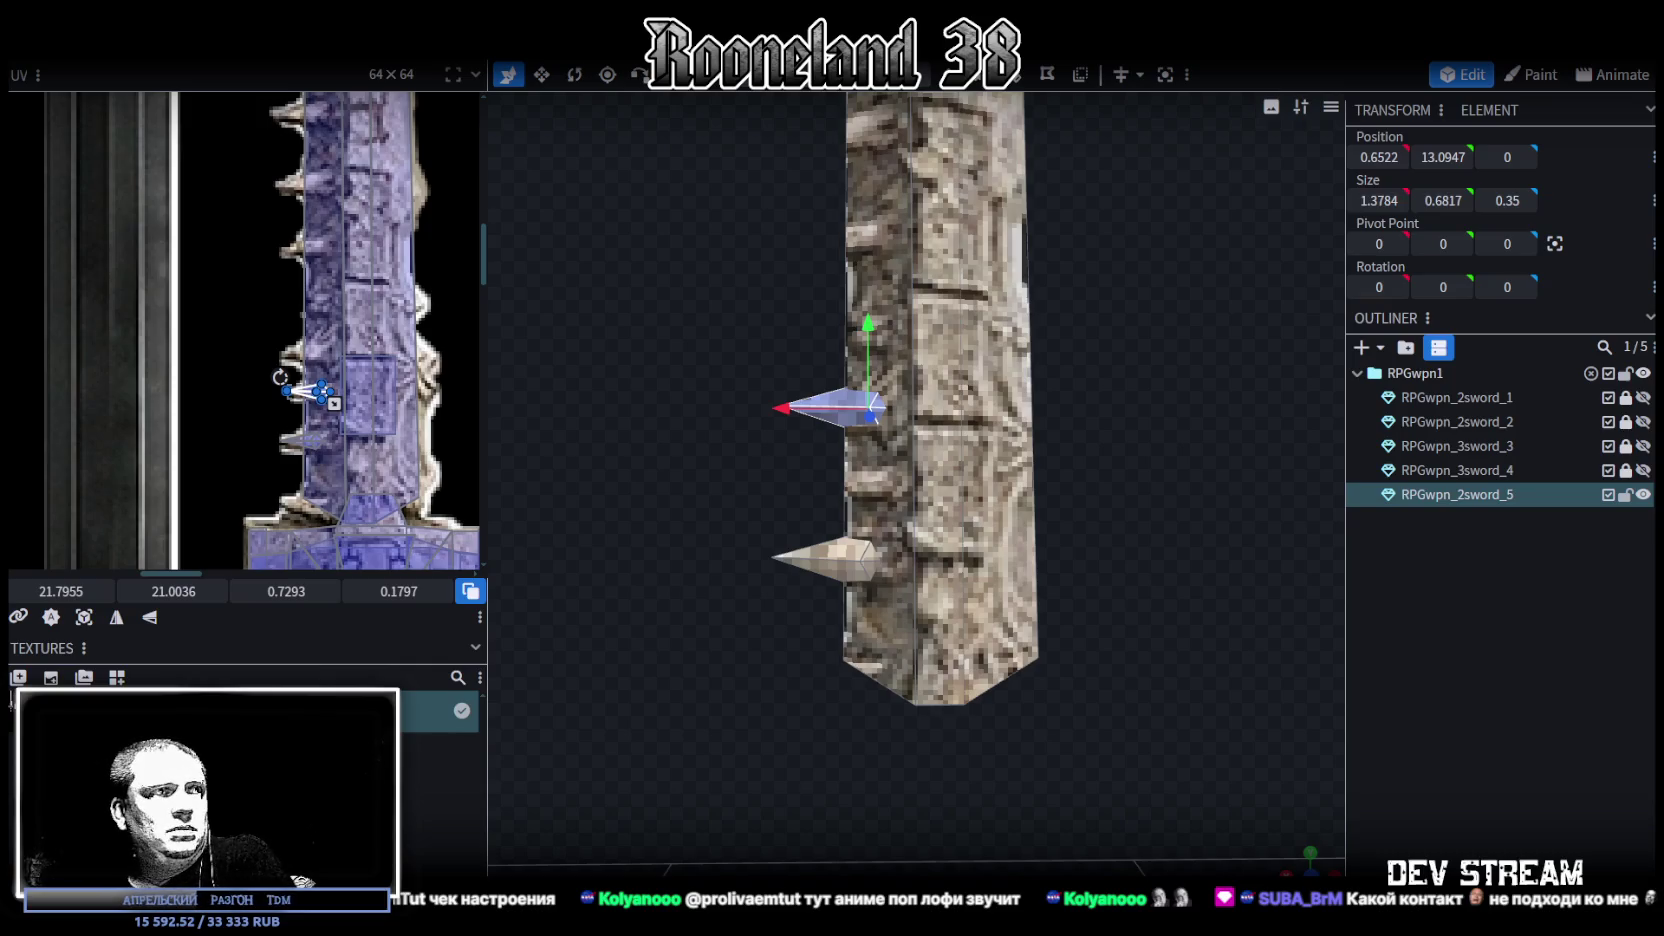
Select the long blade element and frame the whole blade and guard
{"action": "left_click_drag", "start_coordinate": [1175, 518], "coordinate": [1126, 651]}
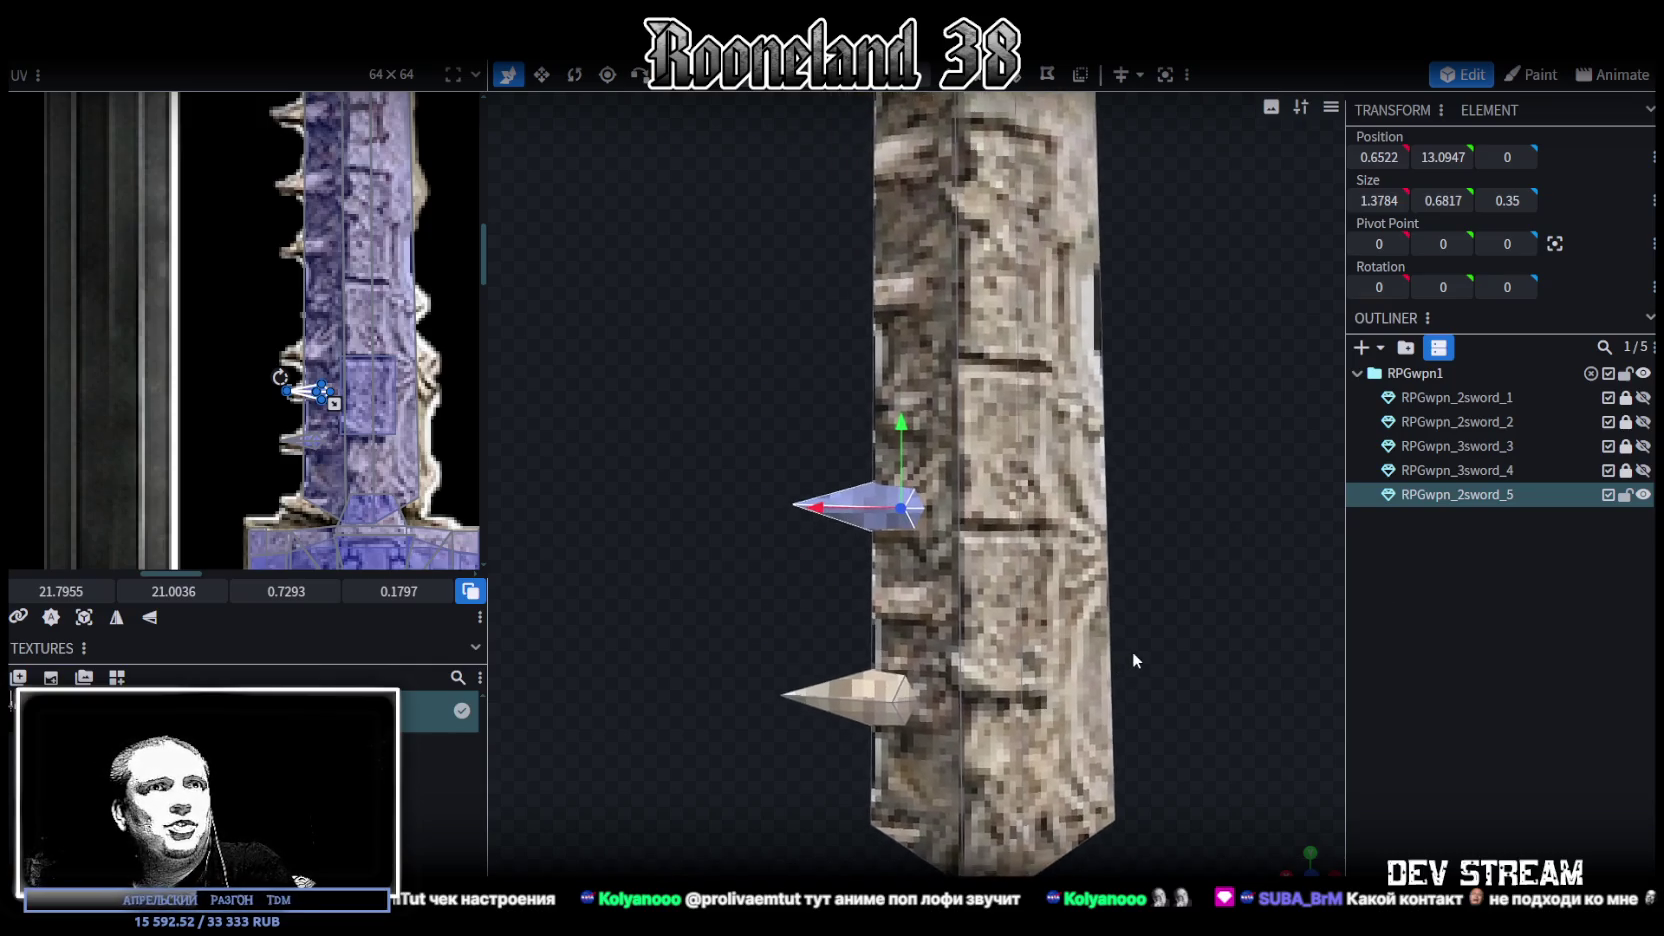
{"action": "scroll", "coordinate": [1169, 575], "scroll_direction": "down", "scroll_amount": 5}
{"action": "left_click_drag", "start_coordinate": [1169, 575], "coordinate": [1097, 543]}
{"action": "scroll", "coordinate": [876, 572], "scroll_direction": "up", "scroll_amount": 5}
{"action": "left_click", "coordinate": [940, 540]}
{"action": "scroll", "coordinate": [1047, 480], "scroll_direction": "down", "scroll_amount": 3}
{"action": "mouse_move", "coordinate": [1044, 476]}
{"action": "left_mouse_down"}
{"action": "mouse_move", "coordinate": [1079, 547]}
{"action": "mouse_move", "coordinate": [1144, 434]}
{"action": "left_mouse_up"}
{"action": "scroll", "coordinate": [1096, 700], "scroll_direction": "down", "scroll_amount": 4}
{"action": "left_click_drag", "start_coordinate": [1096, 700], "coordinate": [1081, 583]}
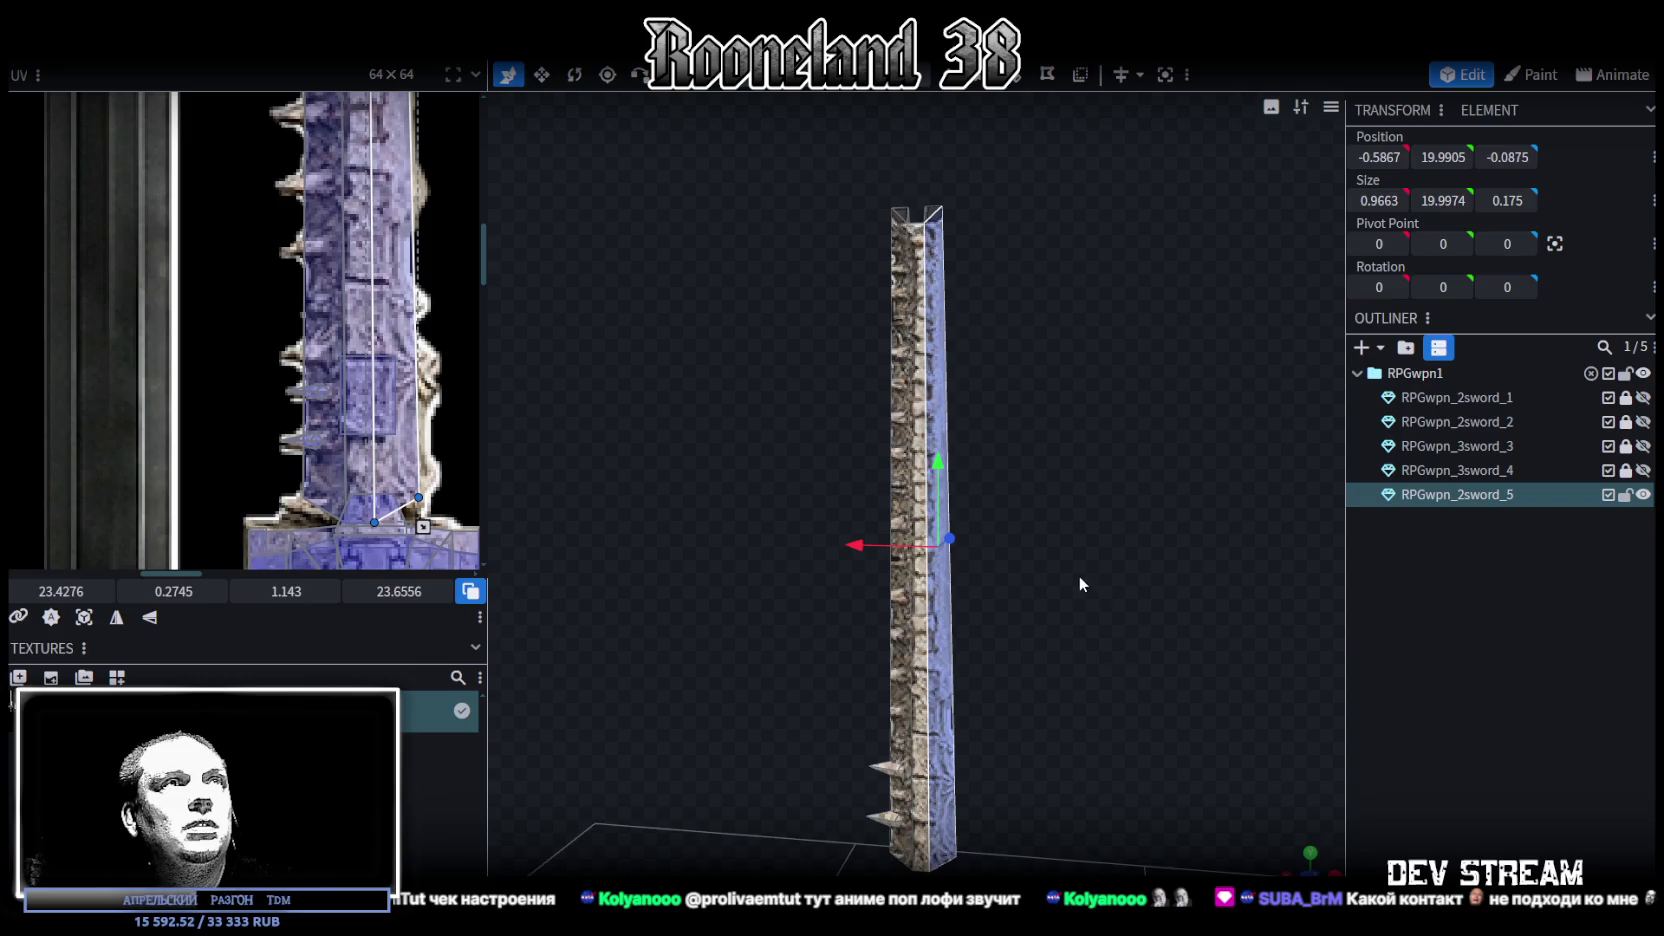
{"action": "scroll", "coordinate": [1071, 502], "scroll_direction": "up", "scroll_amount": 4}
{"action": "scroll", "coordinate": [1078, 530], "scroll_direction": "down", "scroll_amount": 4}
{"action": "mouse_move", "coordinate": [1082, 534]}
{"action": "left_mouse_down"}
{"action": "mouse_move", "coordinate": [1072, 558]}
{"action": "mouse_move", "coordinate": [1072, 512]}
{"action": "mouse_move", "coordinate": [1105, 692]}
{"action": "mouse_move", "coordinate": [1062, 545]}
{"action": "mouse_move", "coordinate": [1080, 575]}
{"action": "left_mouse_up"}
{"action": "scroll", "coordinate": [1065, 570], "scroll_direction": "up", "scroll_amount": 5}
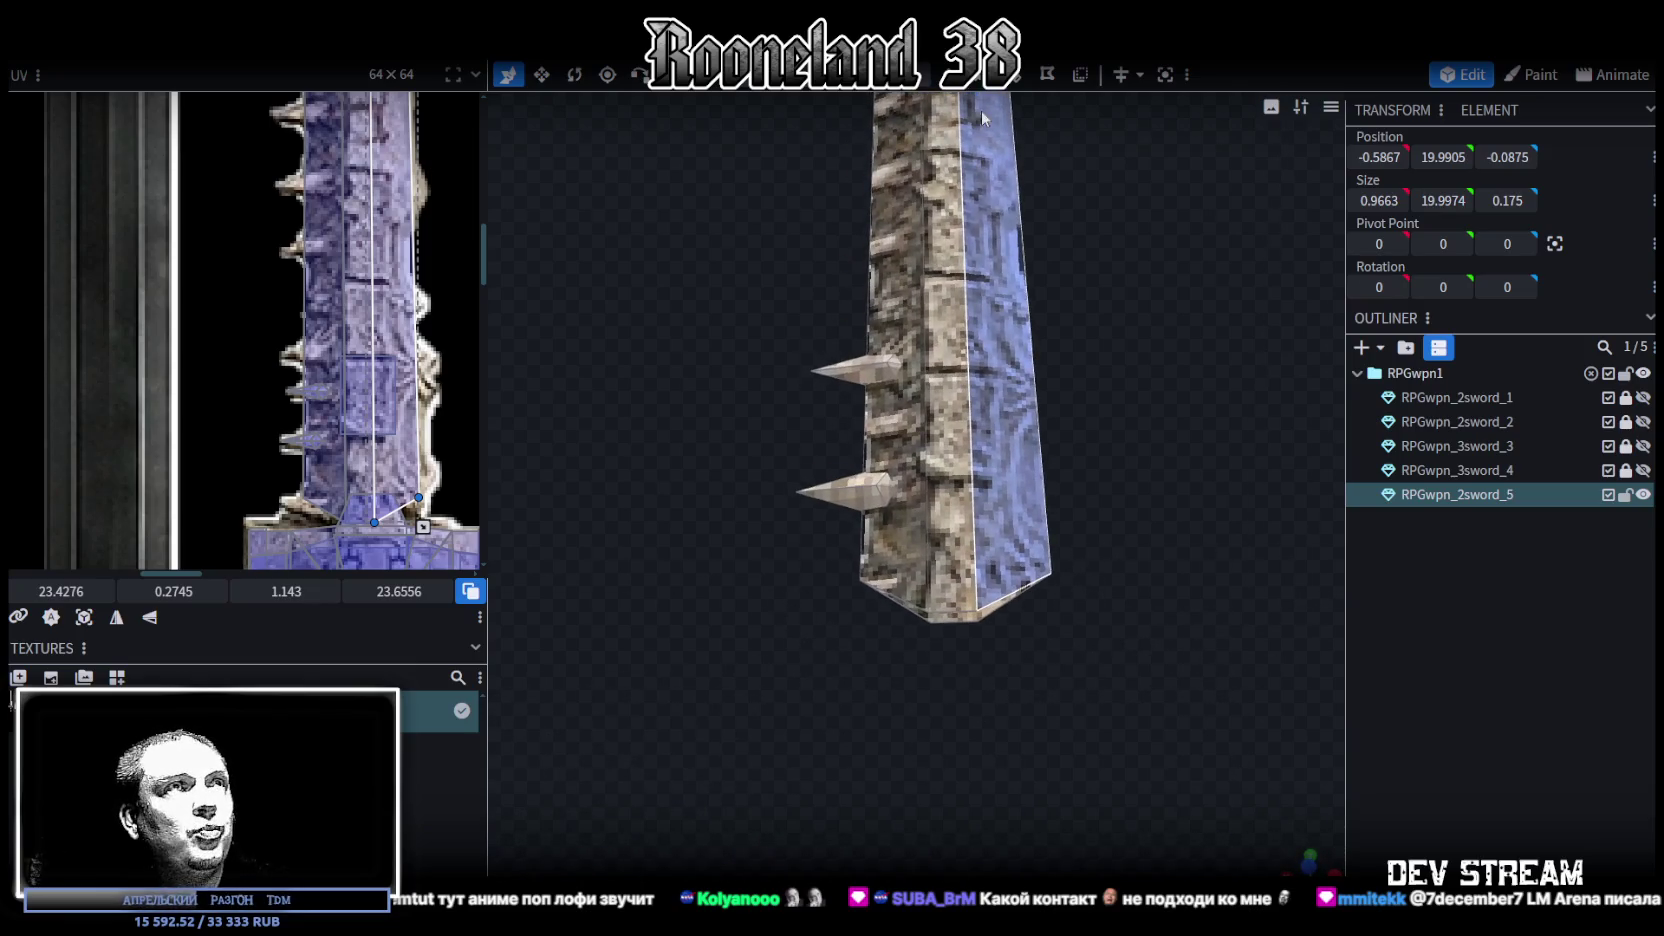
In vertex mode, slide the blade's bottom vertex sideways along X
{"action": "left_click", "coordinate": [1006, 490]}
{"action": "left_click", "coordinate": [978, 613]}
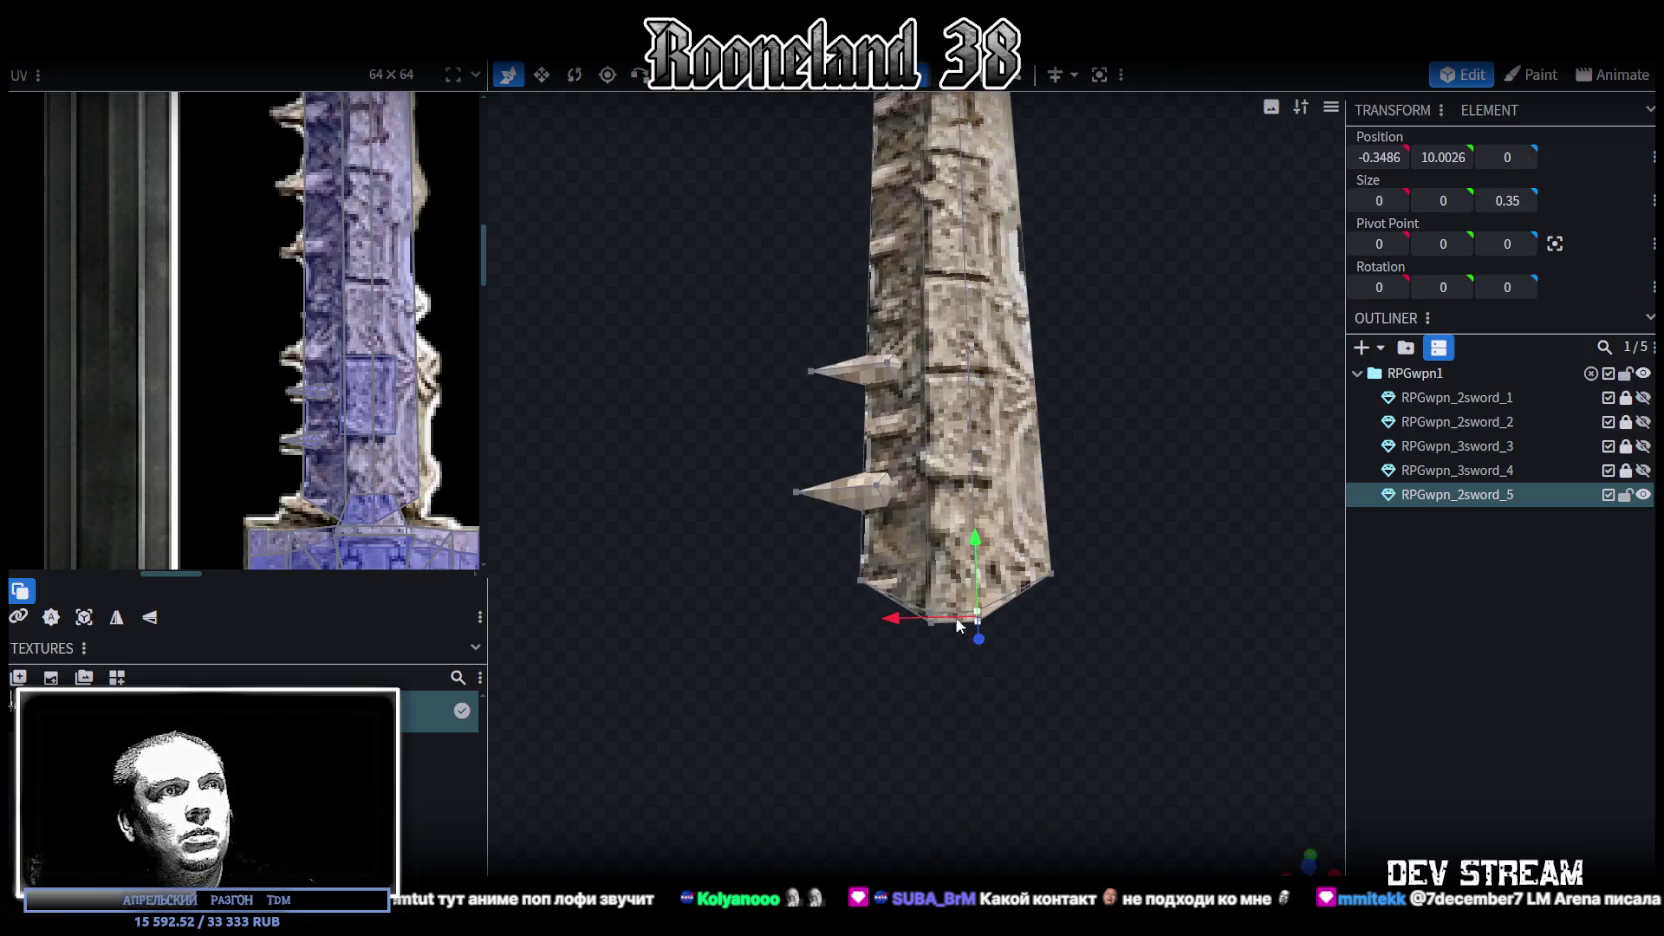
{"action": "left_click_drag", "start_coordinate": [901, 618], "coordinate": [930, 618]}
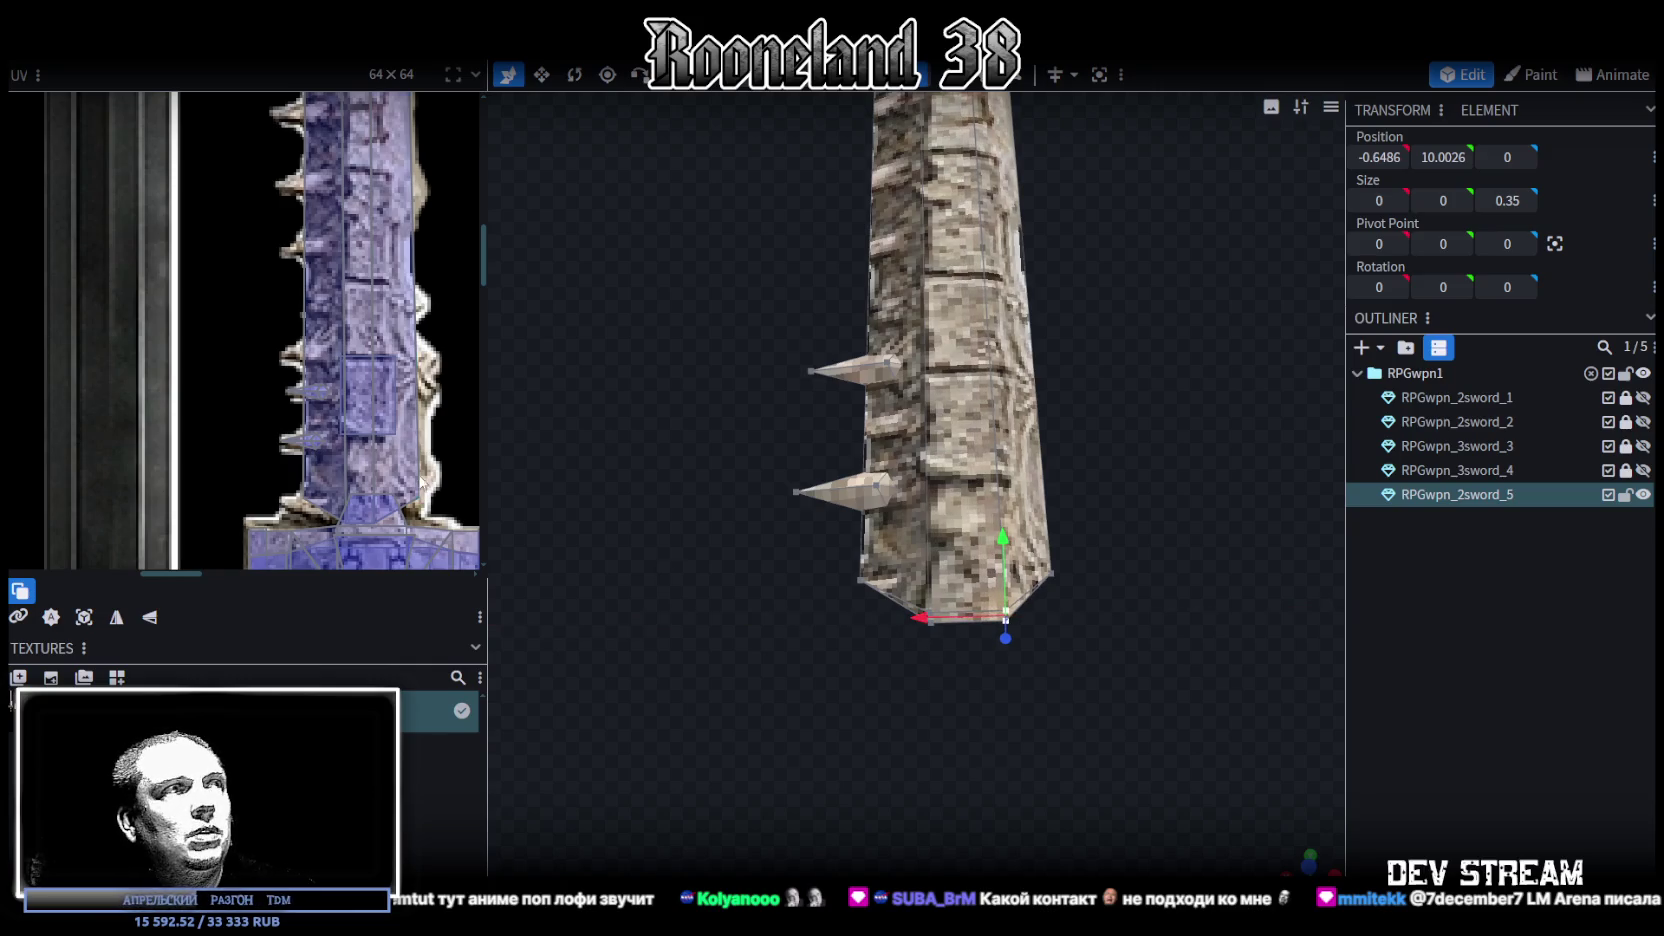
{"action": "scroll", "coordinate": [340, 370], "scroll_direction": "down", "scroll_amount": 2}
{"action": "scroll", "coordinate": [342, 372], "scroll_direction": "up", "scroll_amount": 3}
{"action": "left_click", "coordinate": [342, 432]}
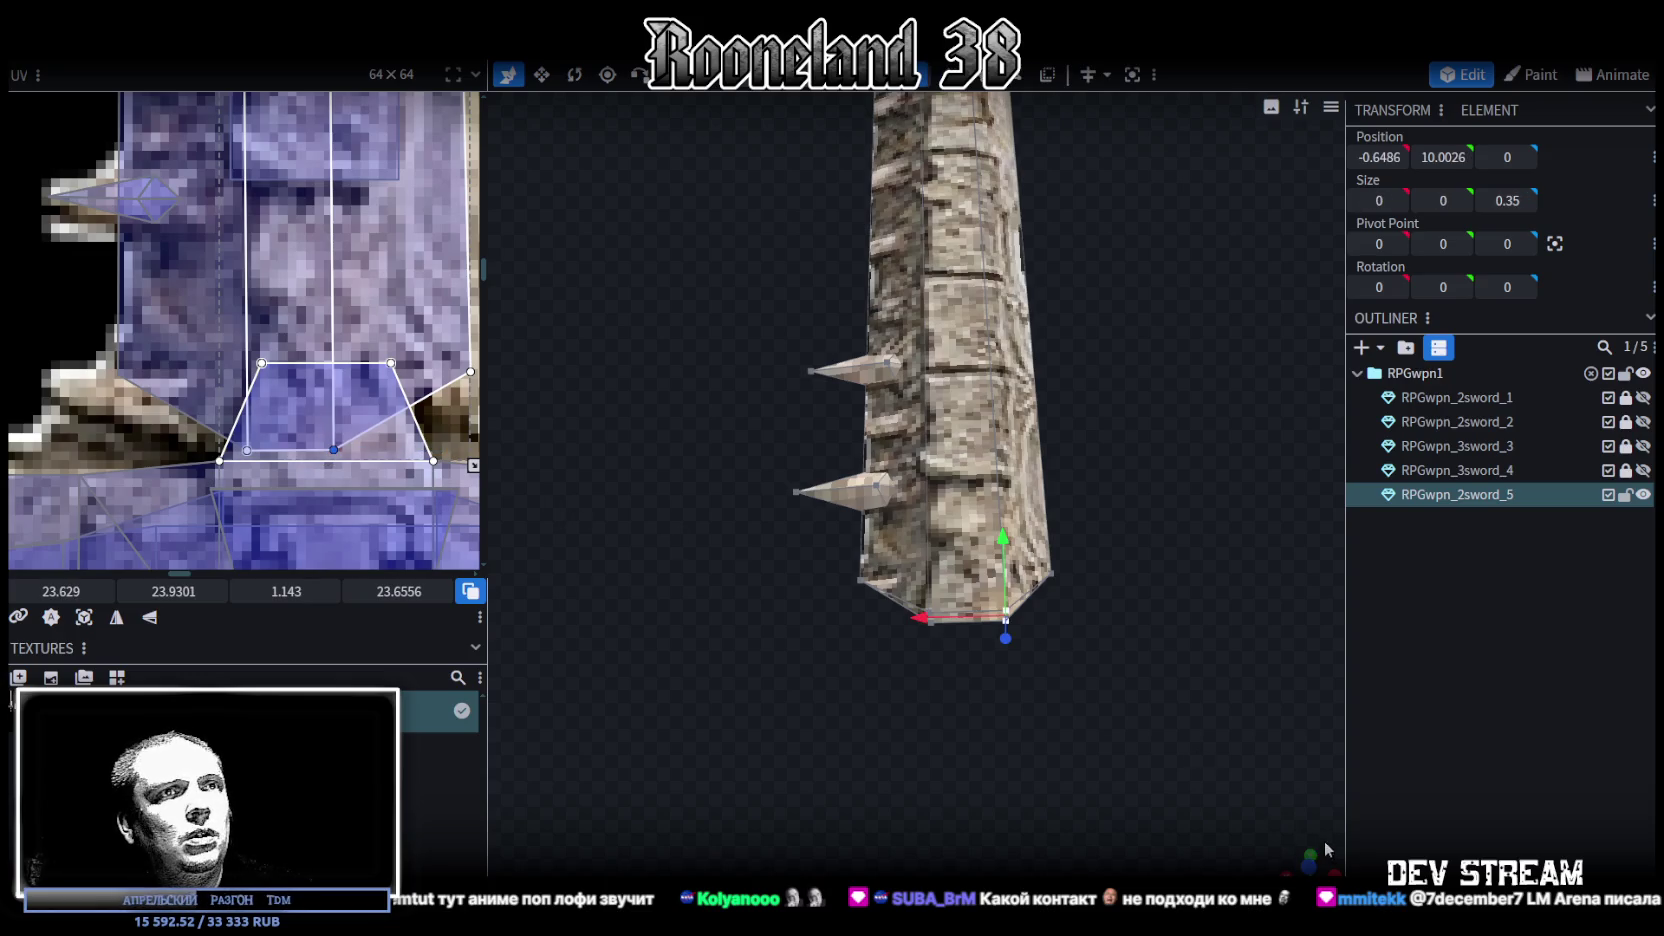
{"action": "scroll", "coordinate": [991, 739], "scroll_direction": "down", "scroll_amount": 3}
{"action": "scroll", "coordinate": [940, 236], "scroll_direction": "down", "scroll_amount": 3}
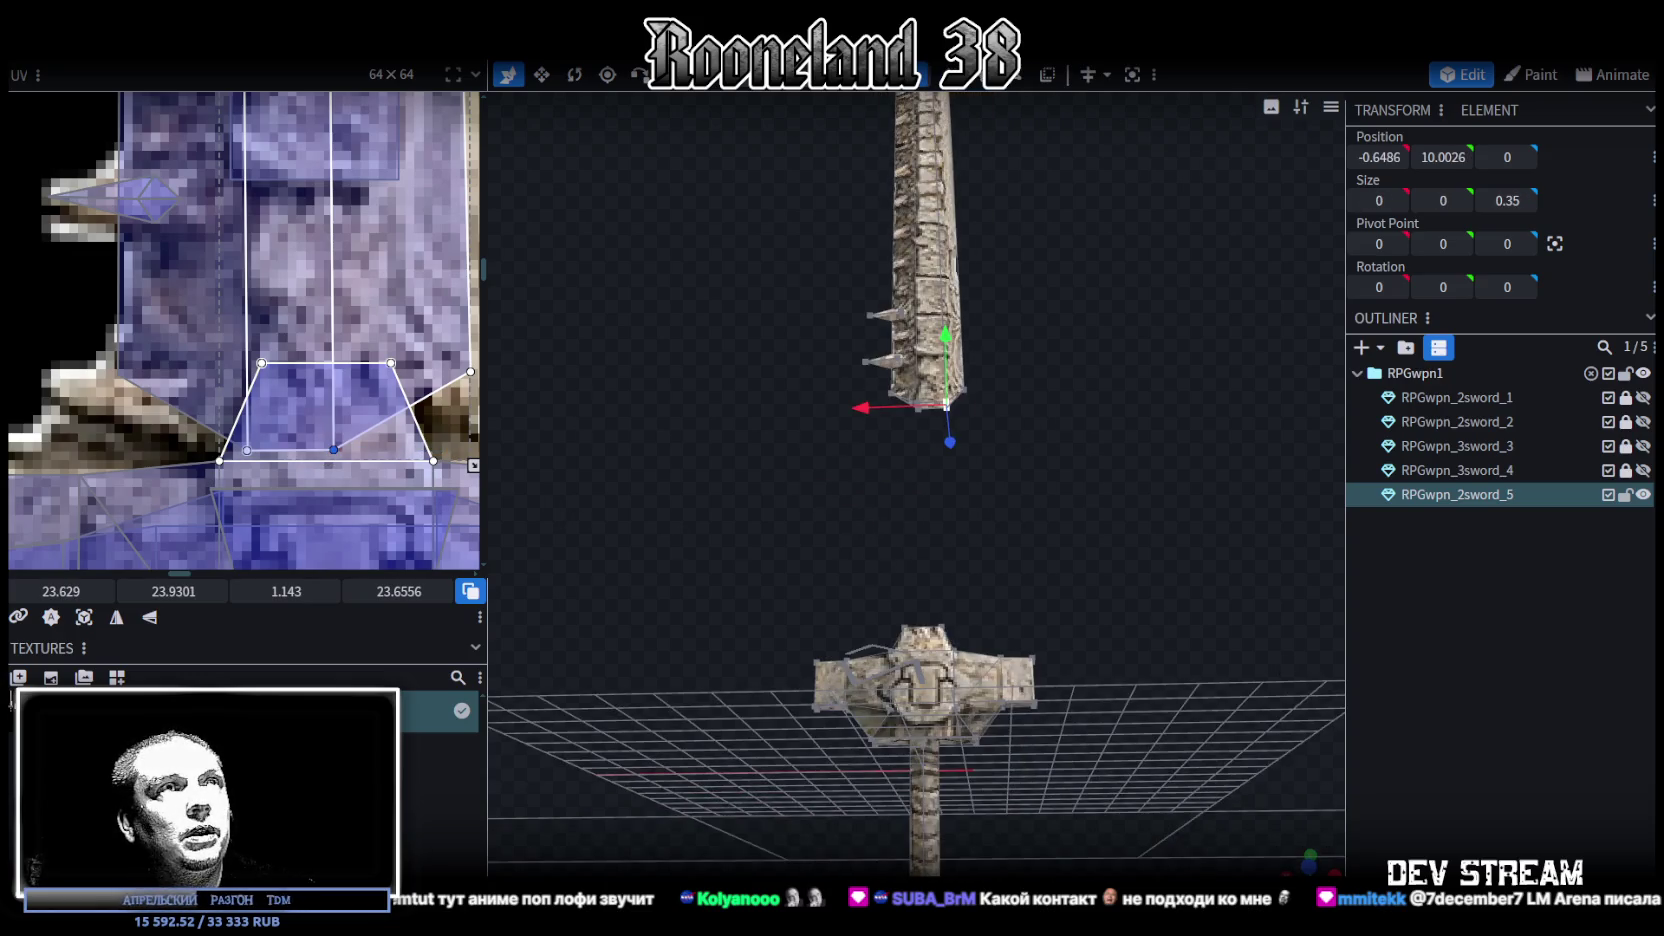
Set the lower-end UV vertex value to 24.004
{"action": "left_click", "coordinate": [1210, 636]}
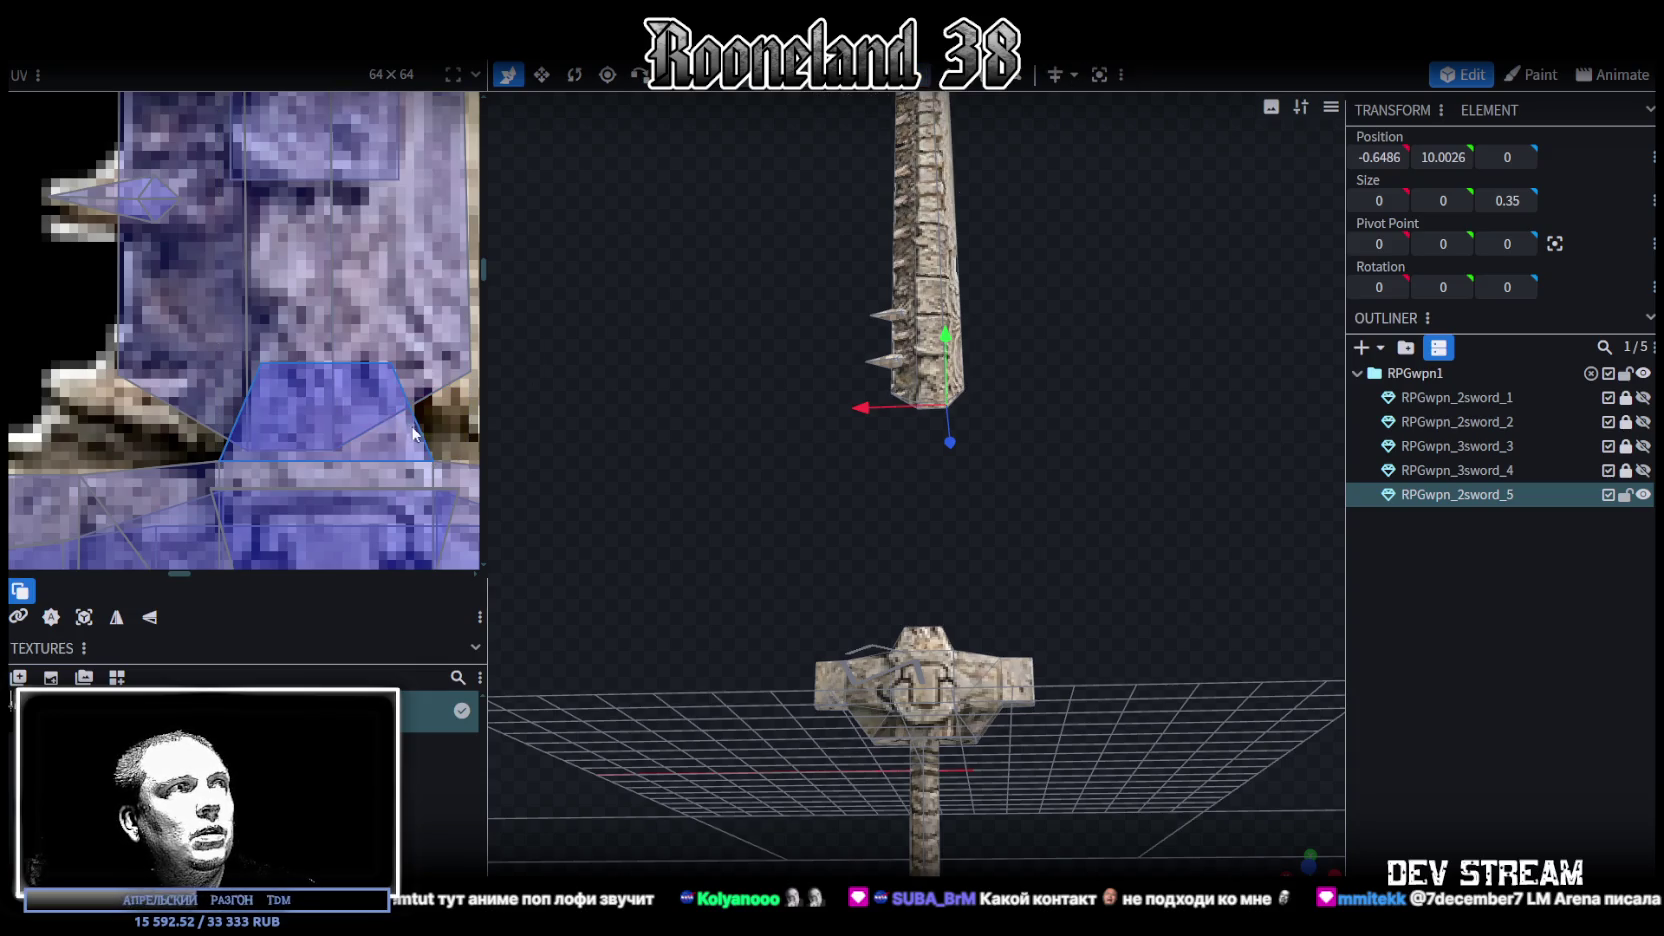
{"action": "left_click", "coordinate": [937, 250]}
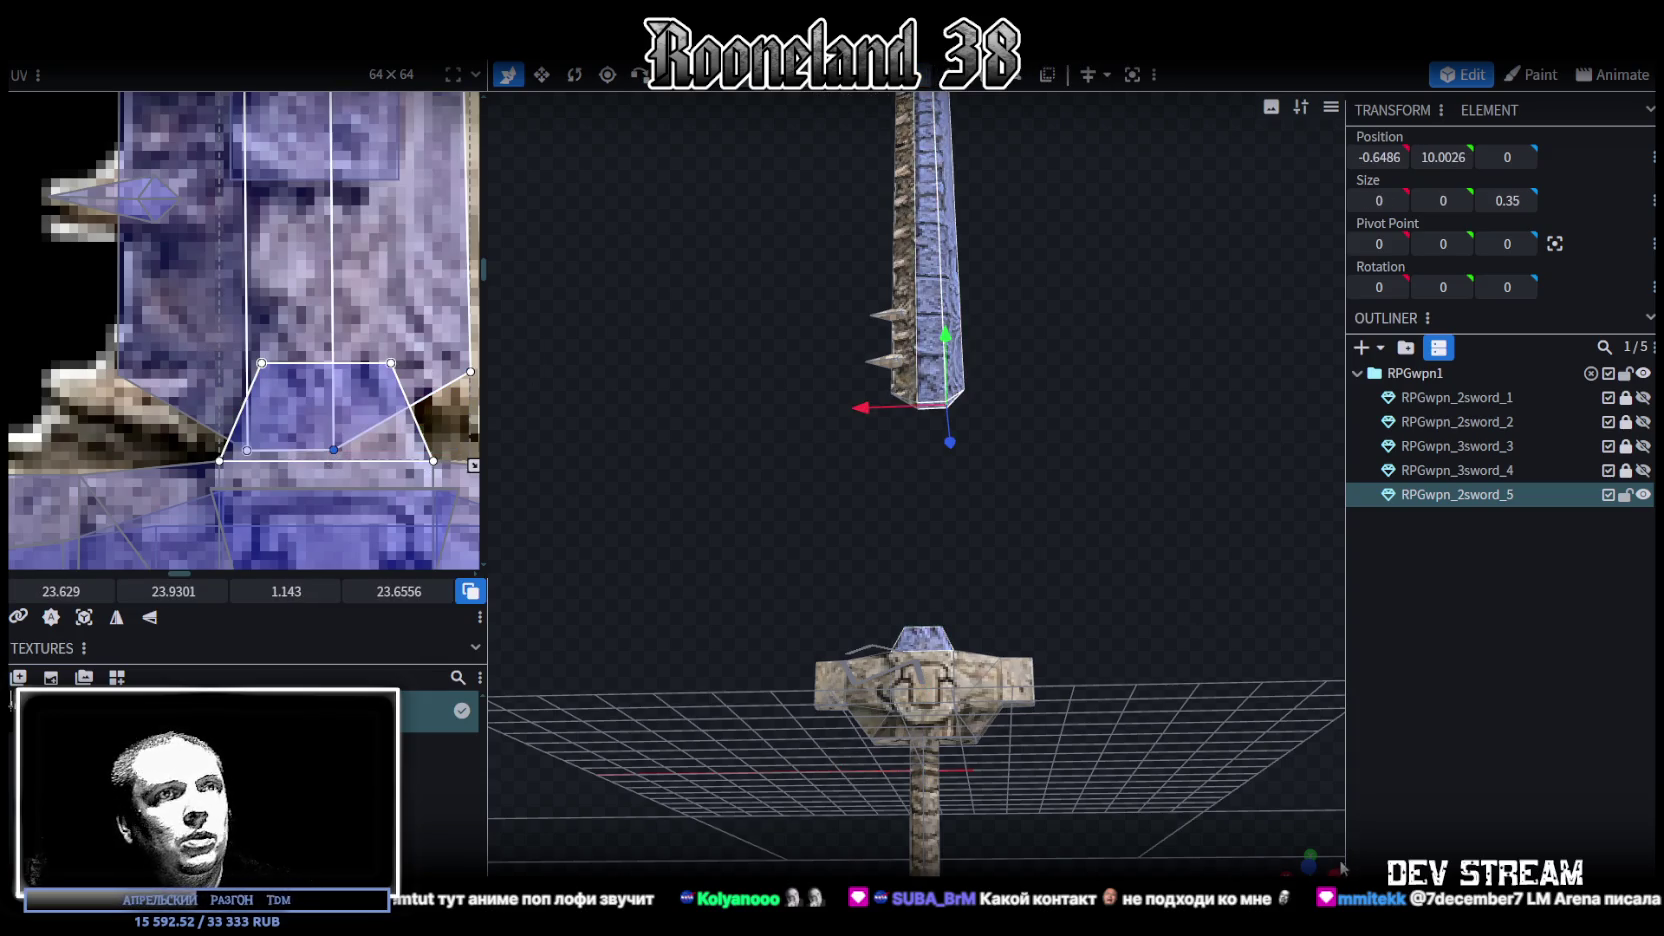
{"action": "left_click_drag", "start_coordinate": [1342, 868], "coordinate": [1088, 484]}
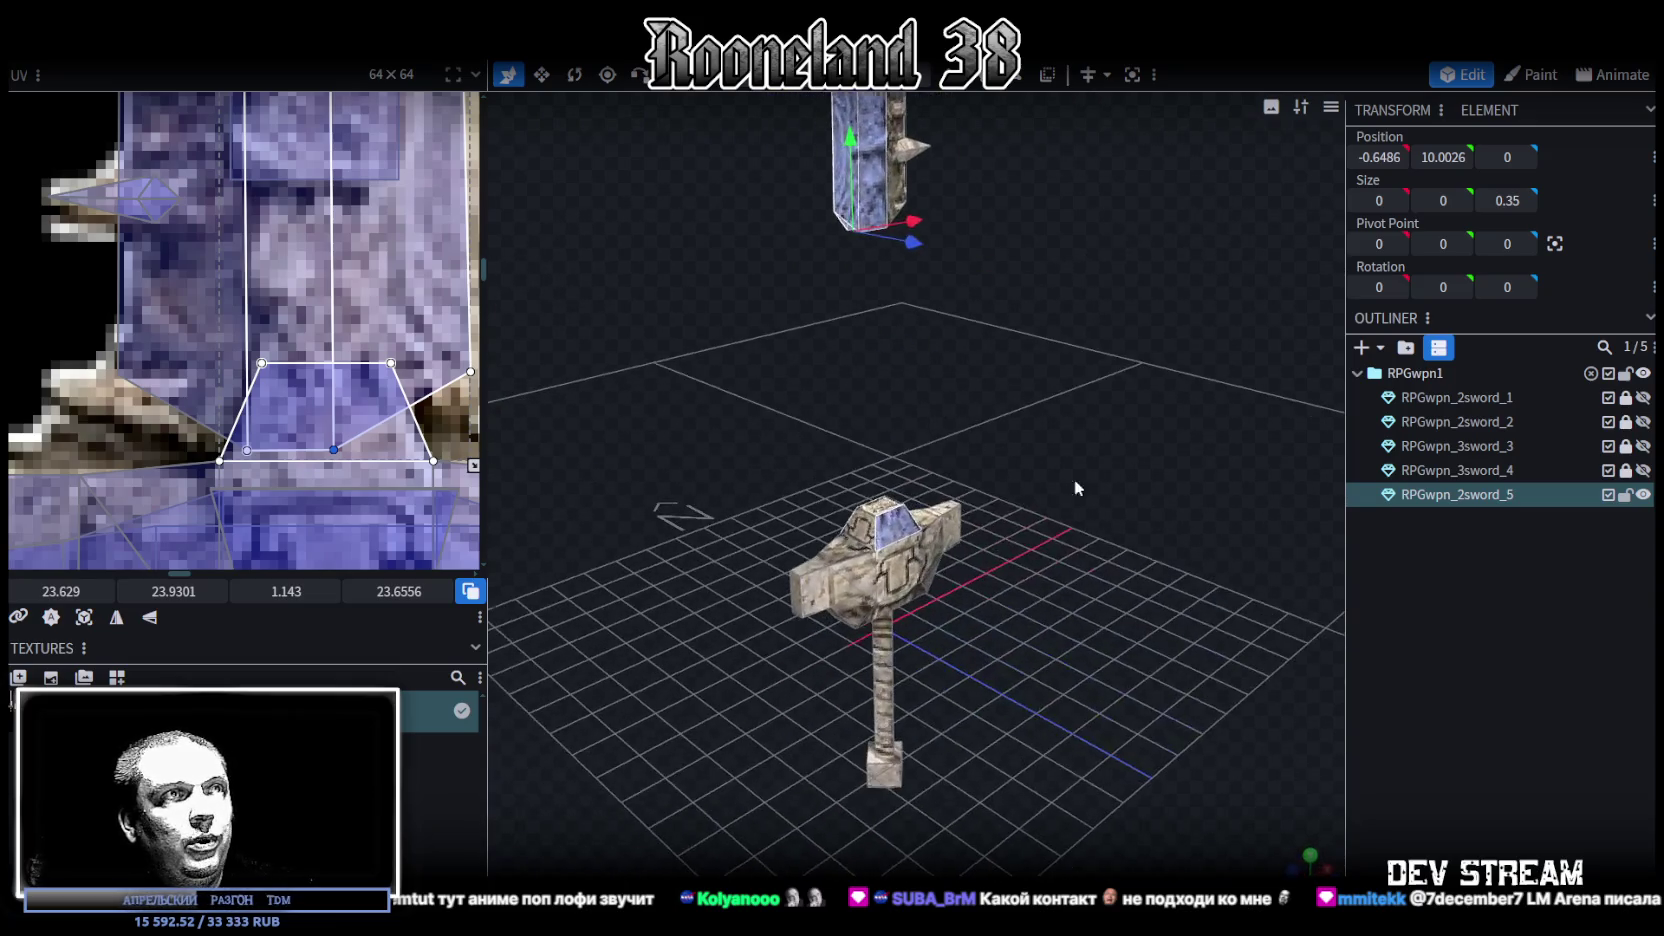
{"action": "scroll", "coordinate": [903, 643], "scroll_direction": "up", "scroll_amount": 5}
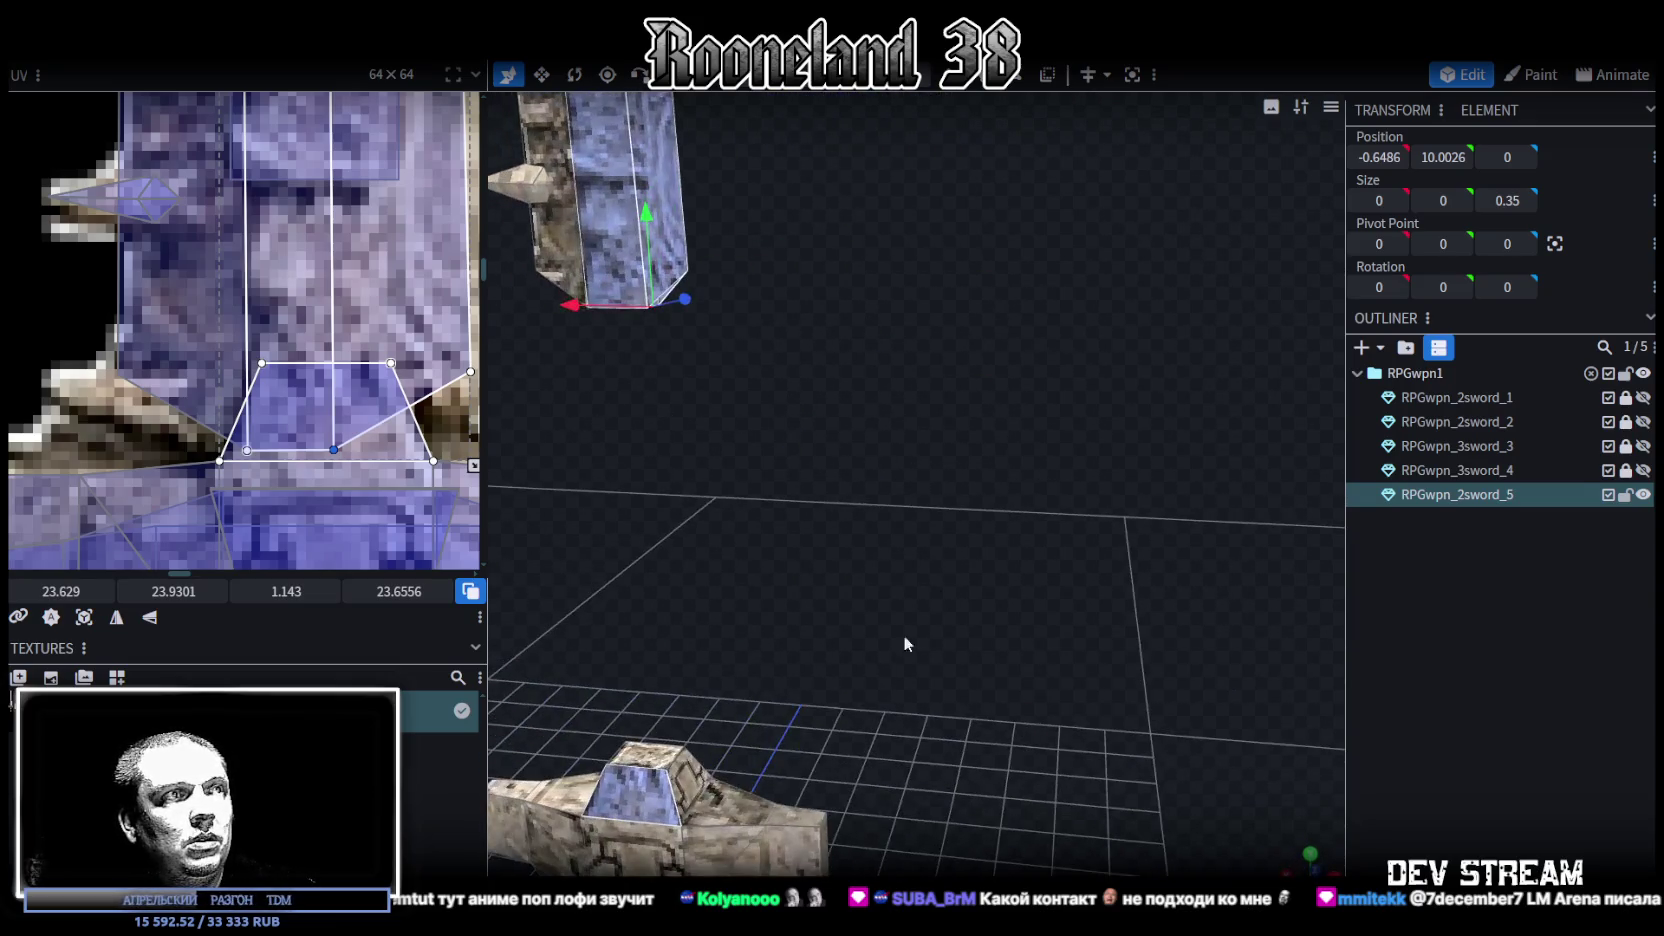
{"action": "left_click", "coordinate": [668, 800]}
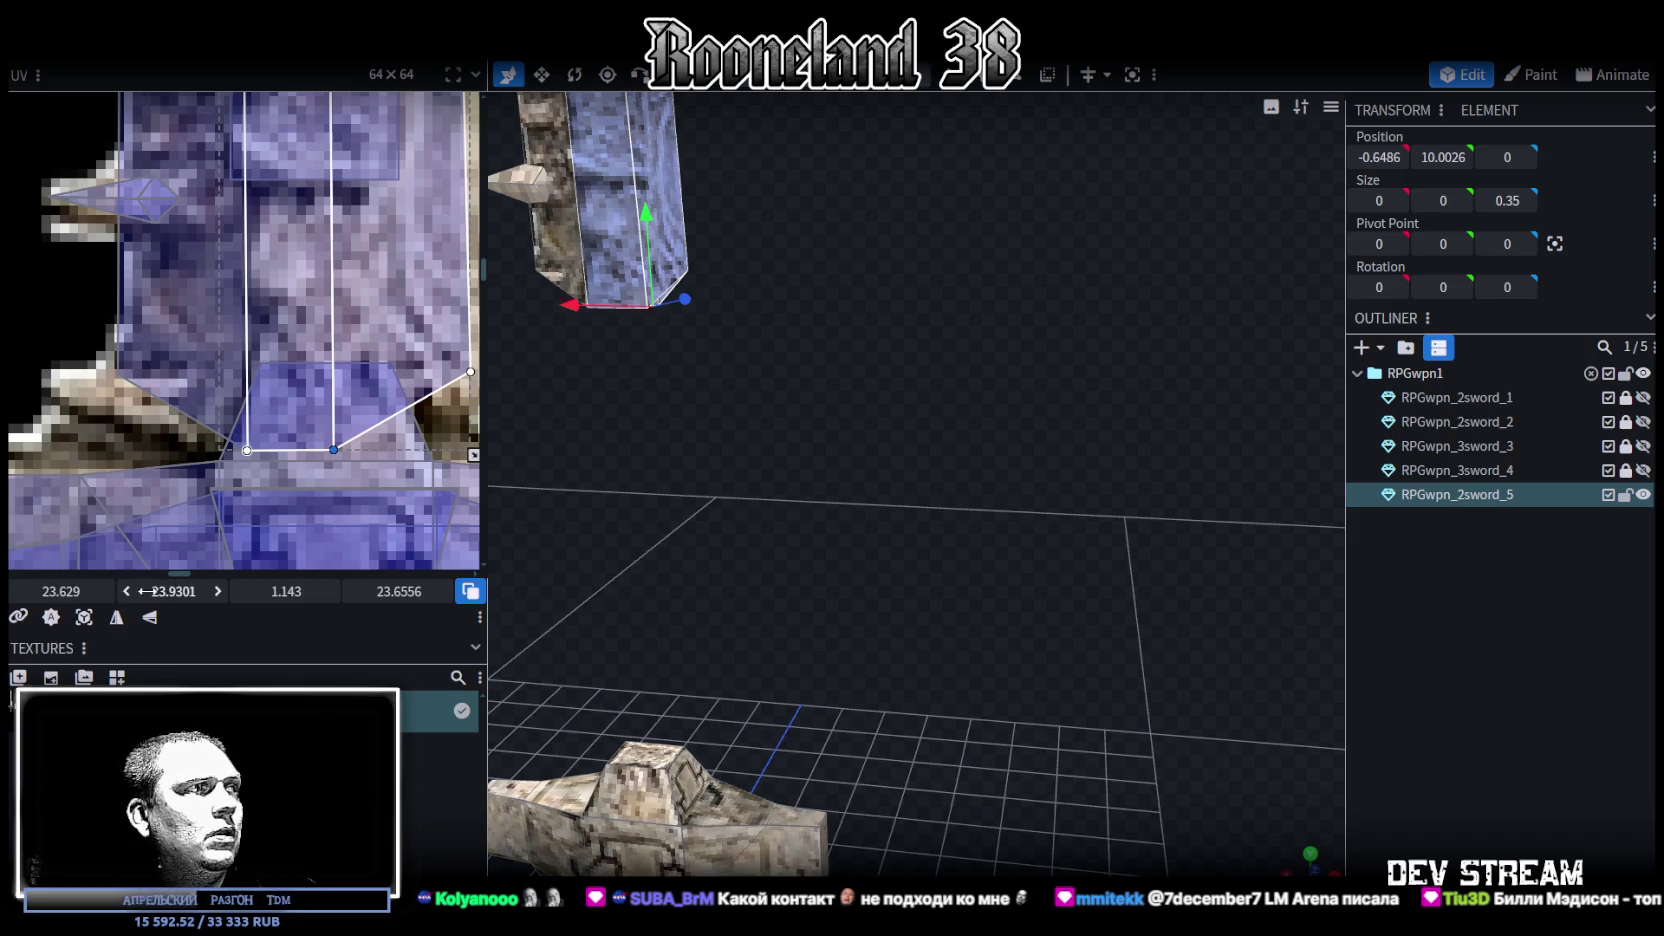
{"action": "left_click_drag", "start_coordinate": [60, 591], "coordinate": [75, 591]}
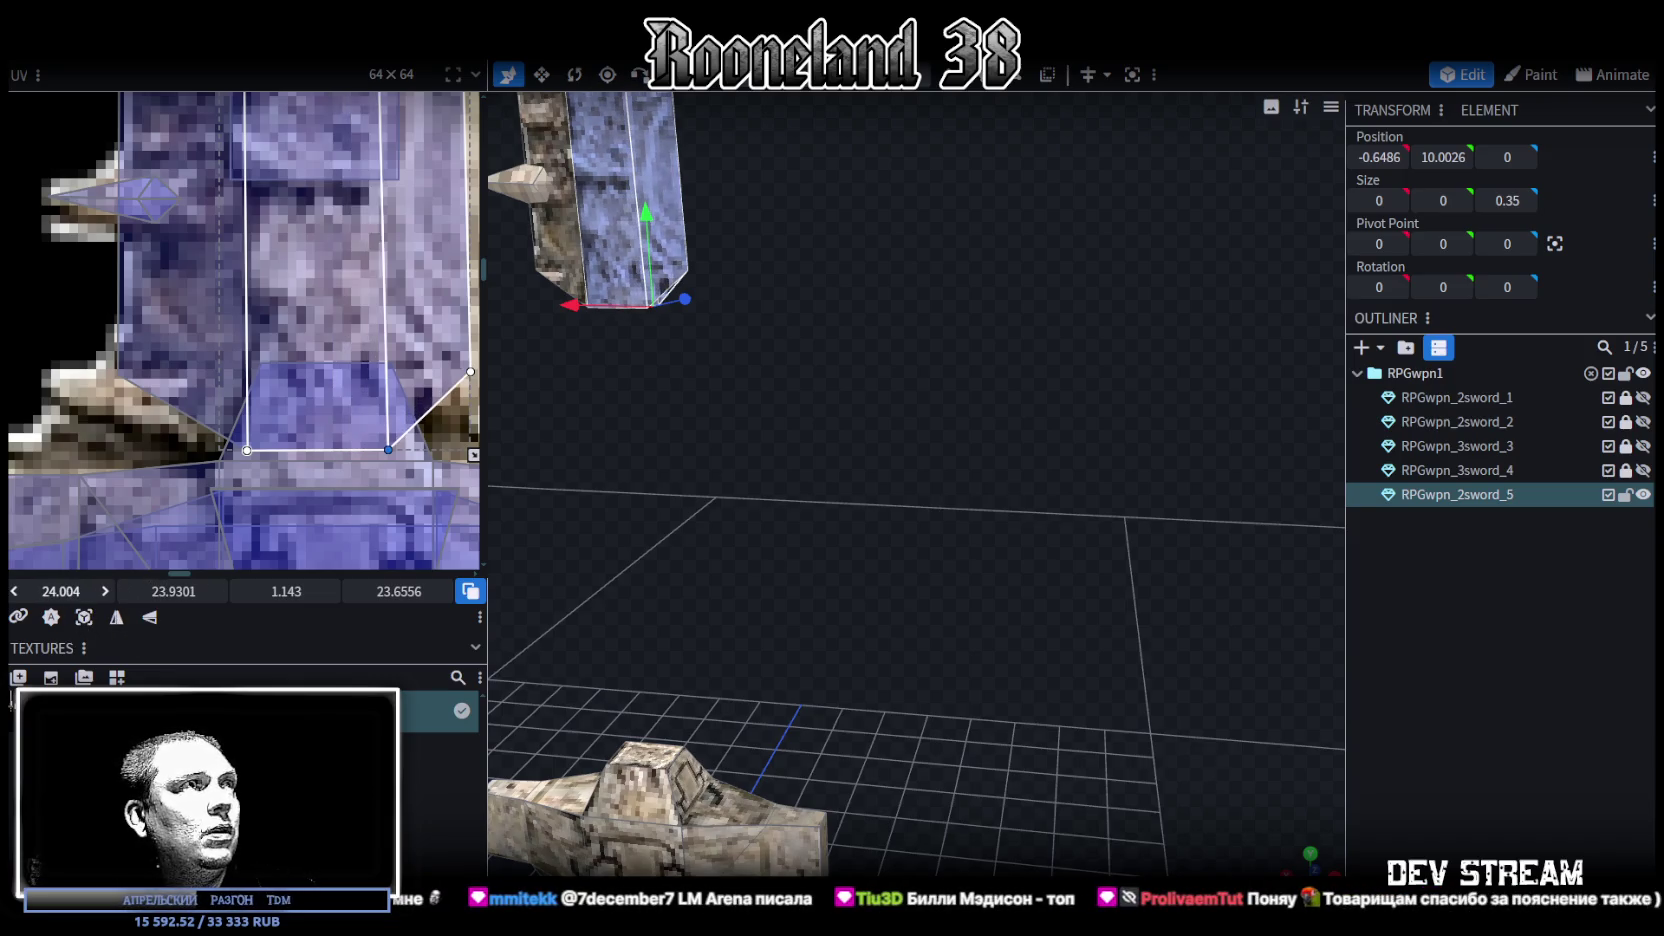
{"action": "left_click_drag", "start_coordinate": [60, 591], "coordinate": [60, 591]}
{"action": "right_click_drag", "start_coordinate": [890, 651], "coordinate": [854, 745]}
{"action": "scroll", "coordinate": [854, 741], "scroll_direction": "down", "scroll_amount": 3}
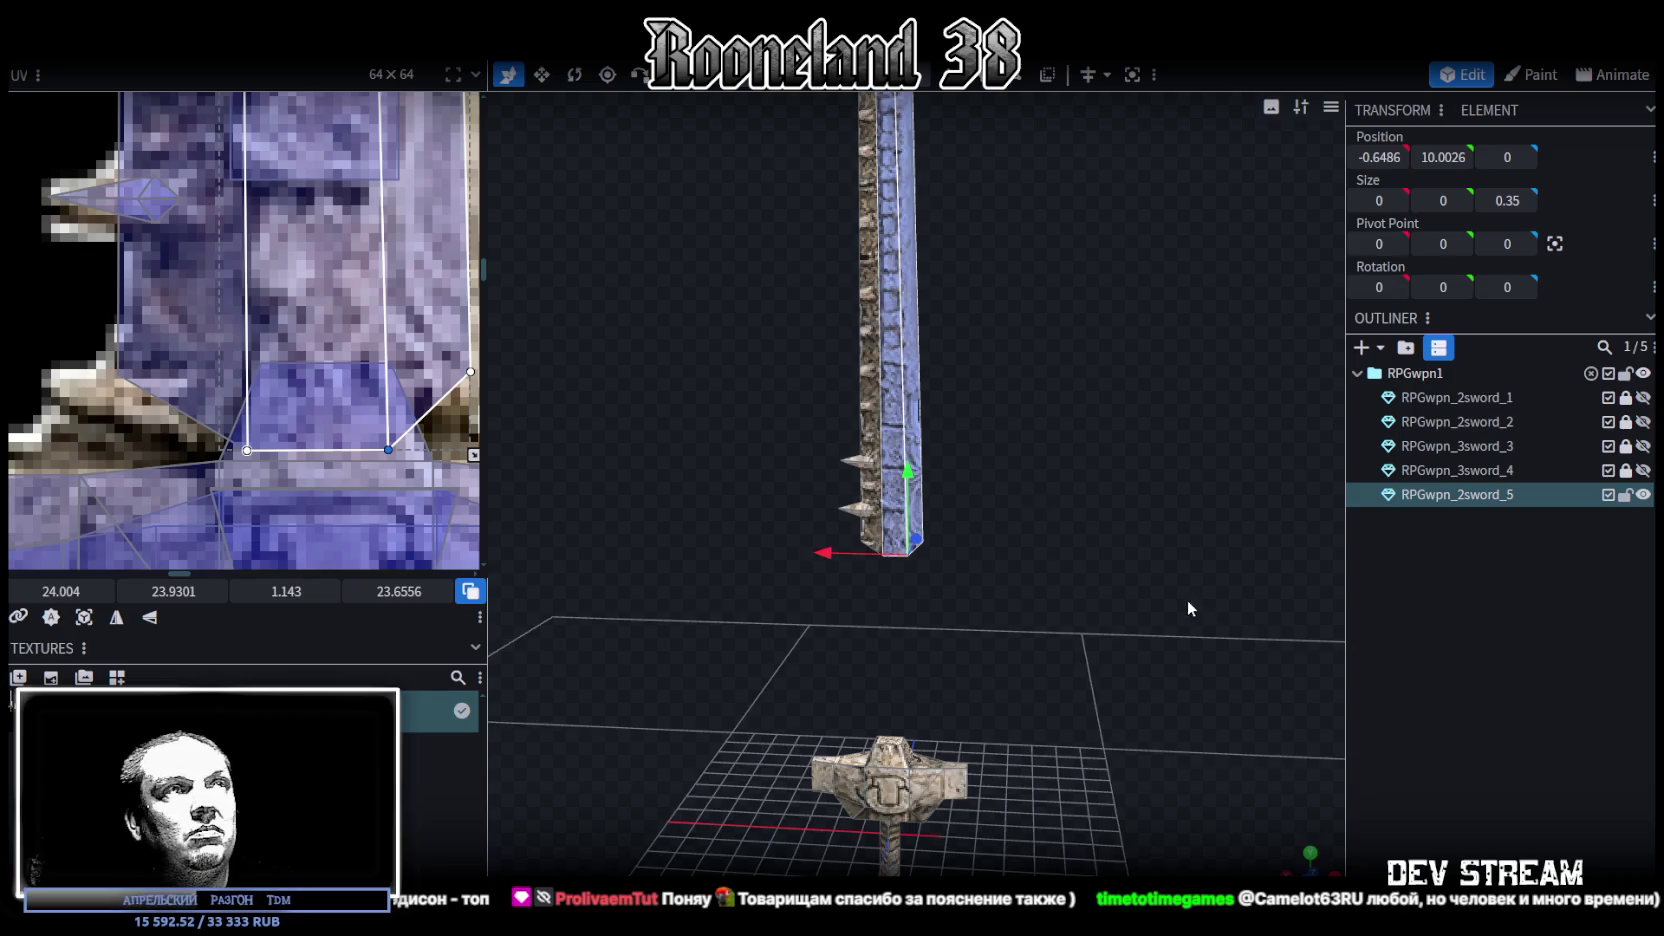
Zoom the UV editor onto the blade top and box-select its two top UV vertices
{"action": "left_click_drag", "start_coordinate": [1187, 599], "coordinate": [1091, 603]}
{"action": "scroll", "coordinate": [1091, 603], "scroll_direction": "up", "scroll_amount": 2}
{"action": "scroll", "coordinate": [1086, 498], "scroll_direction": "up", "scroll_amount": 2}
{"action": "scroll", "coordinate": [1062, 467], "scroll_direction": "up", "scroll_amount": 3}
{"action": "scroll", "coordinate": [1062, 456], "scroll_direction": "down", "scroll_amount": 2}
{"action": "scroll", "coordinate": [1060, 432], "scroll_direction": "down", "scroll_amount": 1}
{"action": "scroll", "coordinate": [355, 277], "scroll_direction": "down", "scroll_amount": 2}
{"action": "scroll", "coordinate": [355, 277], "scroll_direction": "down", "scroll_amount": 2}
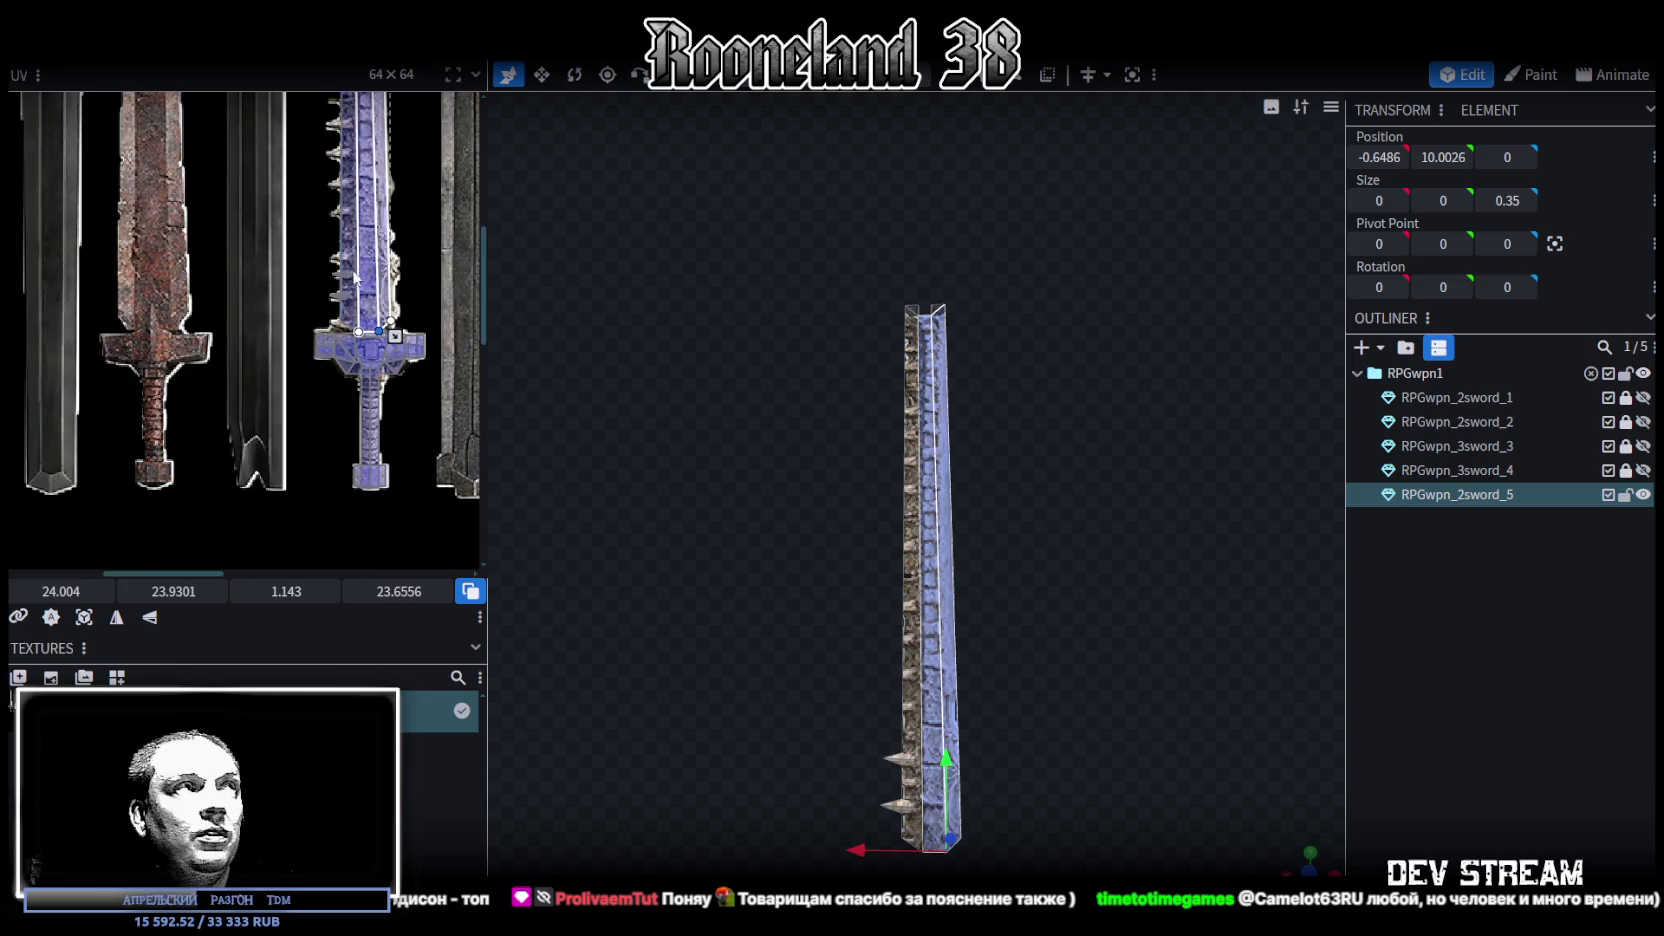
{"action": "scroll", "coordinate": [355, 277], "scroll_direction": "up", "scroll_amount": 2}
{"action": "scroll", "coordinate": [309, 380], "scroll_direction": "up", "scroll_amount": 1}
{"action": "scroll", "coordinate": [363, 200], "scroll_direction": "up", "scroll_amount": 3}
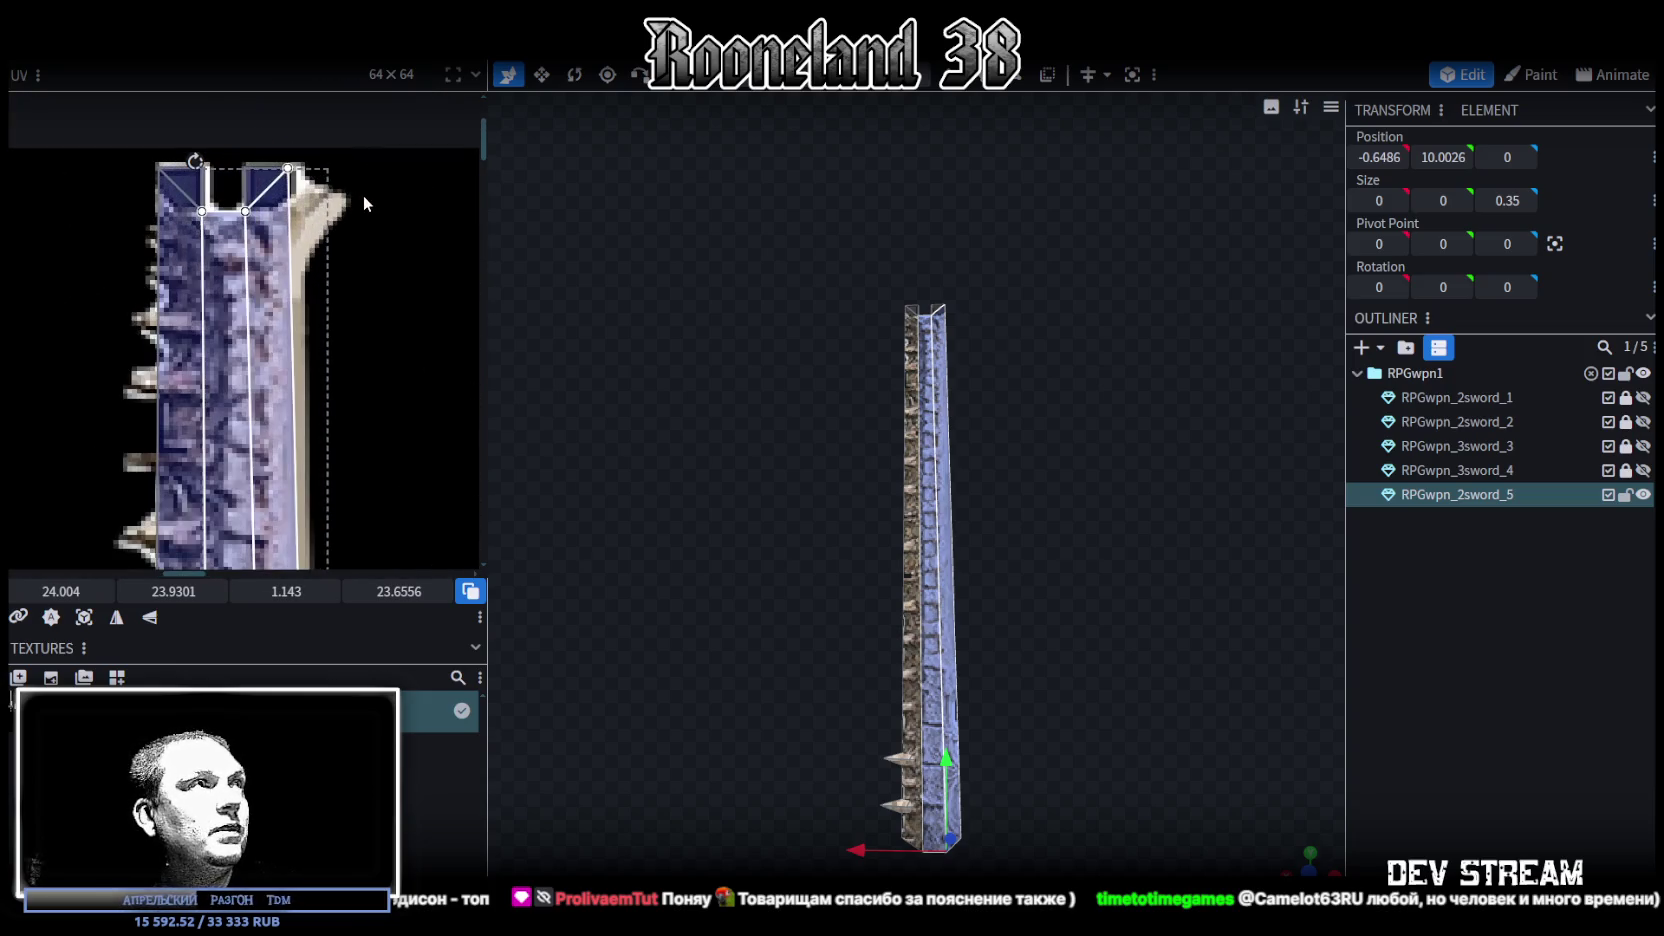
{"action": "scroll", "coordinate": [300, 190], "scroll_direction": "up", "scroll_amount": 2}
{"action": "scroll", "coordinate": [302, 188], "scroll_direction": "up", "scroll_amount": 2}
{"action": "left_click_drag", "start_coordinate": [181, 152], "coordinate": [216, 289]}
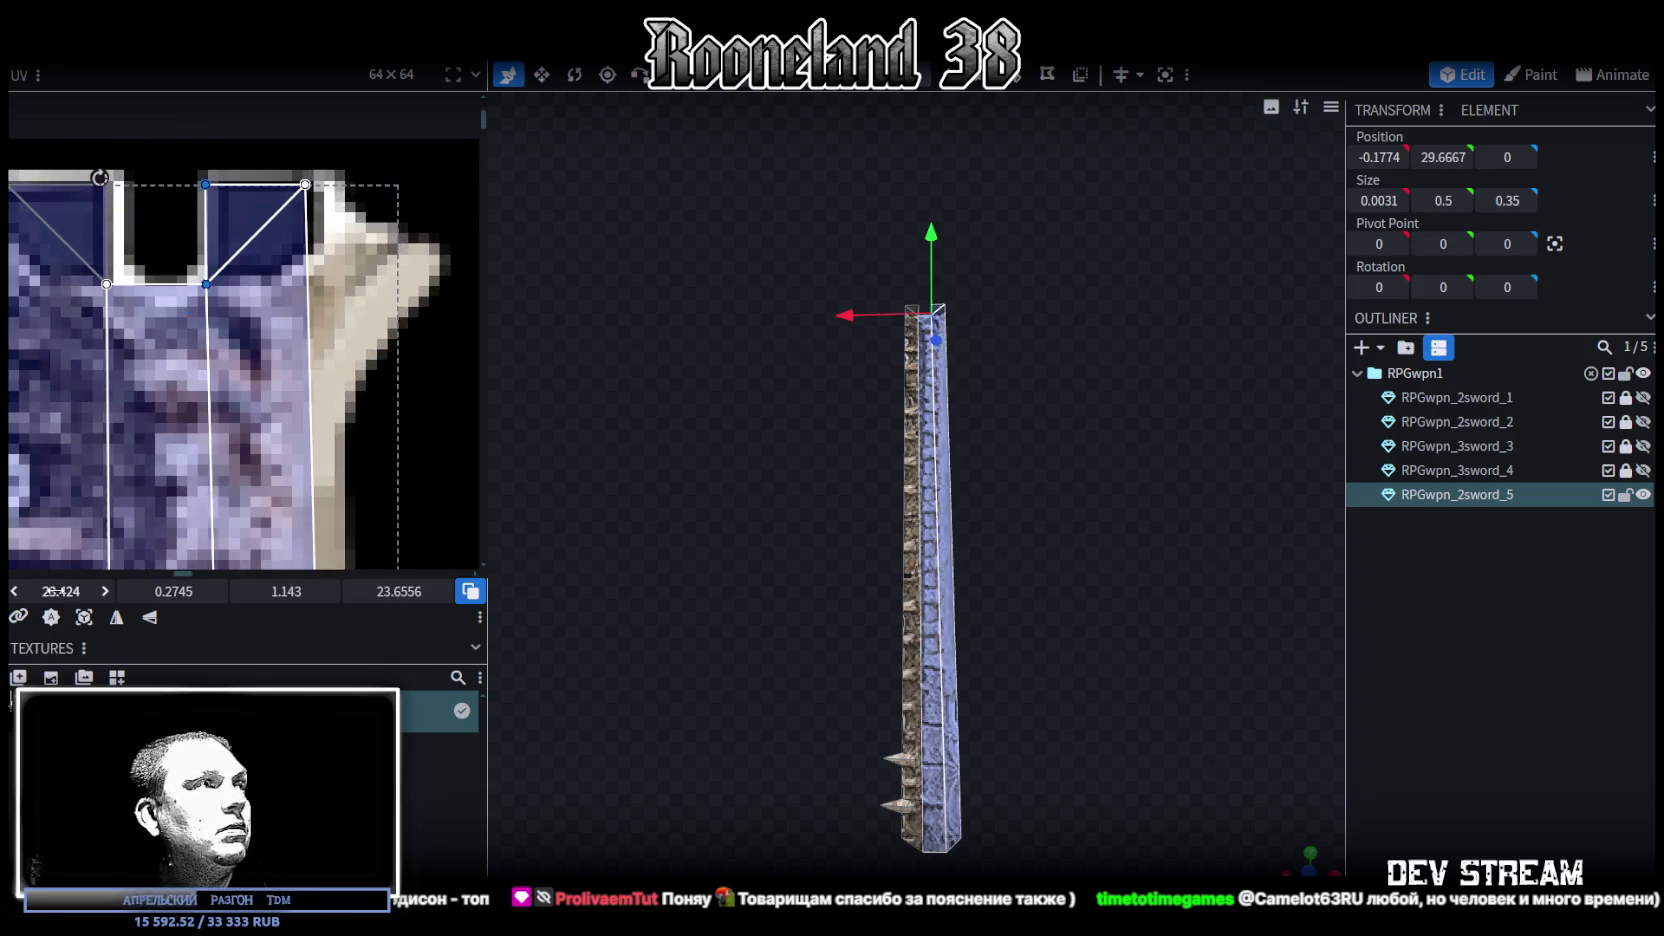
Drag the top UV vertices right until the first UV field reads about 24.09
{"action": "left_click_drag", "start_coordinate": [48, 591], "coordinate": [60, 591]}
{"action": "left_click_drag", "start_coordinate": [326, 160], "coordinate": [240, 235]}
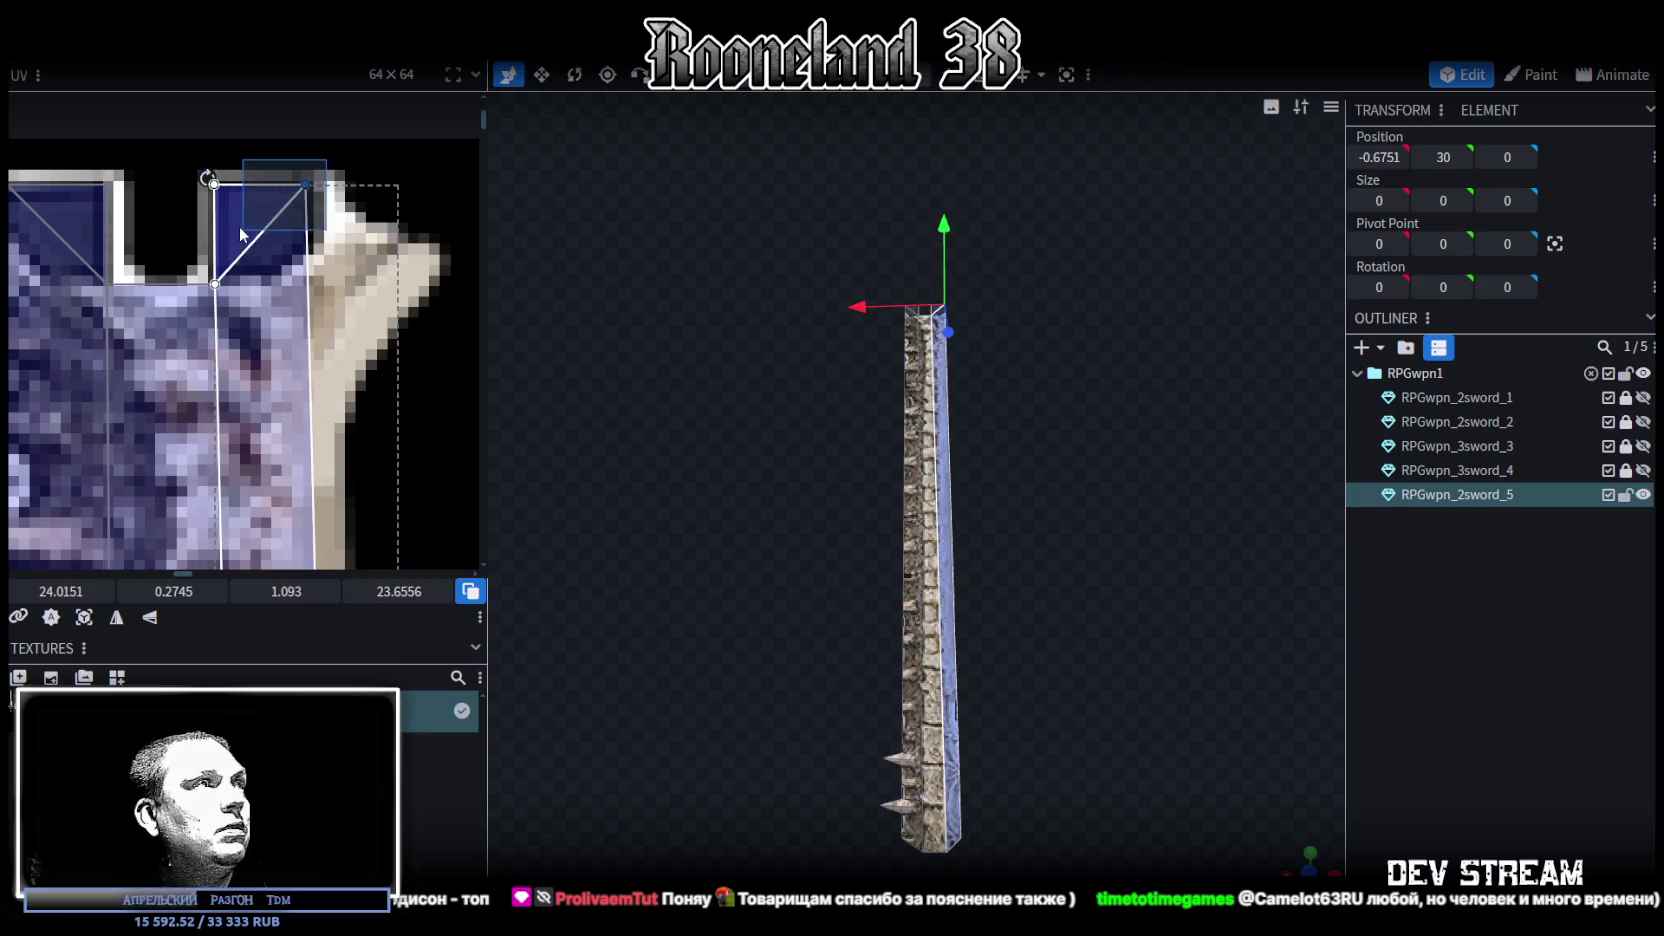
{"action": "left_click_drag", "start_coordinate": [50, 591], "coordinate": [64, 591]}
{"action": "scroll", "coordinate": [305, 300], "scroll_direction": "down", "scroll_amount": 2}
{"action": "scroll", "coordinate": [312, 257], "scroll_direction": "down", "scroll_amount": 2}
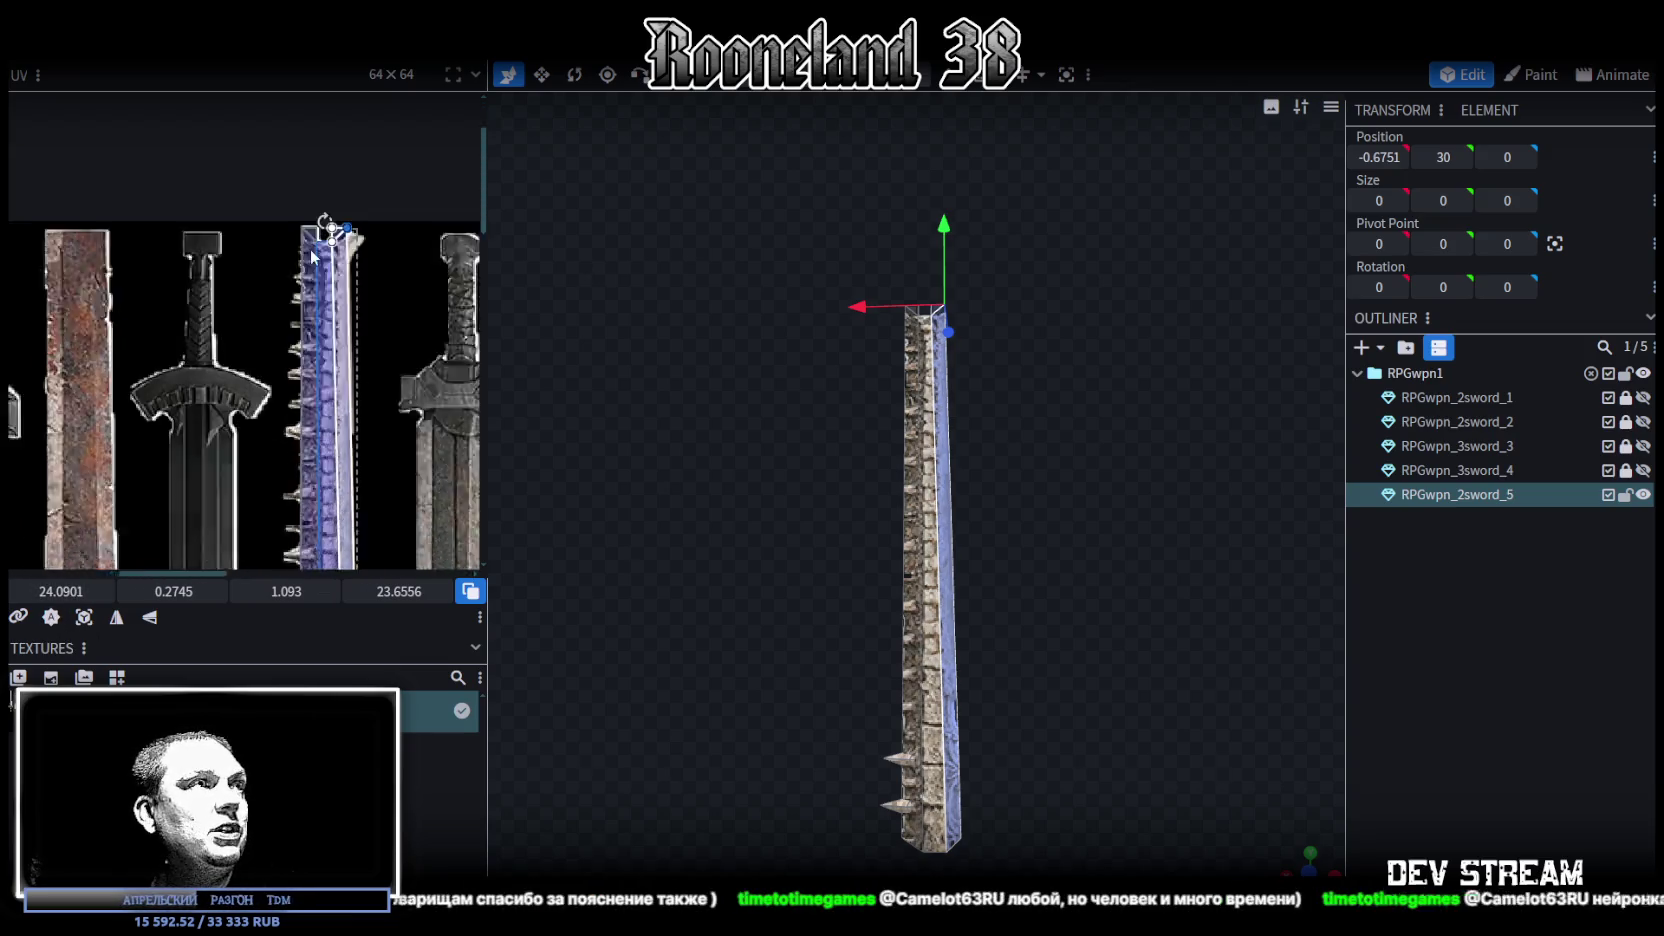
{"action": "scroll", "coordinate": [330, 320], "scroll_direction": "up", "scroll_amount": 2}
{"action": "scroll", "coordinate": [345, 380], "scroll_direction": "up", "scroll_amount": 2}
{"action": "scroll", "coordinate": [360, 425], "scroll_direction": "up", "scroll_amount": 1}
{"action": "scroll", "coordinate": [360, 425], "scroll_direction": "down", "scroll_amount": 2}
{"action": "scroll", "coordinate": [407, 287], "scroll_direction": "down", "scroll_amount": 1}
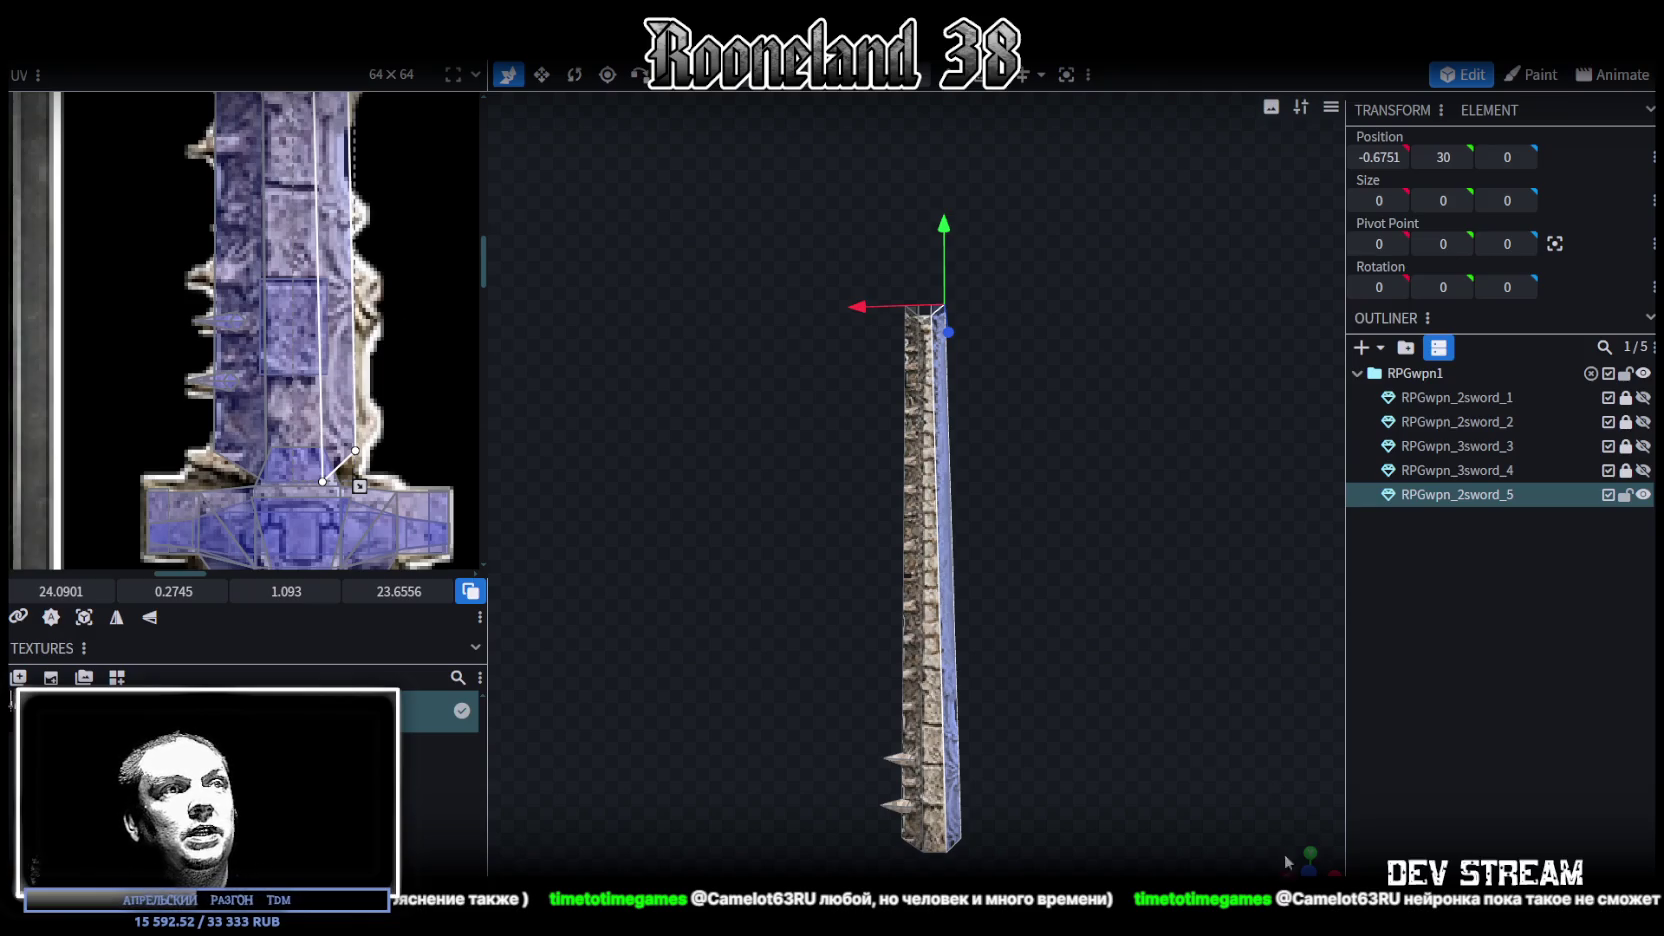
Select the lower spike from a perspective view of the blade
{"action": "mouse_move", "coordinate": [1305, 863]}
{"action": "left_mouse_down"}
{"action": "mouse_move", "coordinate": [946, 517]}
{"action": "mouse_move", "coordinate": [826, 562]}
{"action": "left_mouse_up"}
{"action": "scroll", "coordinate": [708, 520], "scroll_direction": "up", "scroll_amount": 3}
{"action": "scroll", "coordinate": [712, 522], "scroll_direction": "up", "scroll_amount": 2}
{"action": "scroll", "coordinate": [716, 519], "scroll_direction": "up", "scroll_amount": 2}
{"action": "scroll", "coordinate": [720, 520], "scroll_direction": "up", "scroll_amount": 1}
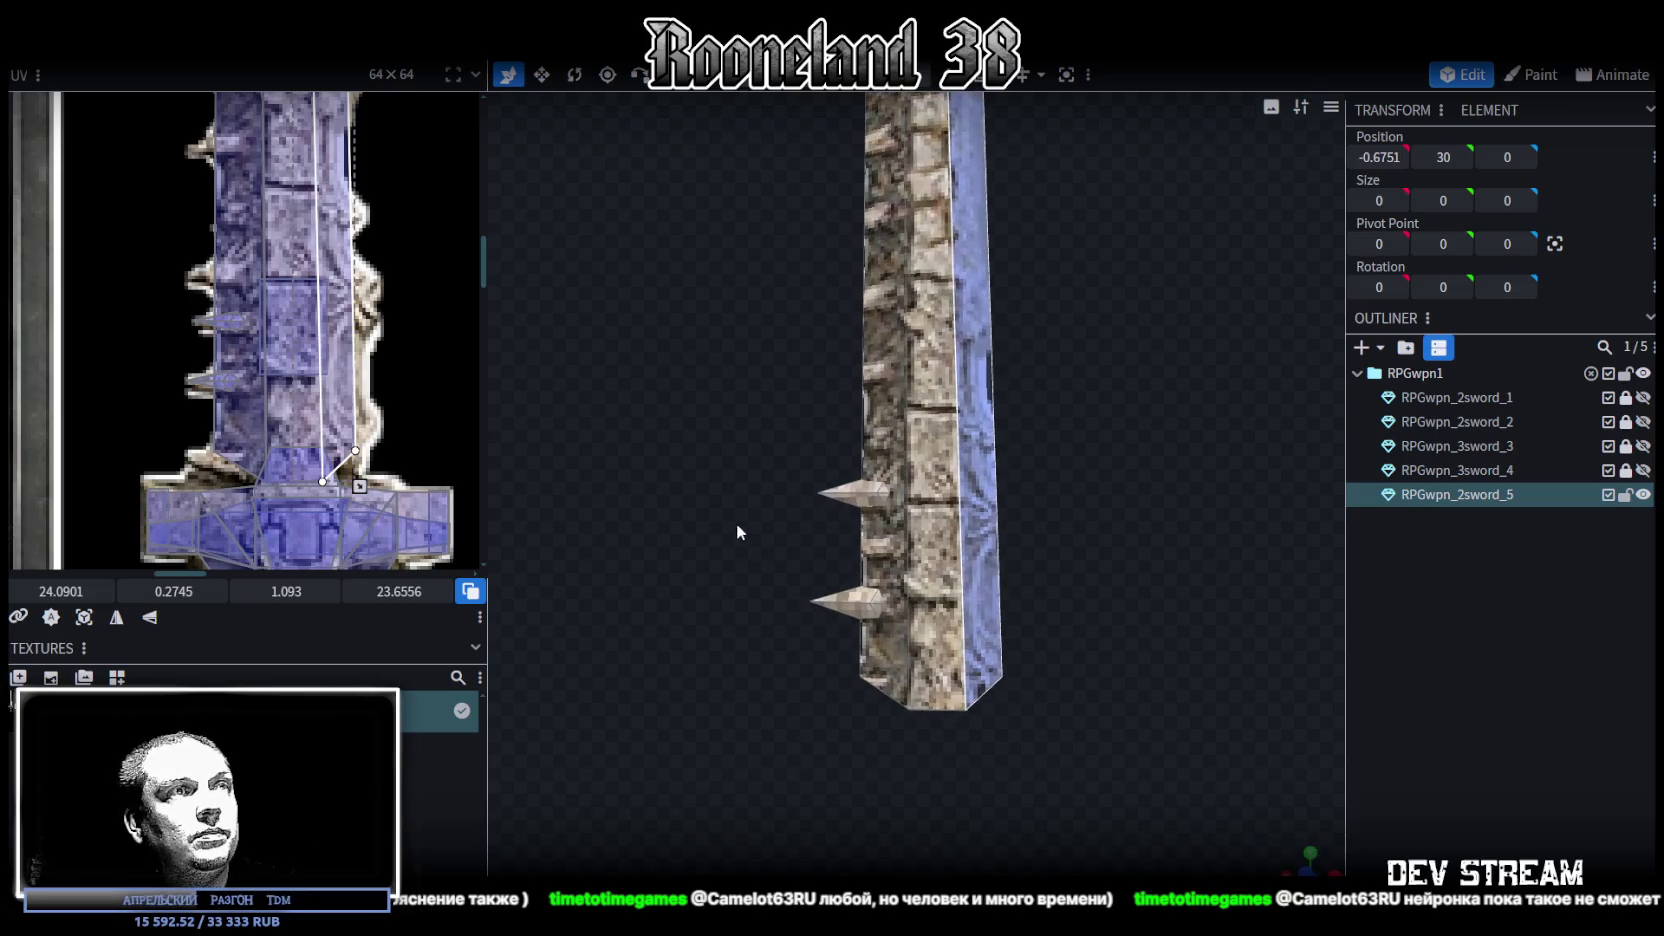
{"action": "left_click", "coordinate": [841, 604]}
Paste a copy of the spike as a new mesh part and move it away from the blade
{"action": "scroll", "coordinate": [1069, 705], "scroll_direction": "up", "scroll_amount": 1}
{"action": "scroll", "coordinate": [1158, 618], "scroll_direction": "up", "scroll_amount": 2}
{"action": "scroll", "coordinate": [1158, 618], "scroll_direction": "up", "scroll_amount": 1}
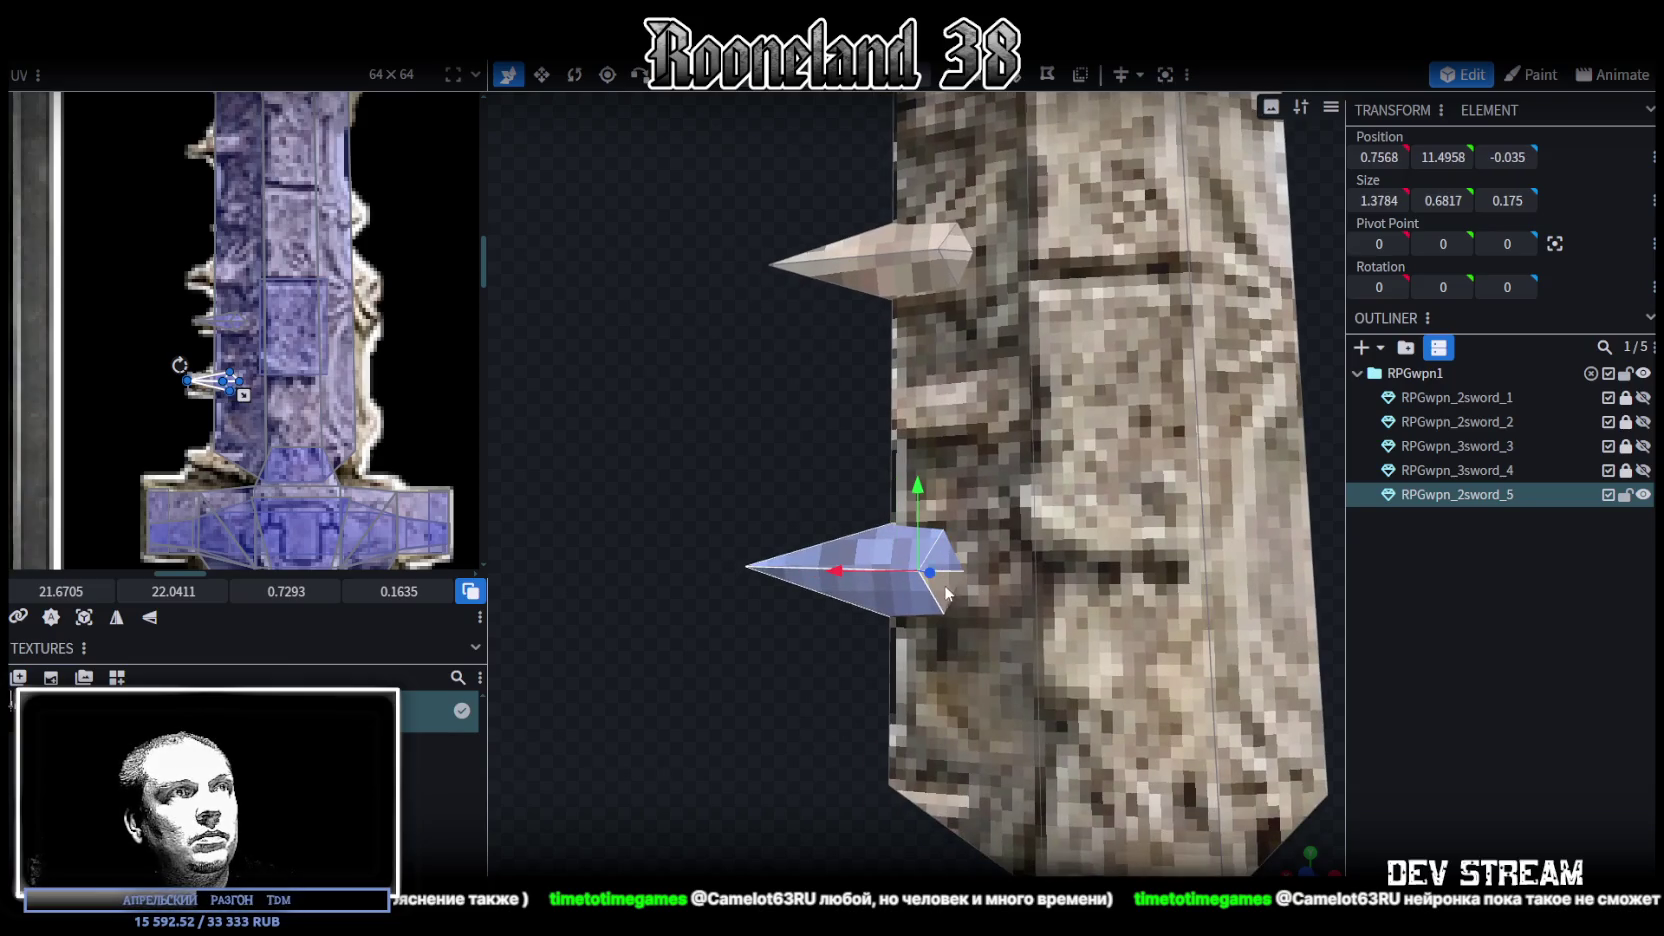
{"action": "scroll", "coordinate": [680, 672], "scroll_direction": "down", "scroll_amount": 3}
{"action": "mouse_move", "coordinate": [857, 732]}
{"action": "left_mouse_down"}
{"action": "mouse_move", "coordinate": [876, 628]}
{"action": "mouse_move", "coordinate": [1020, 712]}
{"action": "left_mouse_up"}
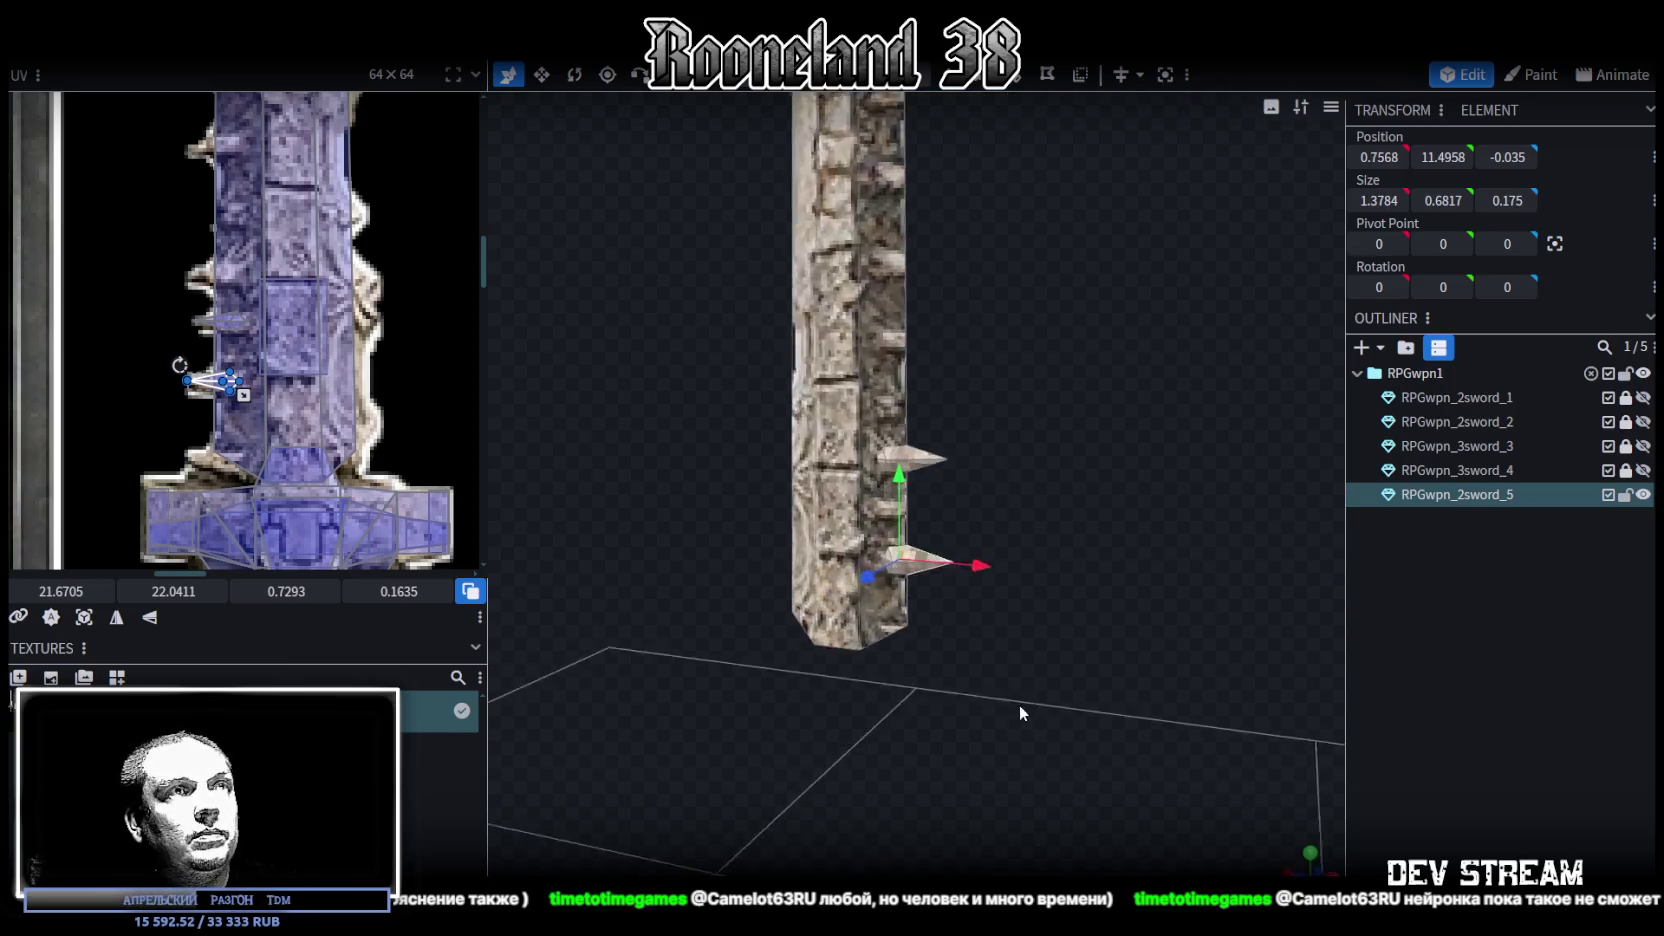
{"action": "scroll", "coordinate": [1019, 712], "scroll_direction": "up", "scroll_amount": 4}
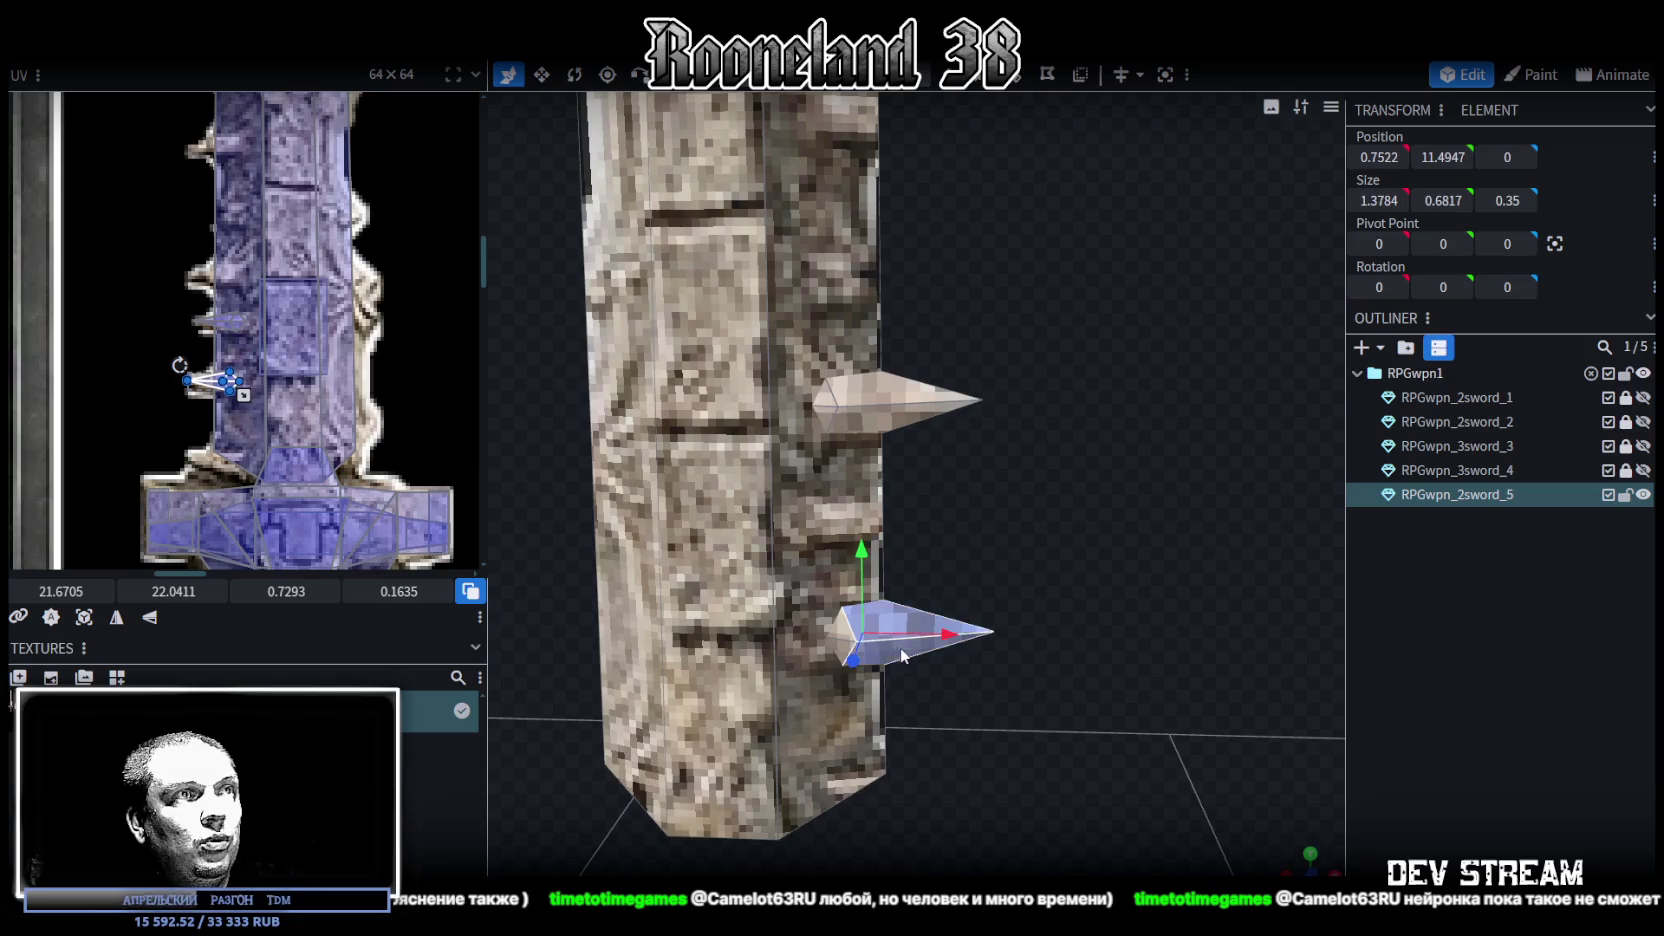
{"action": "scroll", "coordinate": [845, 655], "scroll_direction": "down", "scroll_amount": 3}
{"action": "left_click_drag", "start_coordinate": [845, 655], "coordinate": [673, 629]}
{"action": "scroll", "coordinate": [673, 629], "scroll_direction": "up", "scroll_amount": 2}
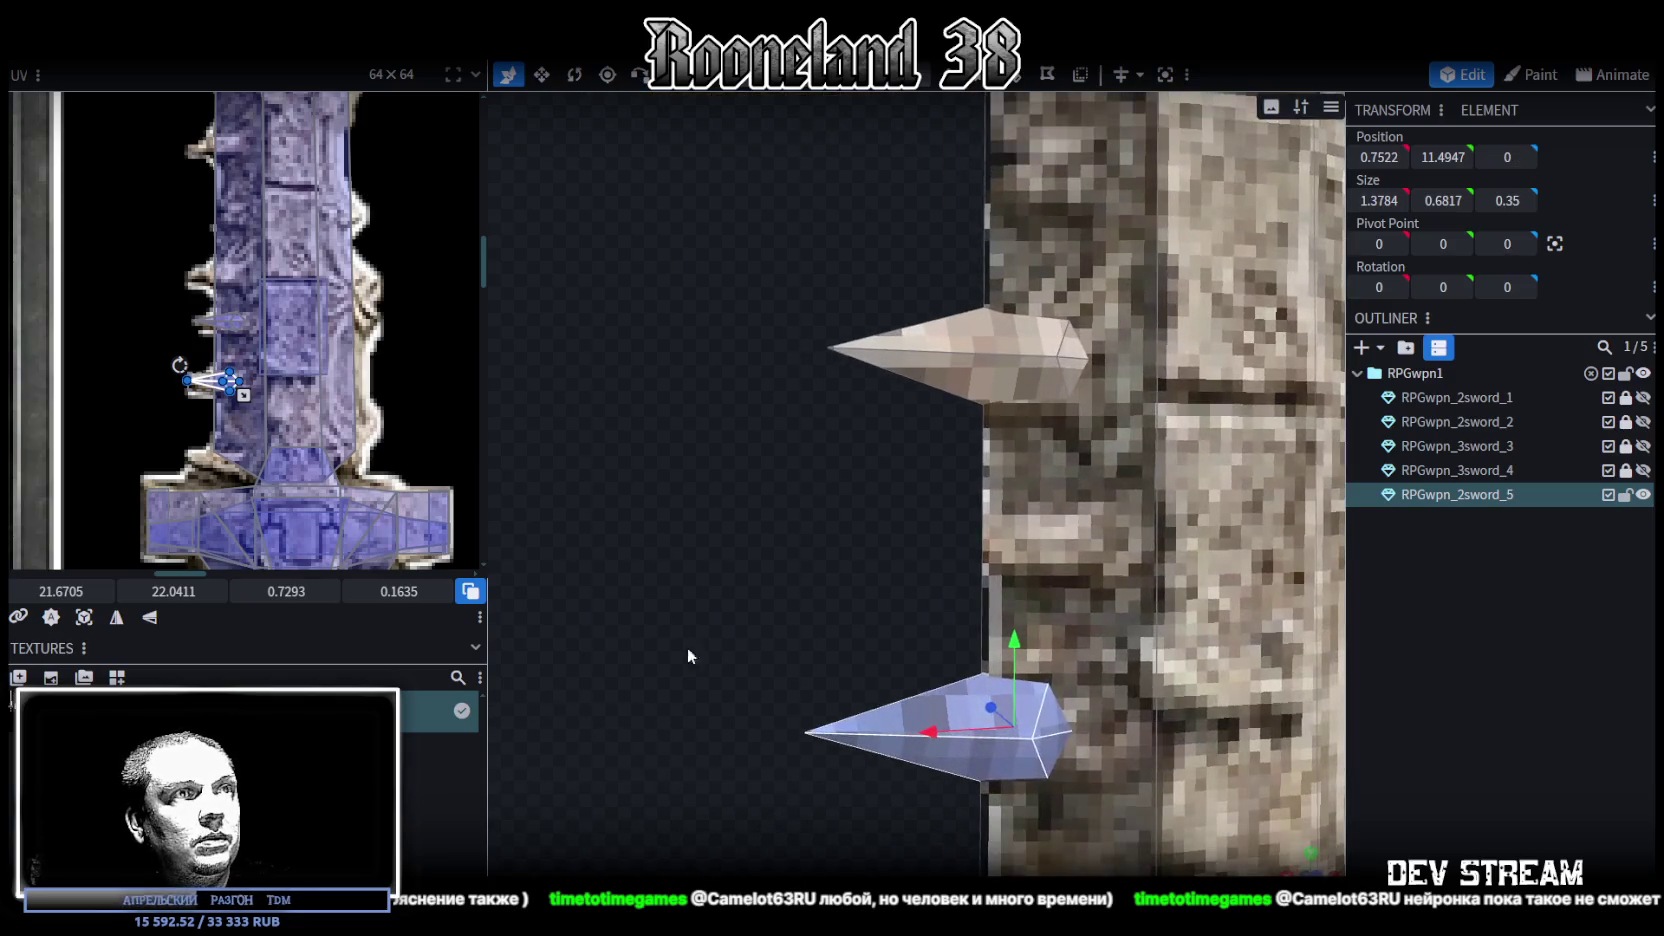
{"action": "scroll", "coordinate": [881, 668], "scroll_direction": "up", "scroll_amount": 2}
{"action": "scroll", "coordinate": [750, 712], "scroll_direction": "down", "scroll_amount": 2}
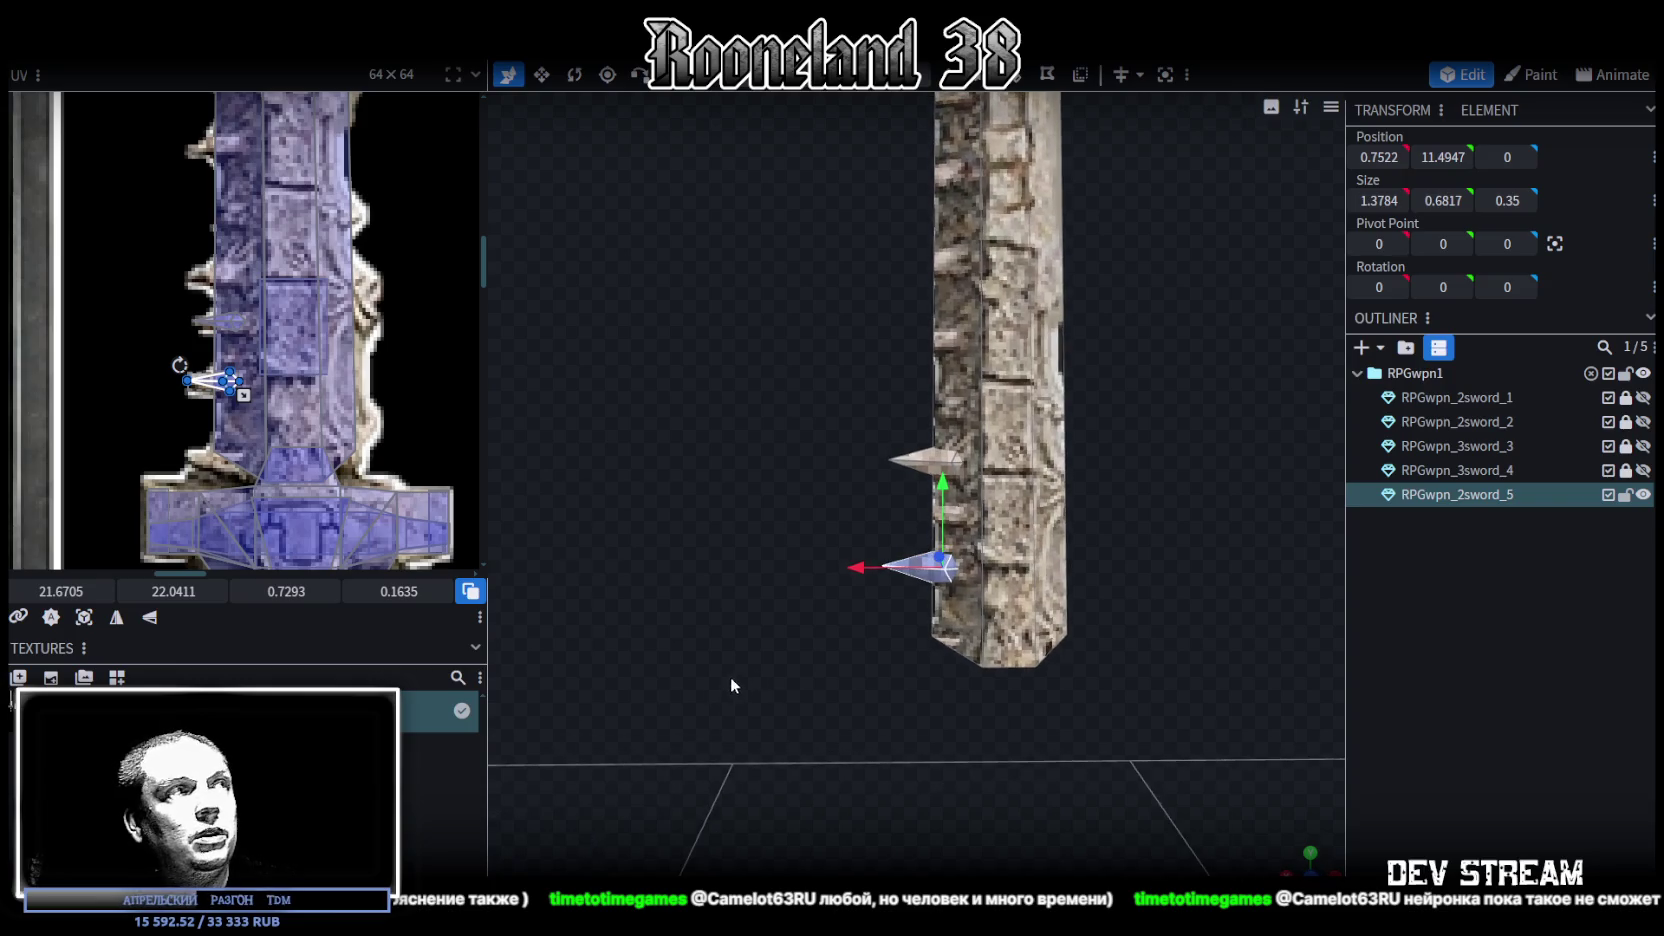
{"action": "key", "text": "ctrl+c"}
{"action": "key", "text": "ctrl+v"}
{"action": "left_click", "coordinate": [930, 656]}
{"action": "left_click_drag", "start_coordinate": [868, 567], "coordinate": [670, 568]}
Paste a second spike copy and position it beside the blade edge
{"action": "right_click_drag", "start_coordinate": [822, 634], "coordinate": [846, 627]}
{"action": "key", "text": "ctrl+c"}
{"action": "key", "text": "ctrl+v"}
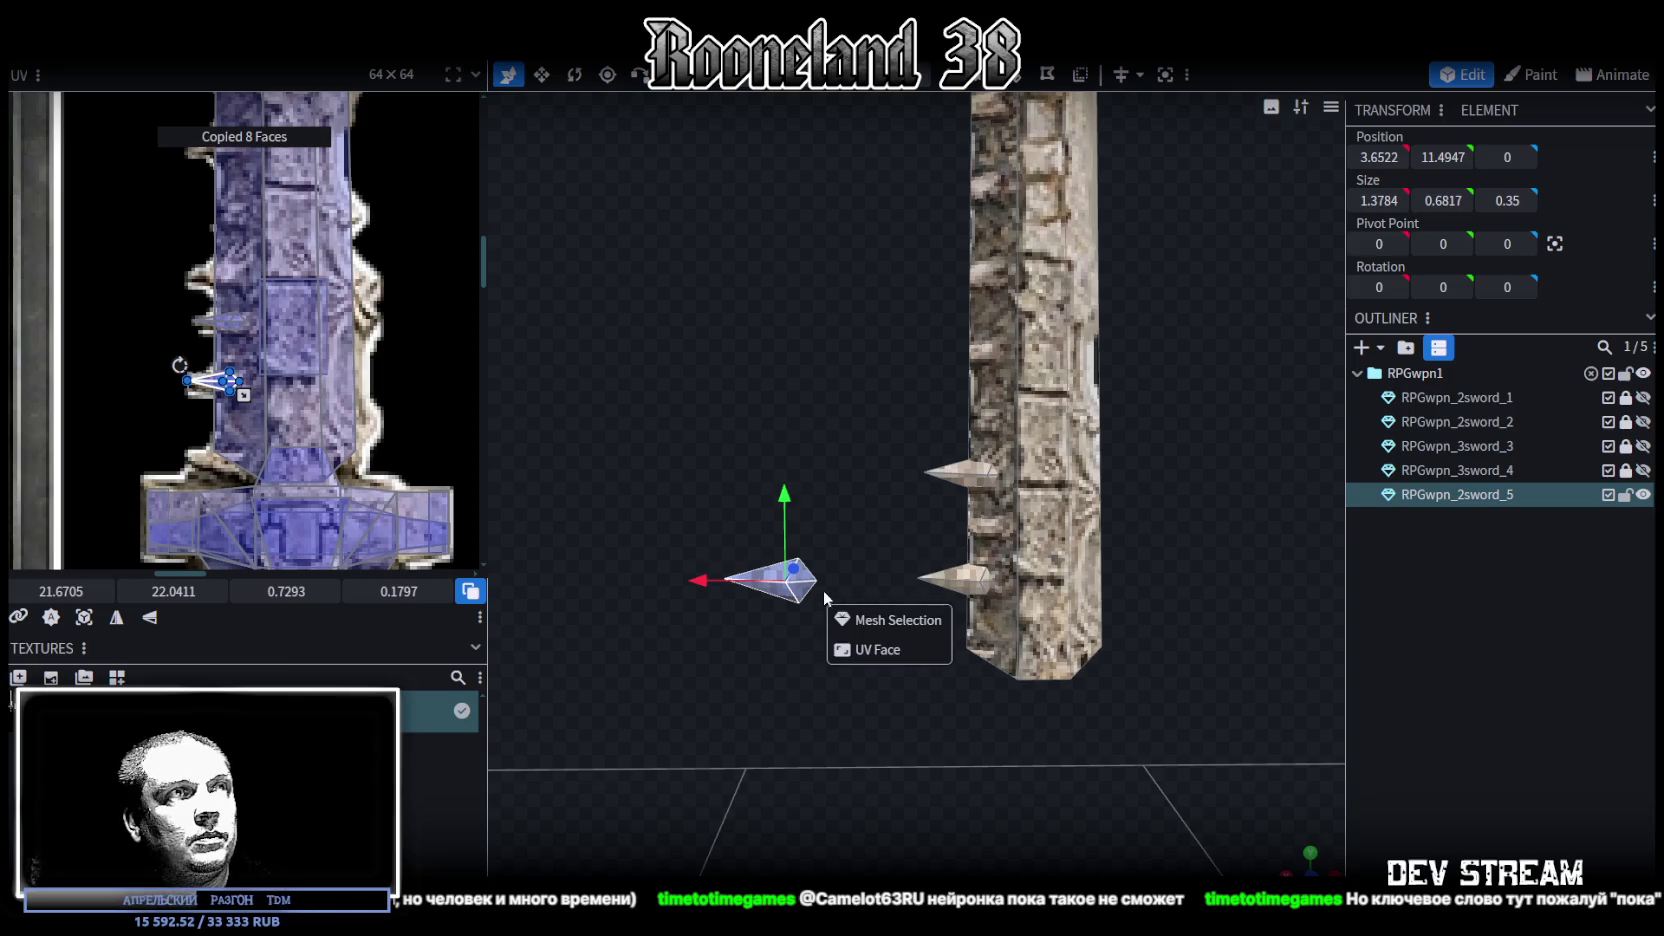
{"action": "left_click", "coordinate": [897, 622]}
{"action": "left_click_drag", "start_coordinate": [786, 495], "coordinate": [786, 233]}
{"action": "right_click_drag", "start_coordinate": [896, 421], "coordinate": [836, 568]}
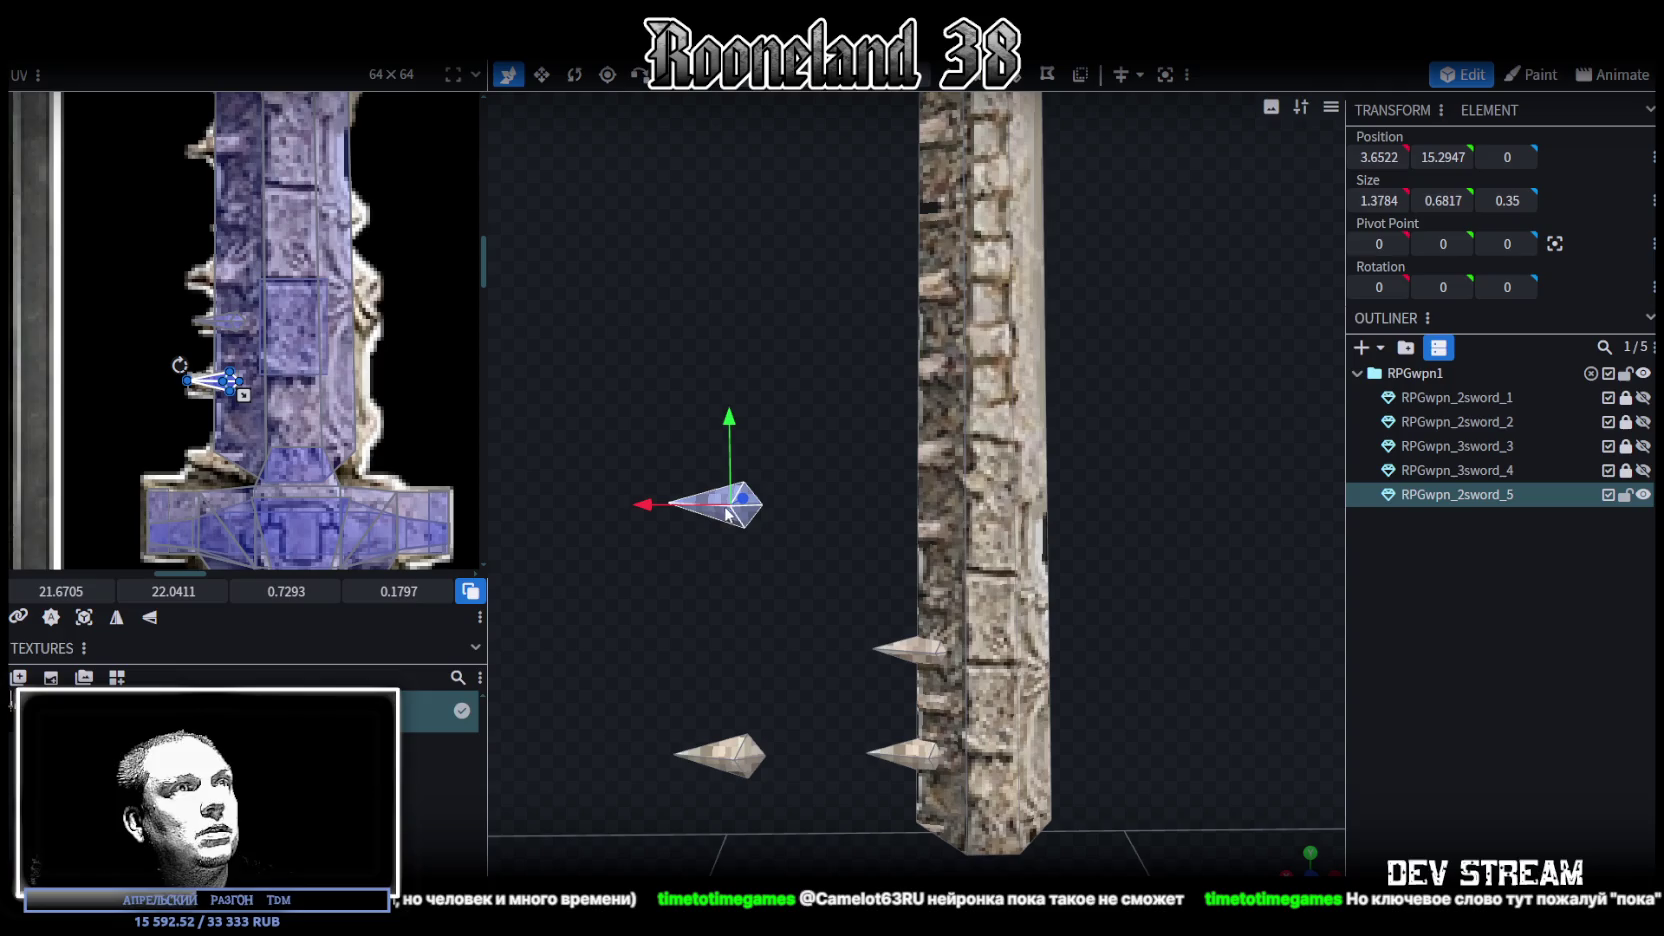
{"action": "scroll", "coordinate": [317, 287], "scroll_direction": "down", "scroll_amount": 3}
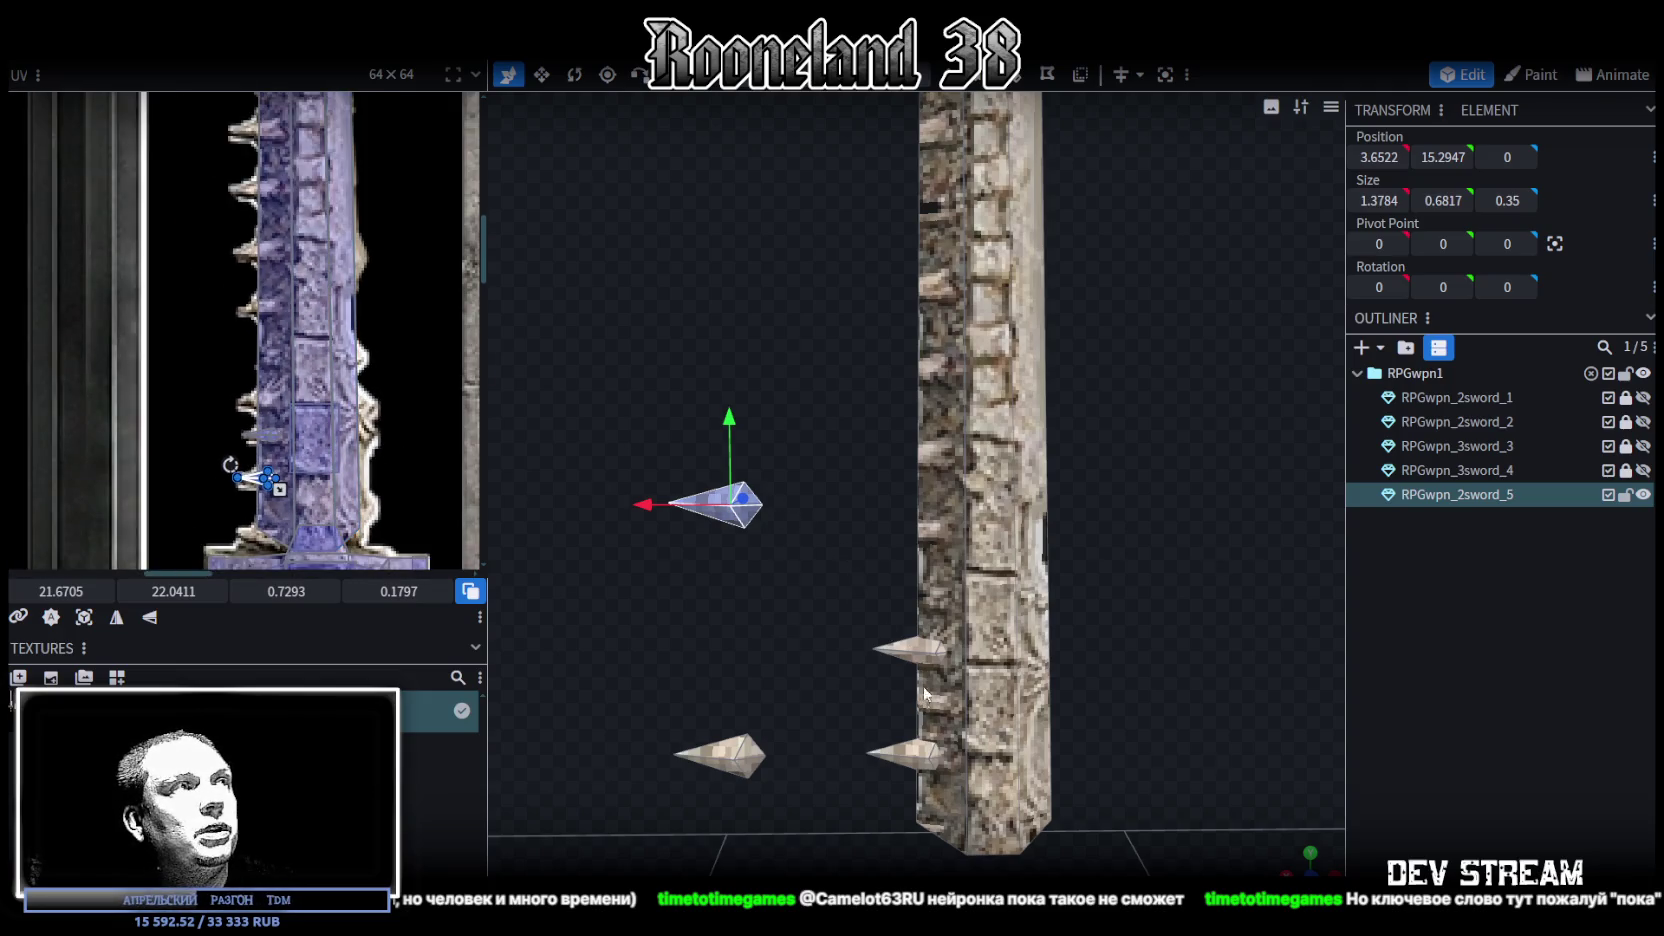
{"action": "mouse_move", "coordinate": [774, 434]}
{"action": "left_mouse_down"}
{"action": "mouse_move", "coordinate": [816, 503]}
{"action": "mouse_move", "coordinate": [790, 421]}
{"action": "left_mouse_up"}
{"action": "left_click_drag", "start_coordinate": [703, 283], "coordinate": [714, 452]}
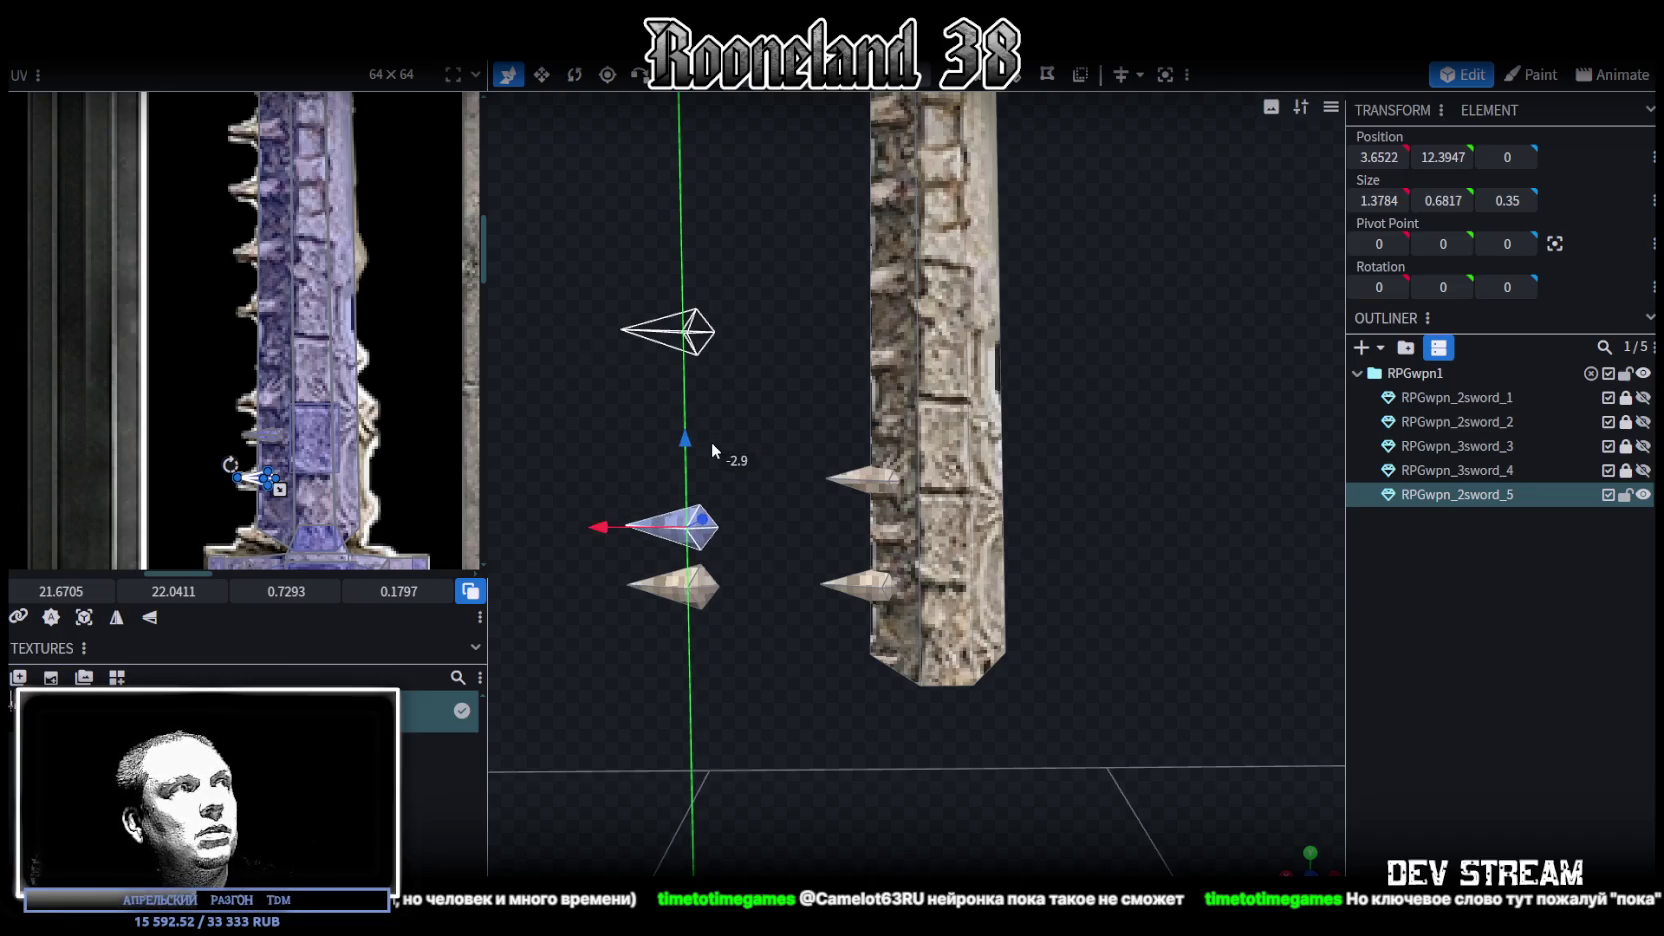
{"action": "left_click_drag", "start_coordinate": [618, 520], "coordinate": [810, 542]}
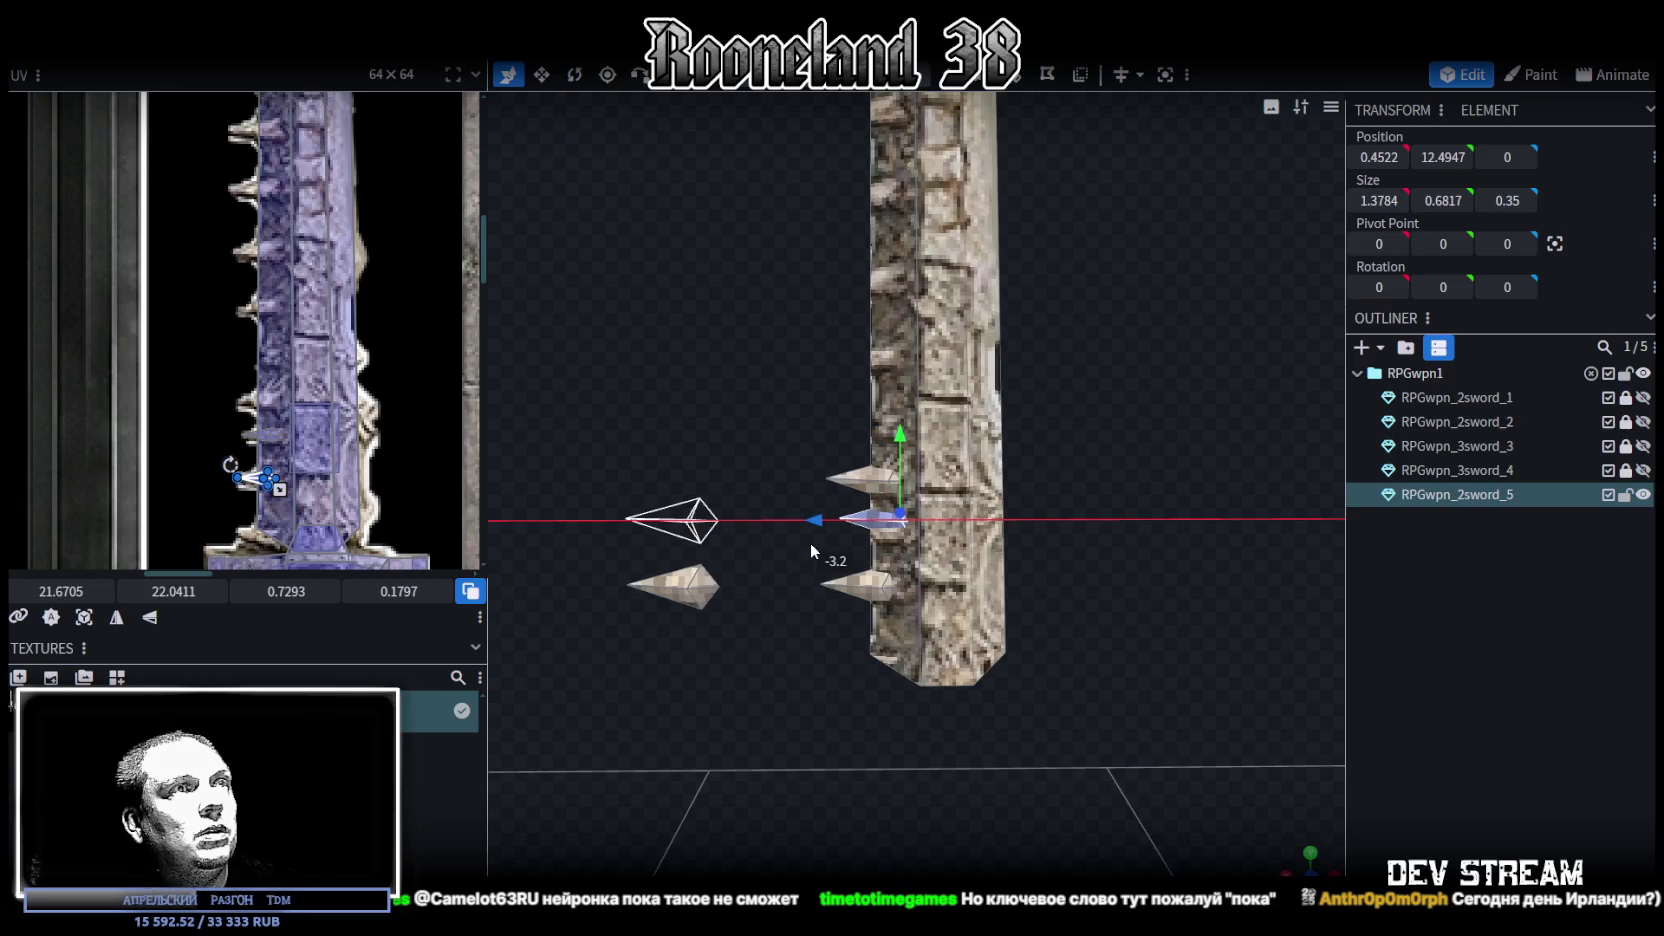
{"action": "left_click_drag", "start_coordinate": [896, 436], "coordinate": [894, 447]}
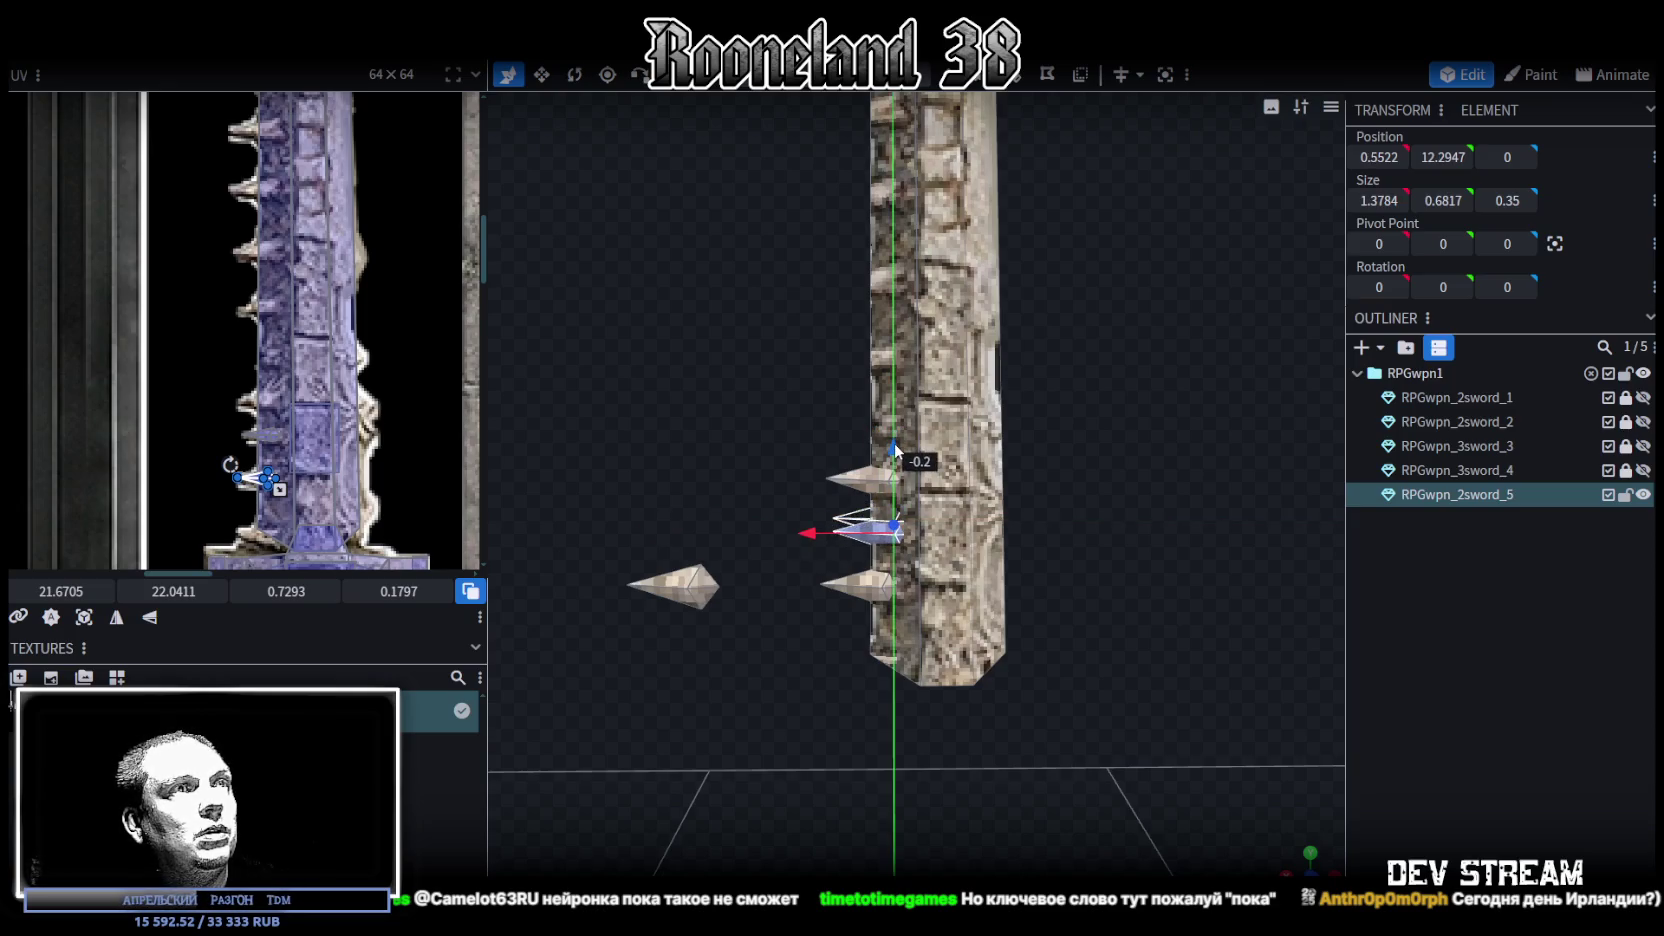
Try shifting the spike's UV onto another texture spike, then undo it and the repositioning
{"action": "scroll", "coordinate": [254, 483], "scroll_direction": "up", "scroll_amount": 1}
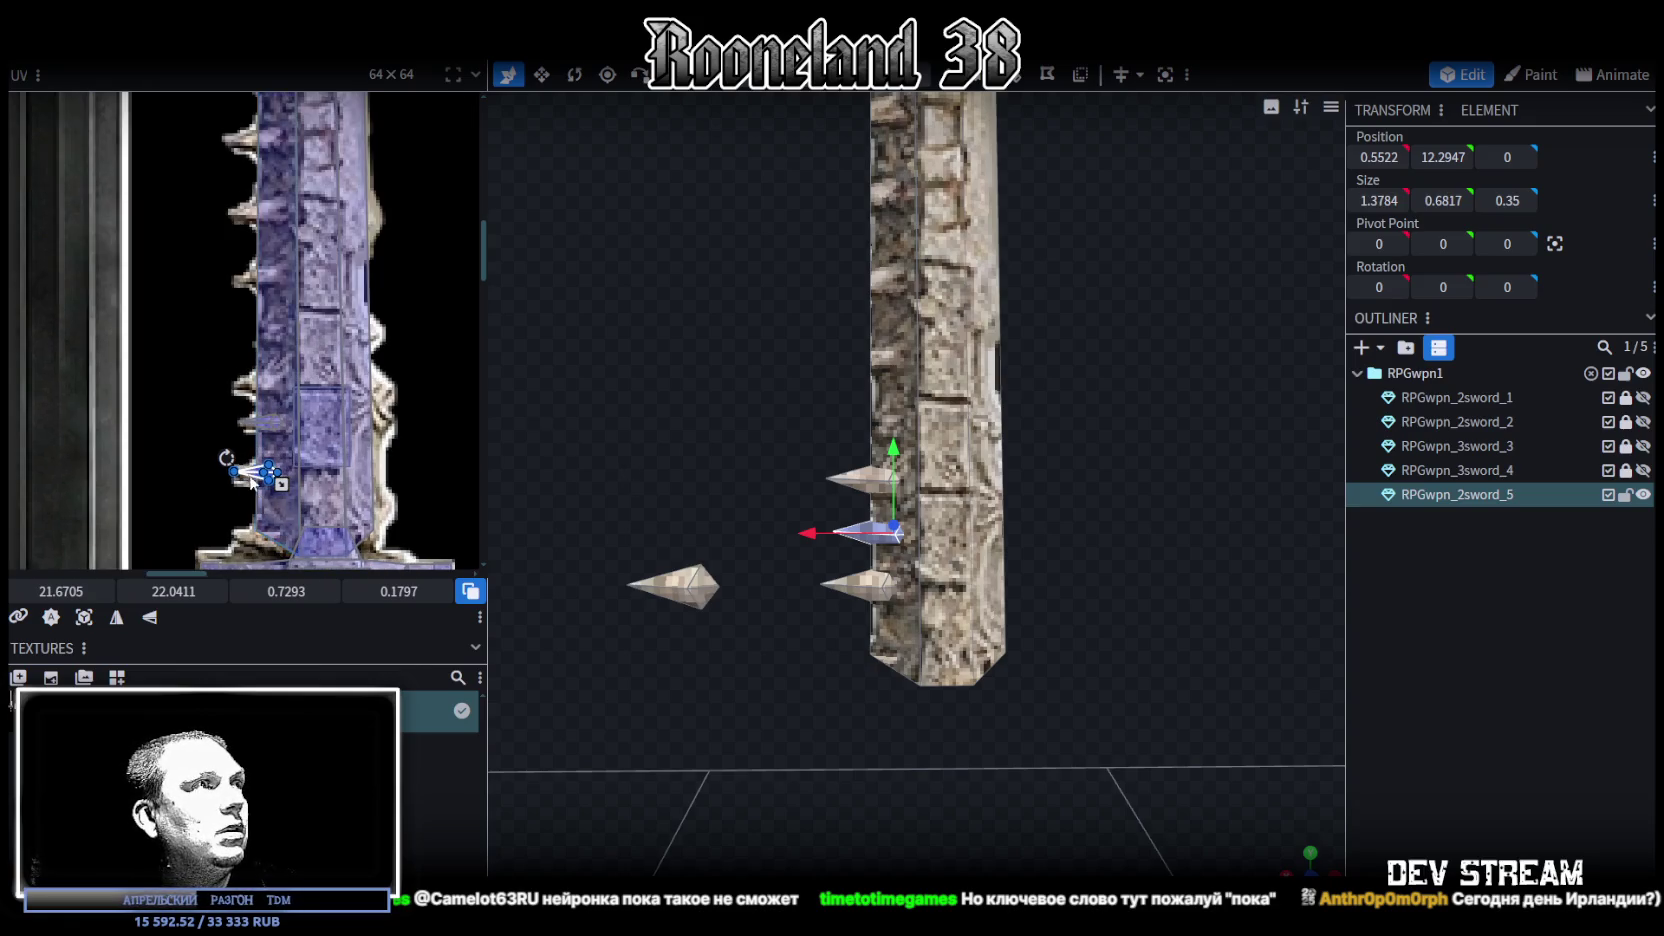
{"action": "scroll", "coordinate": [284, 449], "scroll_direction": "up", "scroll_amount": 2}
{"action": "left_click_drag", "start_coordinate": [276, 451], "coordinate": [277, 273]}
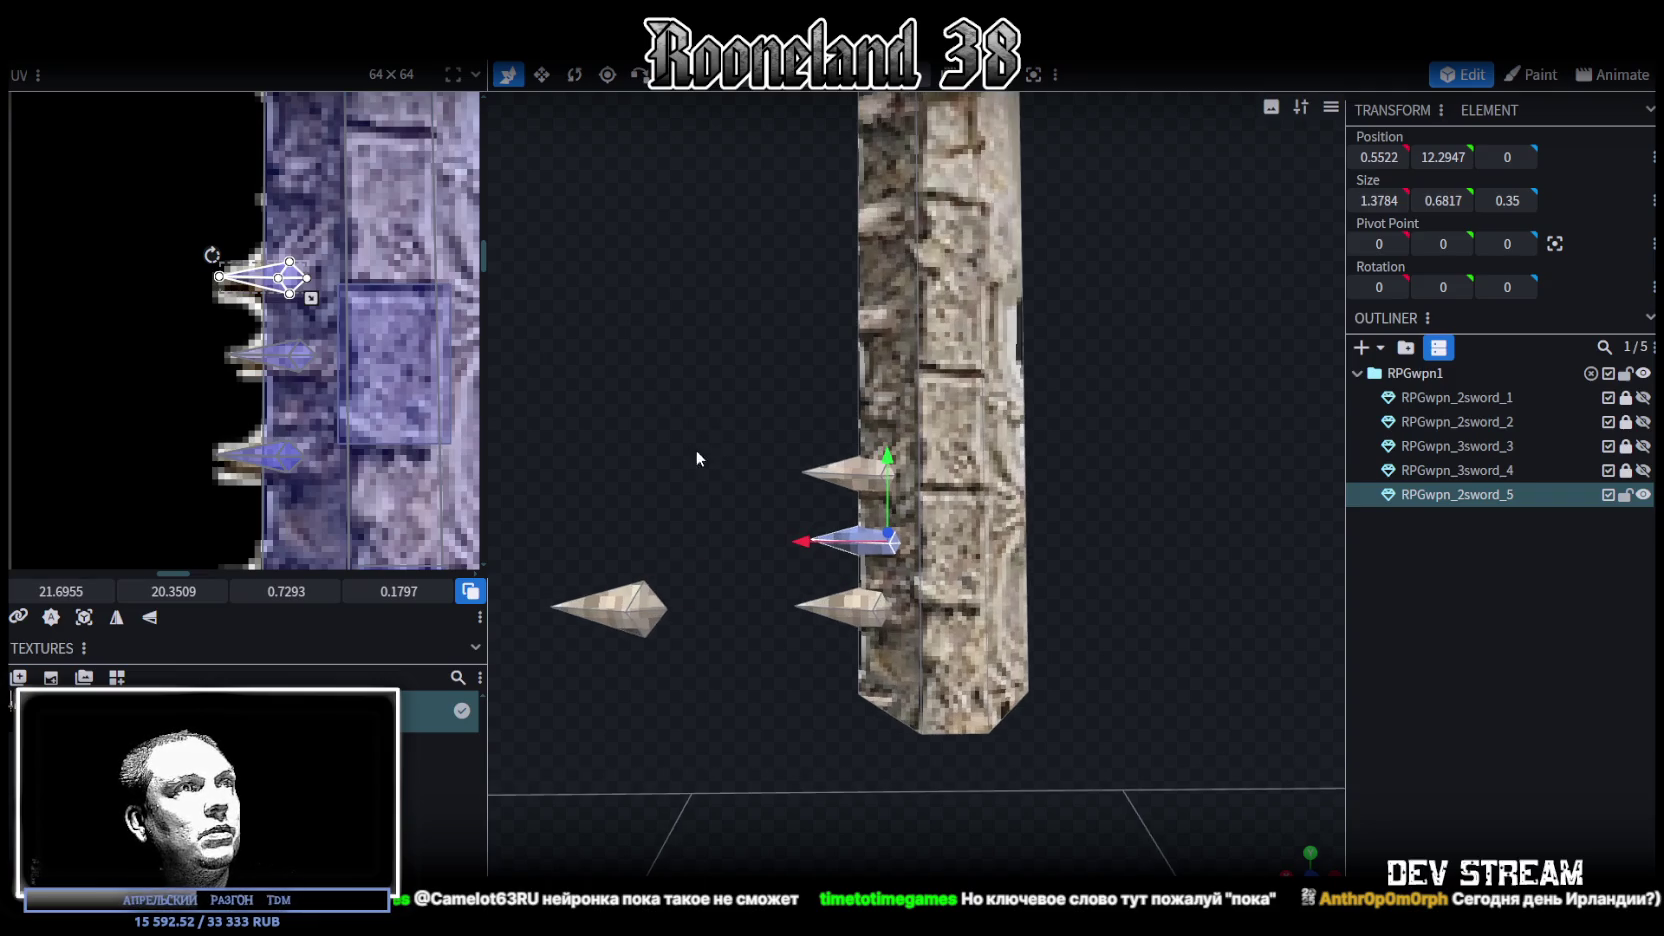
{"action": "key", "text": "ctrl+z"}
{"action": "scroll", "coordinate": [745, 508], "scroll_direction": "up", "scroll_amount": 2}
{"action": "key", "text": "ctrl+z"}
Paste a third spike up the blade edge and map its UV onto the top texture spike
{"action": "key", "text": "ctrl+c"}
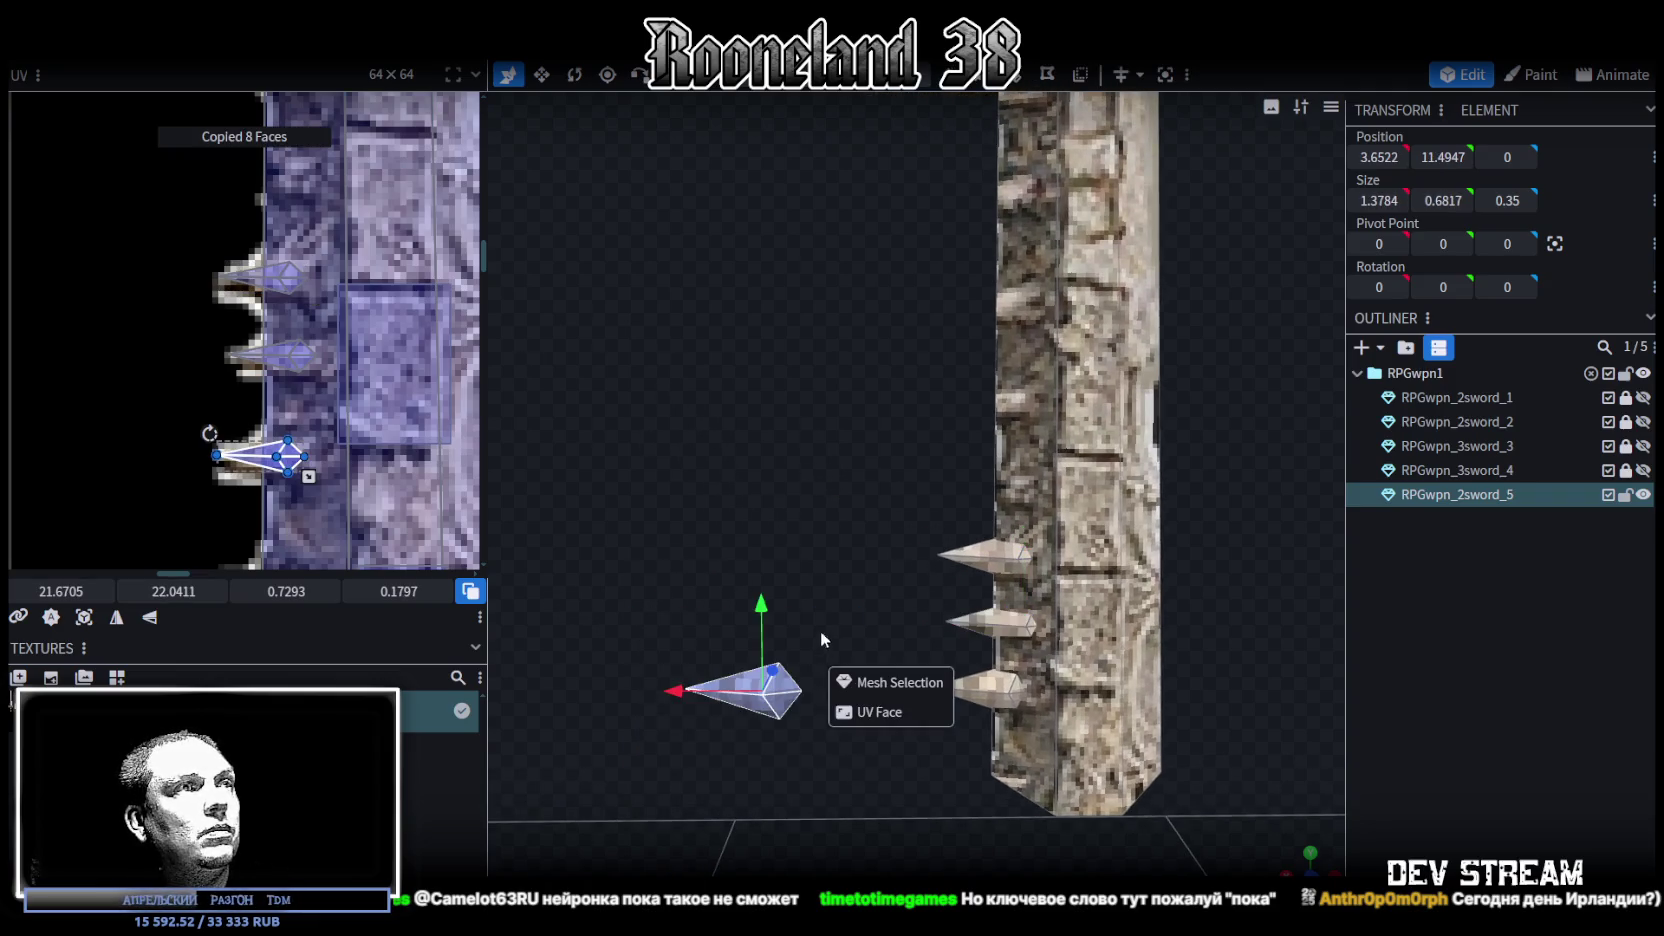
{"action": "left_click", "coordinate": [890, 682]}
{"action": "left_click_drag", "start_coordinate": [760, 607], "coordinate": [760, 335]}
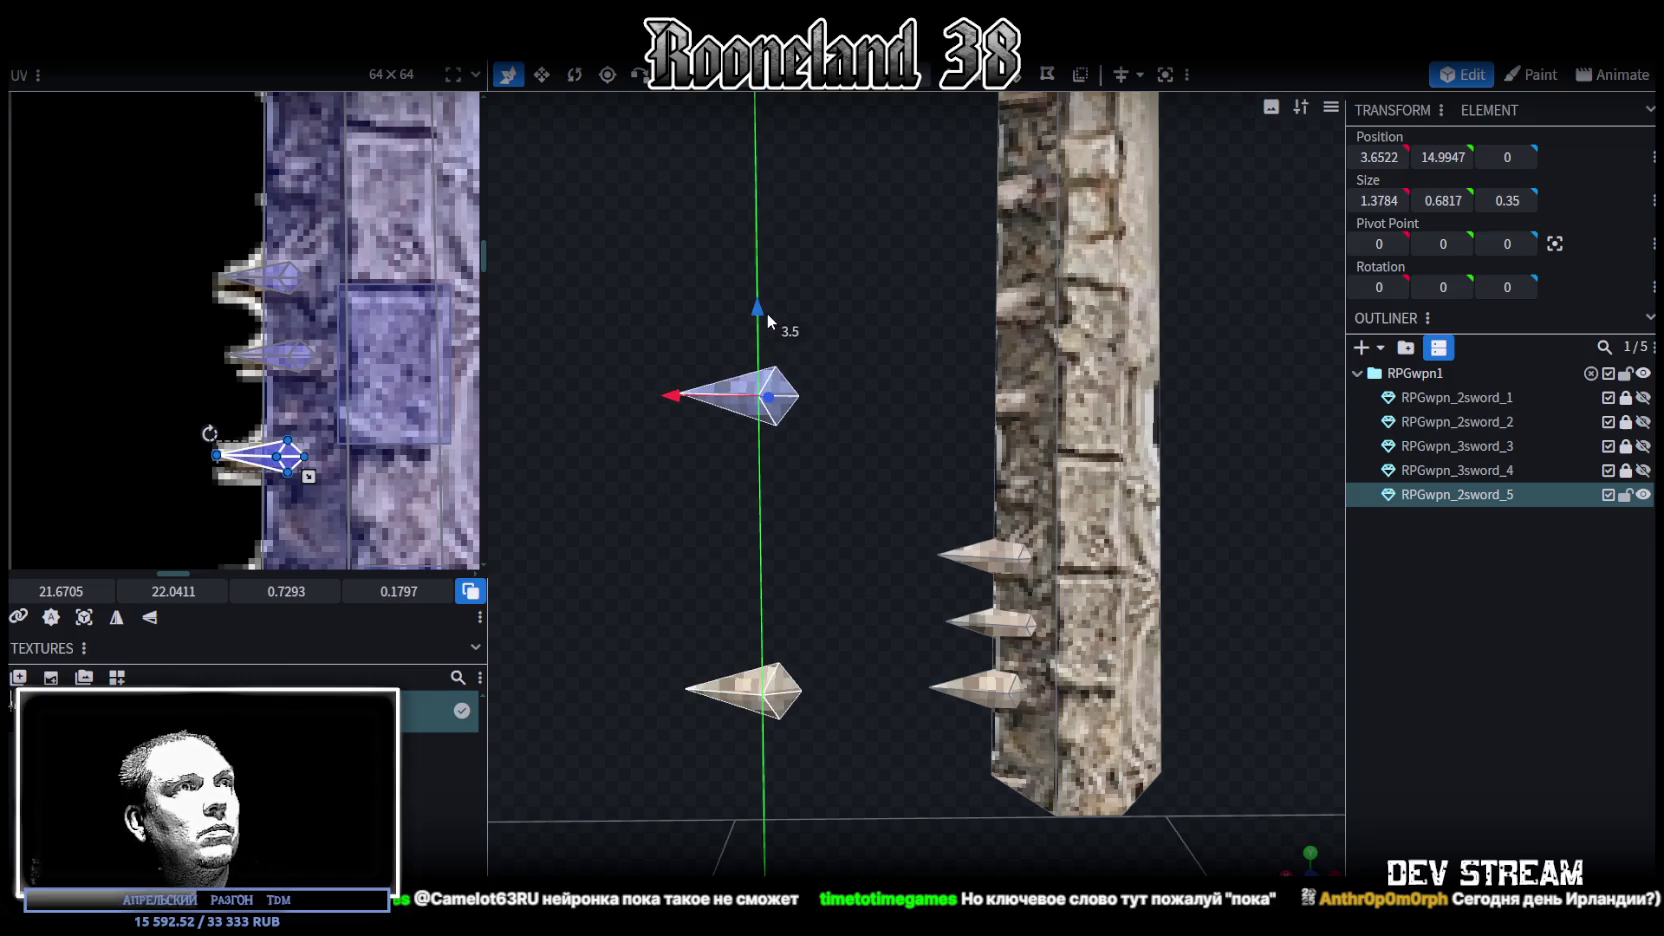
{"action": "left_click_drag", "start_coordinate": [672, 404], "coordinate": [923, 410]}
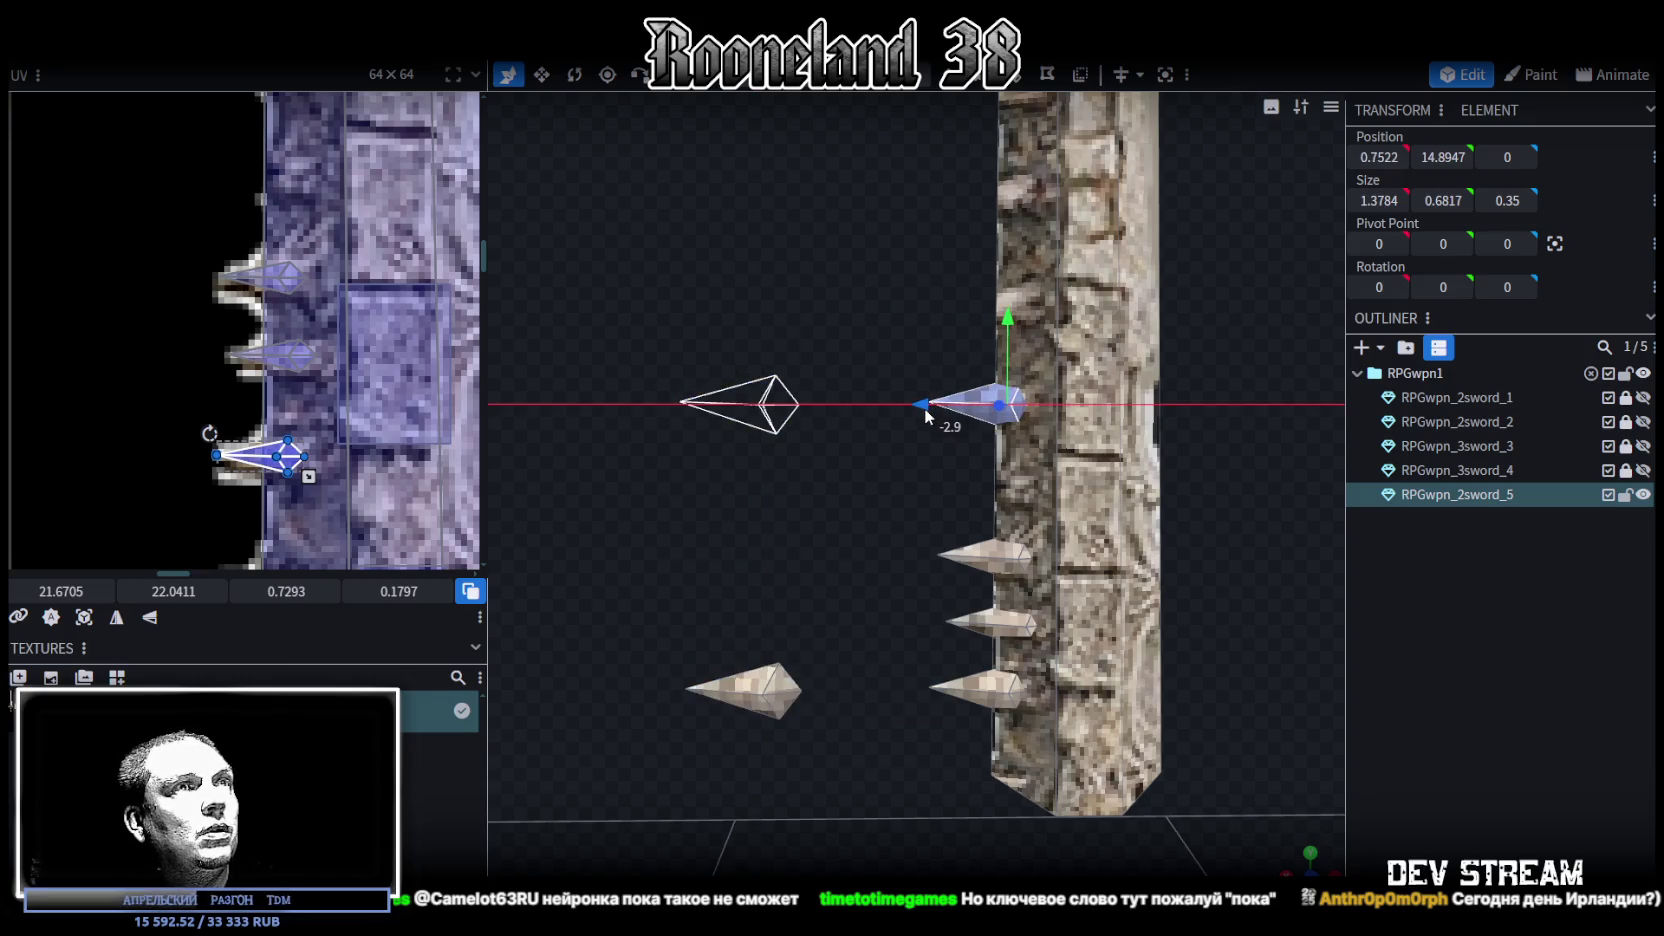
{"action": "scroll", "coordinate": [316, 348], "scroll_direction": "down", "scroll_amount": 1}
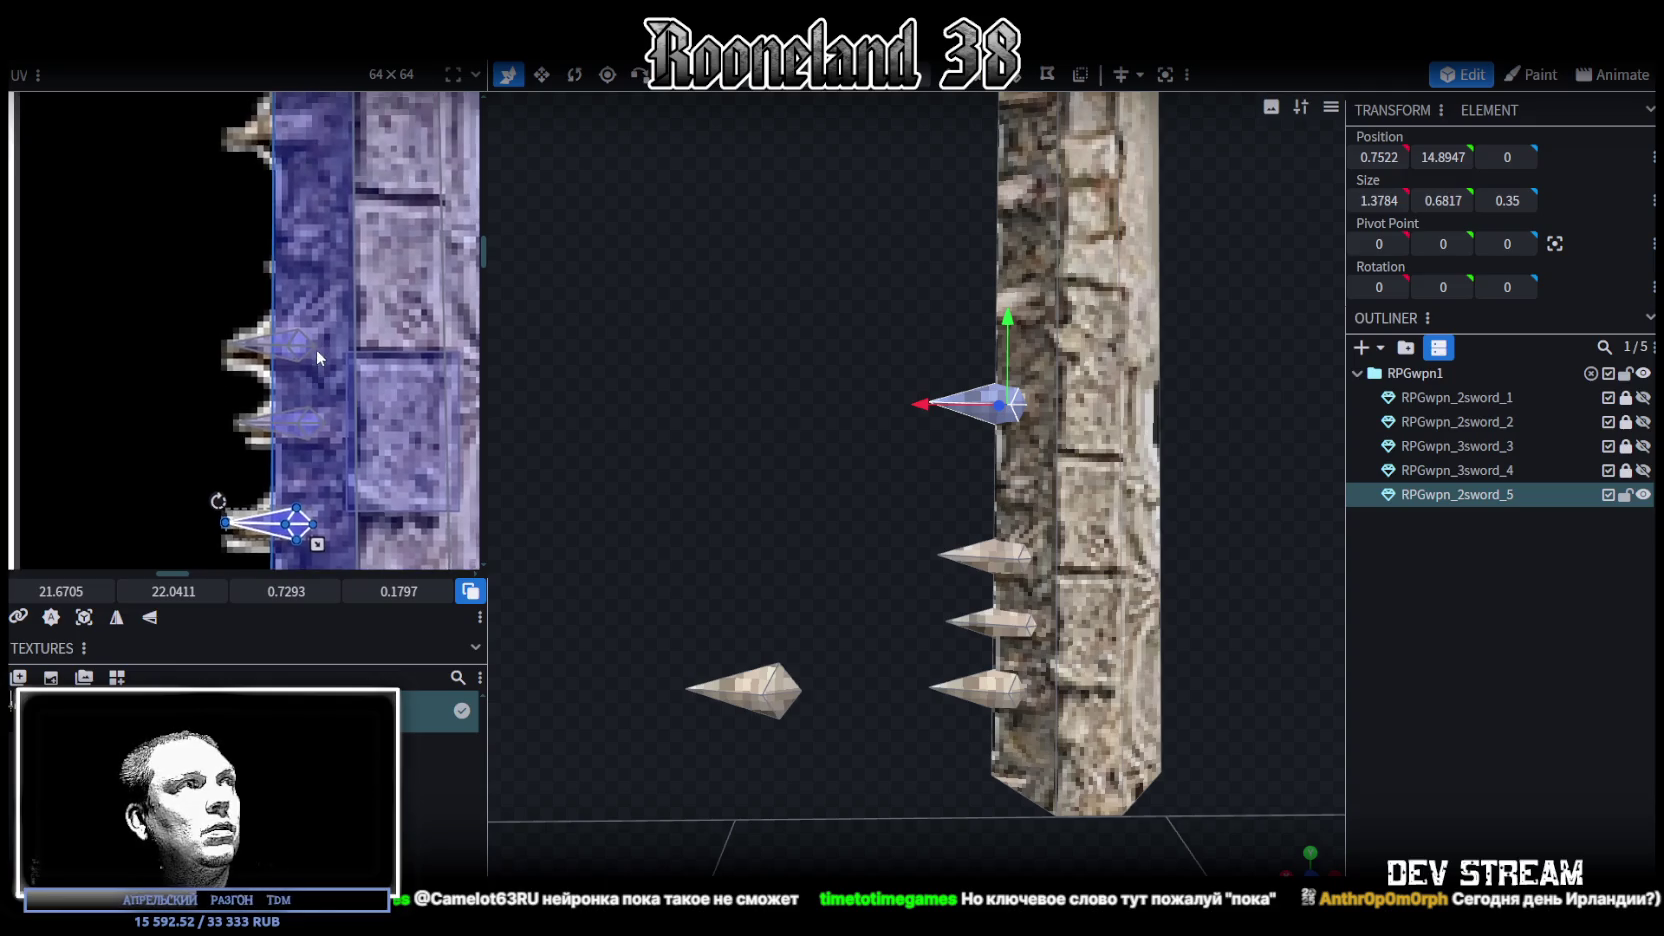
{"action": "scroll", "coordinate": [334, 413], "scroll_direction": "down", "scroll_amount": 1}
{"action": "left_click_drag", "start_coordinate": [296, 472], "coordinate": [300, 192]}
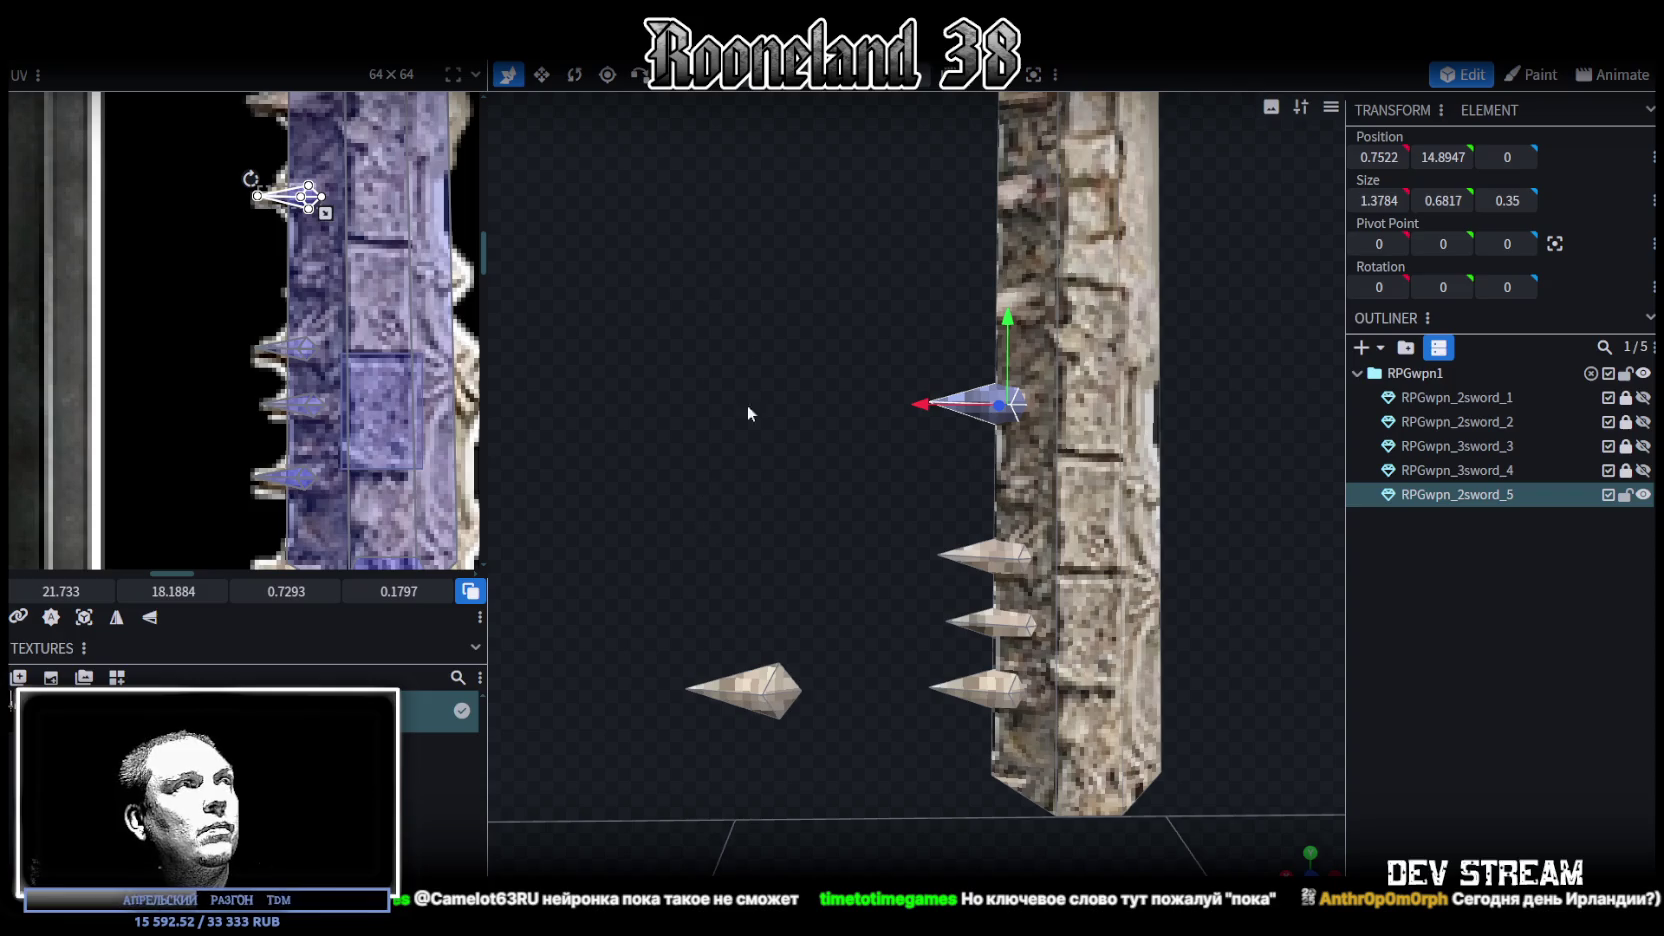
{"action": "mouse_move", "coordinate": [748, 404]}
{"action": "right_mouse_down"}
{"action": "mouse_move", "coordinate": [680, 531]}
{"action": "mouse_move", "coordinate": [760, 500]}
{"action": "mouse_move", "coordinate": [731, 396]}
{"action": "right_mouse_up"}
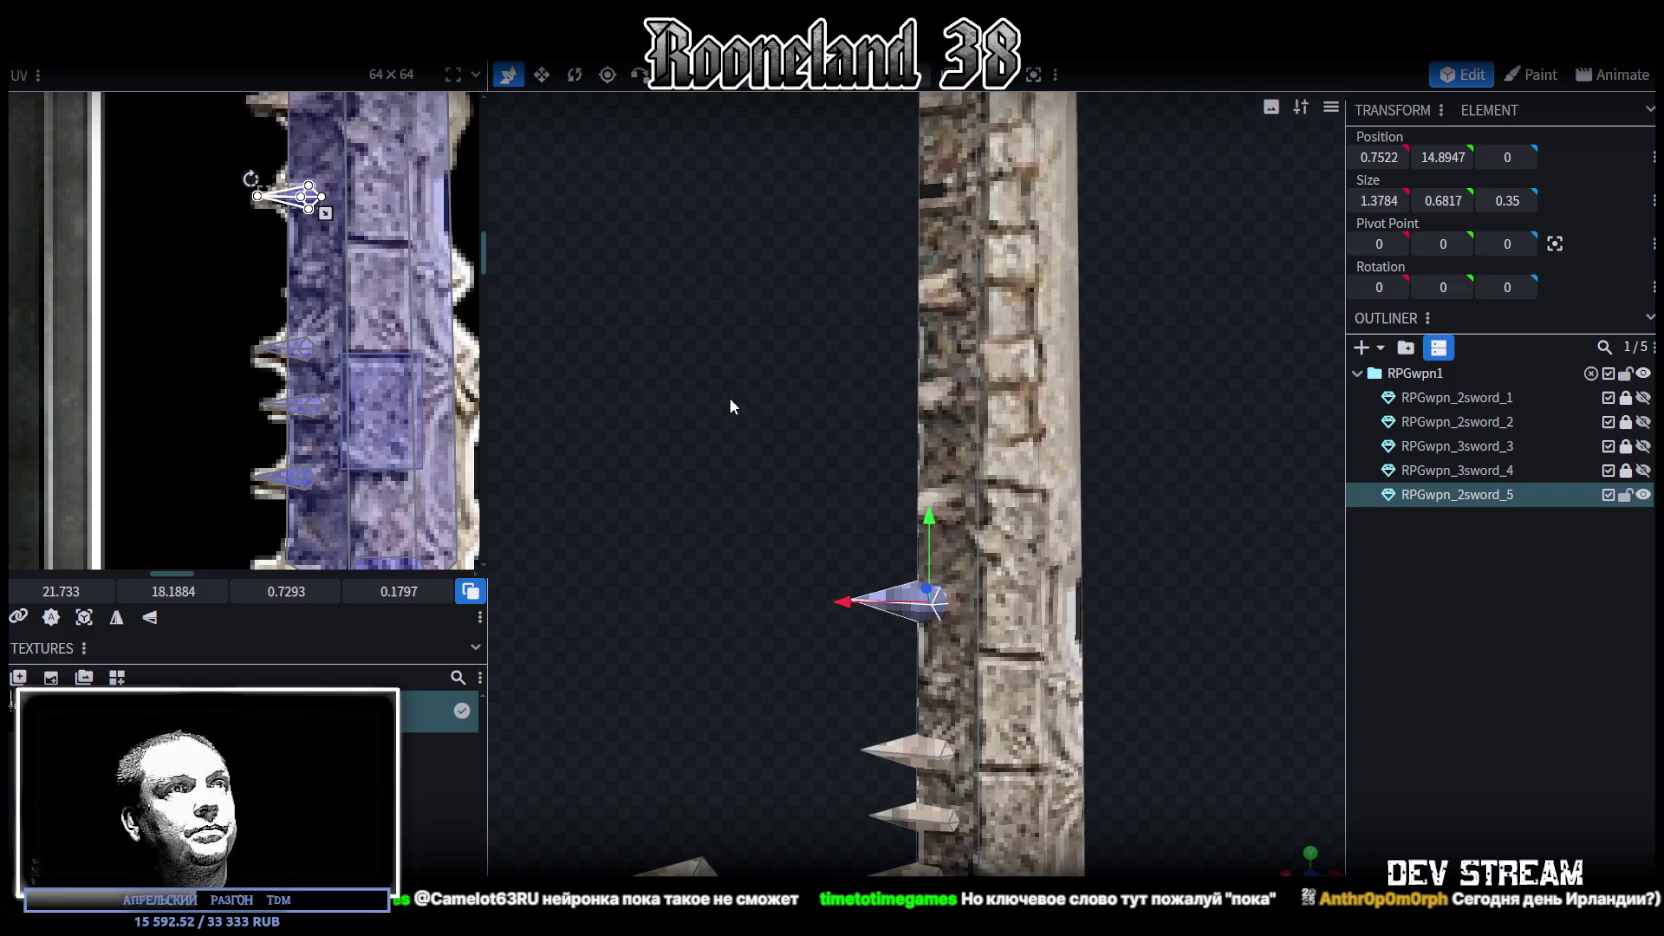
Stretch the three spikes outward, delete them, and select the remaining small spike
{"action": "scroll", "coordinate": [1000, 500], "scroll_direction": "down", "scroll_amount": 3}
{"action": "left_click_drag", "start_coordinate": [1000, 500], "coordinate": [1098, 547]}
{"action": "scroll", "coordinate": [819, 519], "scroll_direction": "up", "scroll_amount": 3}
{"action": "mouse_move", "coordinate": [819, 519]}
{"action": "left_mouse_down"}
{"action": "mouse_move", "coordinate": [805, 480]}
{"action": "mouse_move", "coordinate": [601, 474]}
{"action": "mouse_move", "coordinate": [586, 519]}
{"action": "mouse_move", "coordinate": [616, 556]}
{"action": "mouse_move", "coordinate": [698, 527]}
{"action": "mouse_move", "coordinate": [816, 428]}
{"action": "mouse_move", "coordinate": [828, 517]}
{"action": "mouse_move", "coordinate": [801, 354]}
{"action": "mouse_move", "coordinate": [877, 594]}
{"action": "left_mouse_up"}
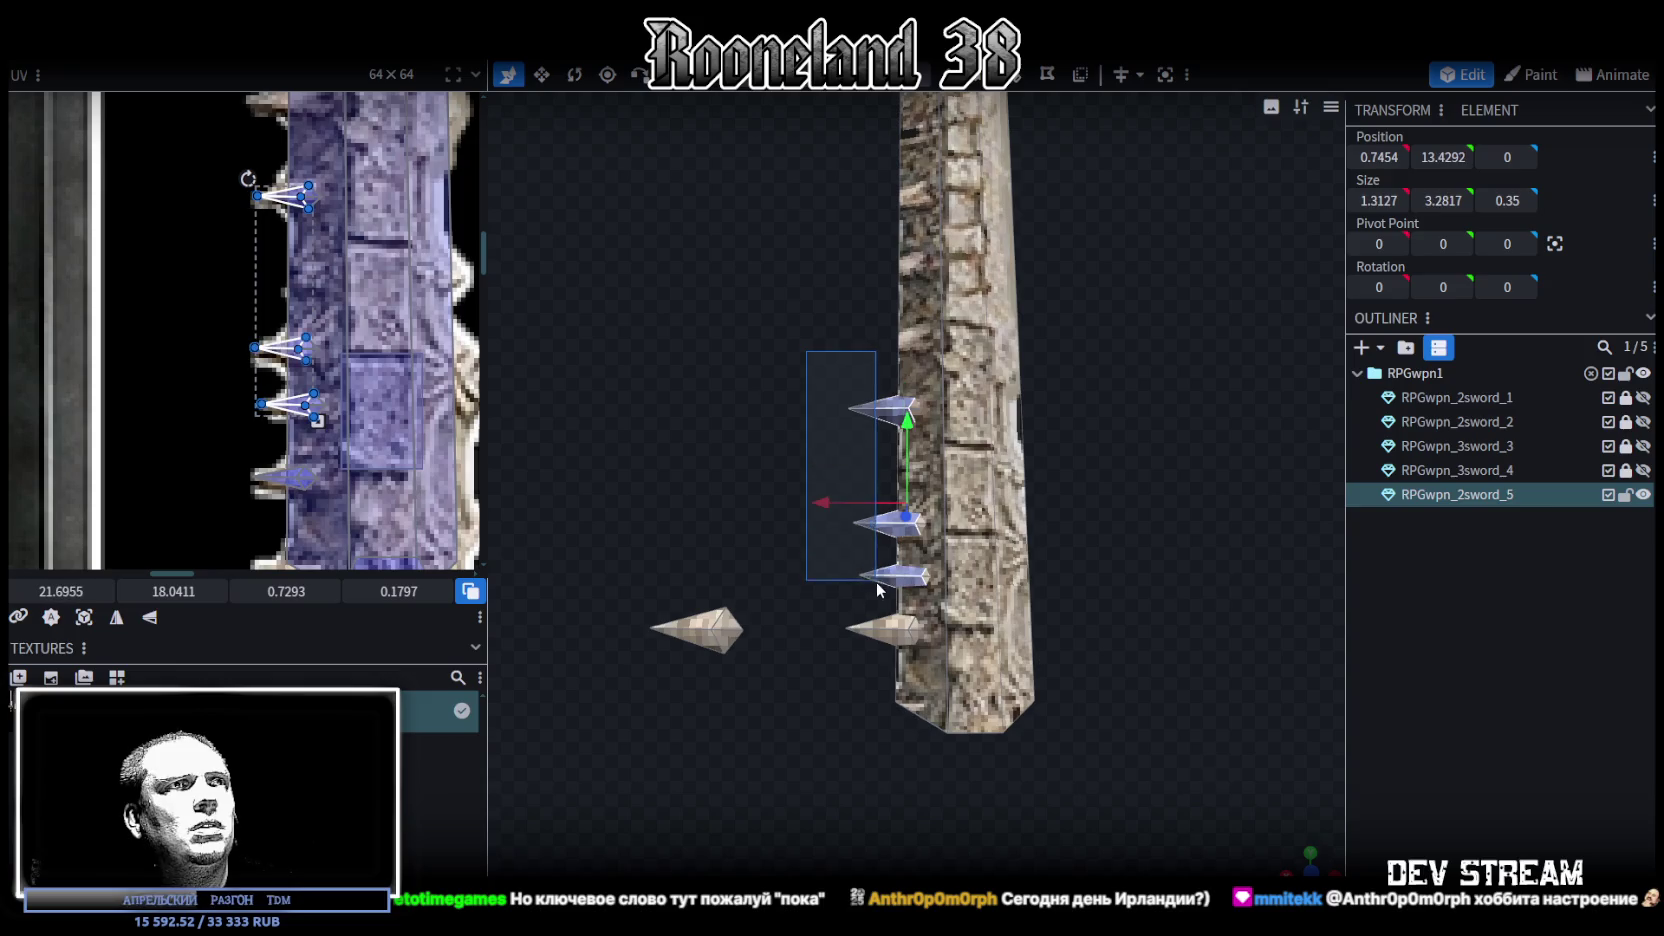
{"action": "left_click_drag", "start_coordinate": [832, 502], "coordinate": [700, 500]}
{"action": "left_click_drag", "start_coordinate": [665, 340], "coordinate": [849, 584], "text": "ctrl"}
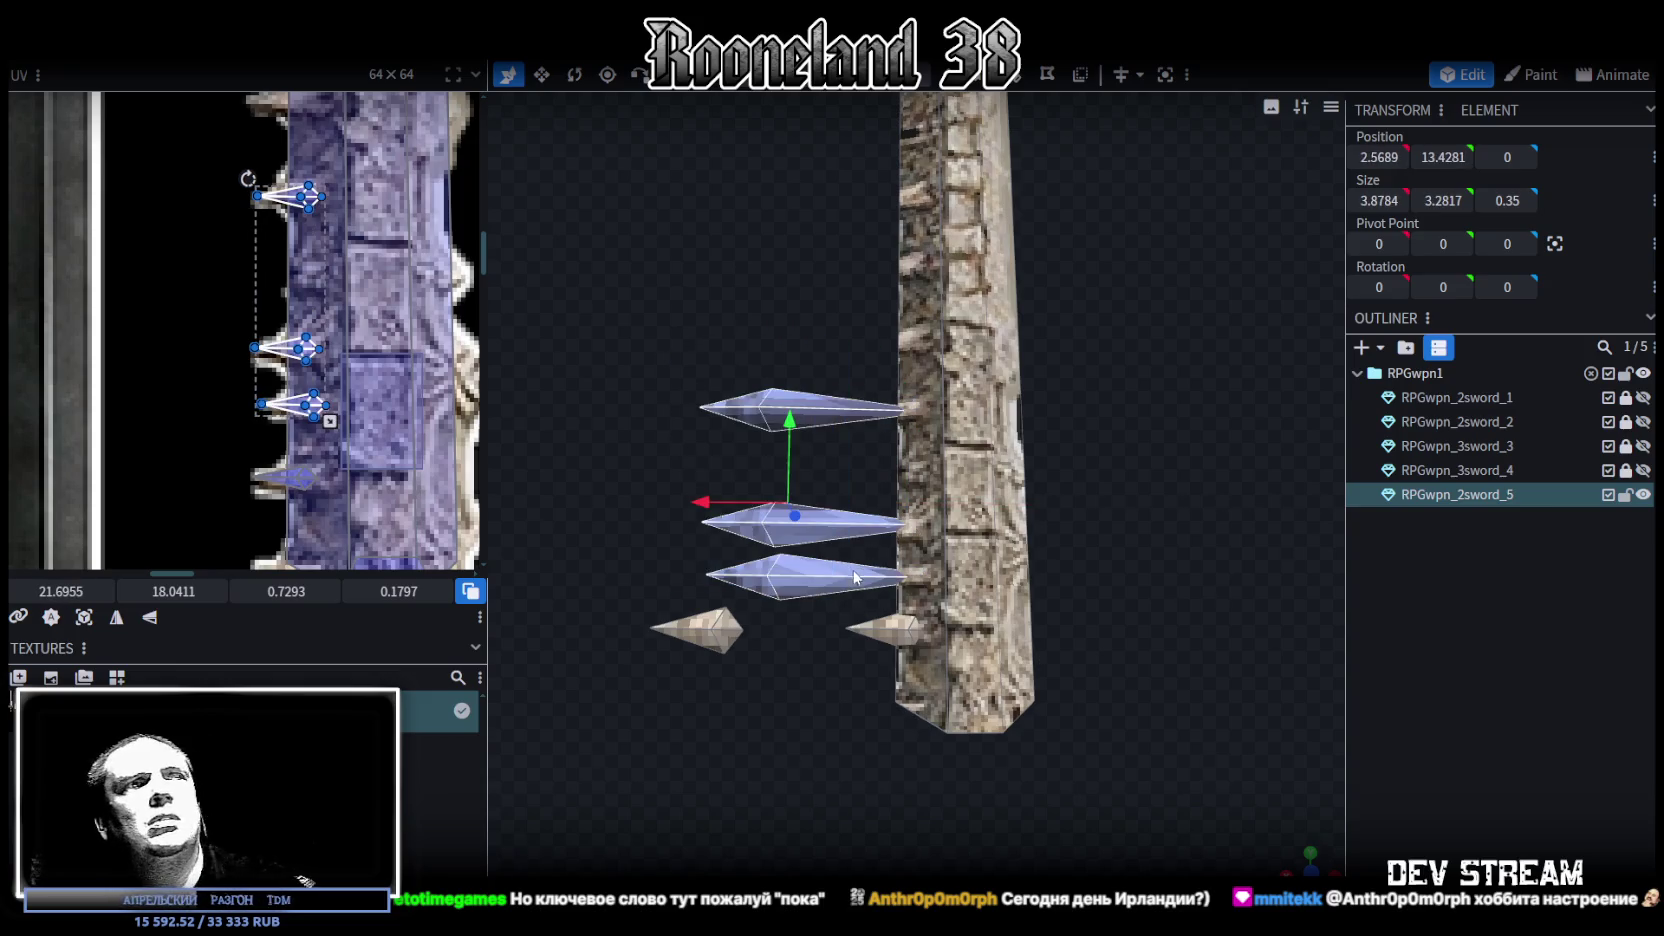
{"action": "key", "text": "Delete"}
{"action": "right_click_drag", "start_coordinate": [829, 621], "coordinate": [844, 525]}
{"action": "left_click", "coordinate": [855, 533]}
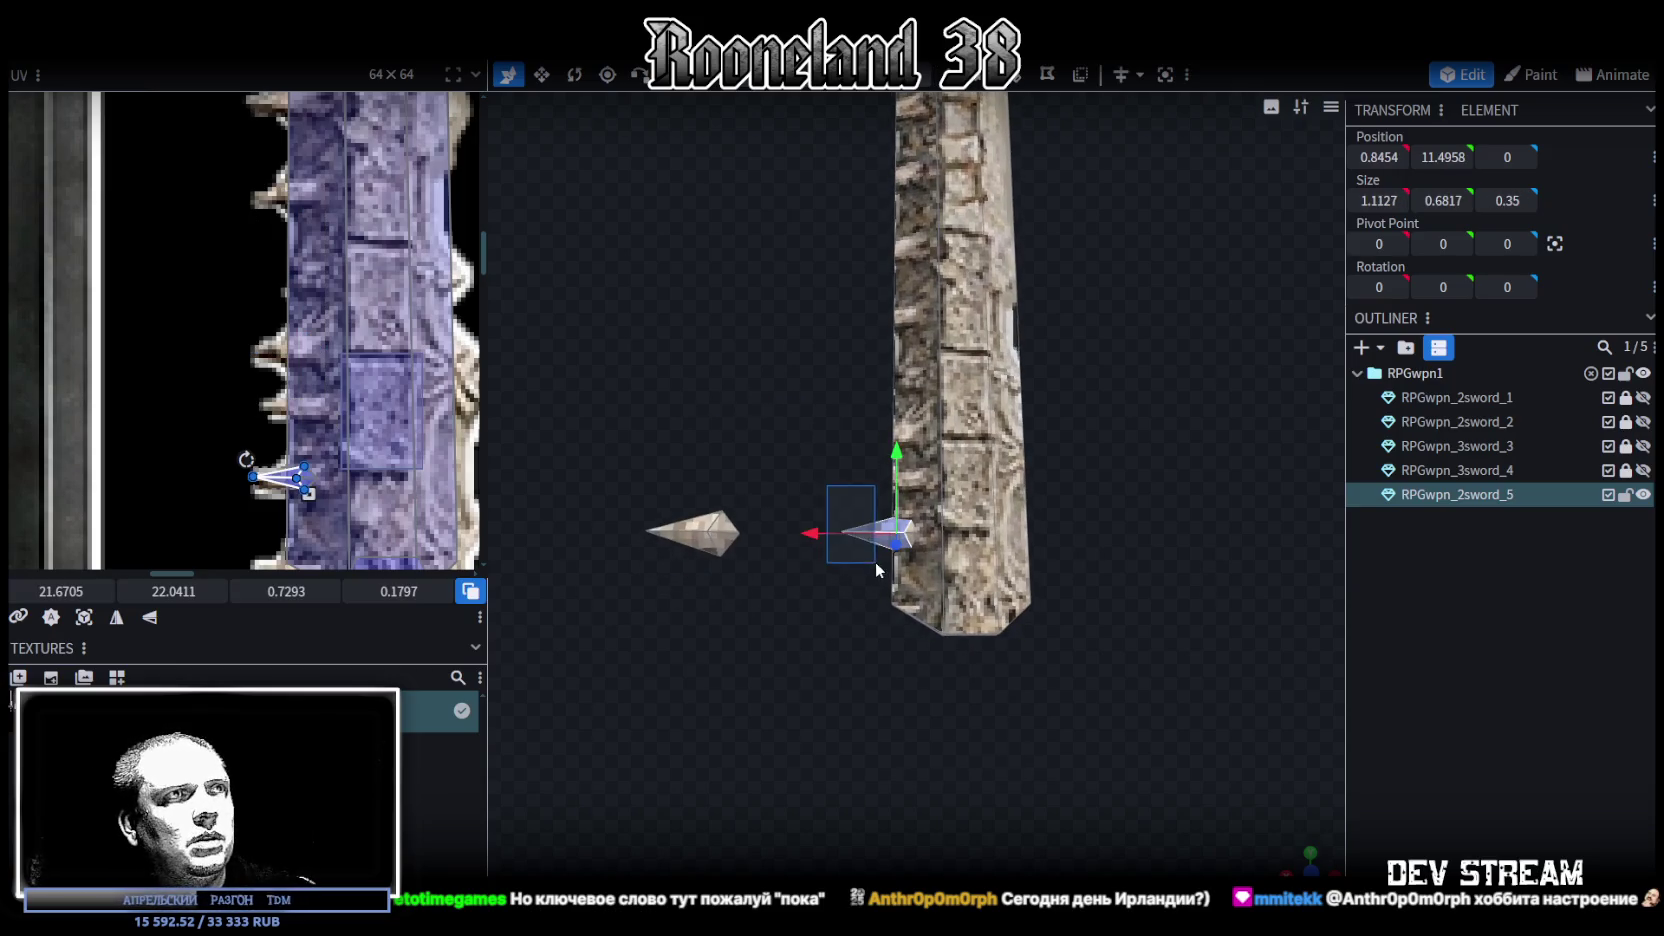
Resize the spike to make it shorter and narrower
{"action": "left_click_drag", "start_coordinate": [812, 533], "coordinate": [771, 534]}
{"action": "mouse_move", "coordinate": [790, 456]}
{"action": "left_mouse_down", "text": "ctrl"}
{"action": "mouse_move", "coordinate": [875, 586]}
{"action": "mouse_move", "coordinate": [856, 579]}
{"action": "left_mouse_up", "text": "ctrl"}
{"action": "right_click_drag", "start_coordinate": [781, 615], "coordinate": [868, 573]}
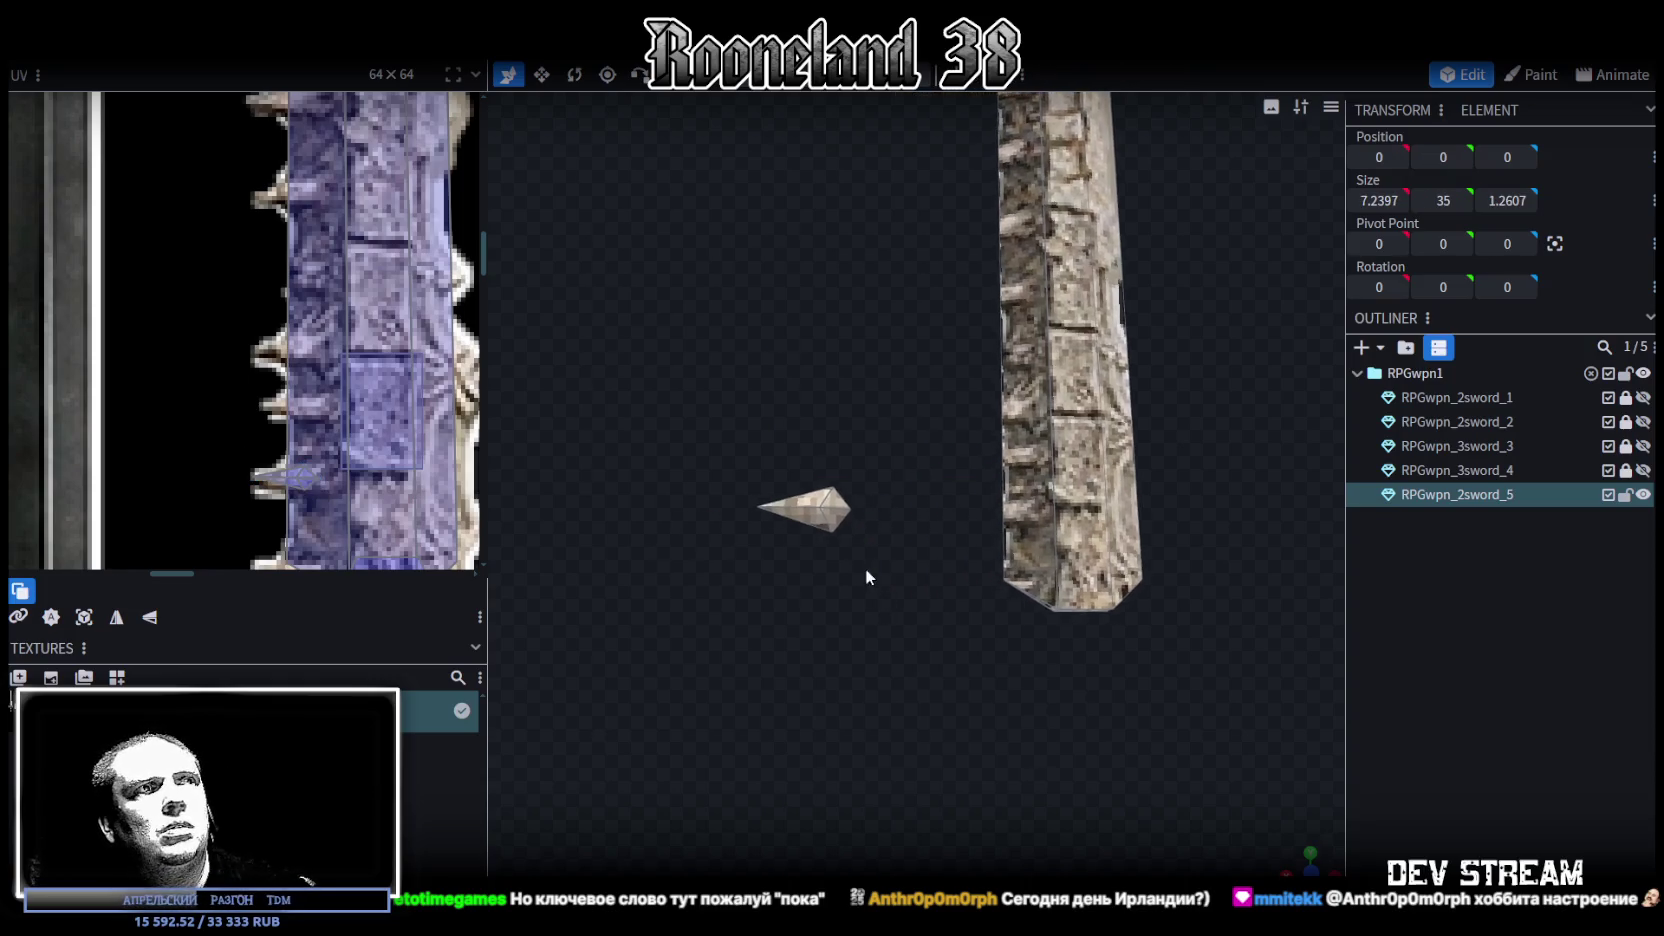
{"action": "scroll", "coordinate": [868, 621], "scroll_direction": "up", "scroll_amount": 3}
{"action": "left_click_drag", "start_coordinate": [868, 621], "coordinate": [803, 500]}
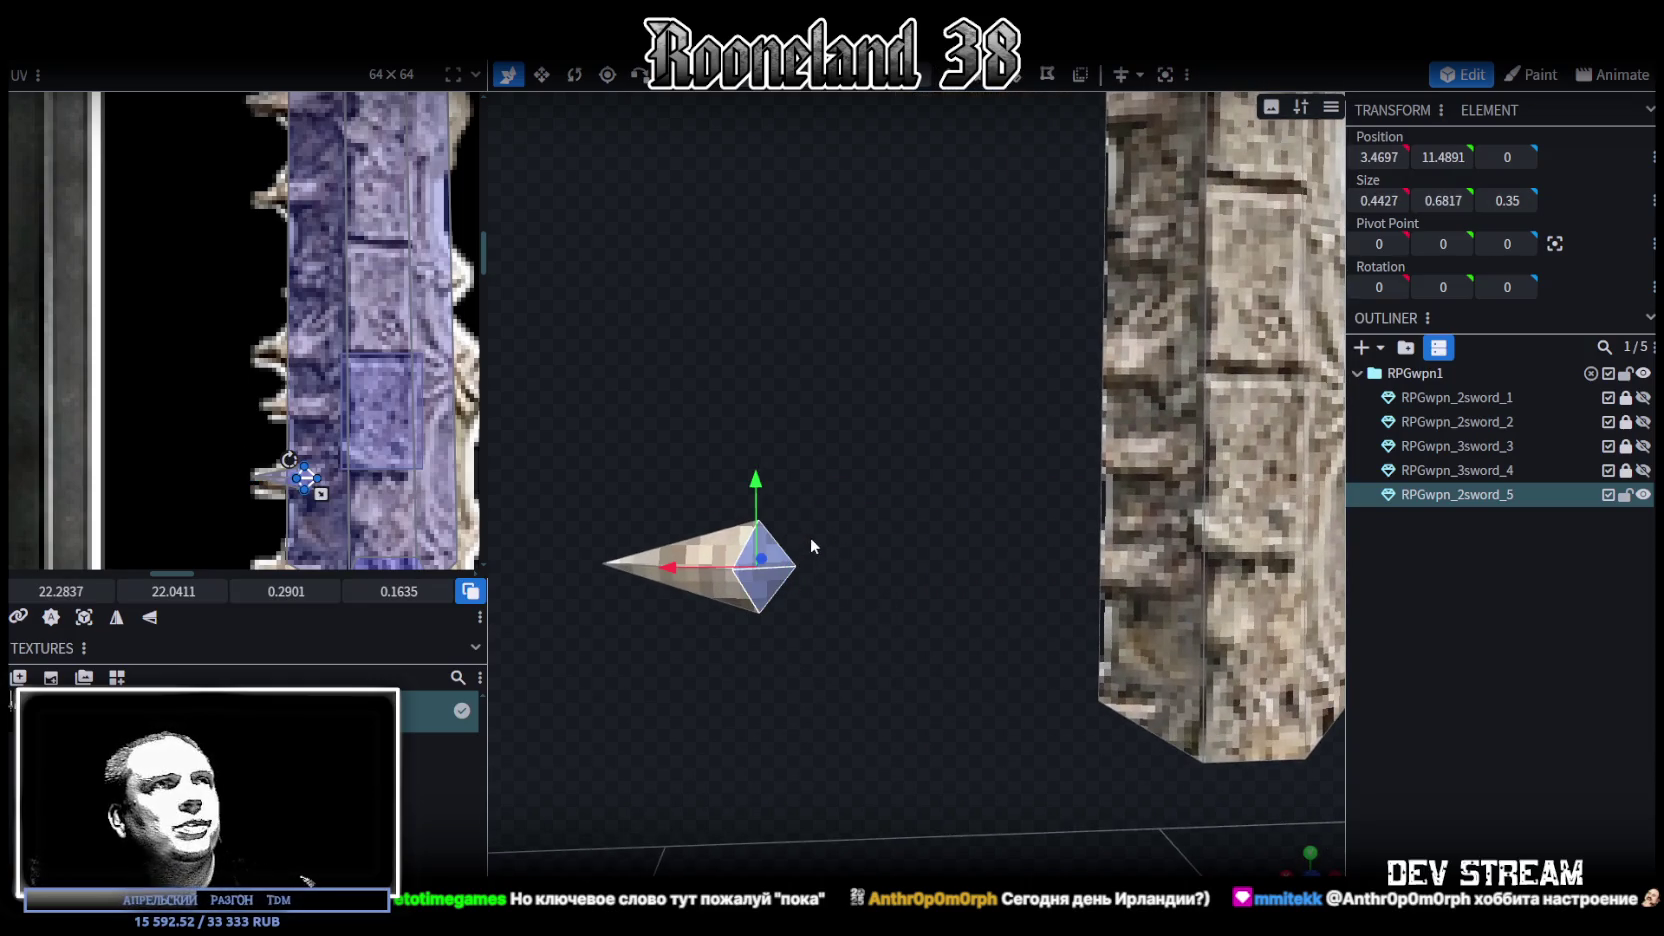
{"action": "left_click_drag", "start_coordinate": [943, 247], "coordinate": [929, 175]}
Flatten the spike's depth (Size Z) to 0.25
{"action": "mouse_move", "coordinate": [828, 387]}
{"action": "left_mouse_down"}
{"action": "mouse_move", "coordinate": [715, 556]}
{"action": "mouse_move", "coordinate": [696, 529]}
{"action": "mouse_move", "coordinate": [939, 621]}
{"action": "mouse_move", "coordinate": [862, 673]}
{"action": "left_mouse_up"}
{"action": "left_click", "coordinate": [723, 528]}
{"action": "key", "text": "s"}
{"action": "mouse_move", "coordinate": [971, 493]}
{"action": "left_mouse_down"}
{"action": "mouse_move", "coordinate": [984, 486]}
{"action": "mouse_move", "coordinate": [958, 500]}
{"action": "left_mouse_up"}
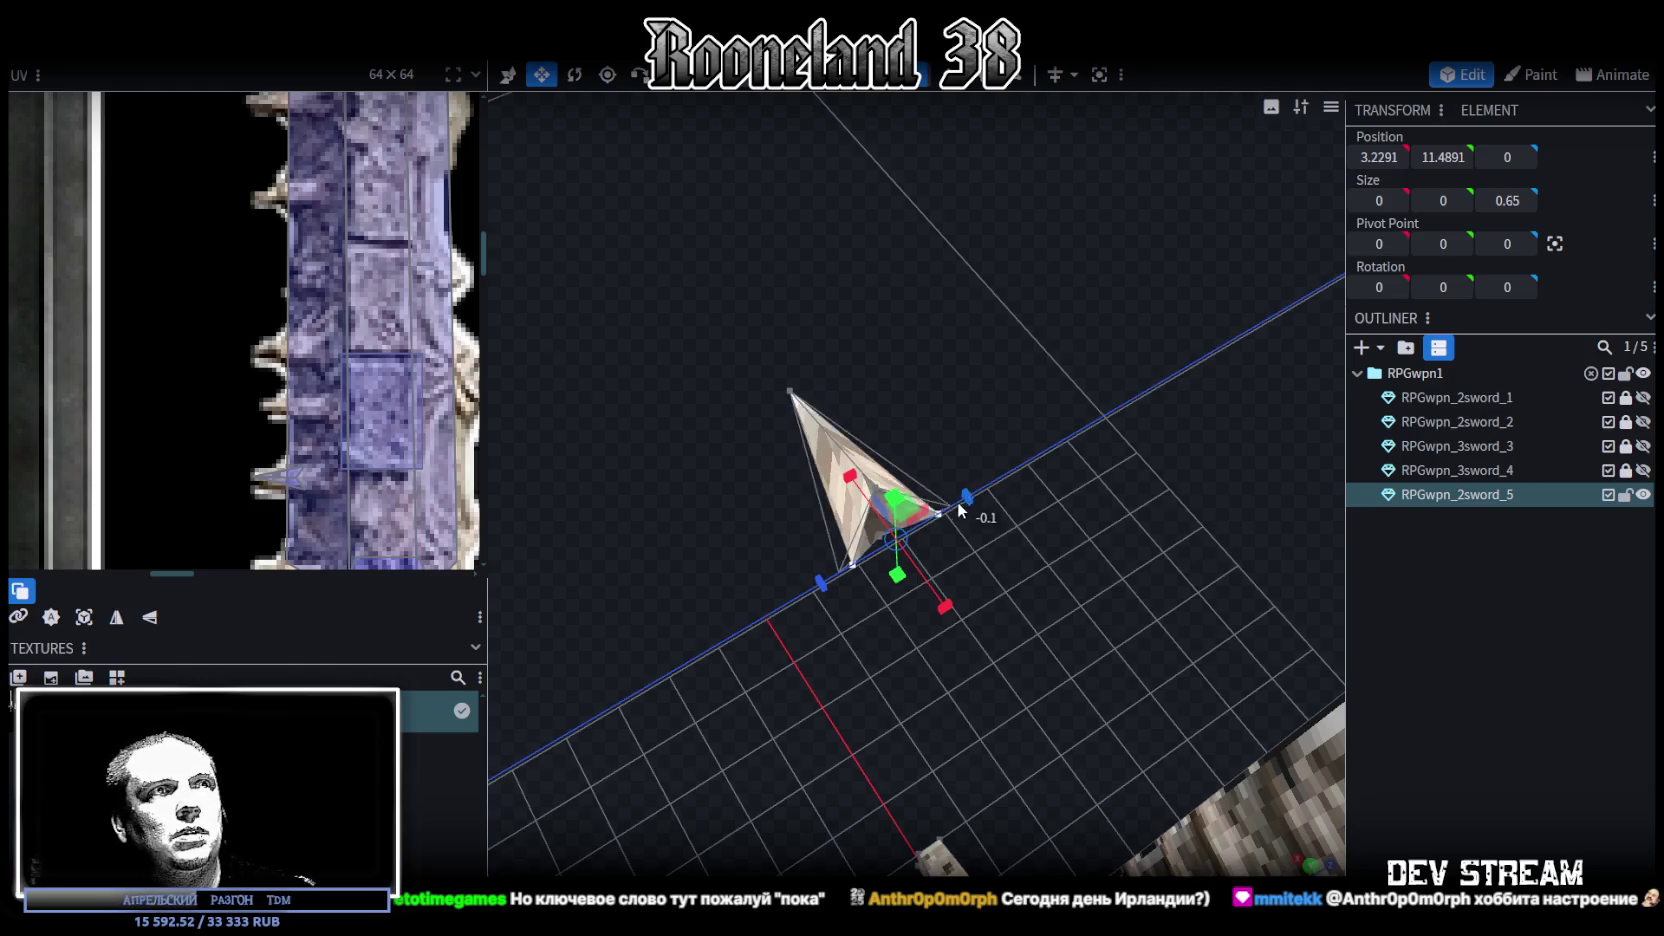
{"action": "mouse_move", "coordinate": [958, 500]}
{"action": "left_mouse_down"}
{"action": "mouse_move", "coordinate": [955, 530]}
{"action": "mouse_move", "coordinate": [738, 599]}
{"action": "mouse_move", "coordinate": [927, 514]}
{"action": "left_mouse_up"}
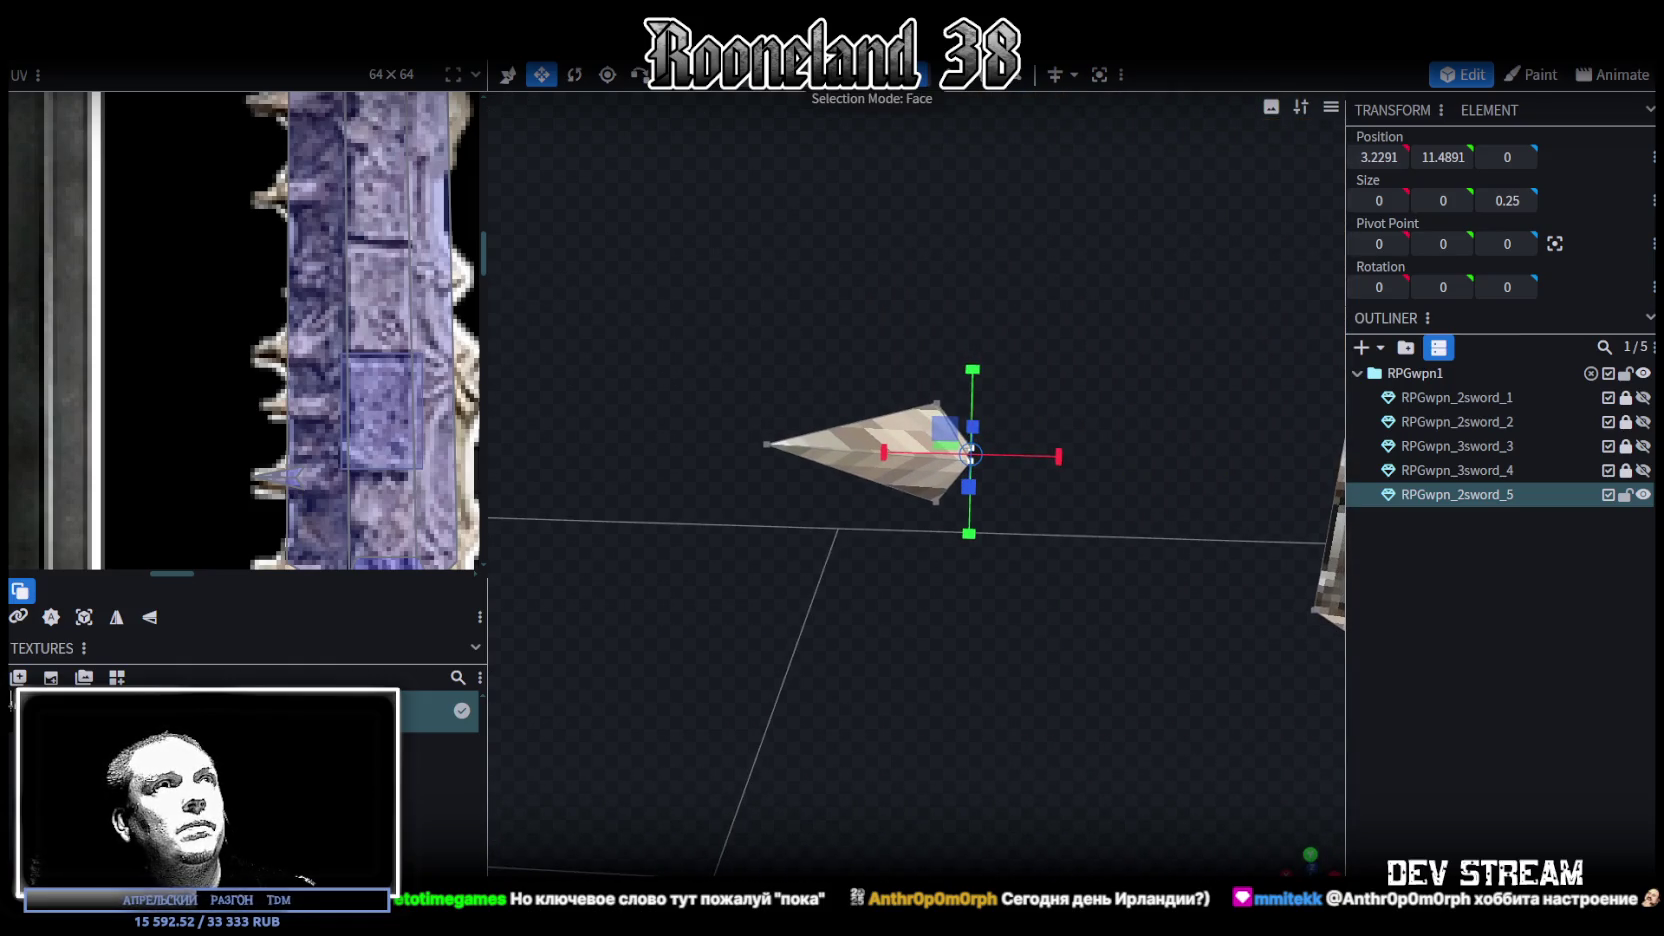
Switch to front view and box-select all of the spike's faces
{"action": "key", "text": "KP_1"}
{"action": "left_click_drag", "start_coordinate": [724, 314], "coordinate": [990, 580]}
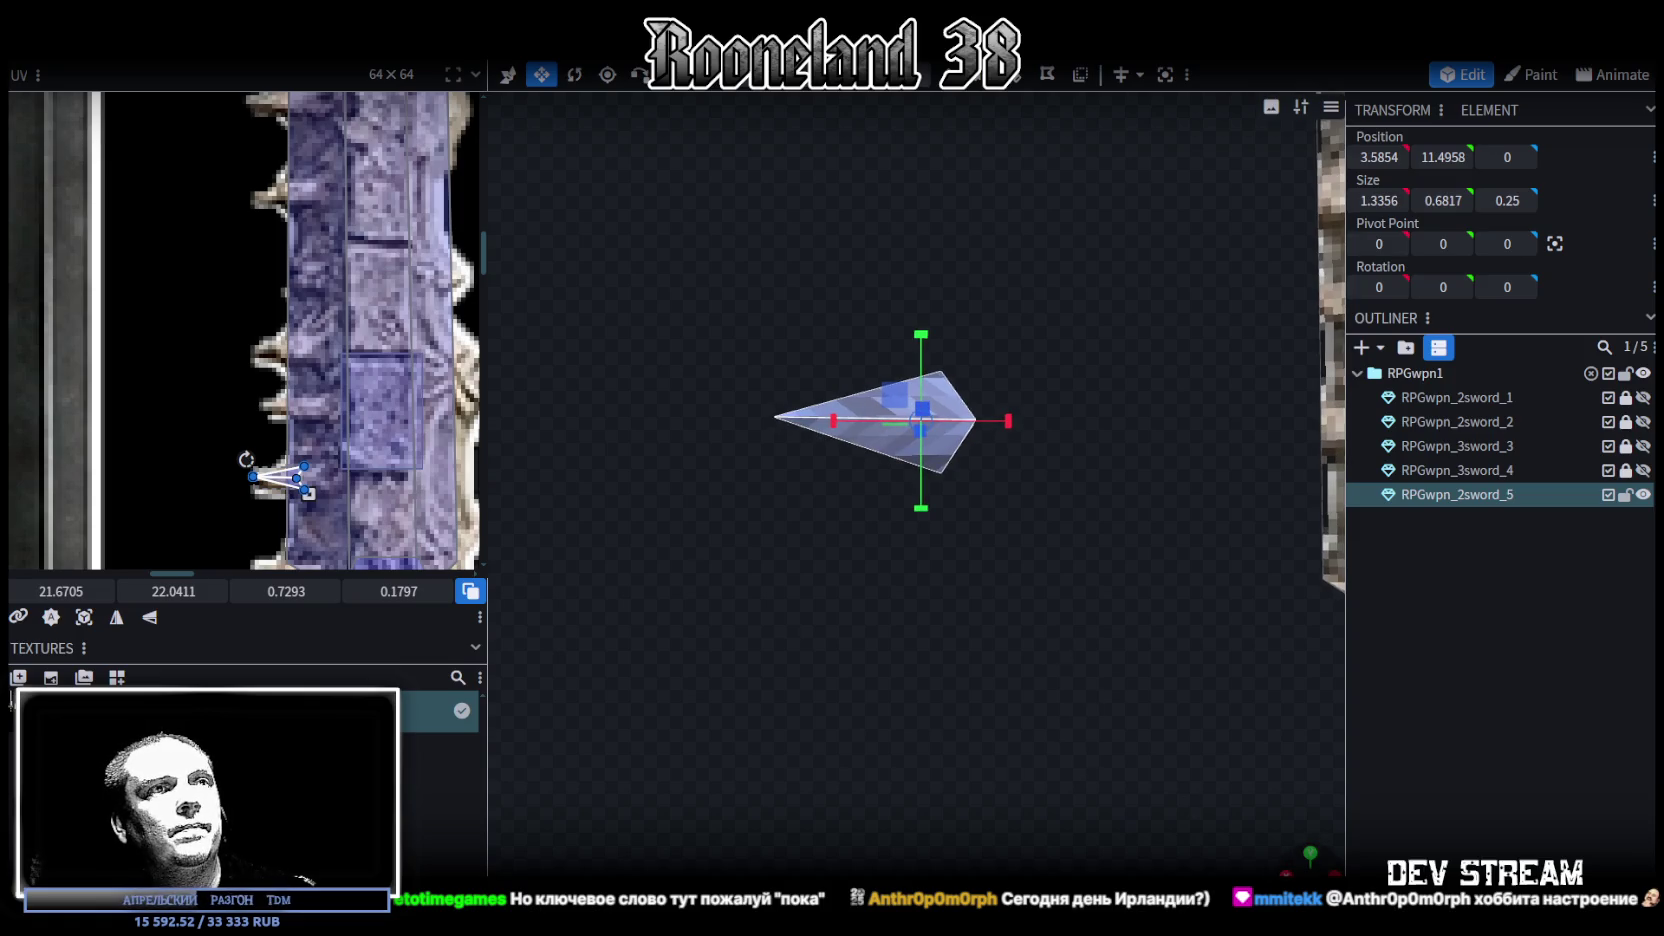
{"action": "scroll", "coordinate": [765, 697], "scroll_direction": "down", "scroll_amount": 3}
{"action": "right_click_drag", "start_coordinate": [765, 697], "coordinate": [793, 468]}
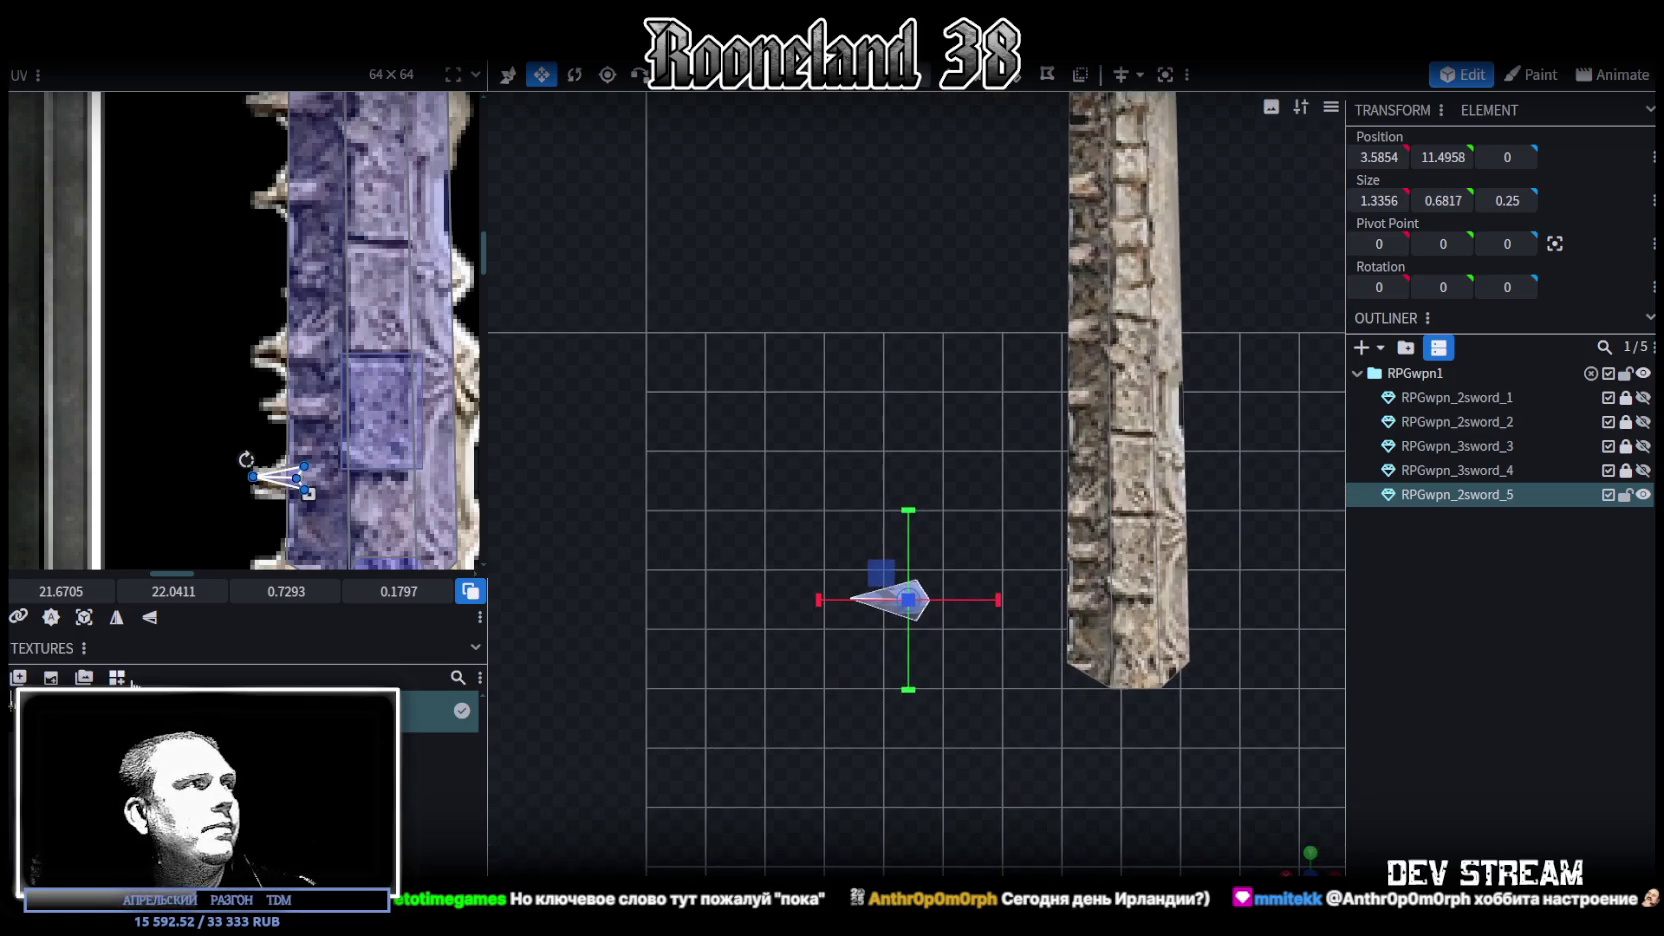
Map the spike's faces from the front view and place its UV island on the texture
{"action": "left_click", "coordinate": [84, 617]}
{"action": "scroll", "coordinate": [176, 442], "scroll_direction": "down", "scroll_amount": 3}
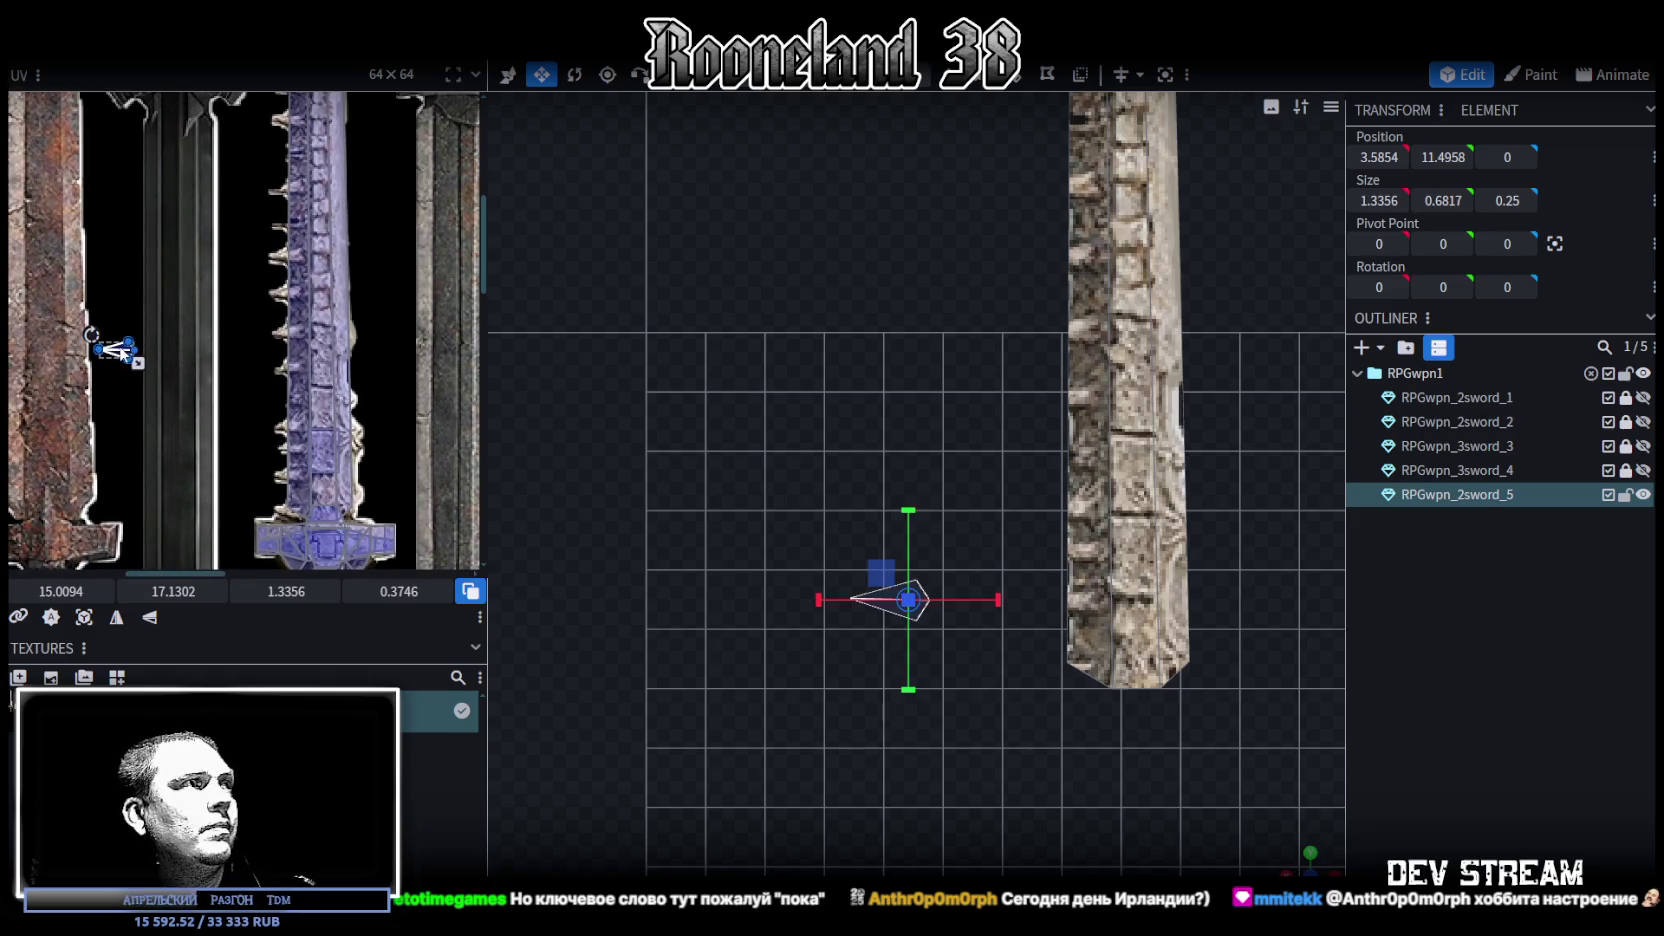
{"action": "left_click_drag", "start_coordinate": [119, 352], "coordinate": [259, 490]}
{"action": "scroll", "coordinate": [263, 491], "scroll_direction": "up", "scroll_amount": 3}
{"action": "mouse_move", "coordinate": [270, 495]}
{"action": "middle_mouse_down"}
{"action": "mouse_move", "coordinate": [224, 412]}
{"action": "mouse_move", "coordinate": [273, 476]}
{"action": "middle_mouse_up"}
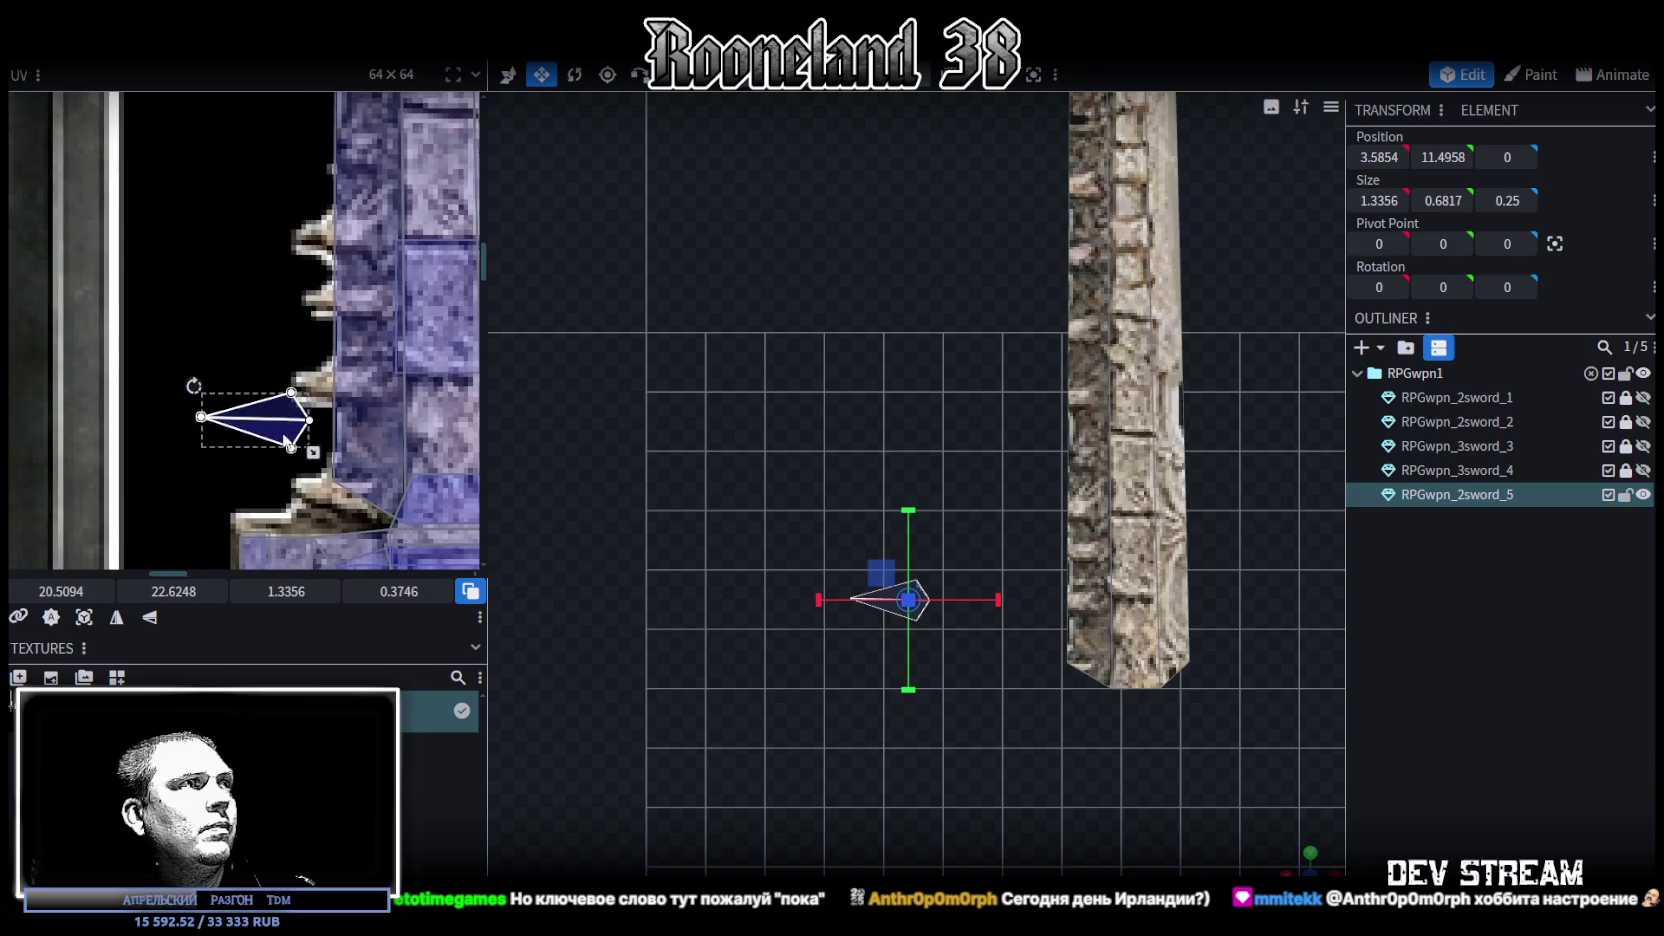
{"action": "mouse_move", "coordinate": [283, 447]}
{"action": "left_mouse_down"}
{"action": "mouse_move", "coordinate": [249, 173]}
{"action": "mouse_move", "coordinate": [229, 190]}
{"action": "left_mouse_up"}
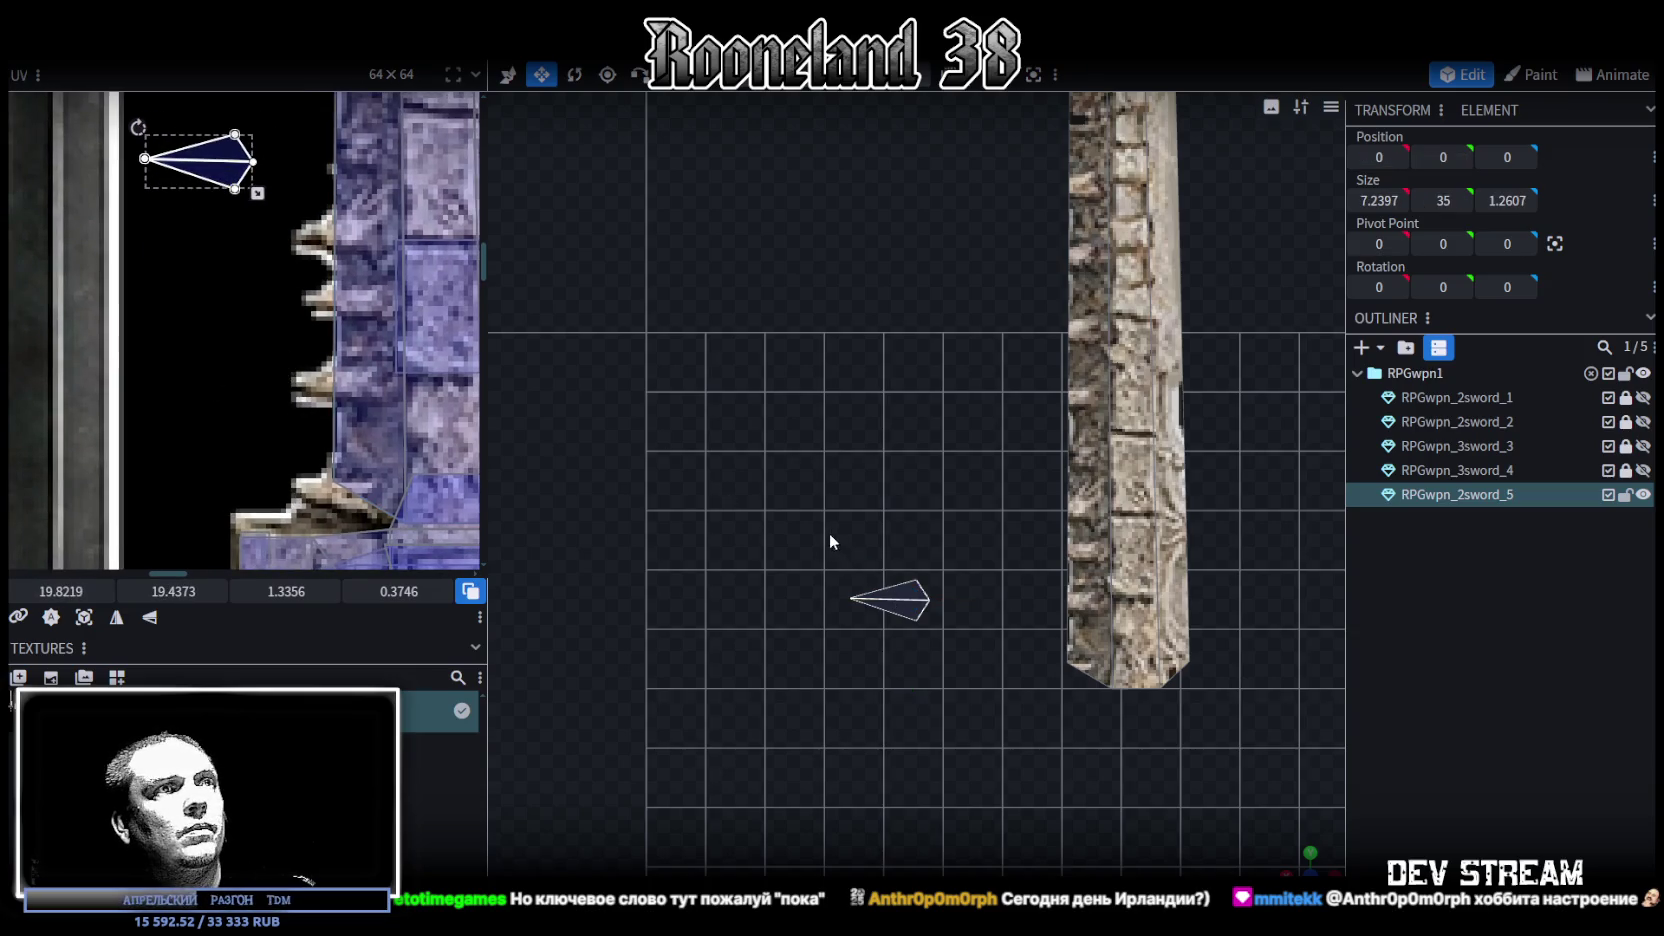
Copy the spike onto the blade edge and map its UV onto a texture spike
{"action": "left_click", "coordinate": [889, 600]}
{"action": "right_click_drag", "start_coordinate": [982, 673], "coordinate": [890, 649]}
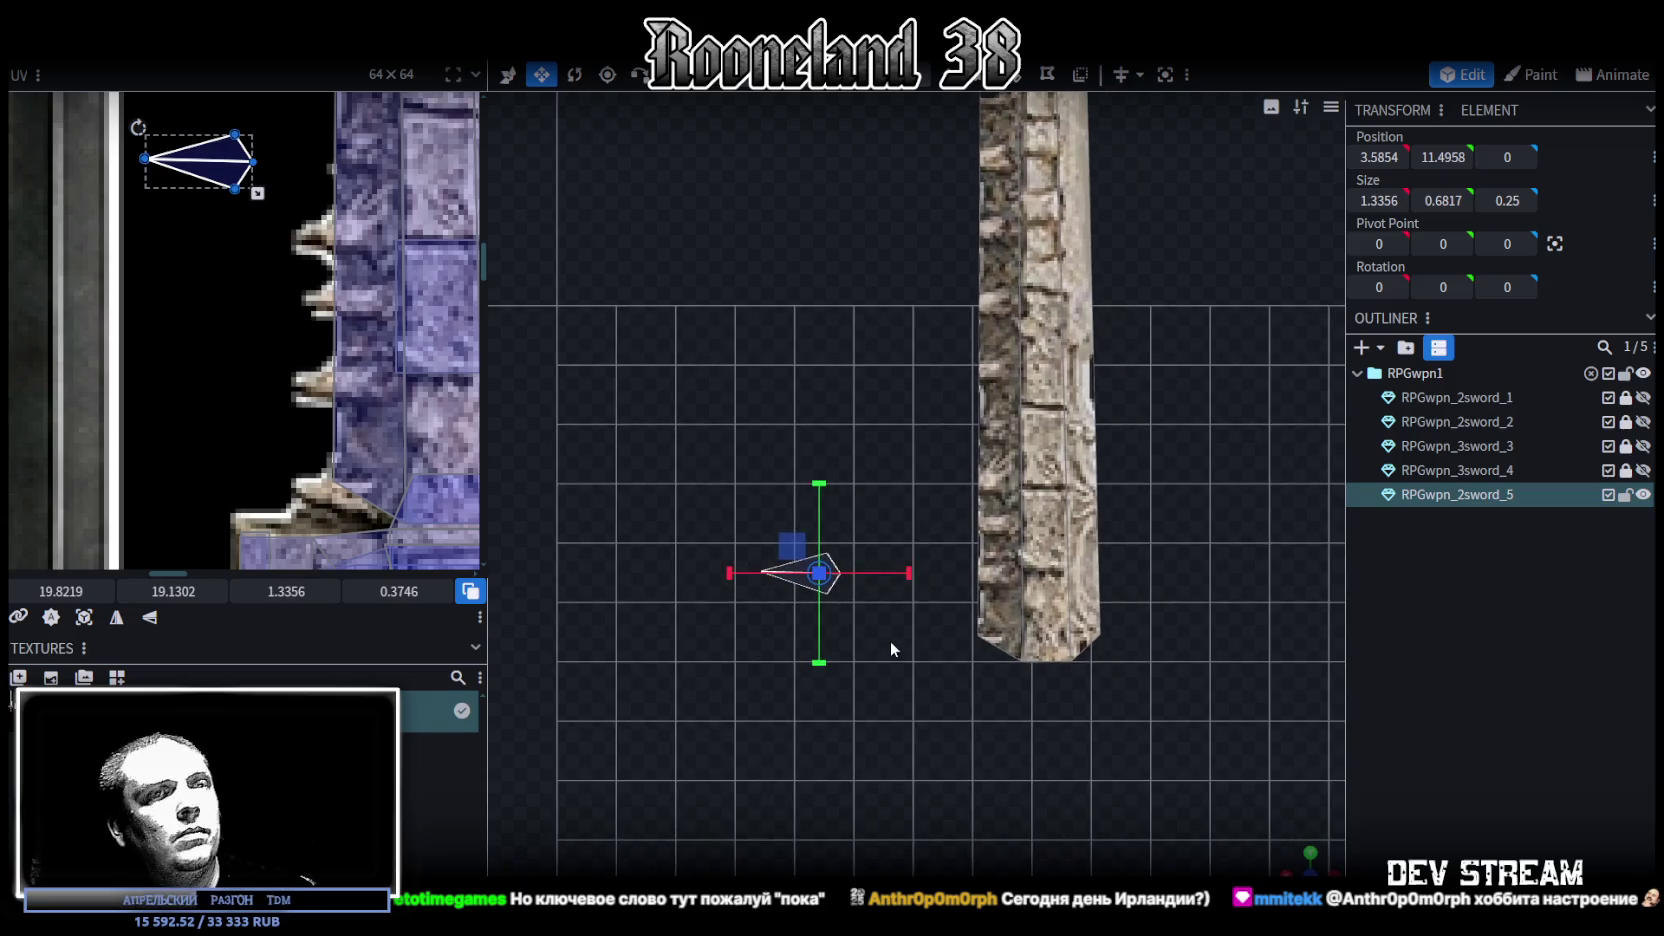
{"action": "right_click", "coordinate": [883, 620]}
{"action": "left_click", "coordinate": [905, 634]}
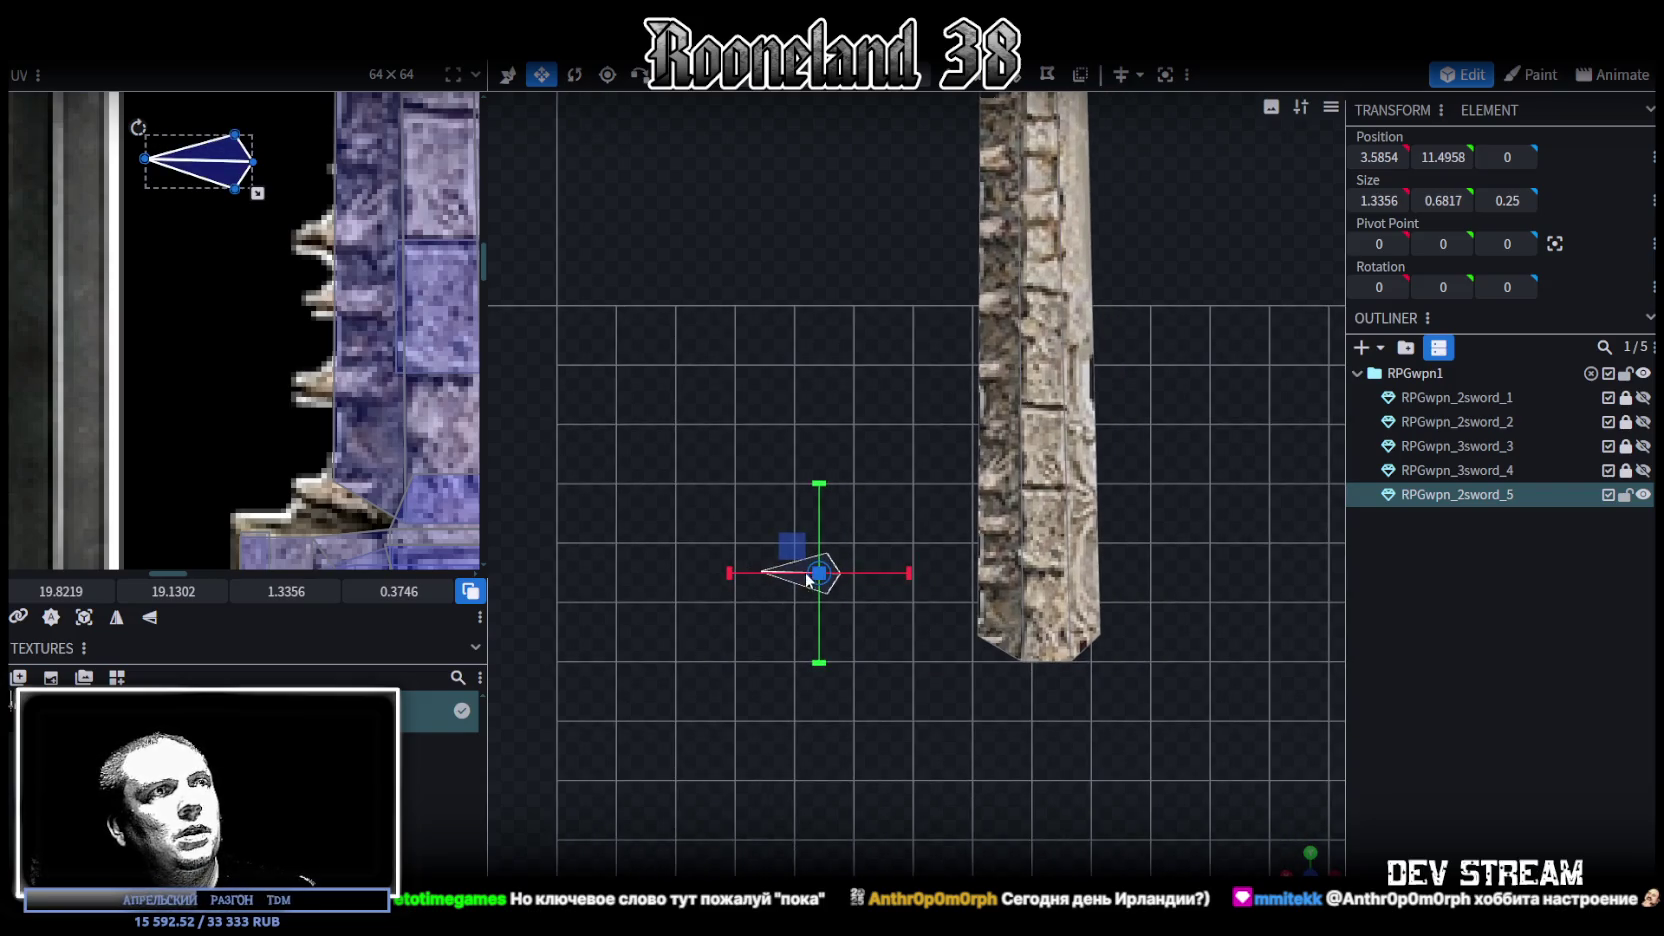
{"action": "key", "text": "v"}
{"action": "left_click_drag", "start_coordinate": [824, 560], "coordinate": [870, 580]}
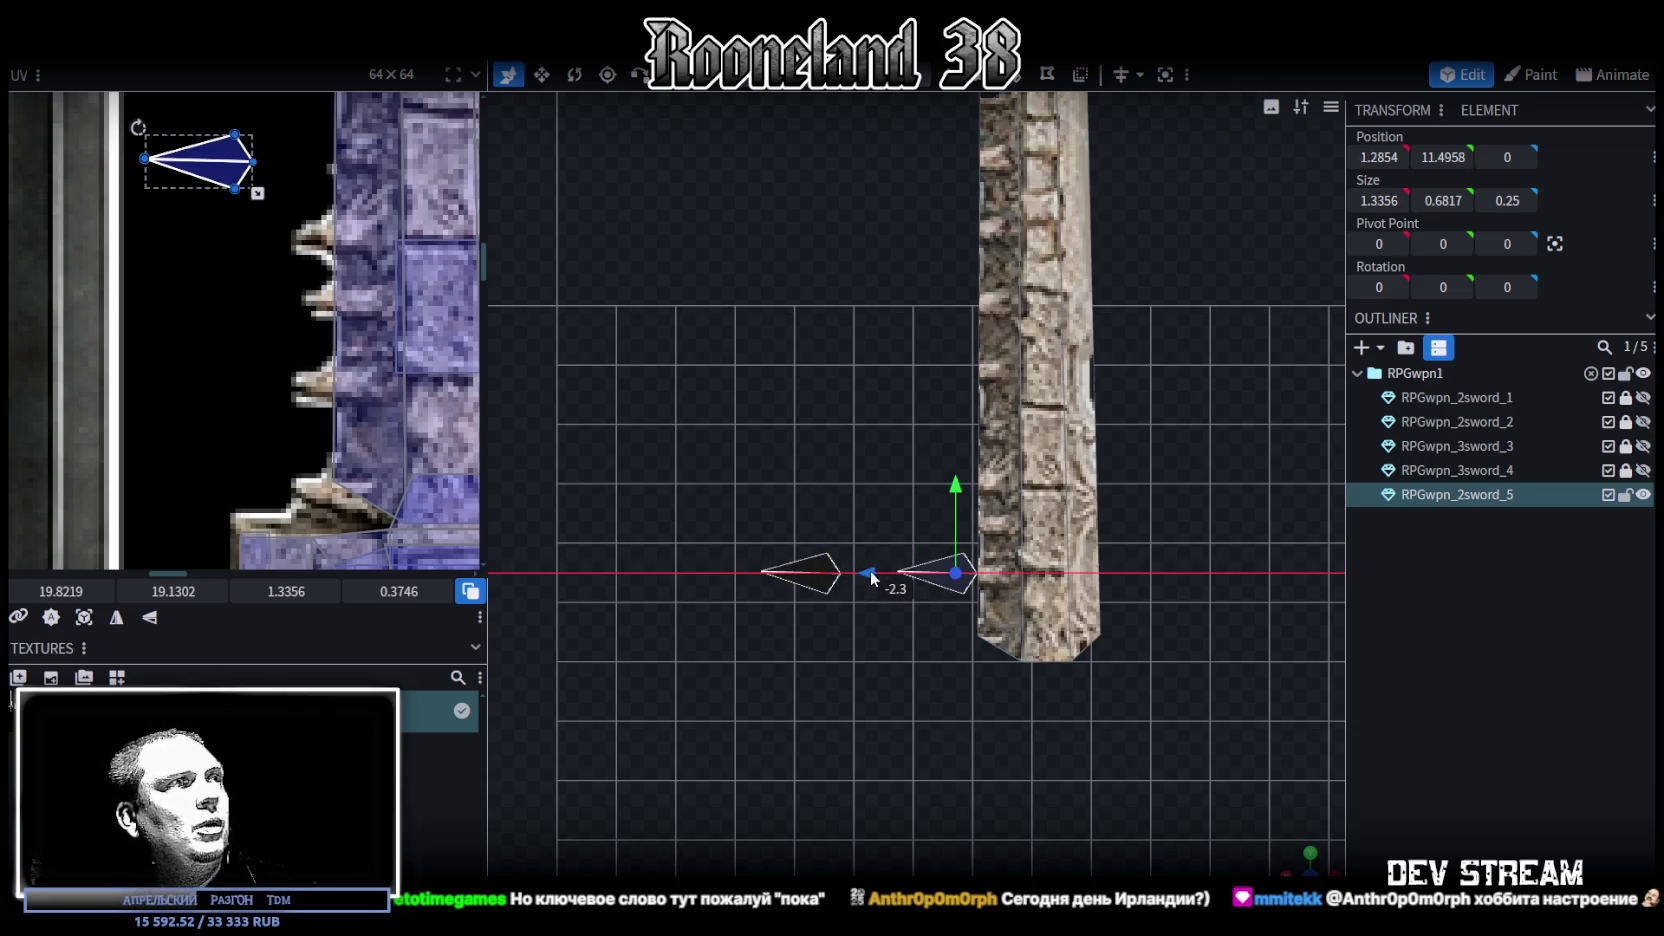
{"action": "left_click_drag", "start_coordinate": [871, 573], "coordinate": [910, 575]}
{"action": "scroll", "coordinate": [979, 632], "scroll_direction": "up", "scroll_amount": 3}
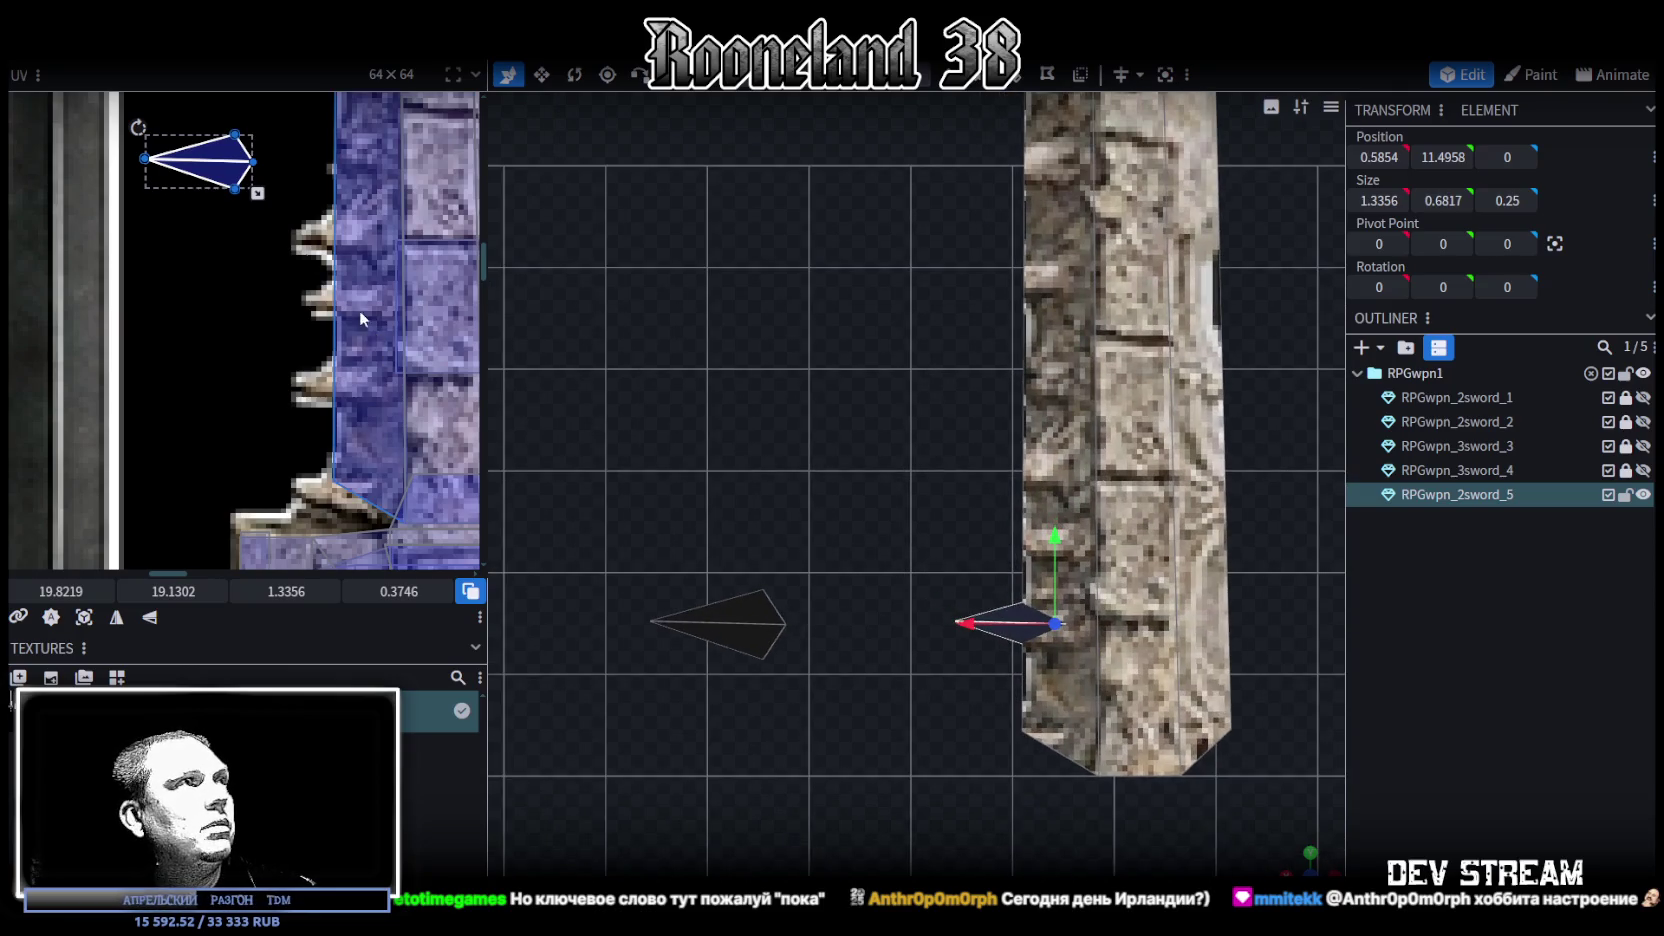
{"action": "left_click_drag", "start_coordinate": [227, 181], "coordinate": [383, 408]}
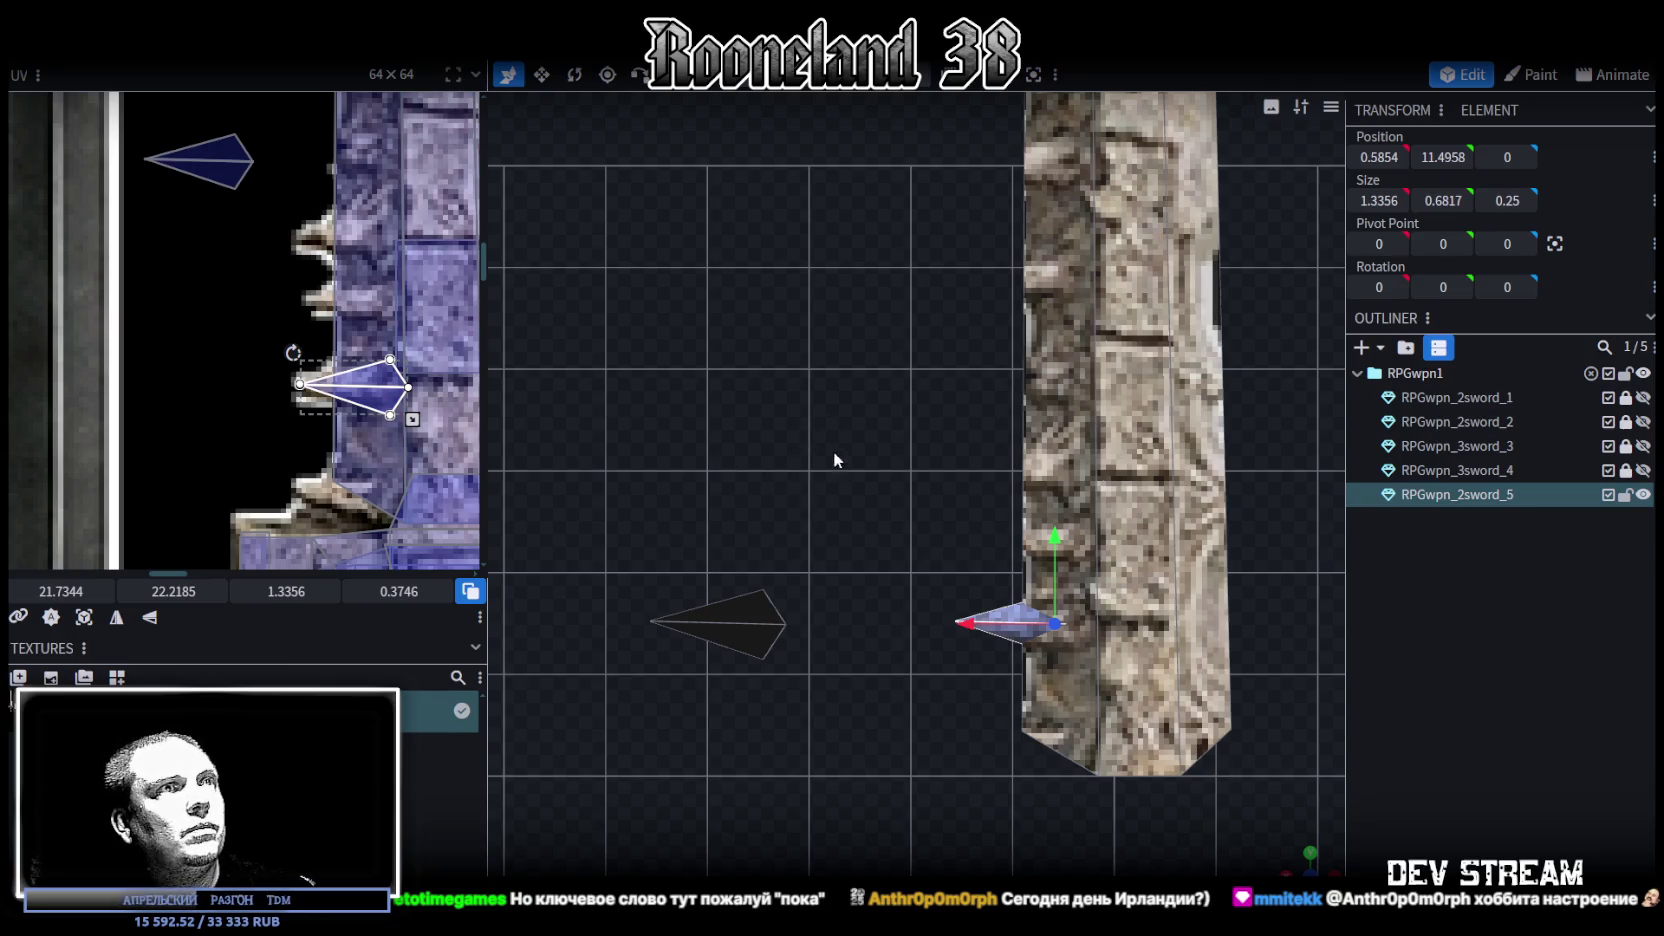
Paste another spike one grid unit higher, fit it against the edge, and map its UV
{"action": "right_click_drag", "start_coordinate": [833, 451], "coordinate": [788, 510]}
{"action": "key", "text": "ctrl+v"}
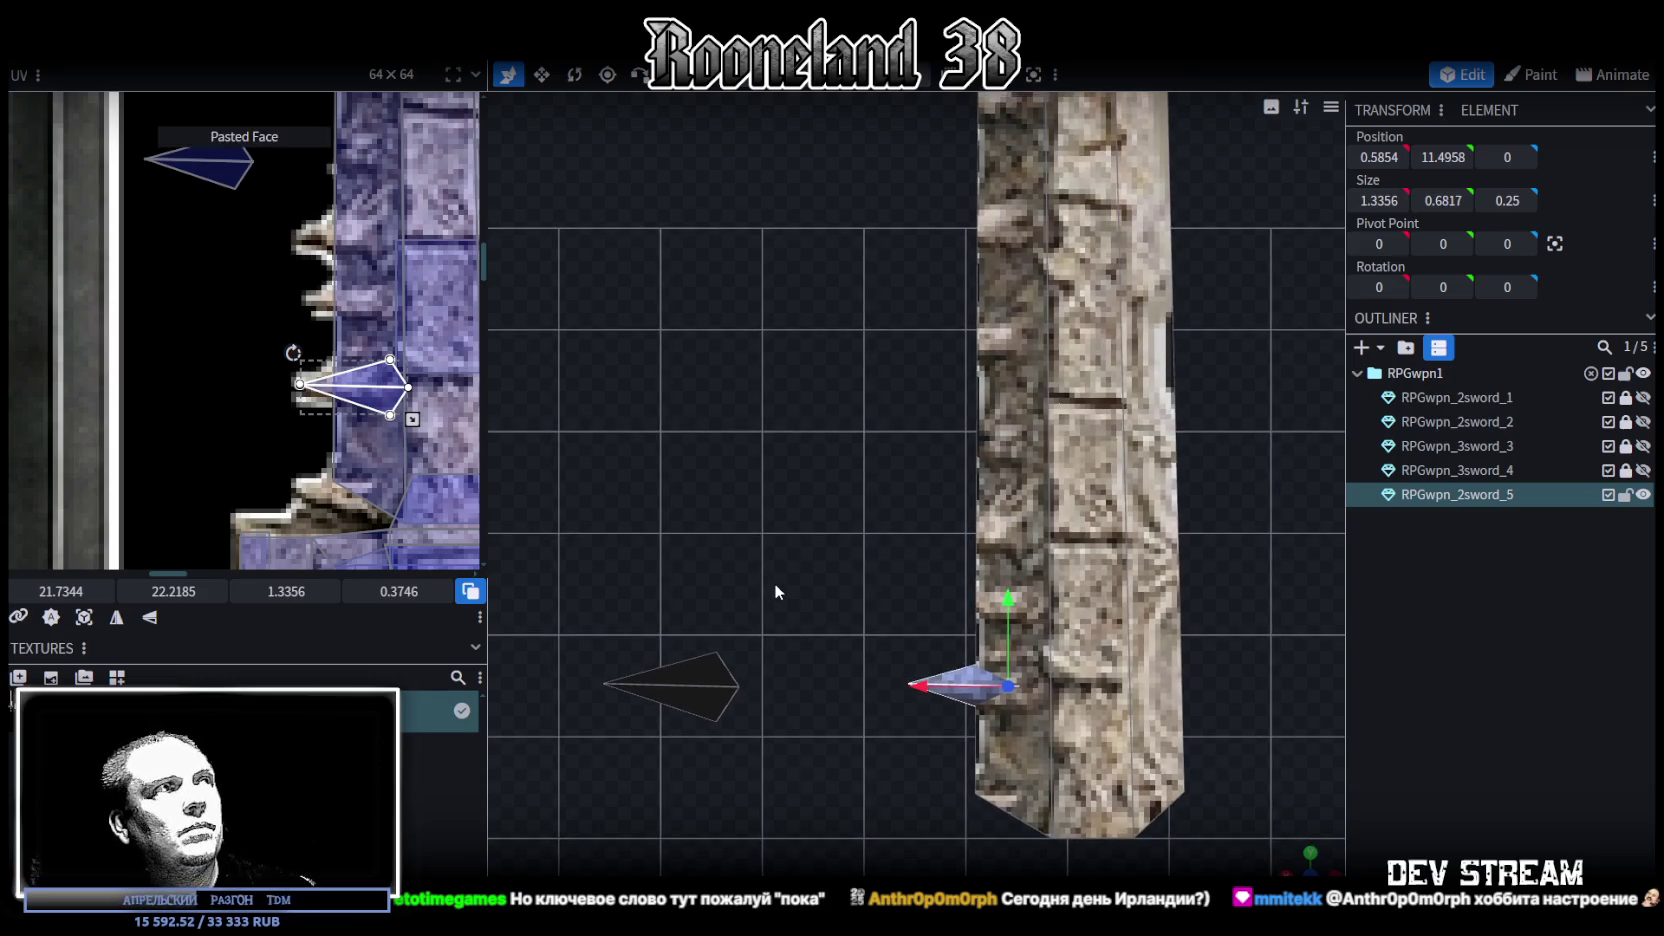
{"action": "left_click", "coordinate": [692, 675]}
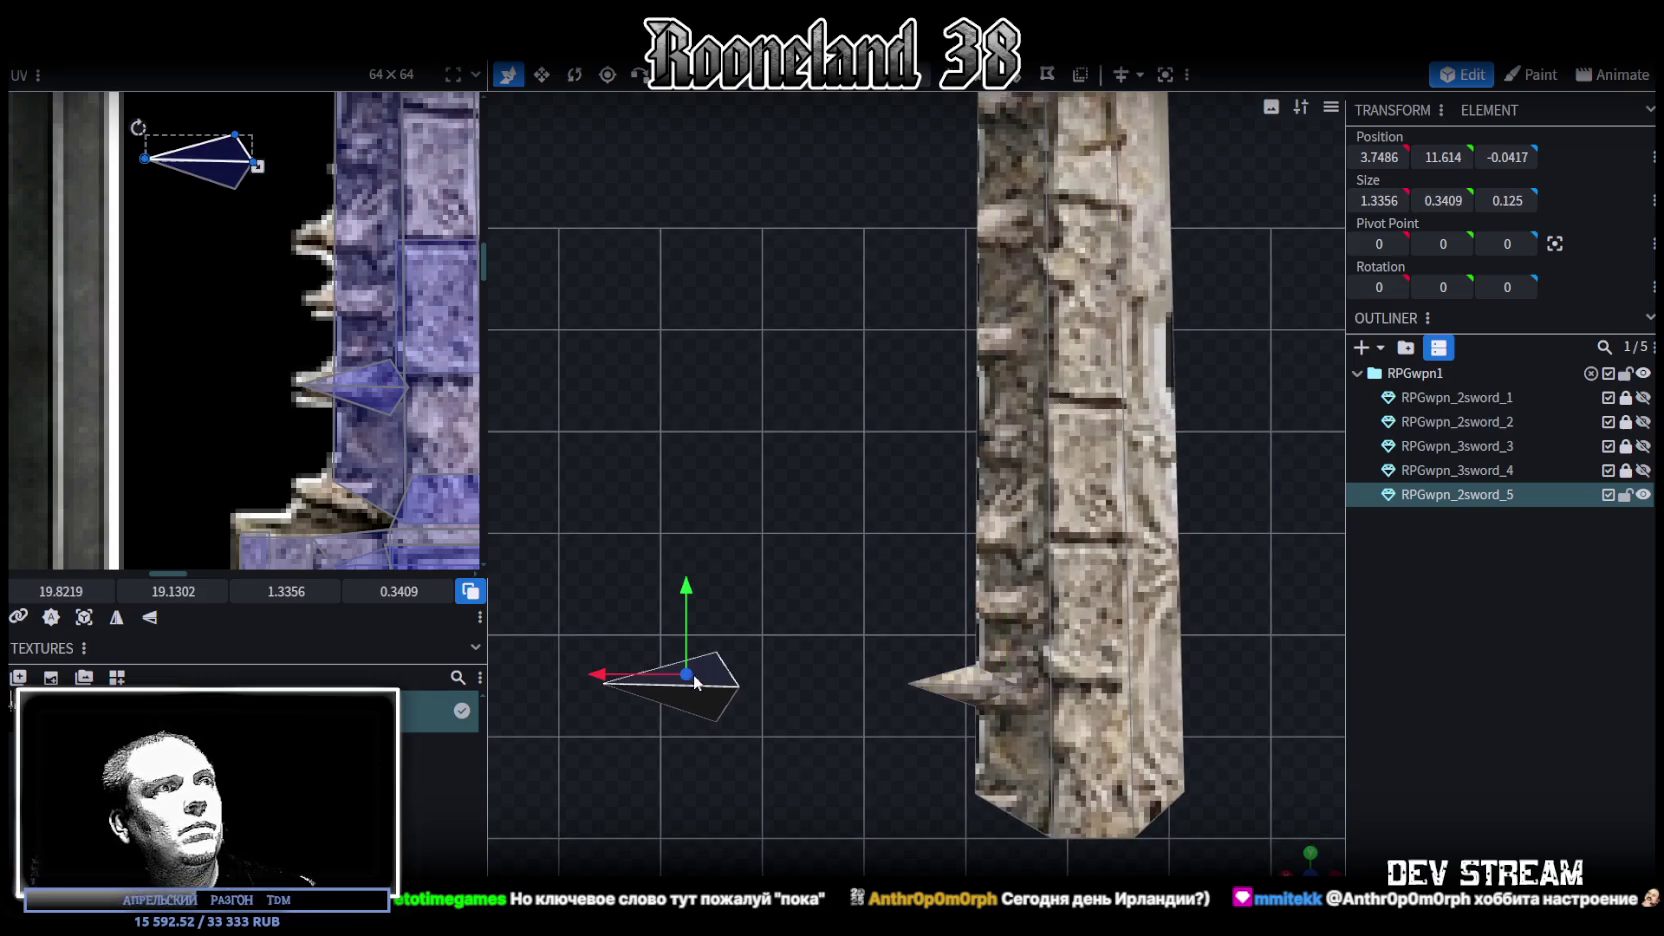
{"action": "right_click", "coordinate": [719, 662]}
{"action": "left_click", "coordinate": [748, 664]}
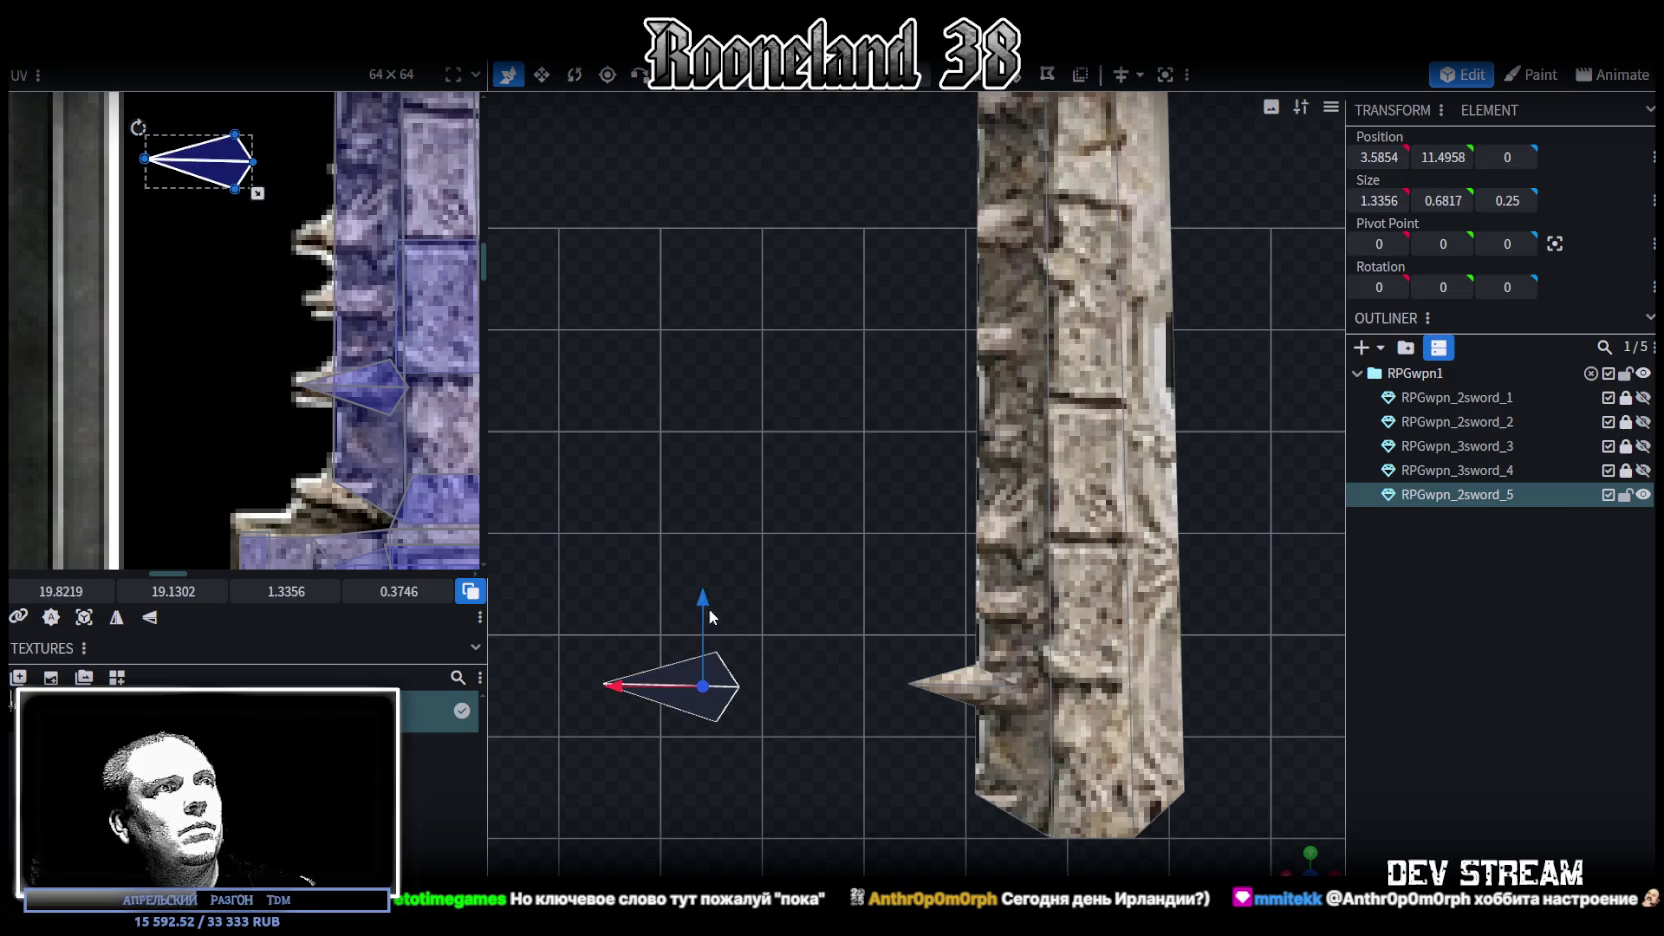
{"action": "left_click_drag", "start_coordinate": [708, 608], "coordinate": [702, 465]}
{"action": "mouse_move", "coordinate": [620, 588]}
{"action": "left_mouse_down"}
{"action": "mouse_move", "coordinate": [919, 590]}
{"action": "mouse_move", "coordinate": [930, 619]}
{"action": "mouse_move", "coordinate": [950, 619]}
{"action": "left_mouse_up"}
{"action": "left_click_drag", "start_coordinate": [1019, 533], "coordinate": [1019, 523]}
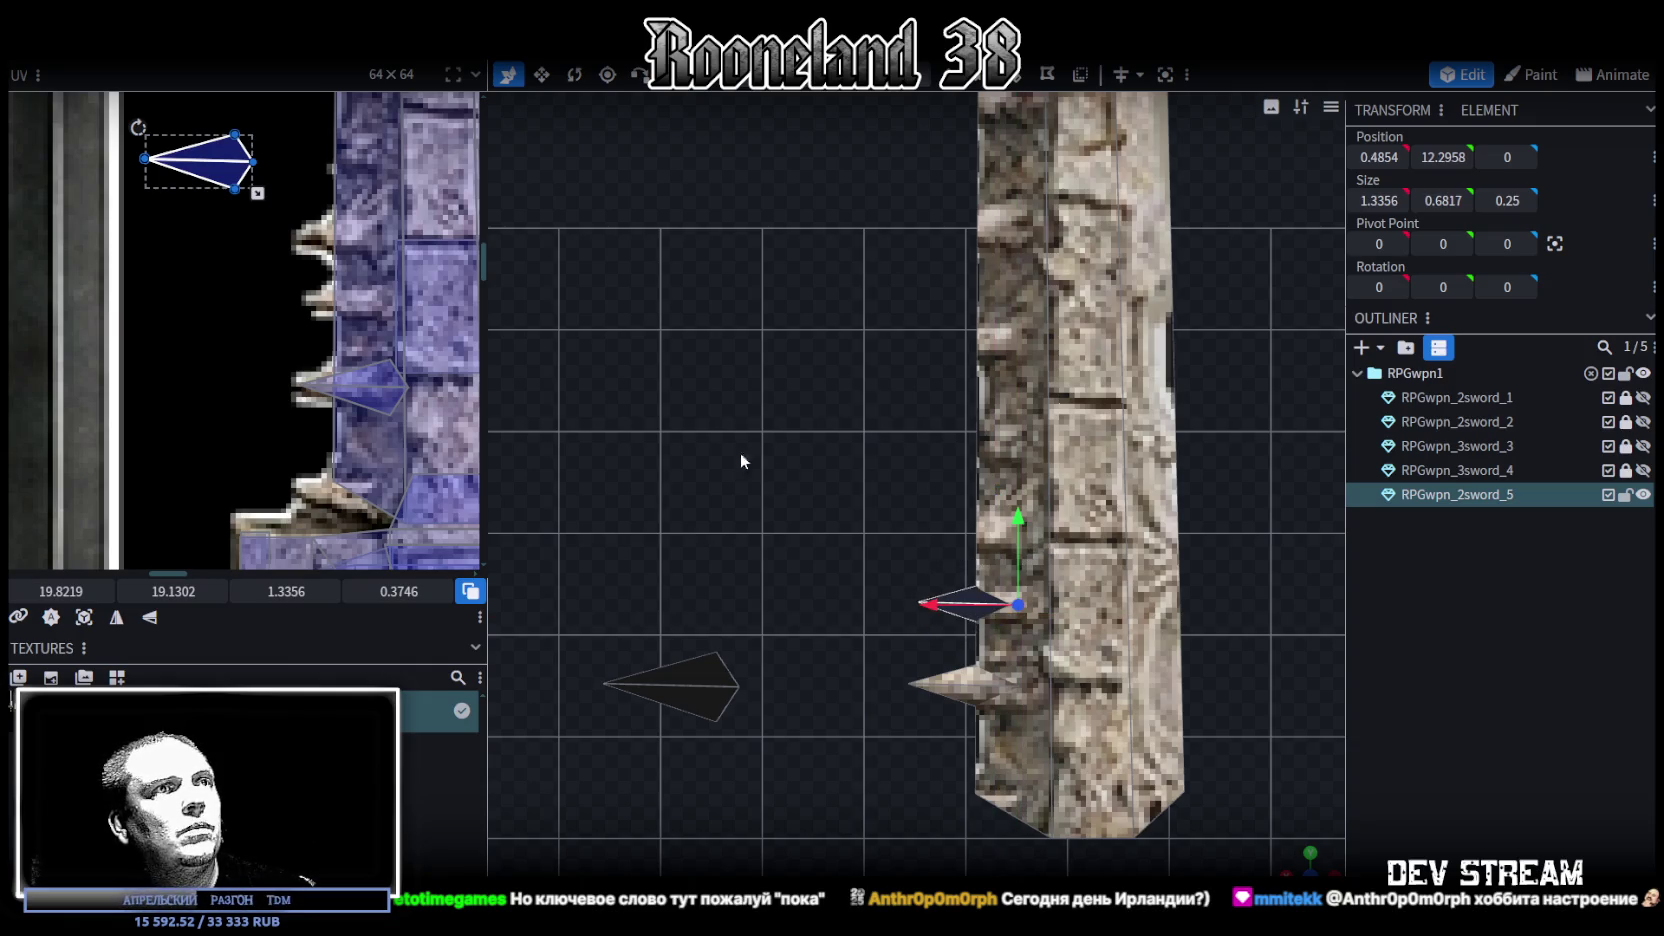
{"action": "left_click_drag", "start_coordinate": [241, 185], "coordinate": [400, 319]}
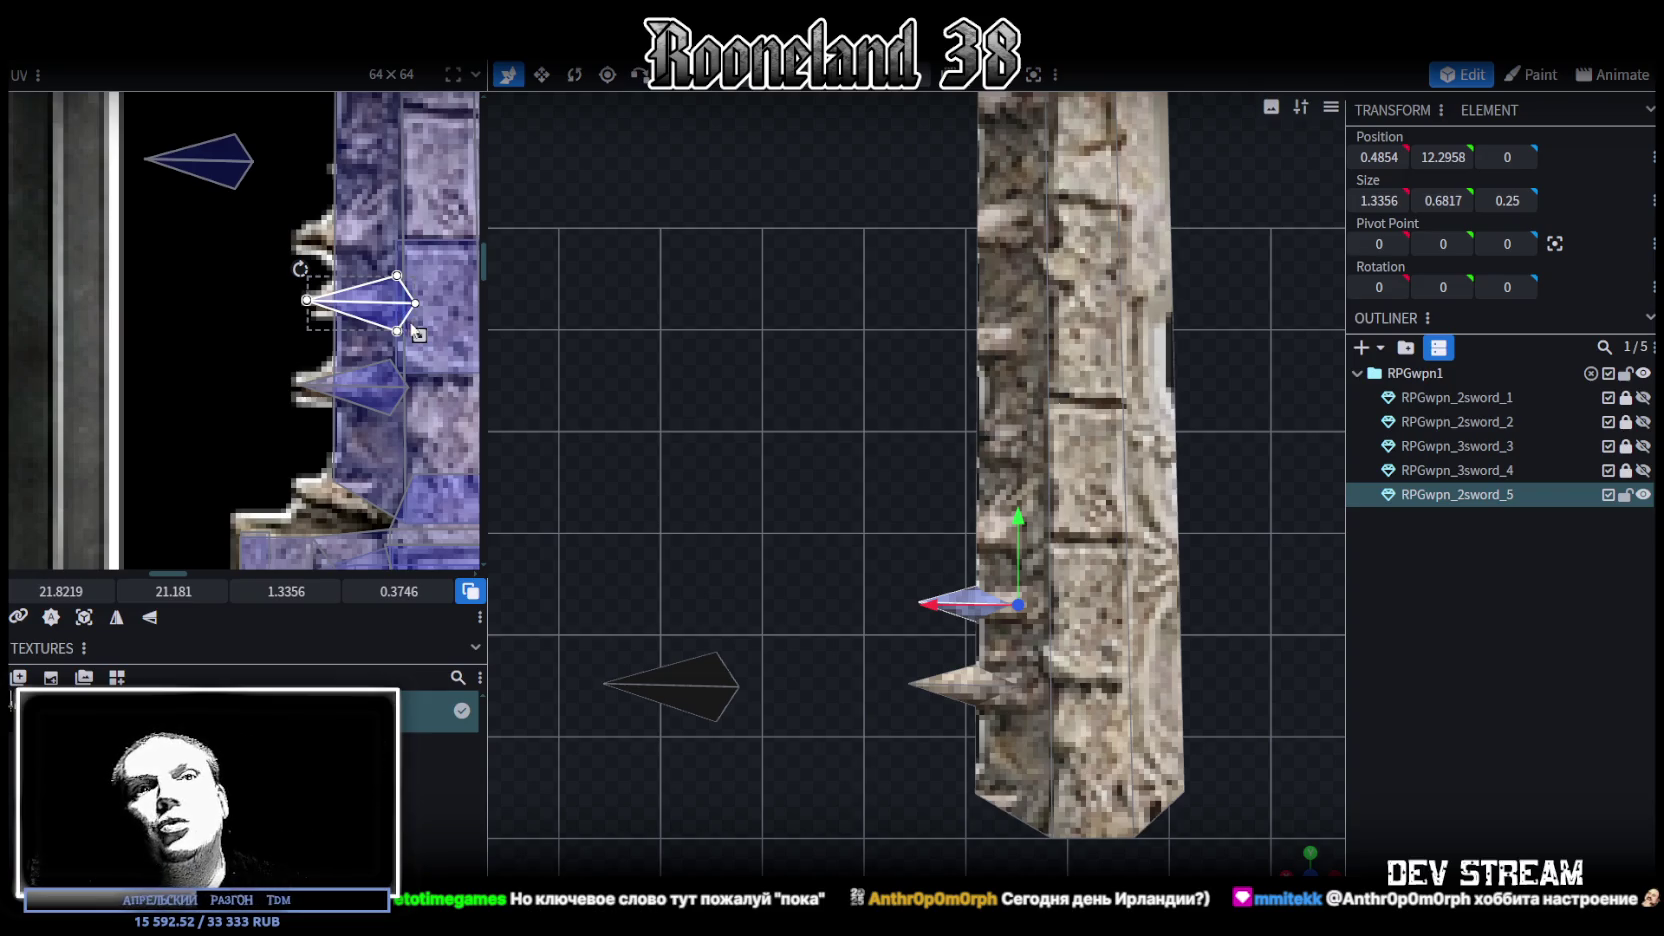
{"action": "right_click_drag", "start_coordinate": [837, 499], "coordinate": [907, 521]}
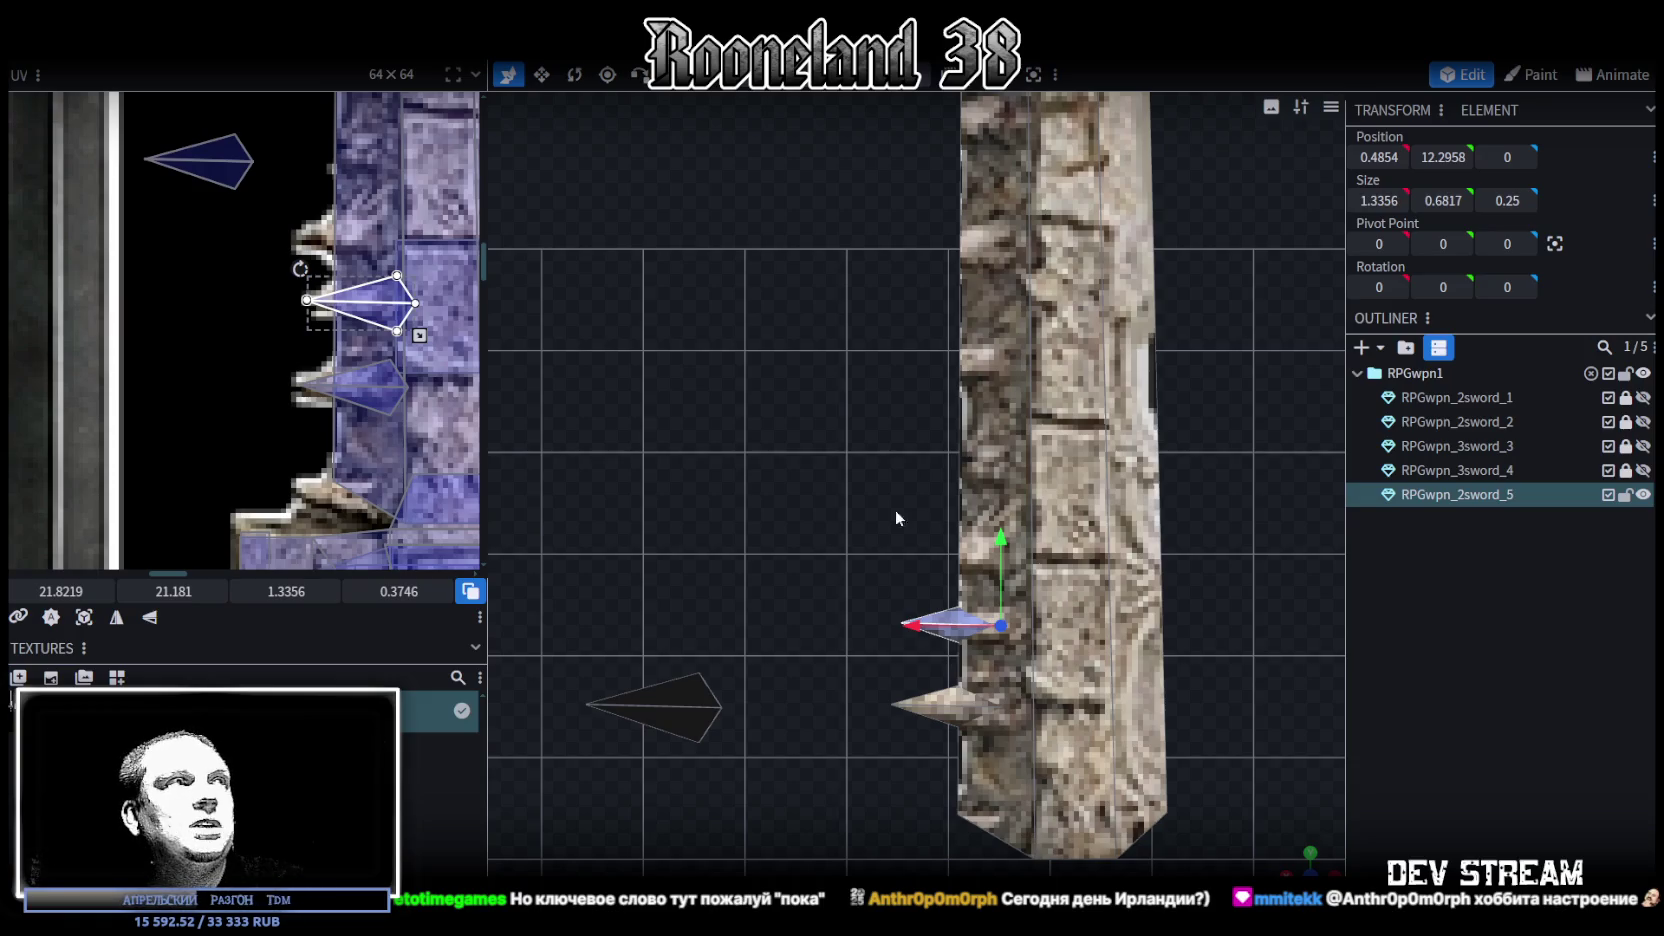
{"action": "mouse_move", "coordinate": [853, 512]}
{"action": "right_mouse_down"}
{"action": "mouse_move", "coordinate": [899, 472]}
{"action": "mouse_move", "coordinate": [869, 512]}
{"action": "right_mouse_up"}
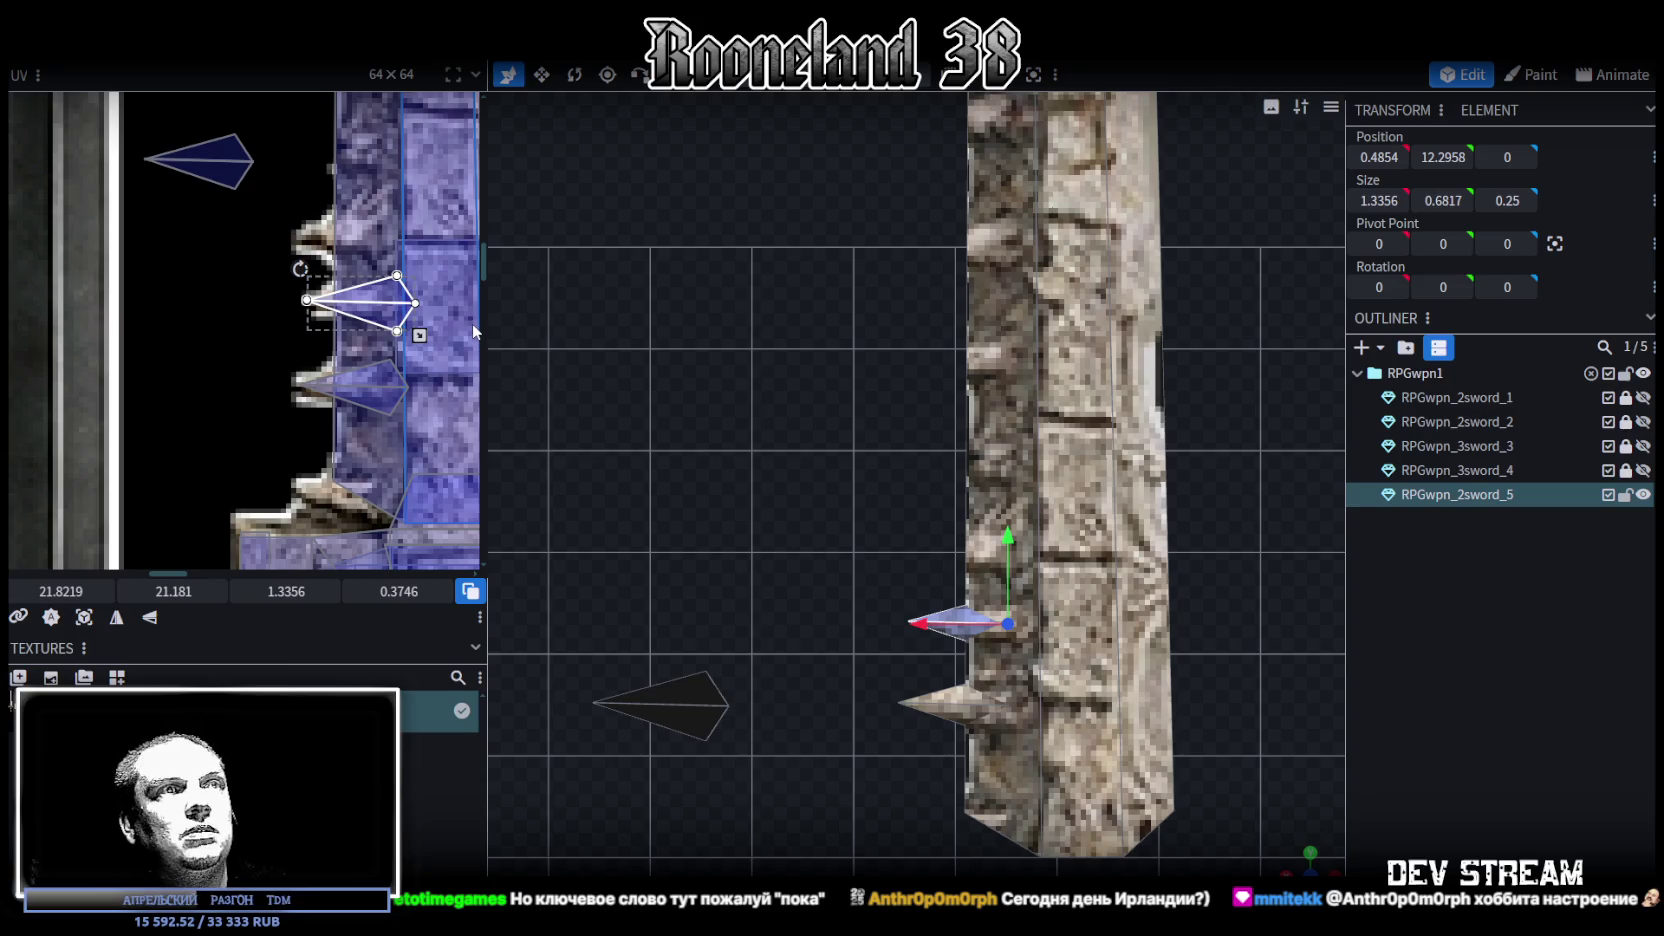
{"action": "left_click", "coordinate": [704, 697]}
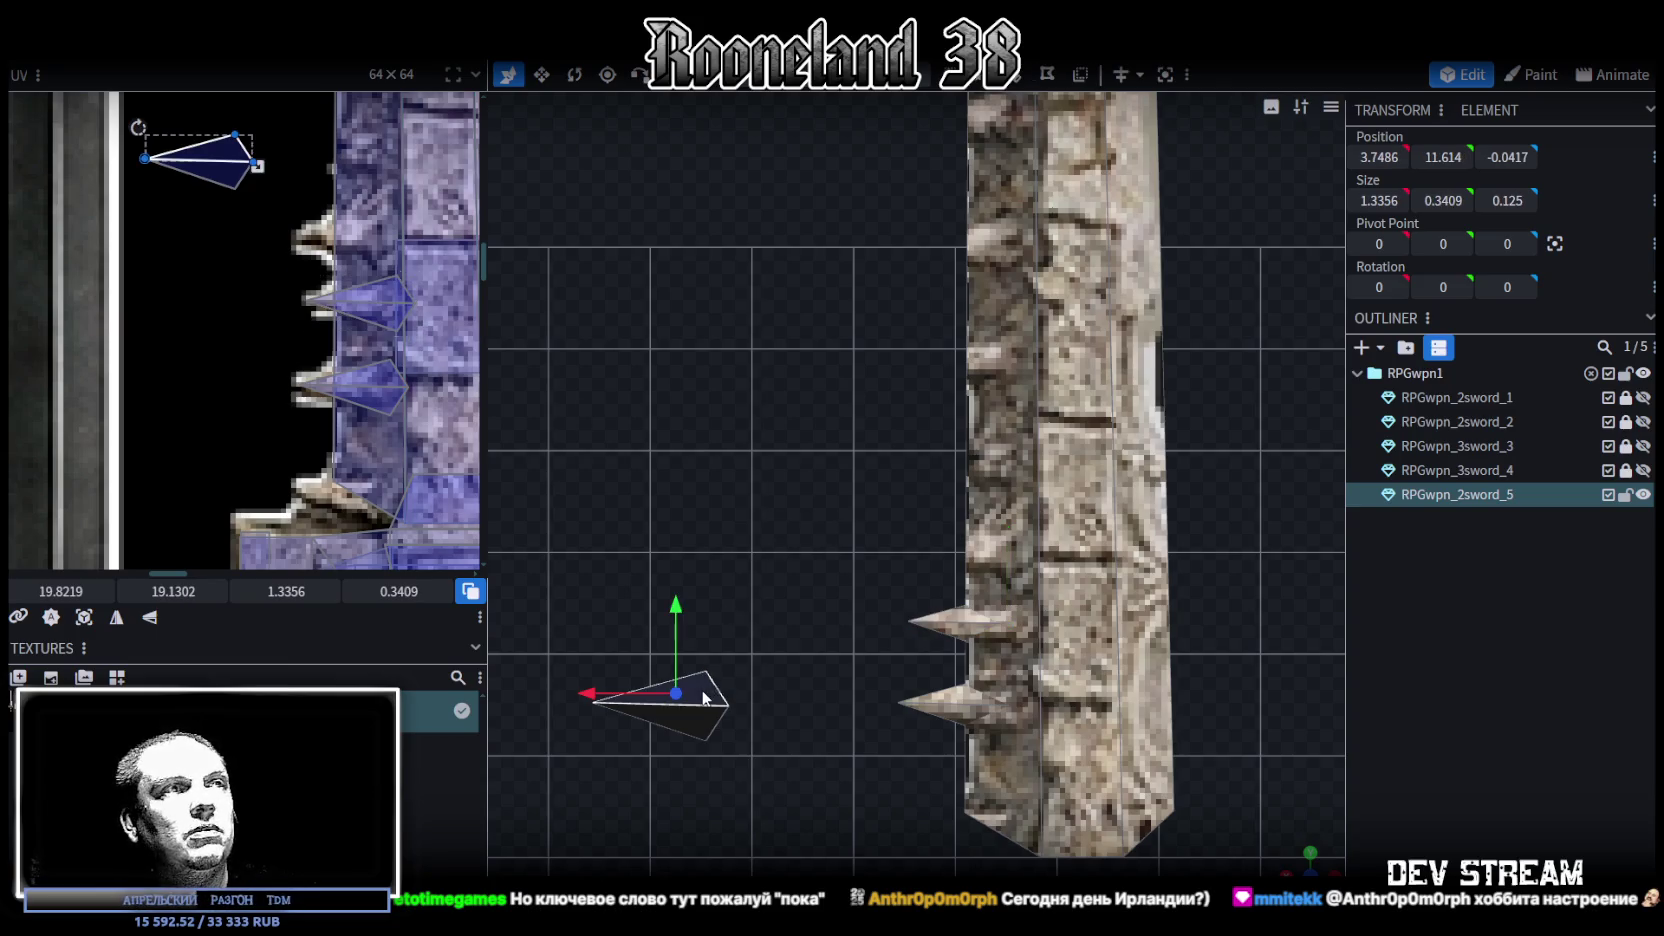
Add a third spike above the others on the blade edge with its UV on a texture spike
{"action": "right_click", "coordinate": [733, 638]}
{"action": "left_click", "coordinate": [784, 645]}
{"action": "left_click_drag", "start_coordinate": [699, 618], "coordinate": [705, 462]}
{"action": "left_click_drag", "start_coordinate": [605, 551], "coordinate": [925, 560]}
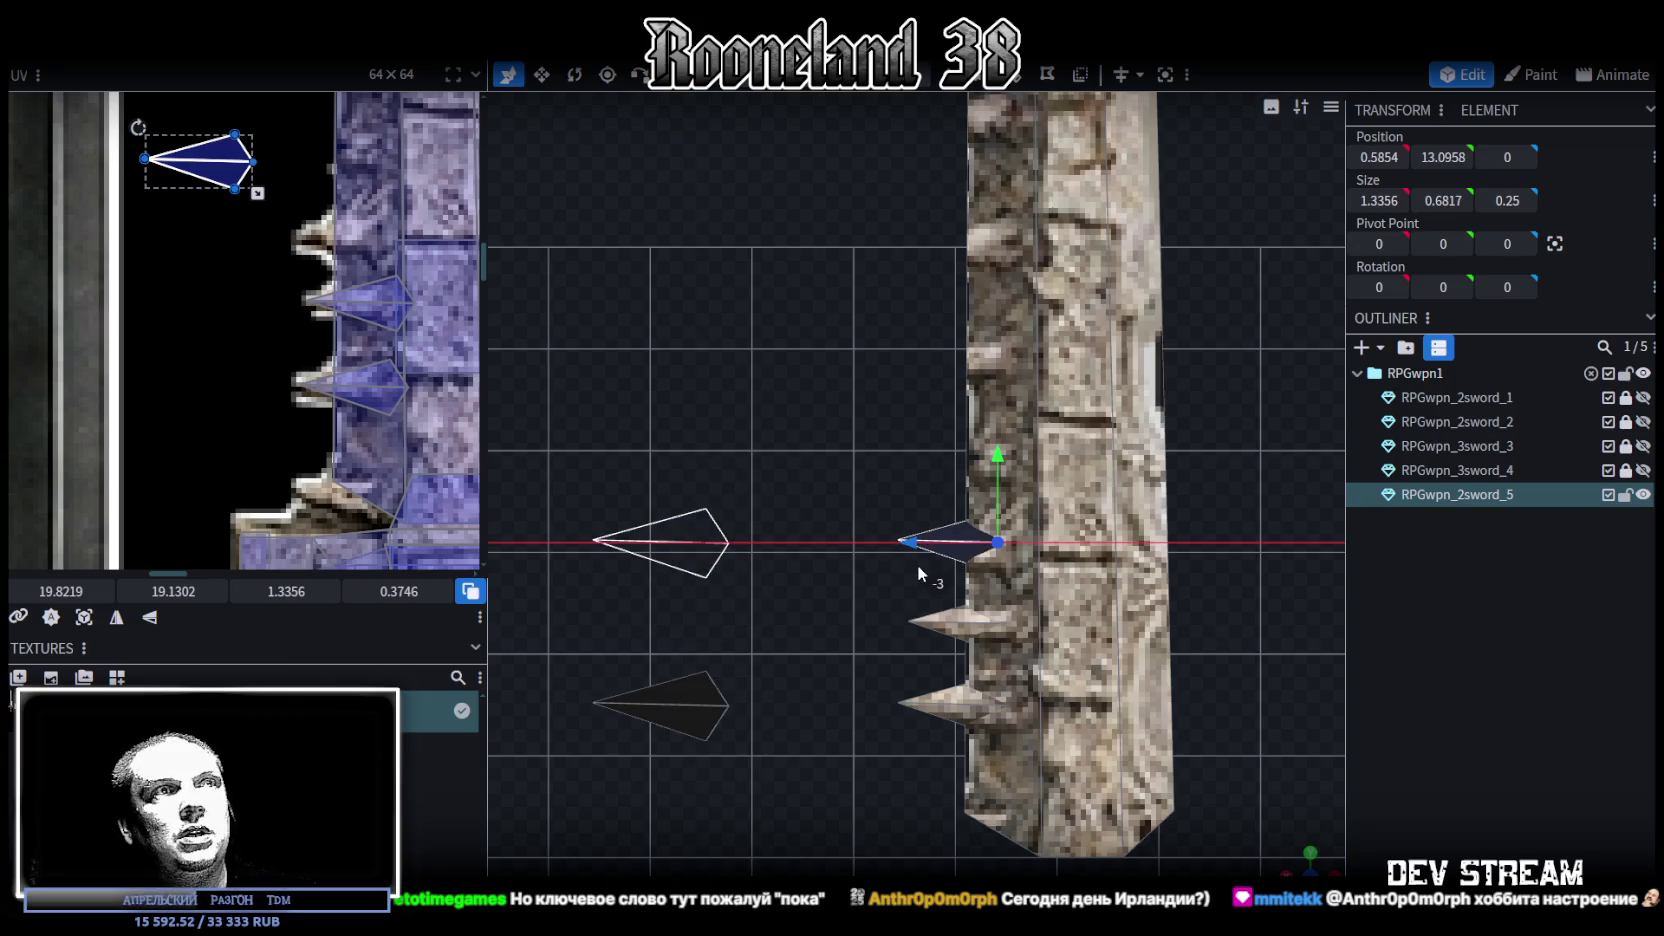
{"action": "left_click_drag", "start_coordinate": [997, 456], "coordinate": [999, 467]}
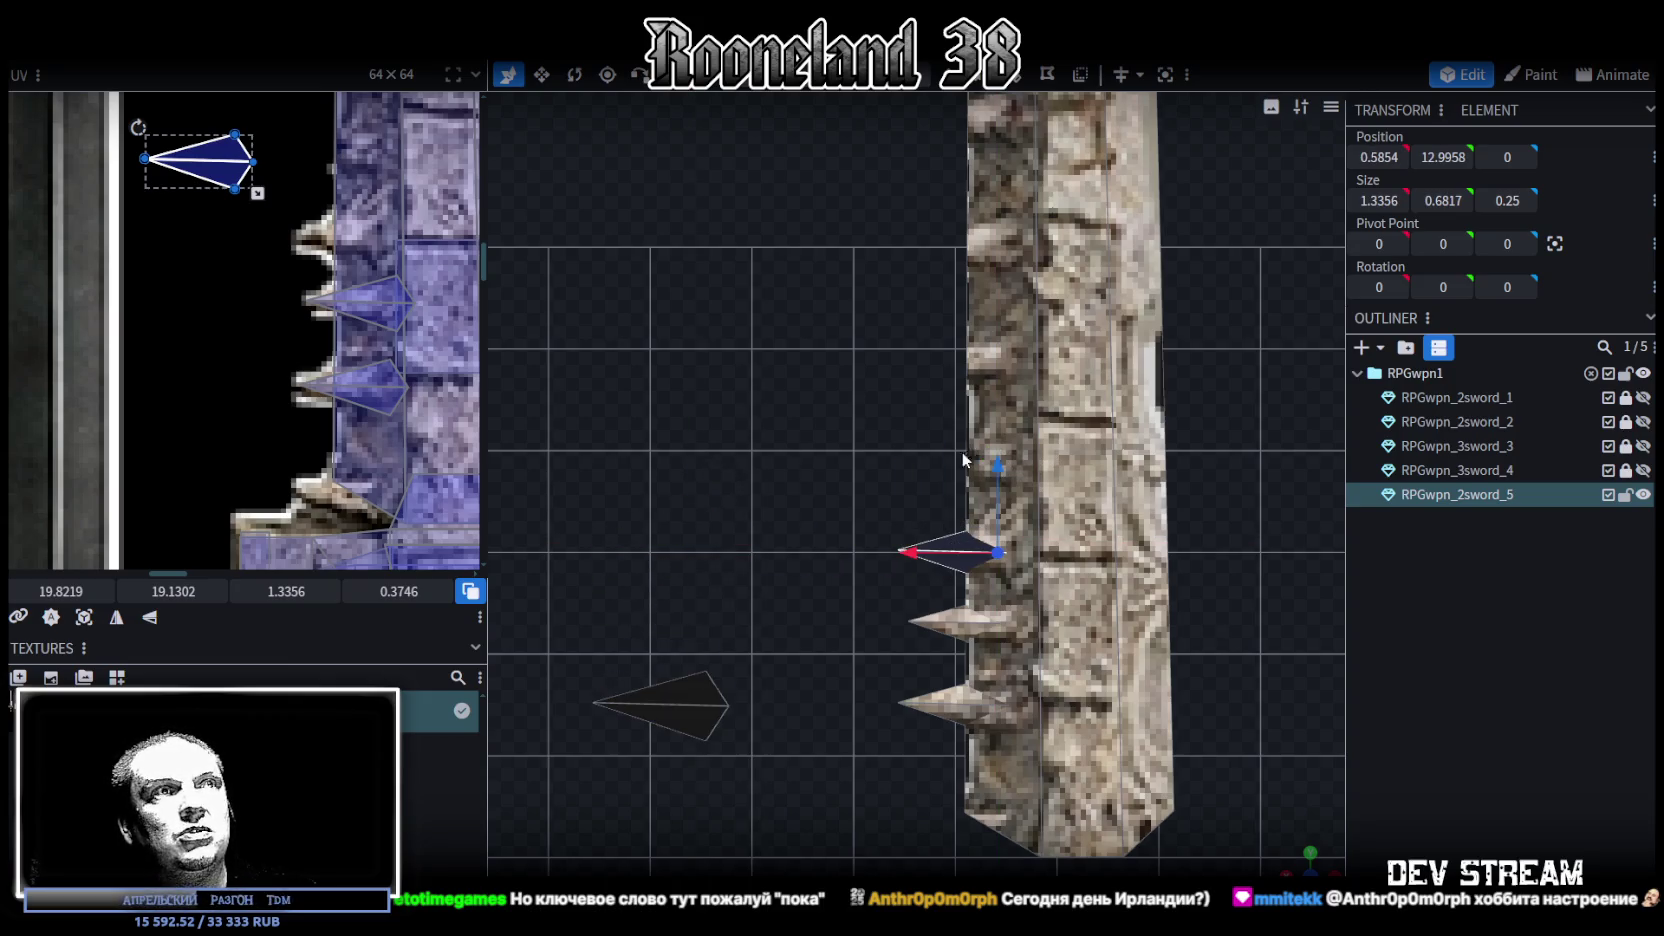
{"action": "left_click_drag", "start_coordinate": [238, 178], "coordinate": [380, 250]}
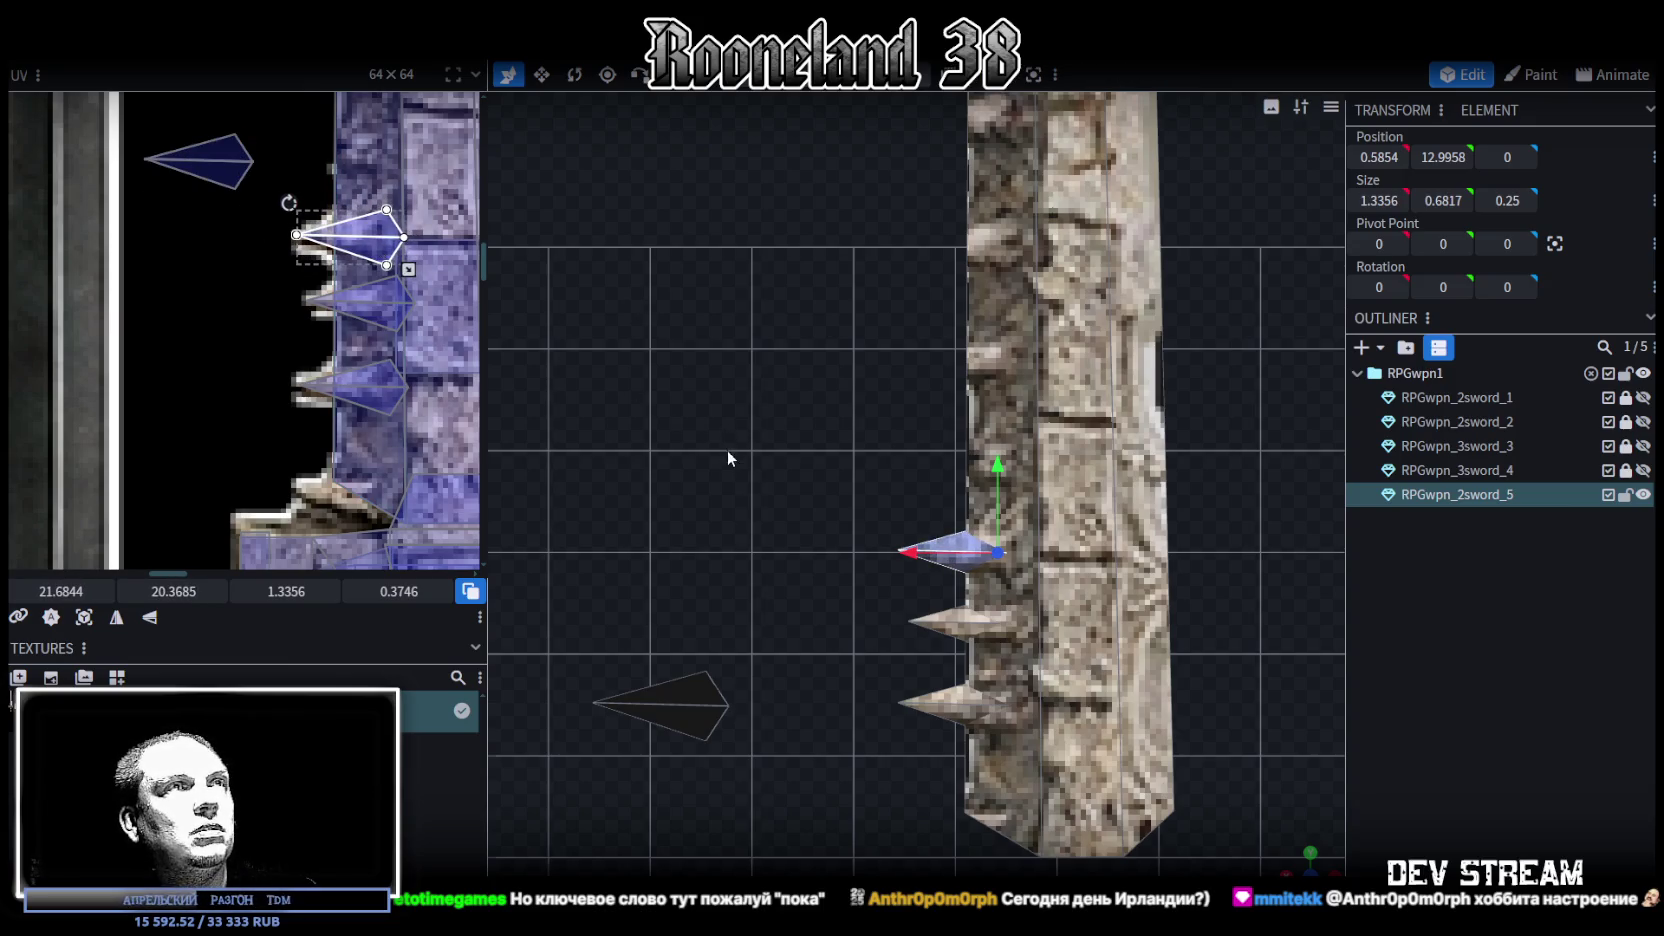
{"action": "scroll", "coordinate": [727, 457], "scroll_direction": "down", "scroll_amount": 3}
Add a topmost spike on the blade edge, map its UV, and shrink it to half thickness
{"action": "left_click", "coordinate": [781, 778]}
{"action": "right_click", "coordinate": [777, 740]}
{"action": "left_click", "coordinate": [800, 760]}
{"action": "left_click_drag", "start_coordinate": [759, 660], "coordinate": [760, 469]}
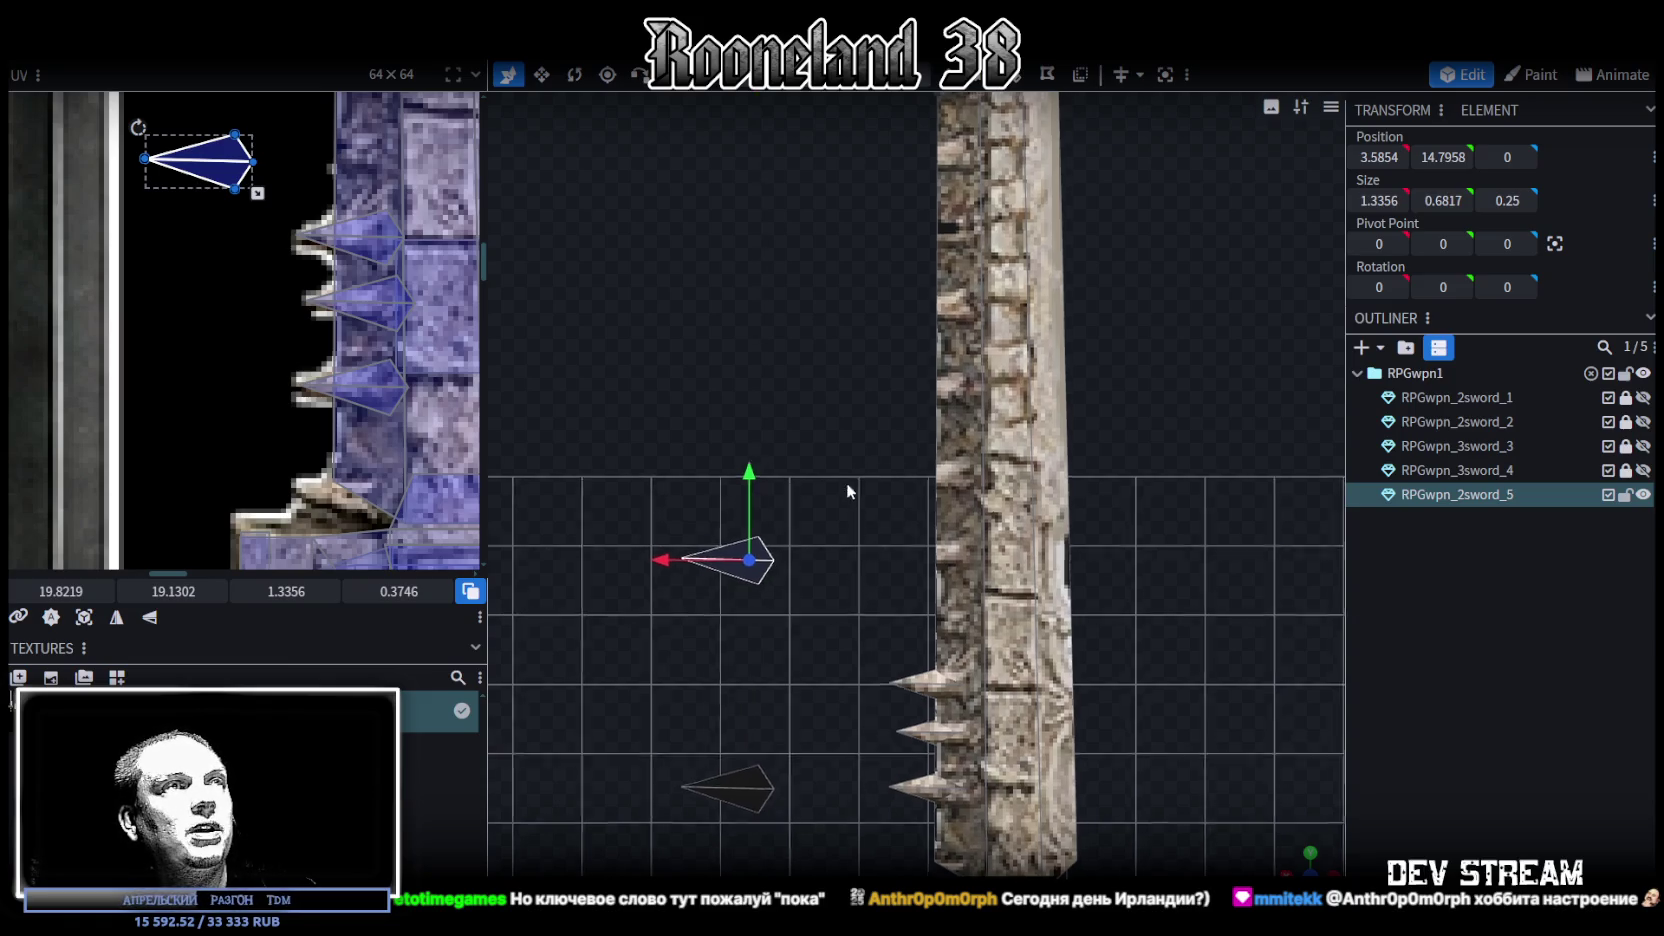
{"action": "right_click_drag", "start_coordinate": [859, 583], "coordinate": [846, 482]}
{"action": "scroll", "coordinate": [361, 325], "scroll_direction": "down", "scroll_amount": 2}
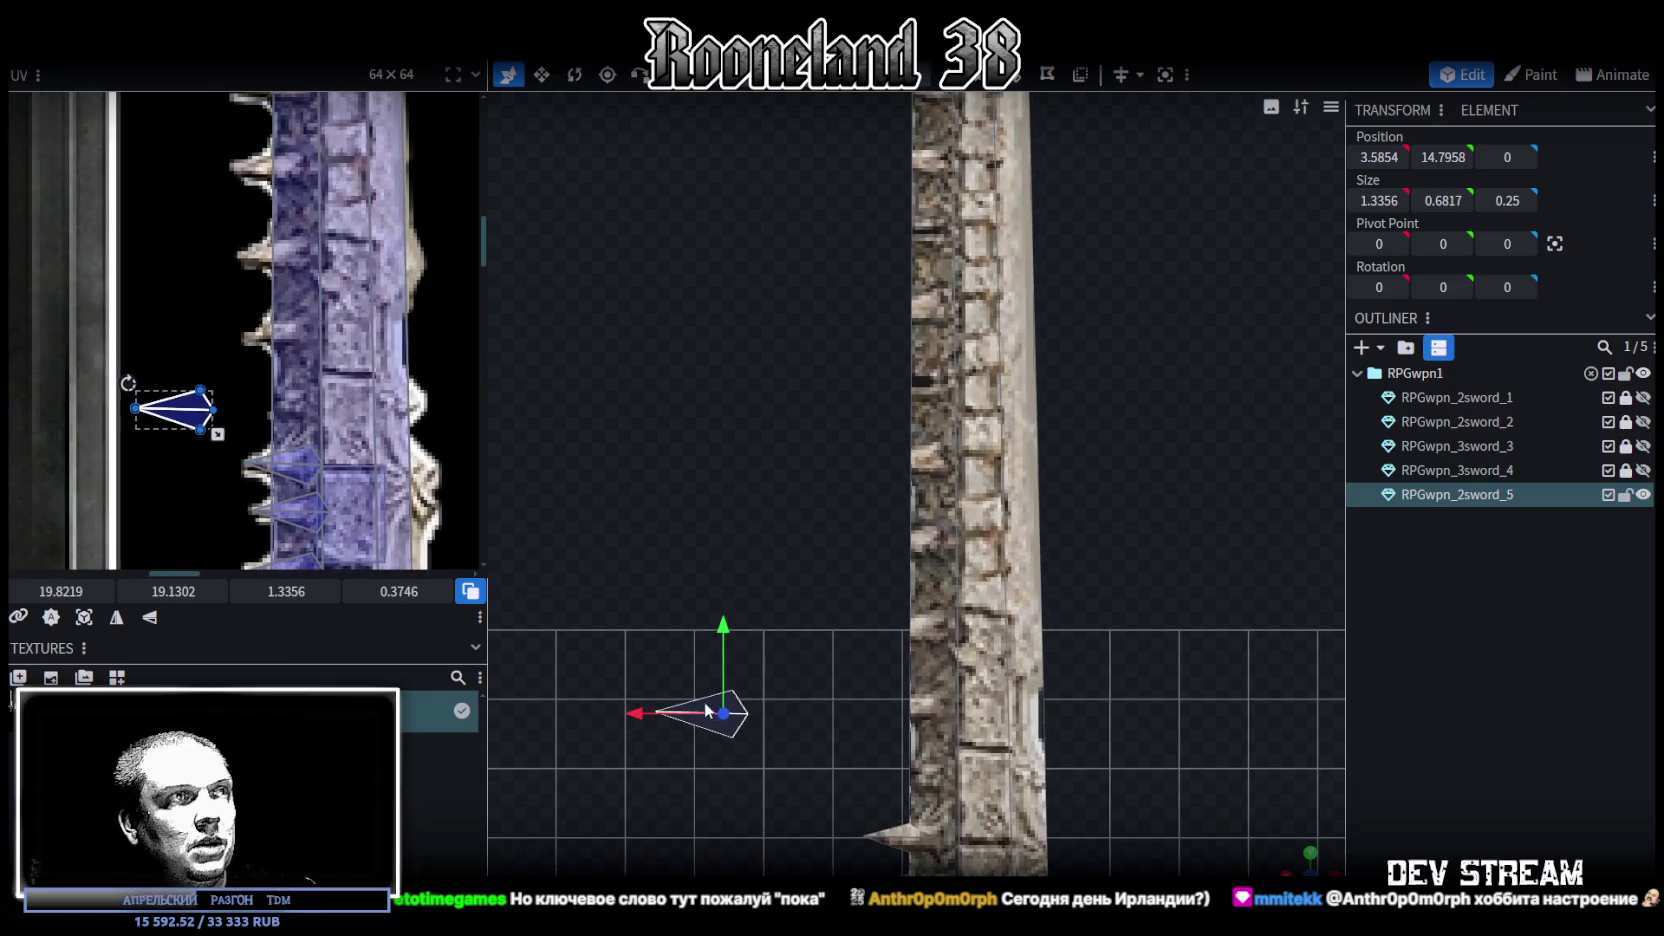
{"action": "left_click_drag", "start_coordinate": [640, 714], "coordinate": [837, 716]}
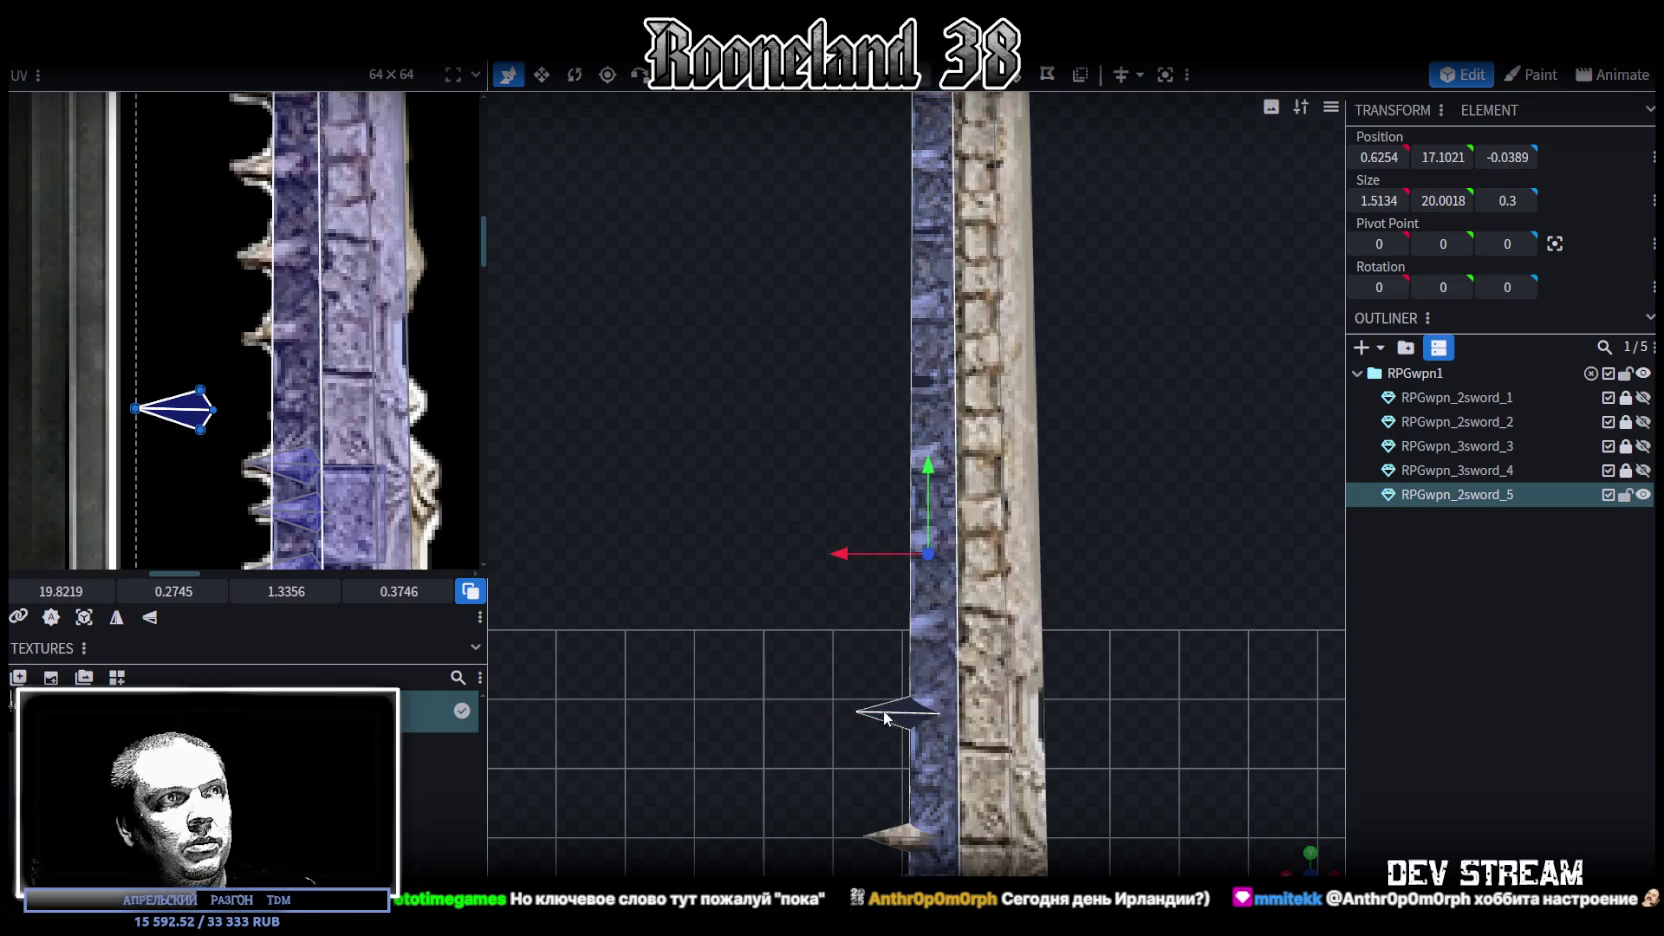
{"action": "left_click_drag", "start_coordinate": [841, 716], "coordinate": [832, 708]}
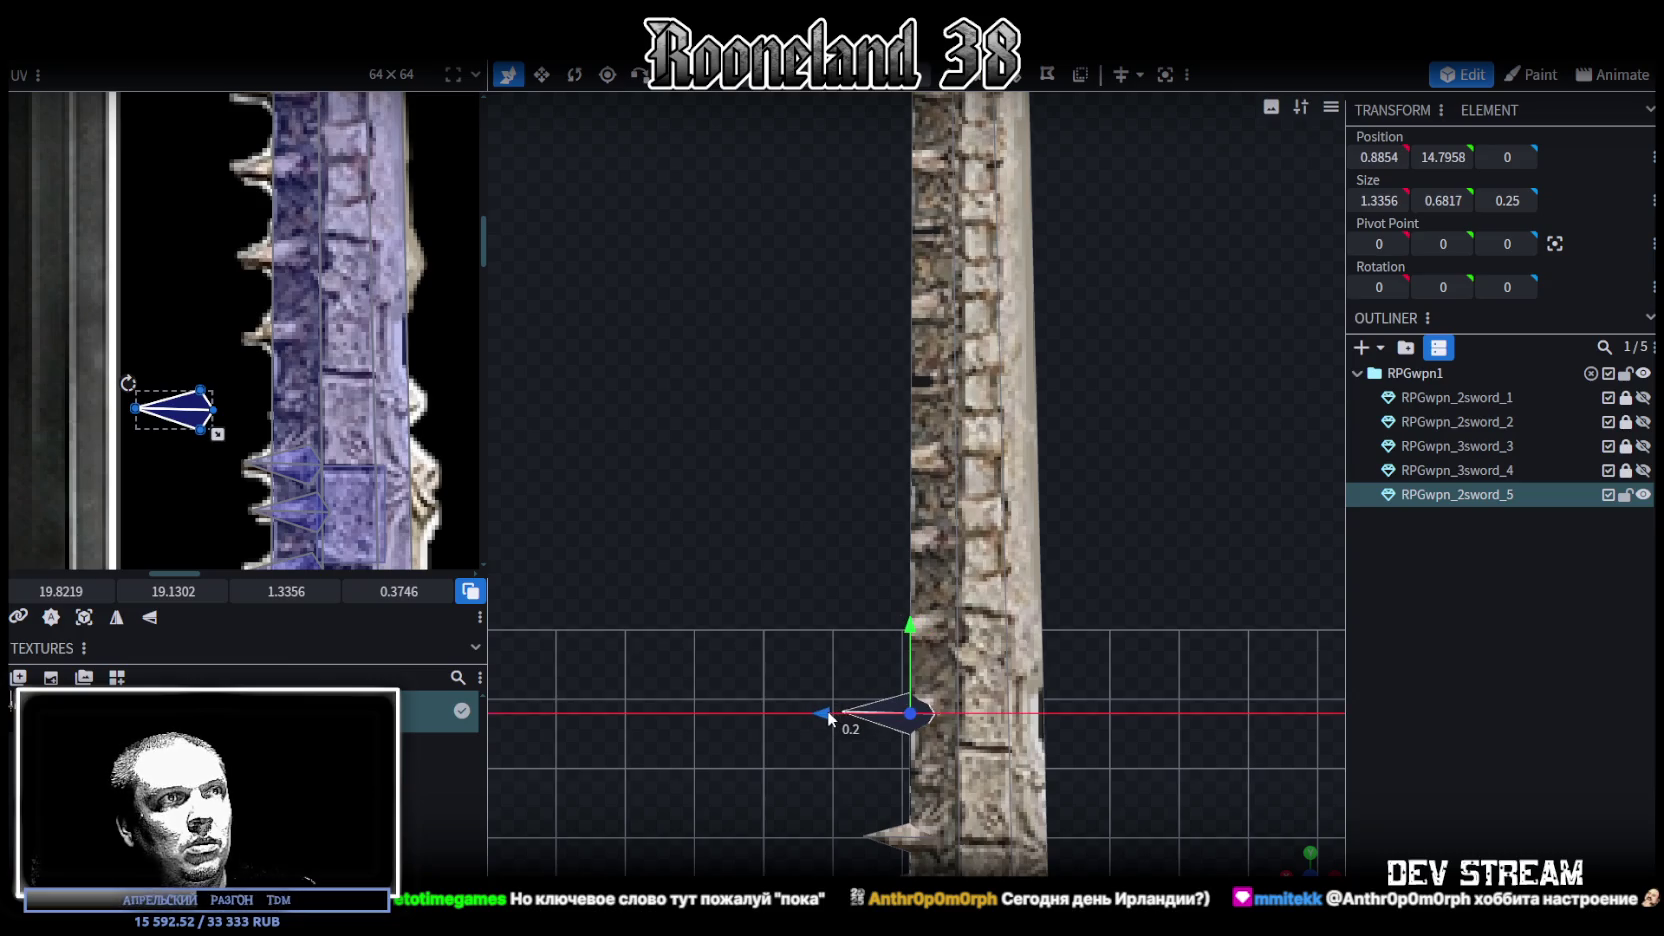
{"action": "left_click_drag", "start_coordinate": [903, 628], "coordinate": [920, 620]}
{"action": "left_click_drag", "start_coordinate": [199, 412], "coordinate": [308, 337]}
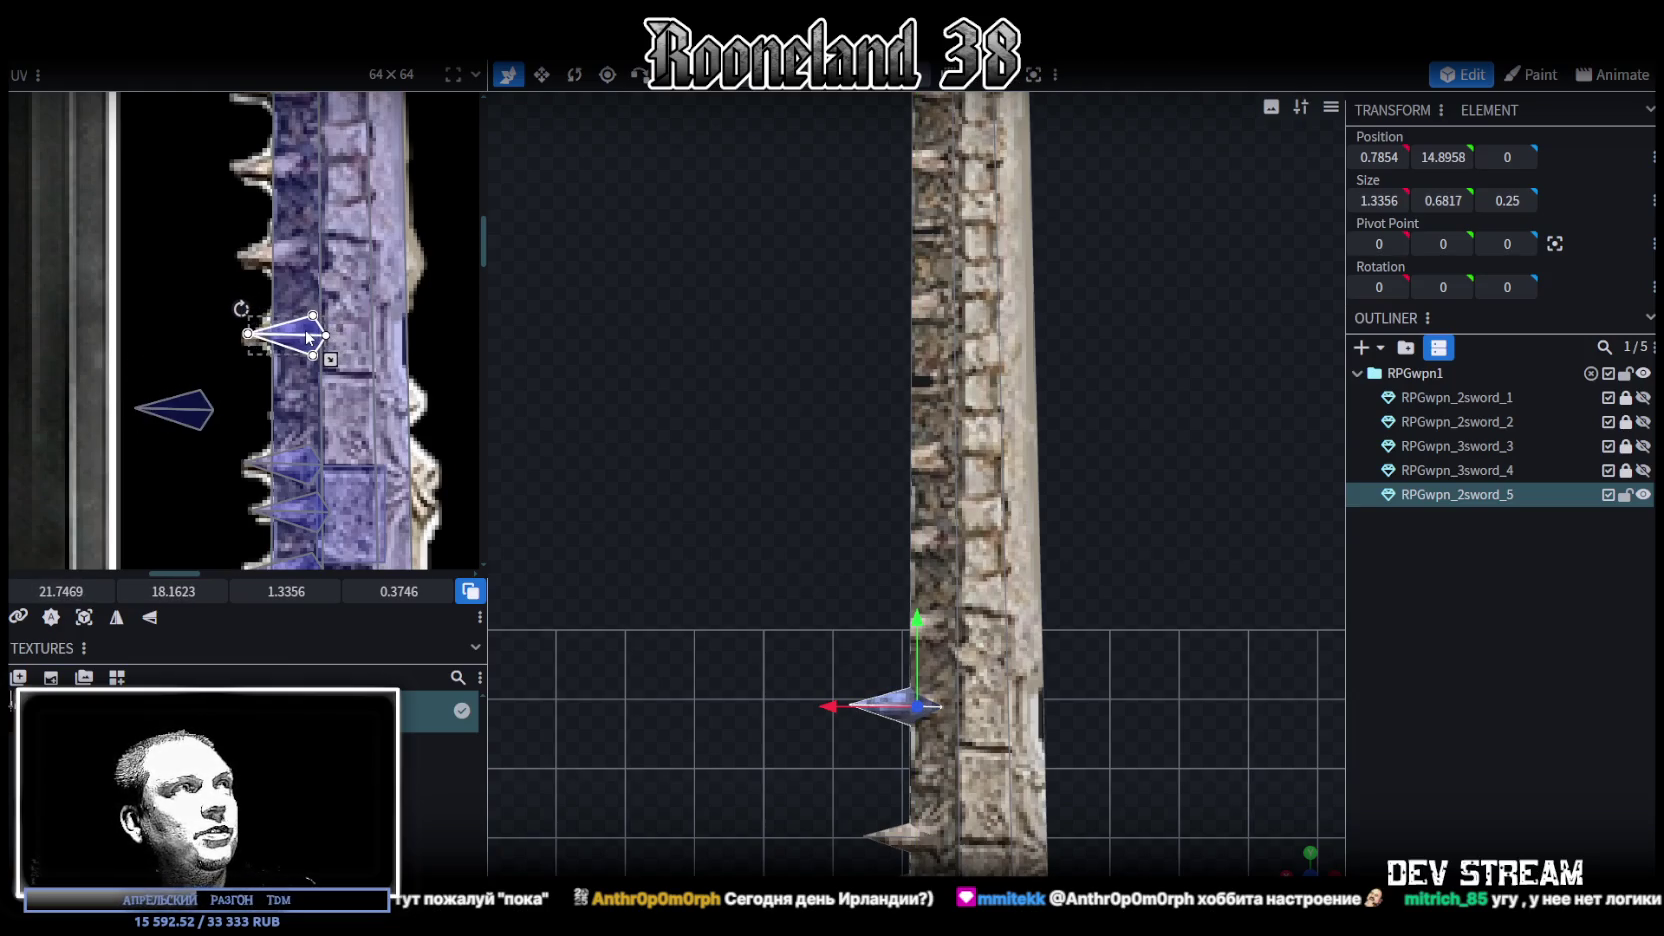
{"action": "left_click_drag", "start_coordinate": [307, 337], "coordinate": [307, 339]}
{"action": "scroll", "coordinate": [746, 645], "scroll_direction": "up", "scroll_amount": 2}
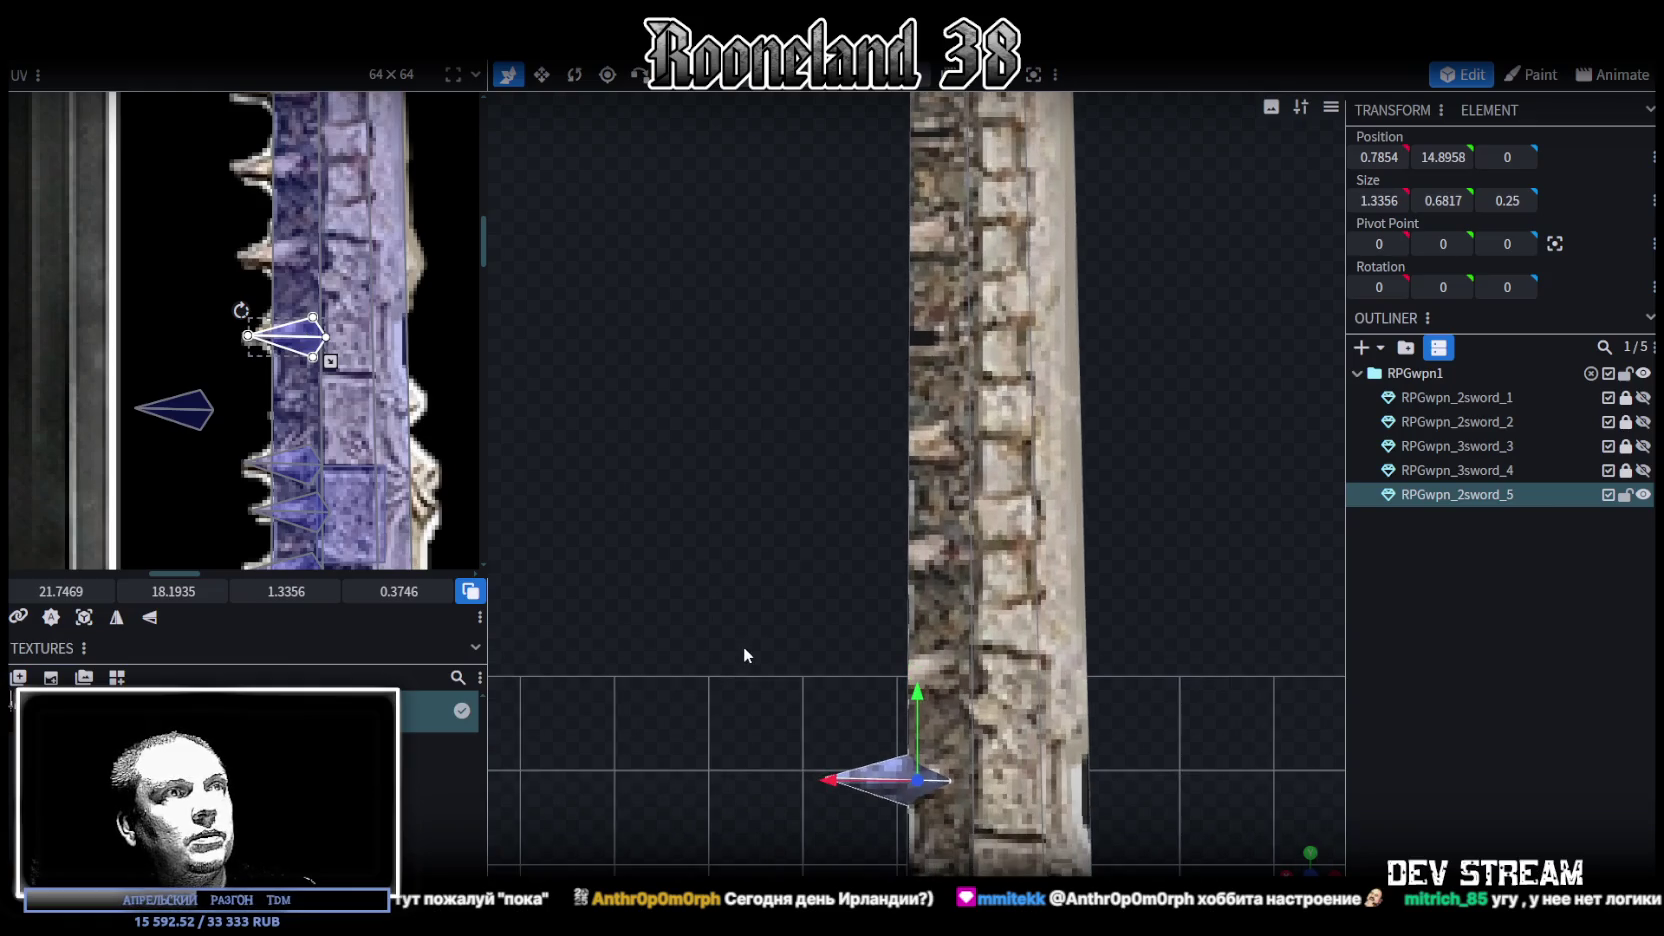
{"action": "left_click_drag", "start_coordinate": [880, 770], "coordinate": [861, 757]}
{"action": "scroll", "coordinate": [731, 644], "scroll_direction": "down", "scroll_amount": 3}
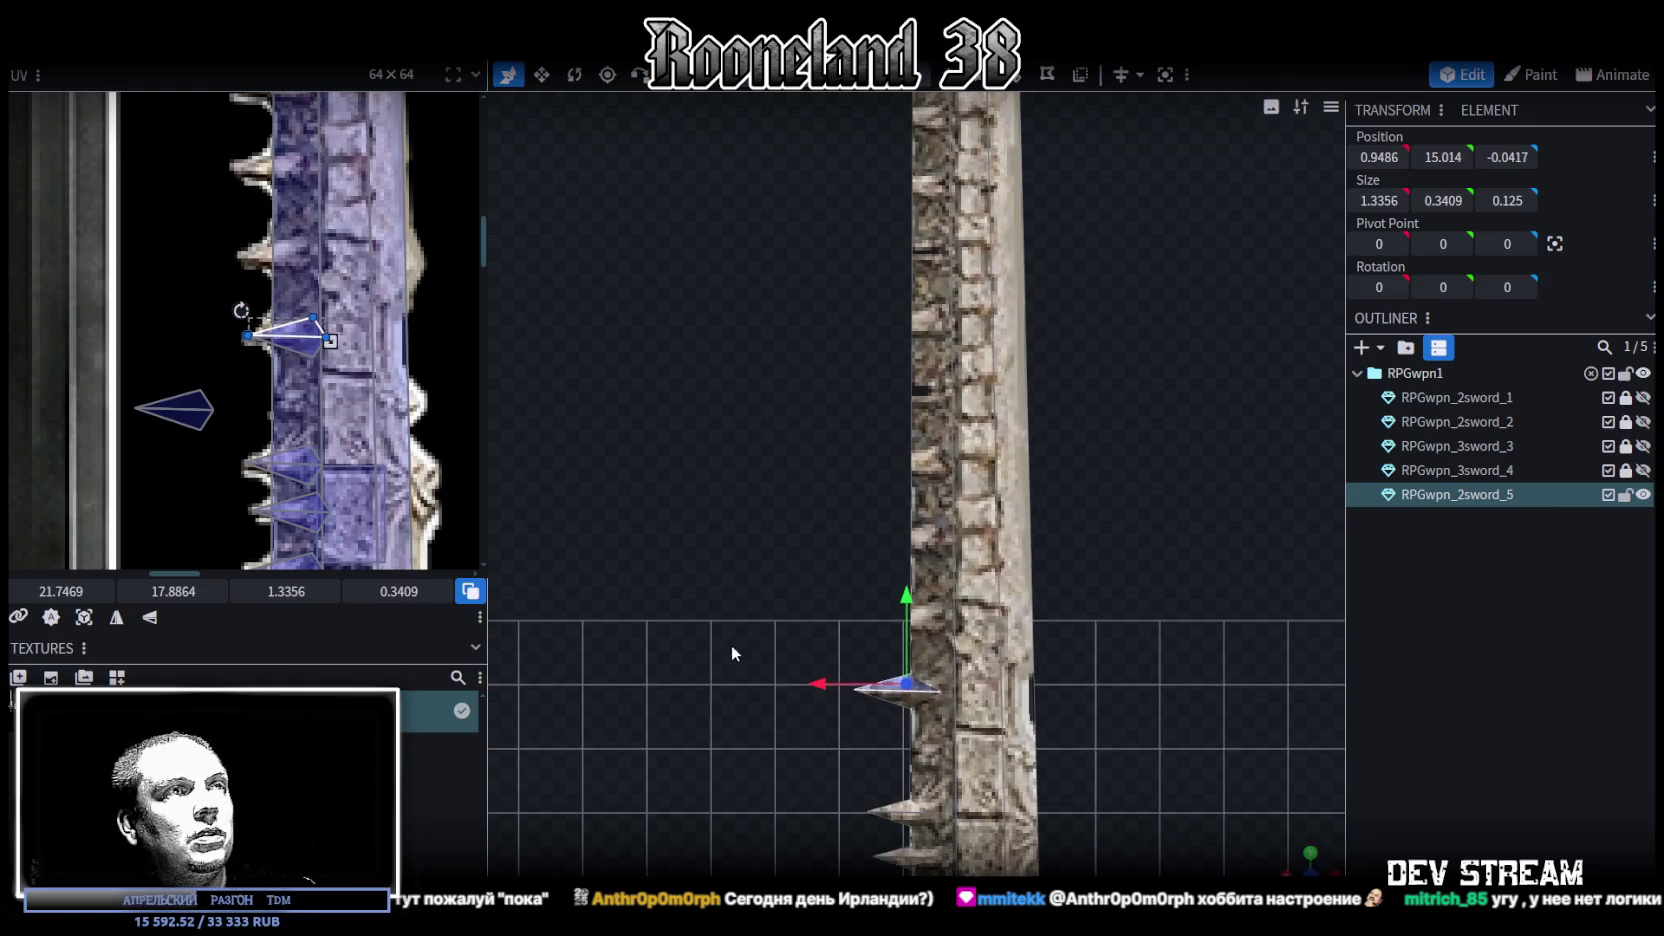